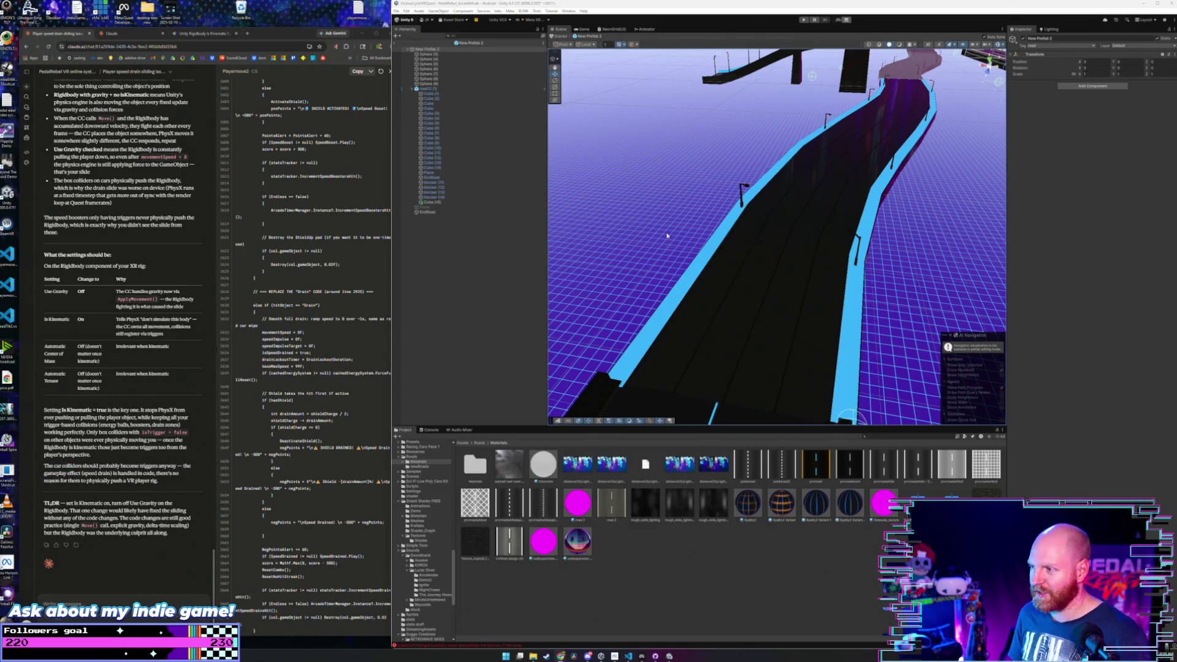
- Put the black lane-line road material on the upper road and the dark road material on the lower road
drag(667, 235, 754, 228)
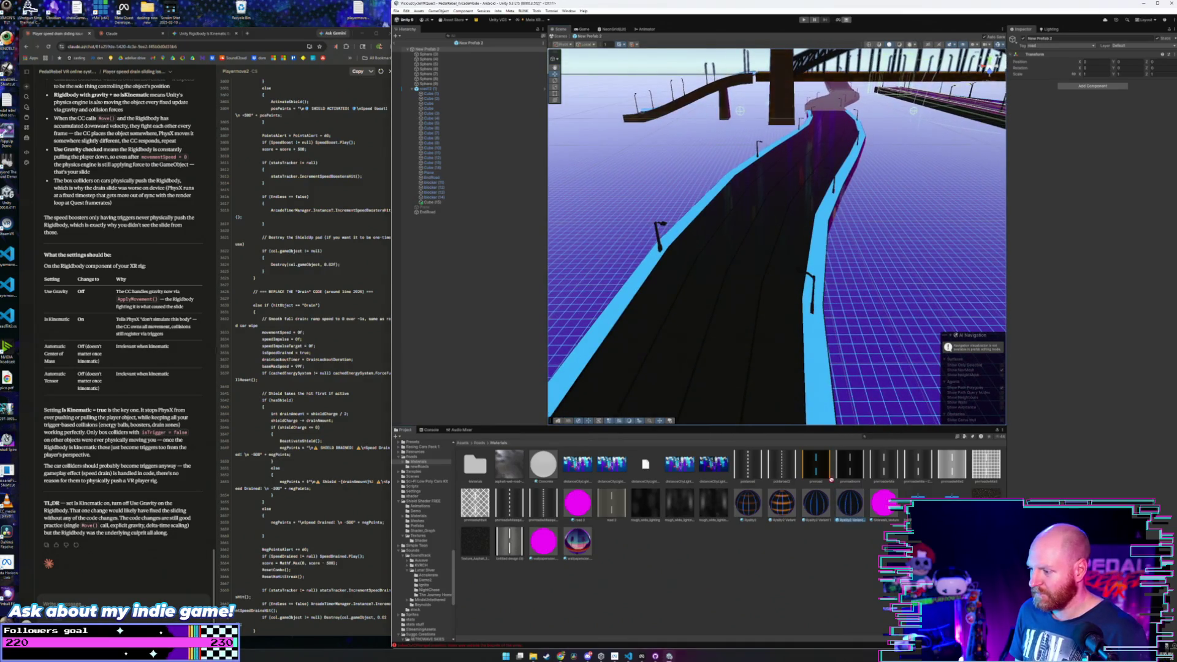
mouse_move(736, 310)
mouse_down()
mouse_move(779, 281)
mouse_move(768, 310)
mouse_up()
mouse_move(781, 506)
mouse_down()
mouse_move(769, 199)
mouse_move(754, 239)
mouse_move(767, 199)
mouse_up()
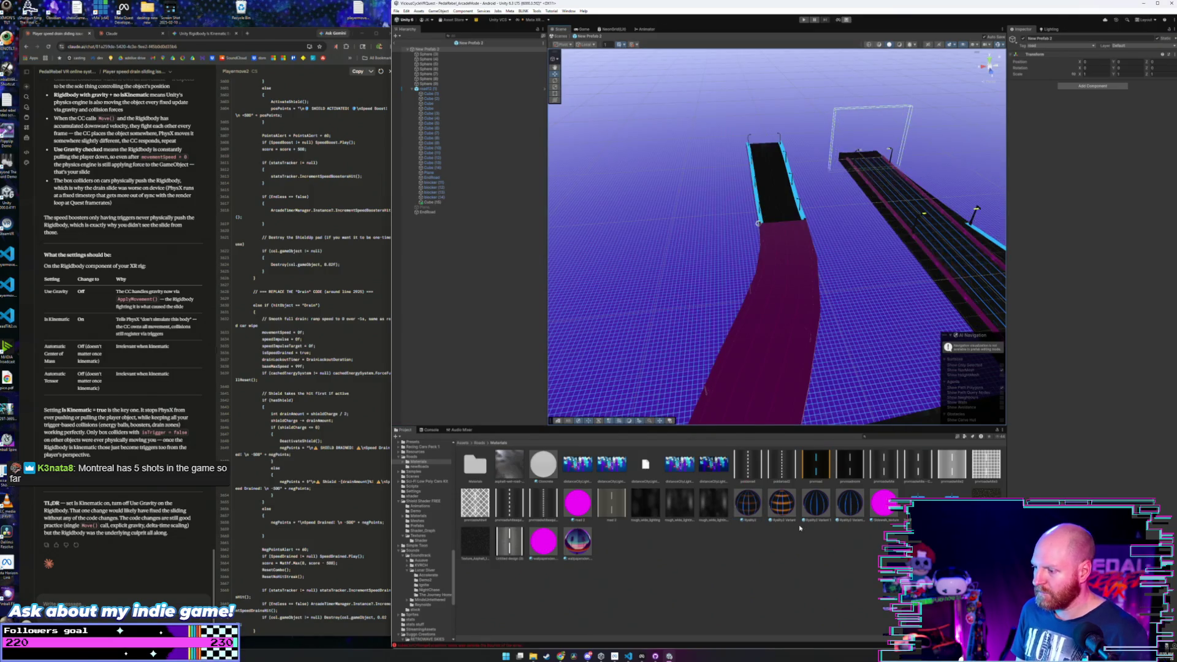
drag(816, 464, 771, 210)
mouse_move(785, 346)
mouse_down()
mouse_move(804, 368)
mouse_move(717, 377)
mouse_move(745, 274)
mouse_move(756, 276)
mouse_move(660, 278)
mouse_move(734, 265)
mouse_move(866, 273)
mouse_up()
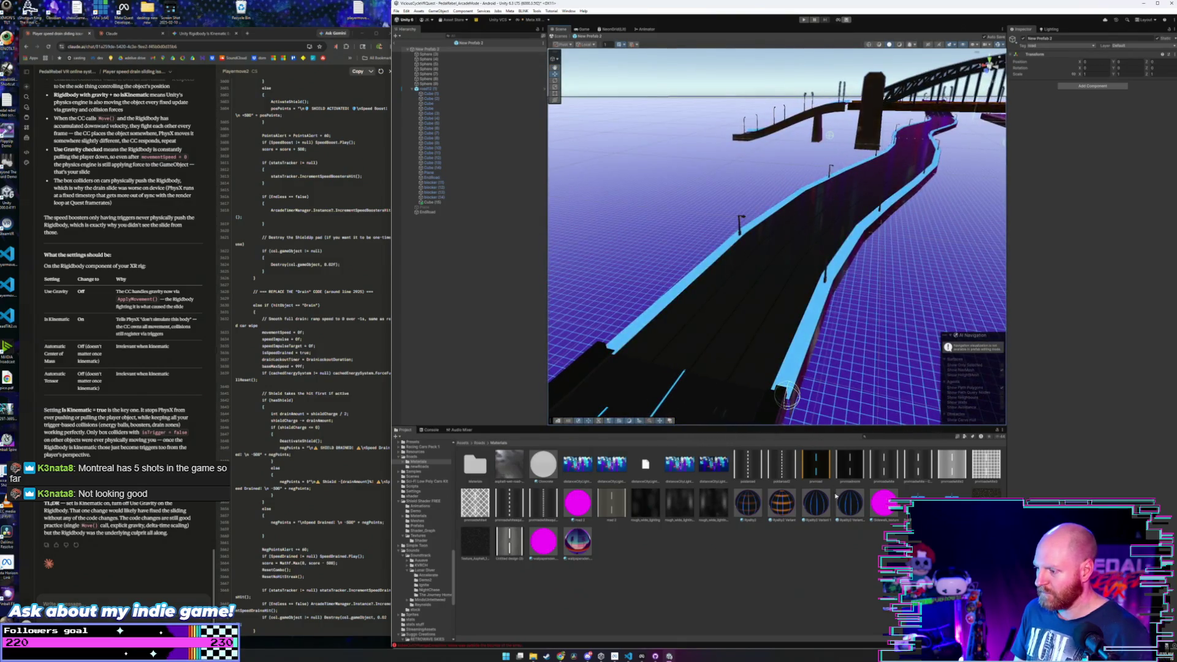
- Create a Material Variant of the Ryalty2 road material from the Project panel
right_click(748, 506)
mouse_move(816, 311)
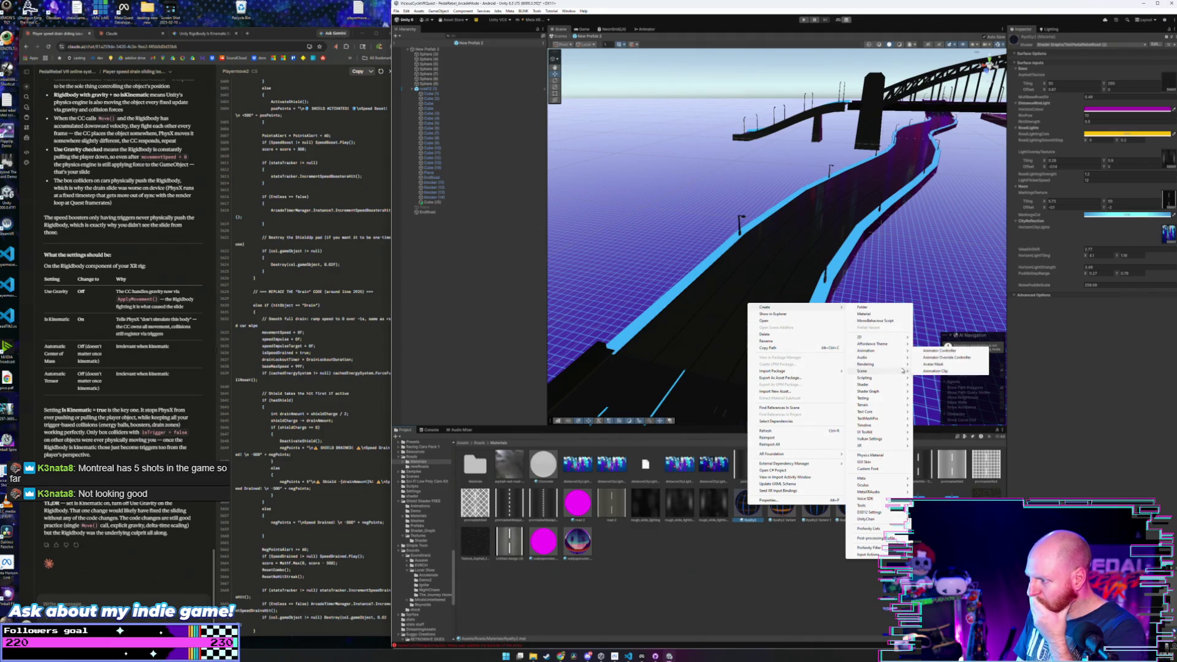
mouse_move(883, 364)
click(917, 371)
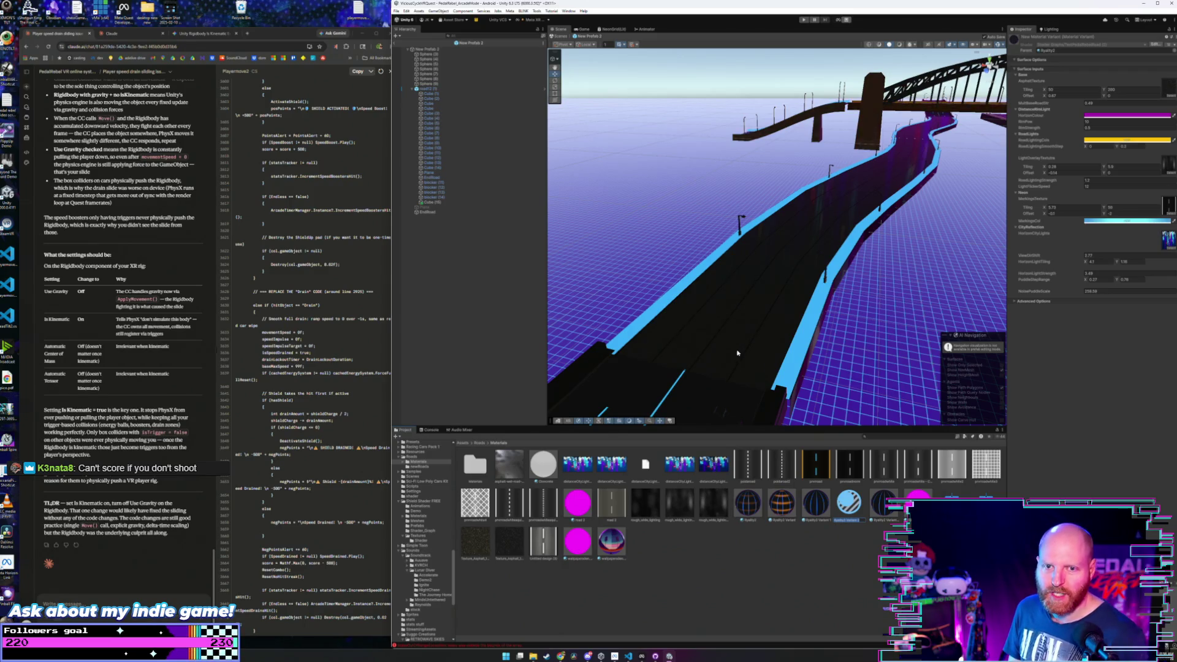
- Set the Ryalty2 Variant 2 material's texture Offset X to about -0.31
drag(844, 248, 868, 249)
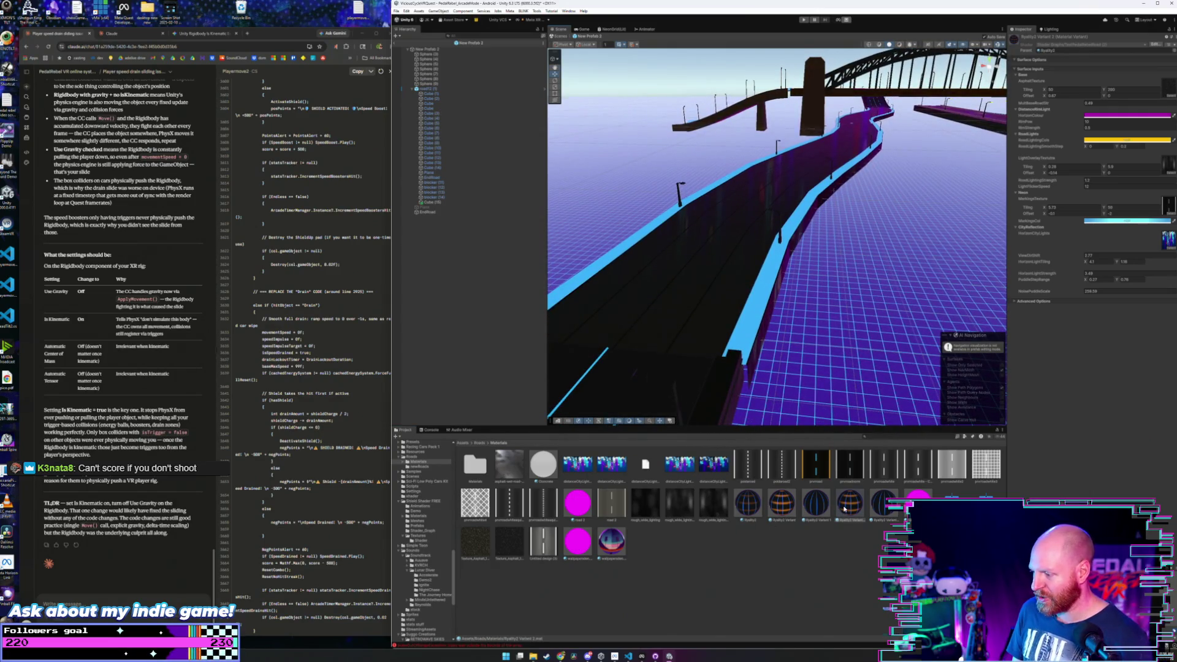
click(810, 504)
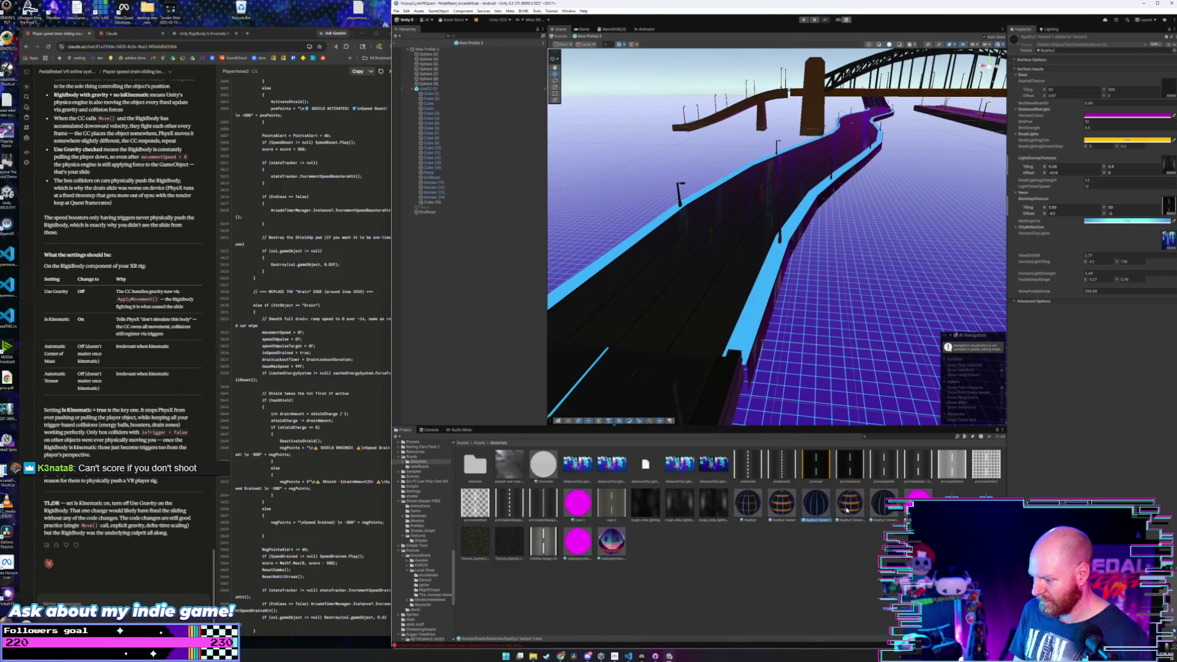
click(847, 511)
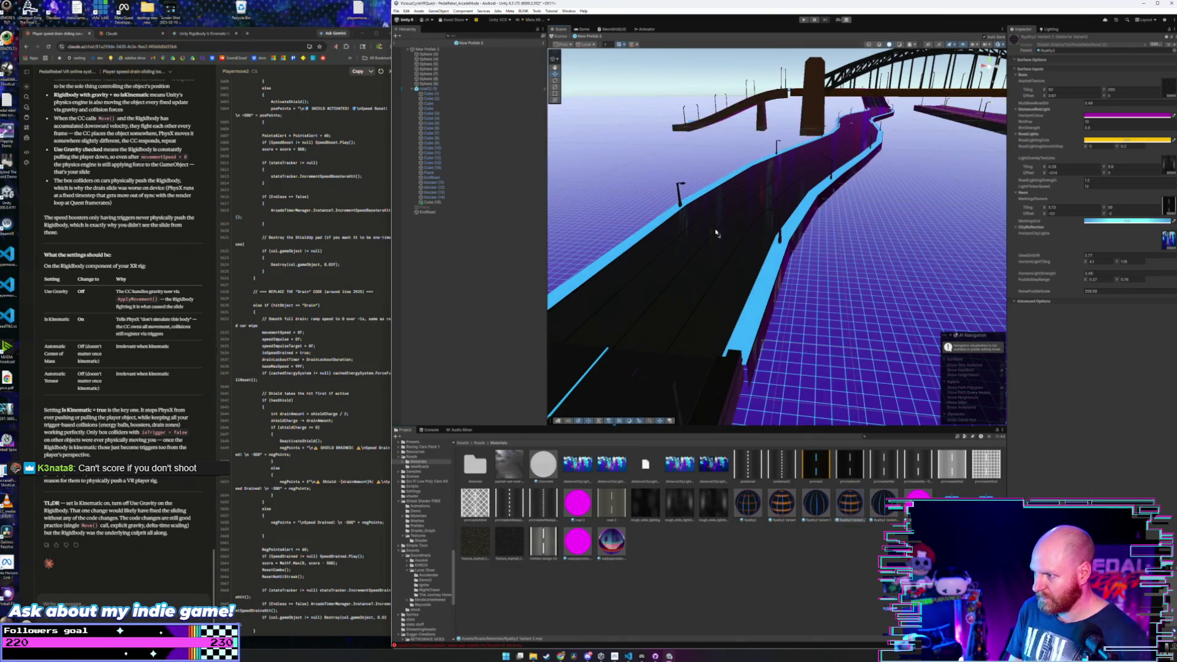
mouse_move(725, 247)
mouse_down()
mouse_move(689, 255)
mouse_move(784, 444)
mouse_up()
click(880, 509)
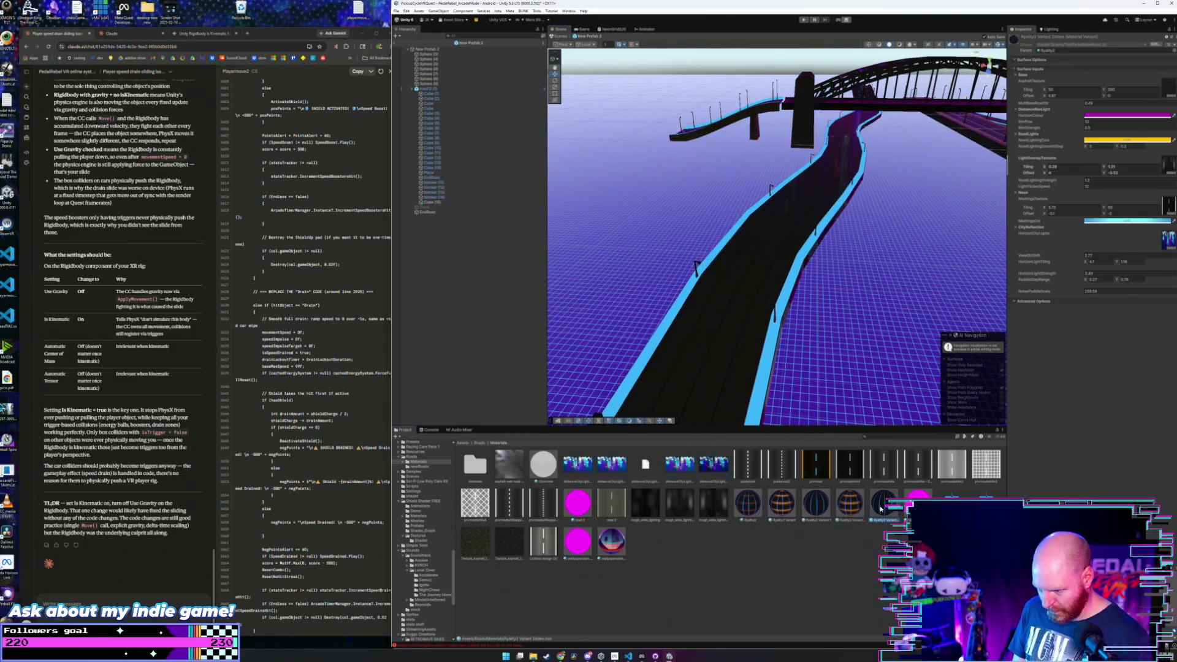
click(863, 512)
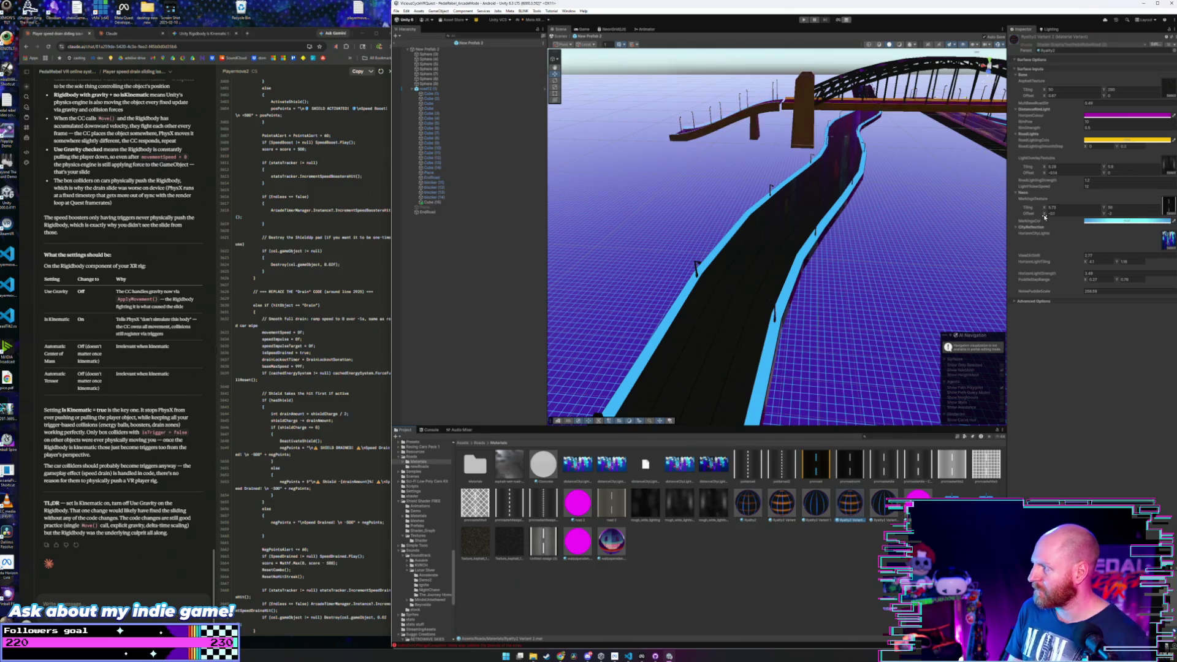
drag(1046, 214, 1048, 216)
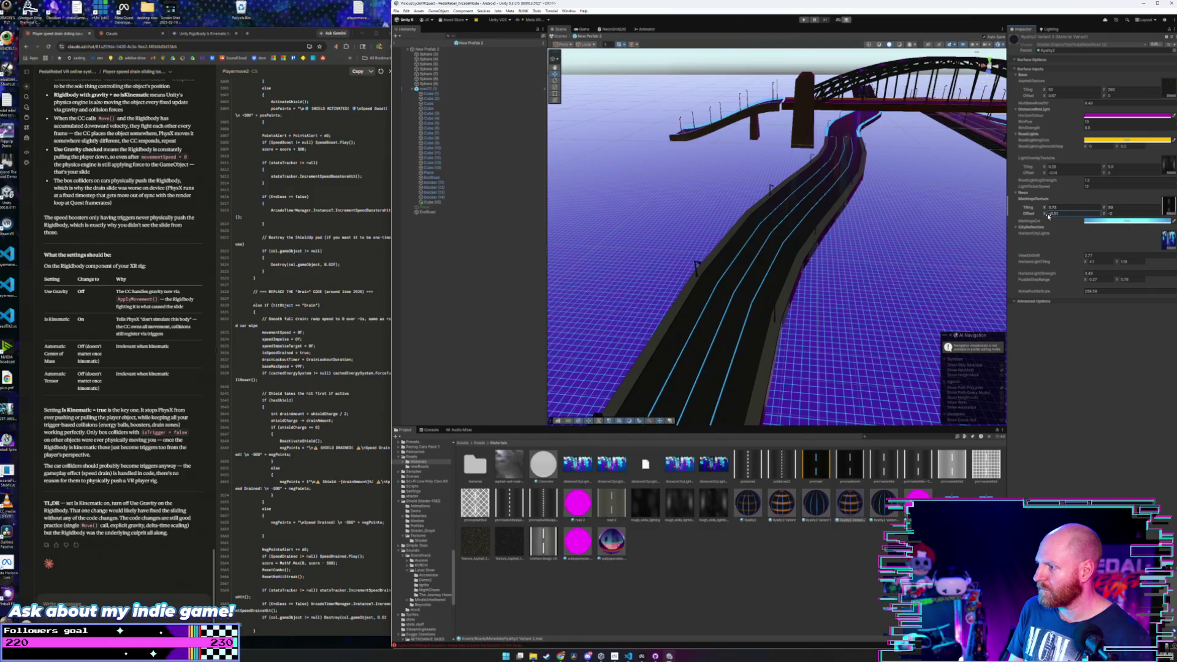
- Fly around the bridge and both elevated roads to check the new lane lines
key(w)
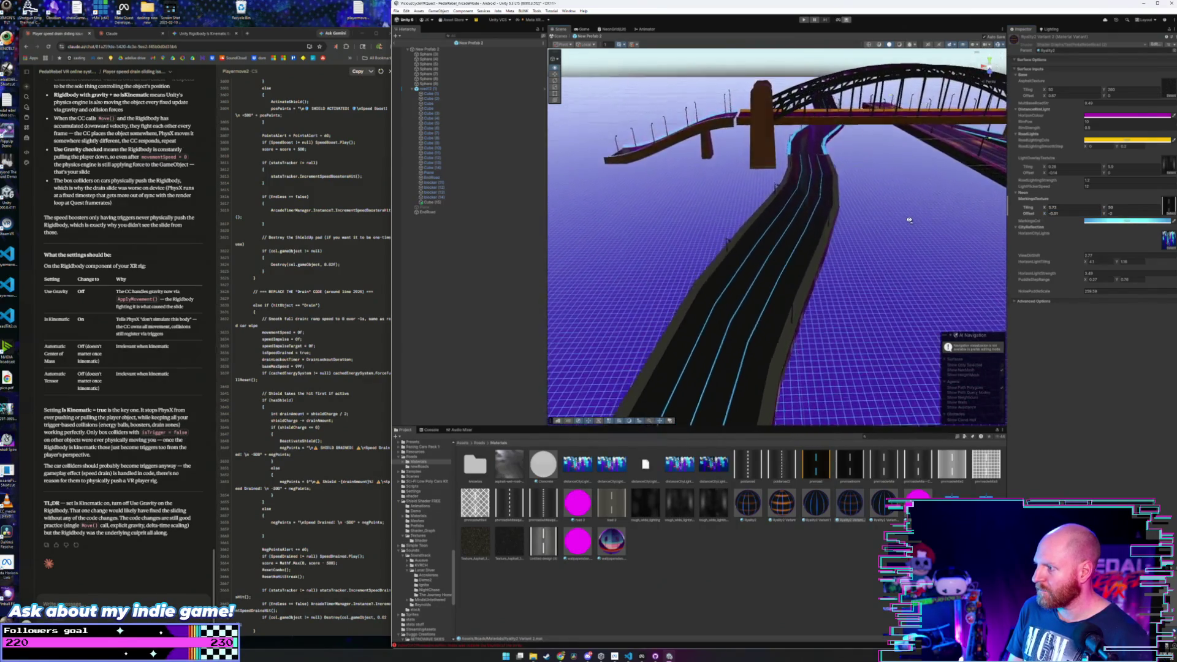
key(w)
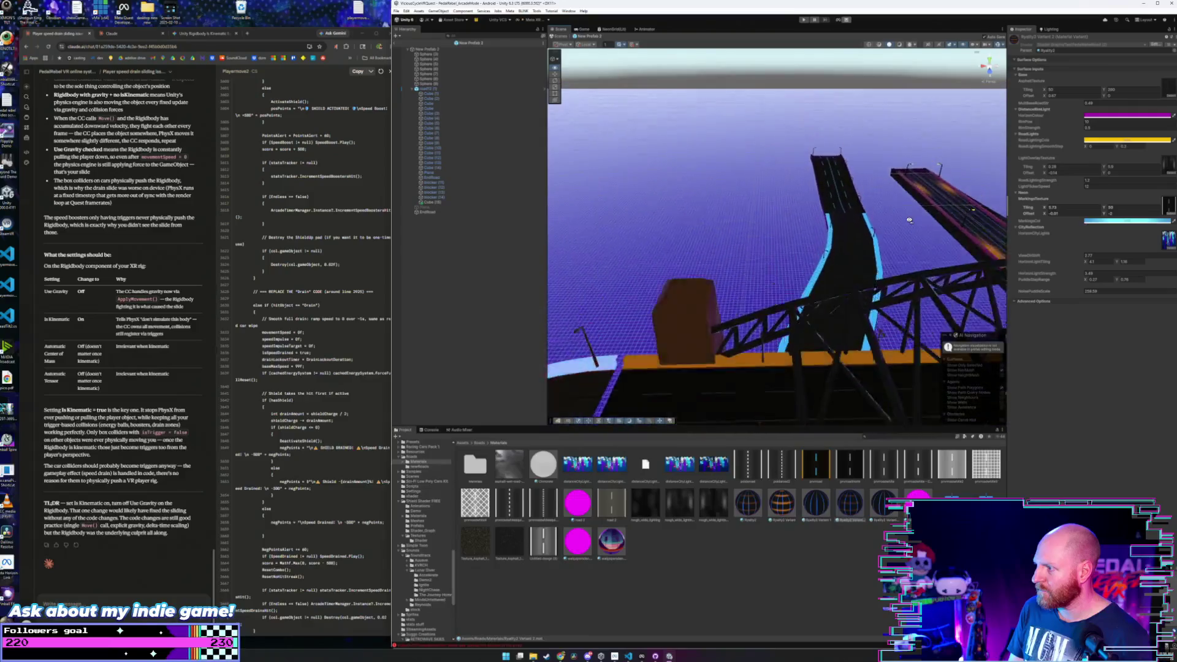
key(s)
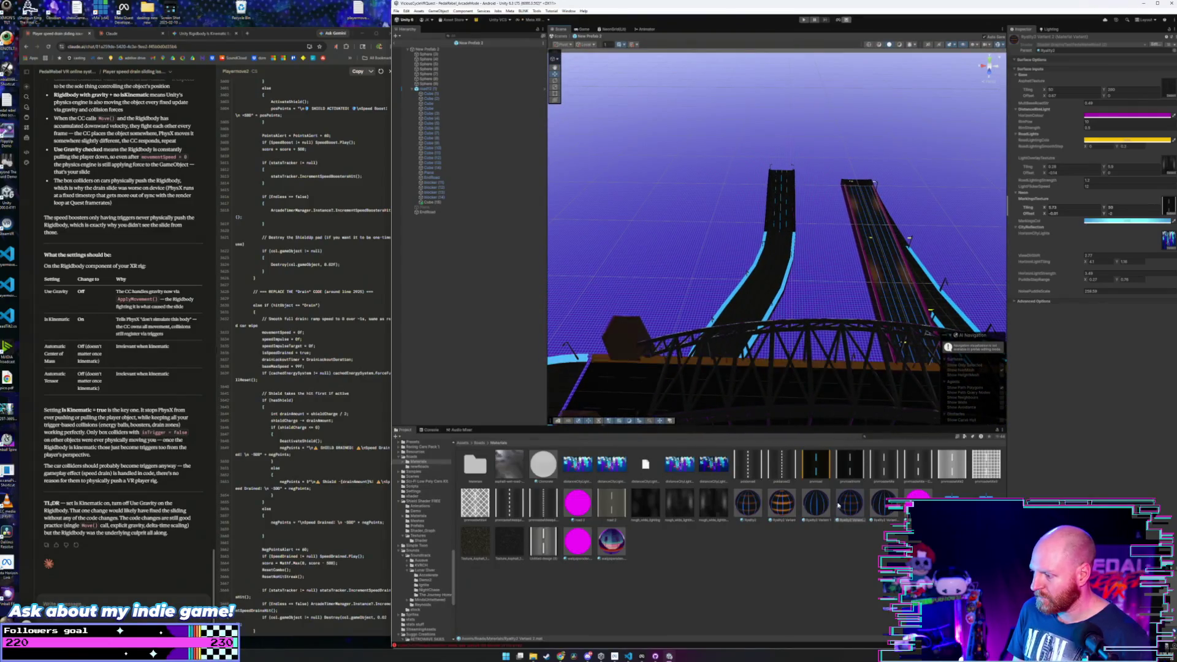
key(w)
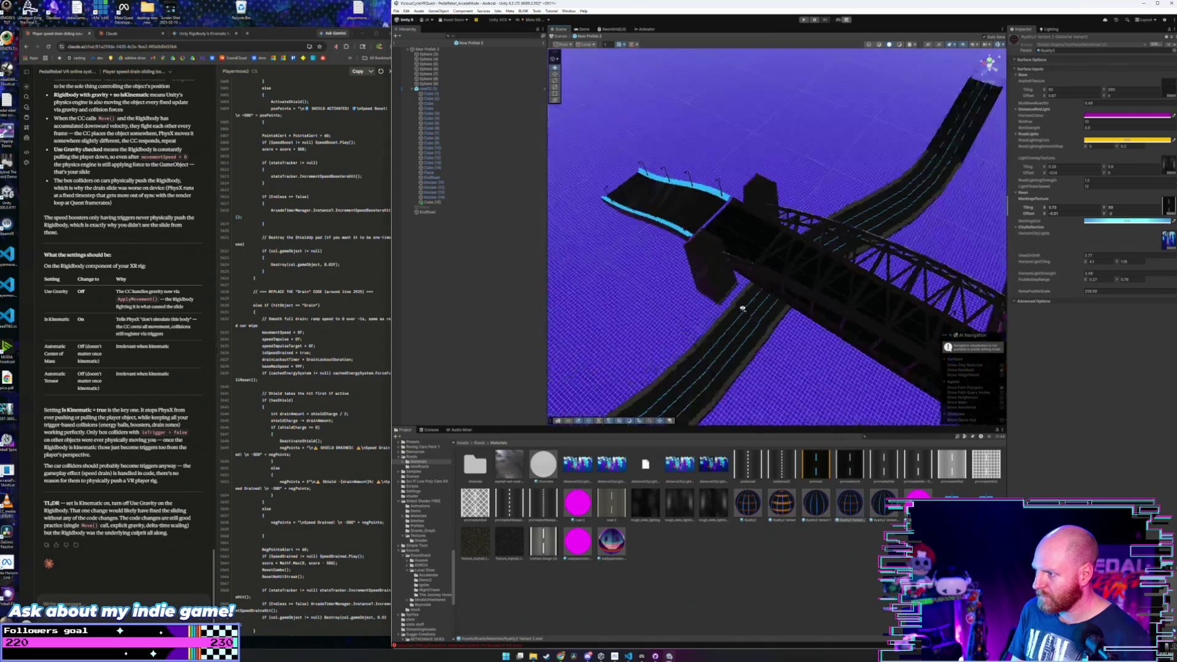
key(s)
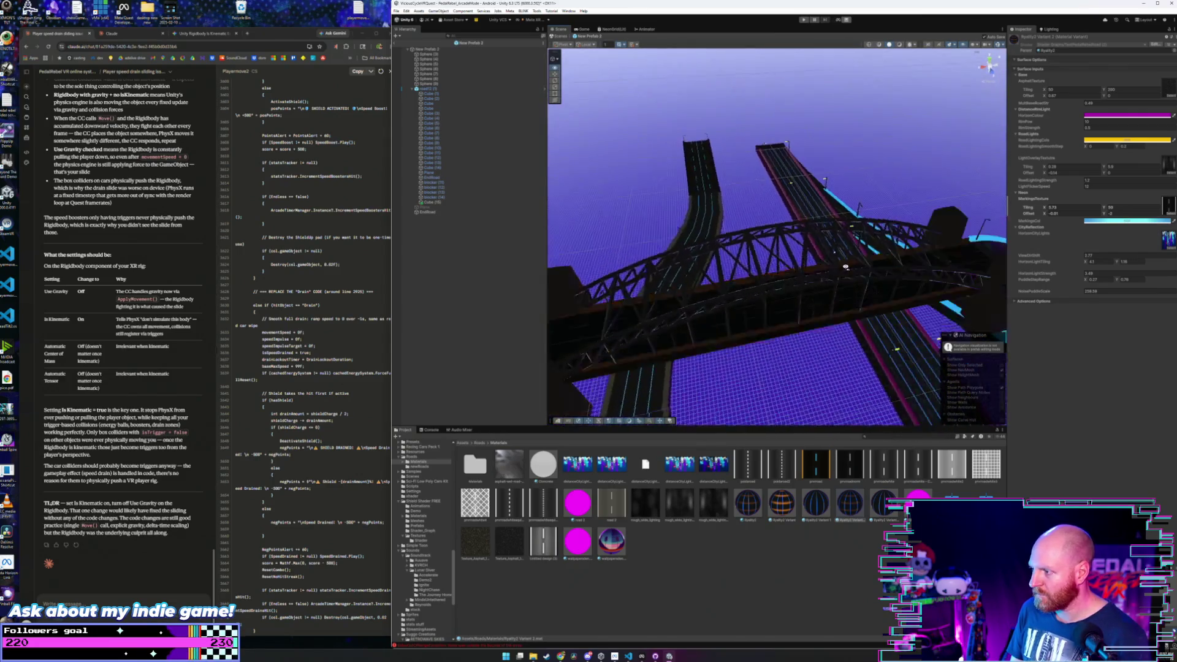
key(w)
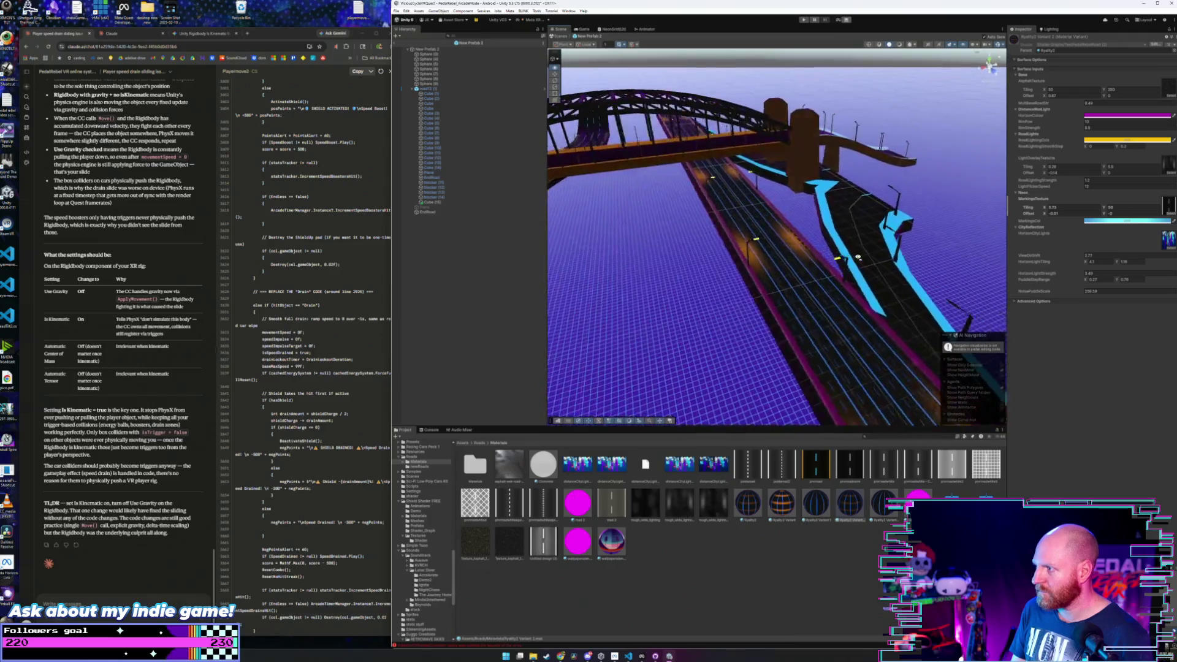
key(w)
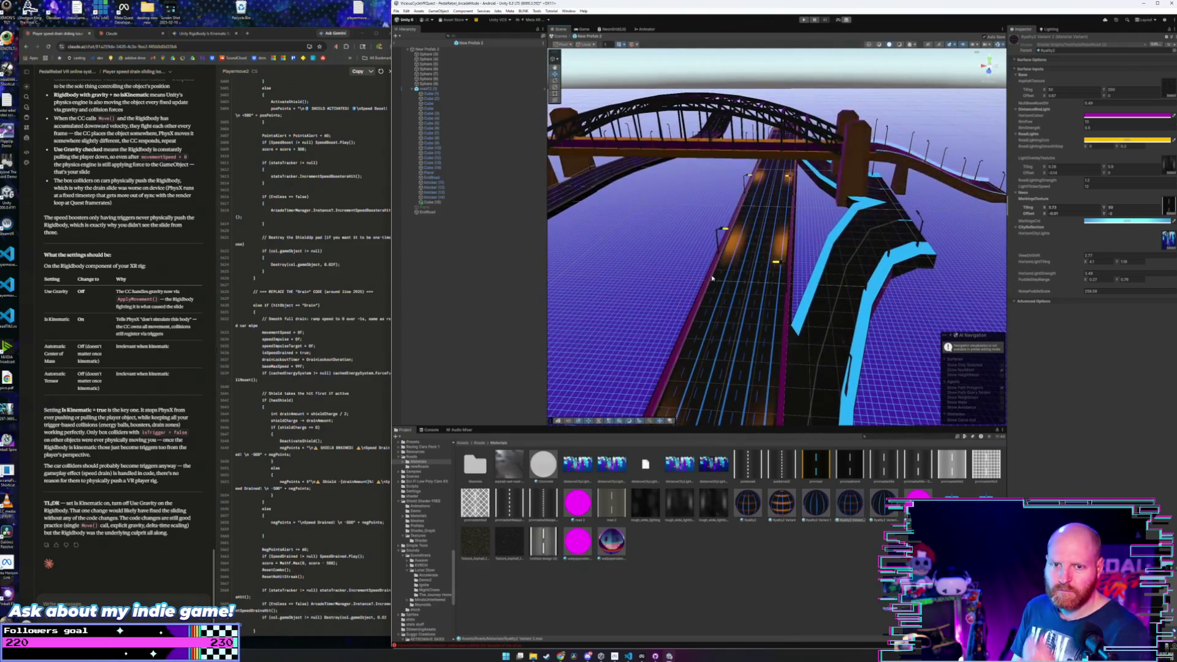
- Leave prefab mode and open New Prefab 3 from Assets > Roads > newRoads
click(395, 43)
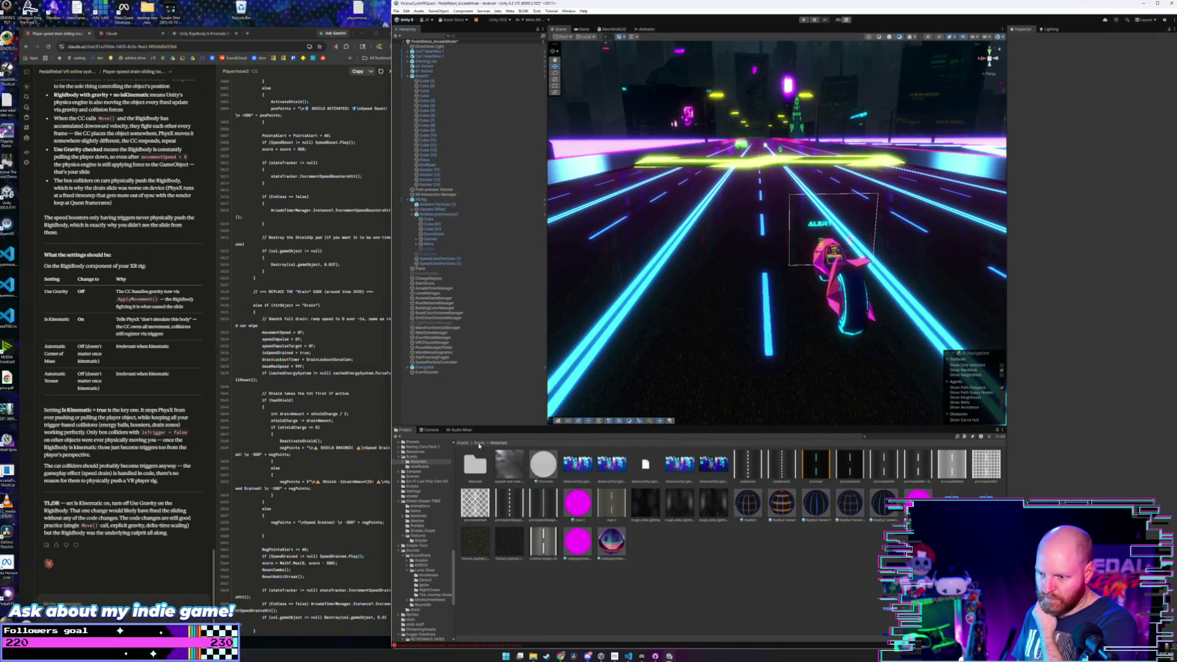
click(479, 443)
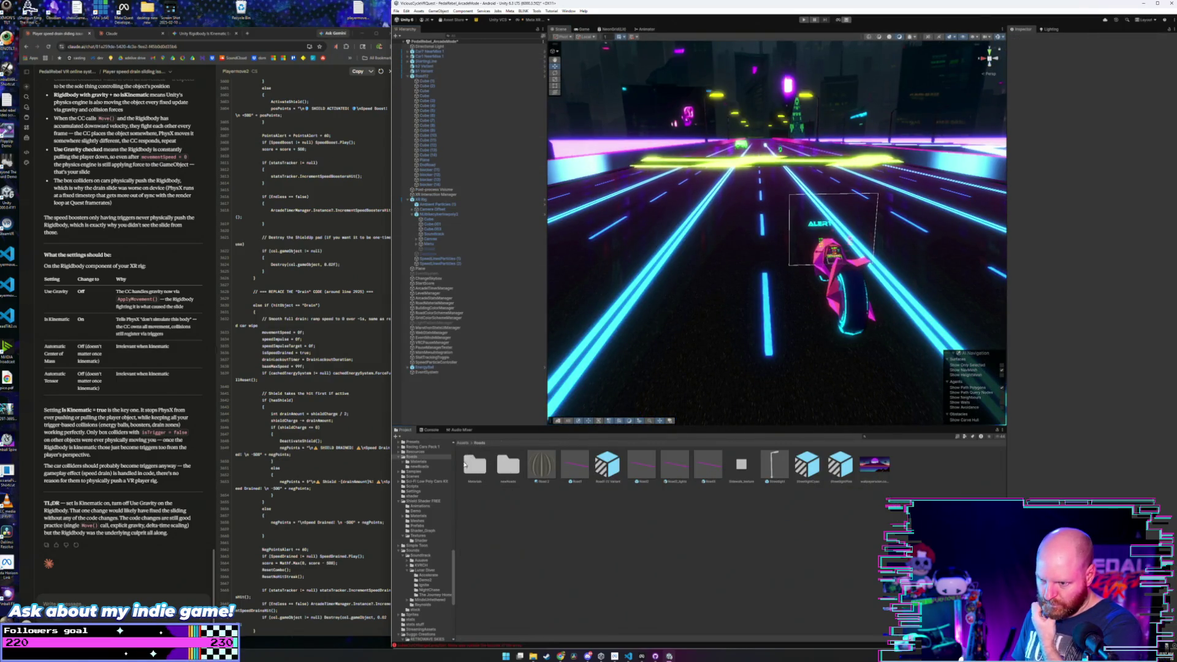
double_click(508, 466)
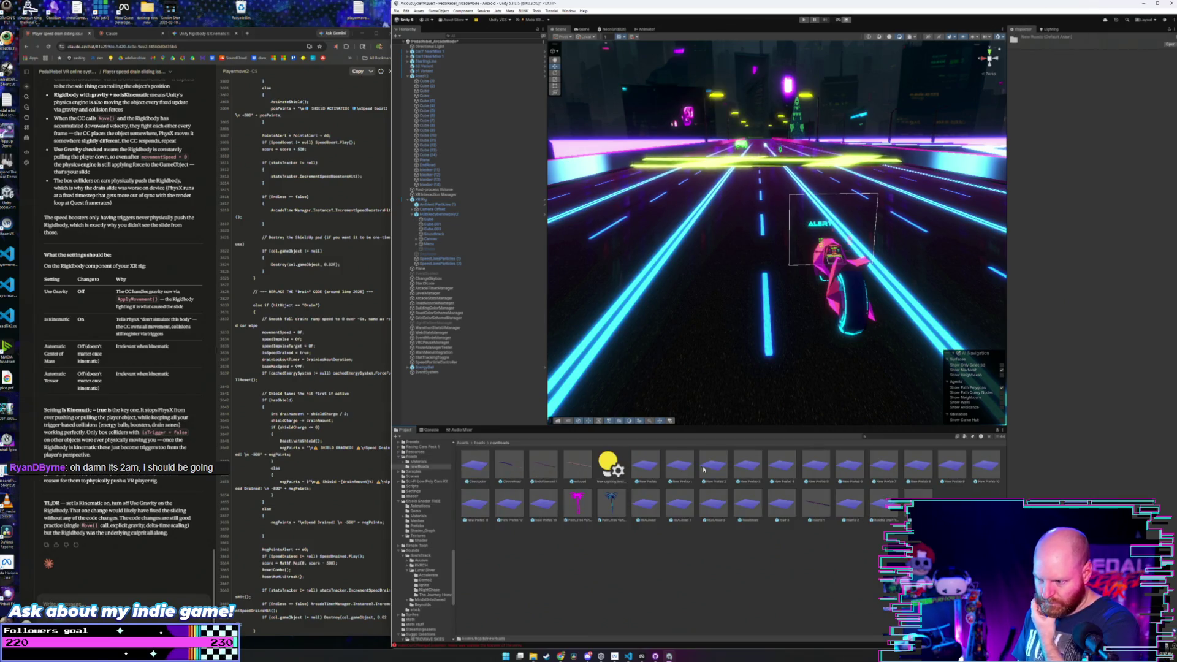
double_click(748, 468)
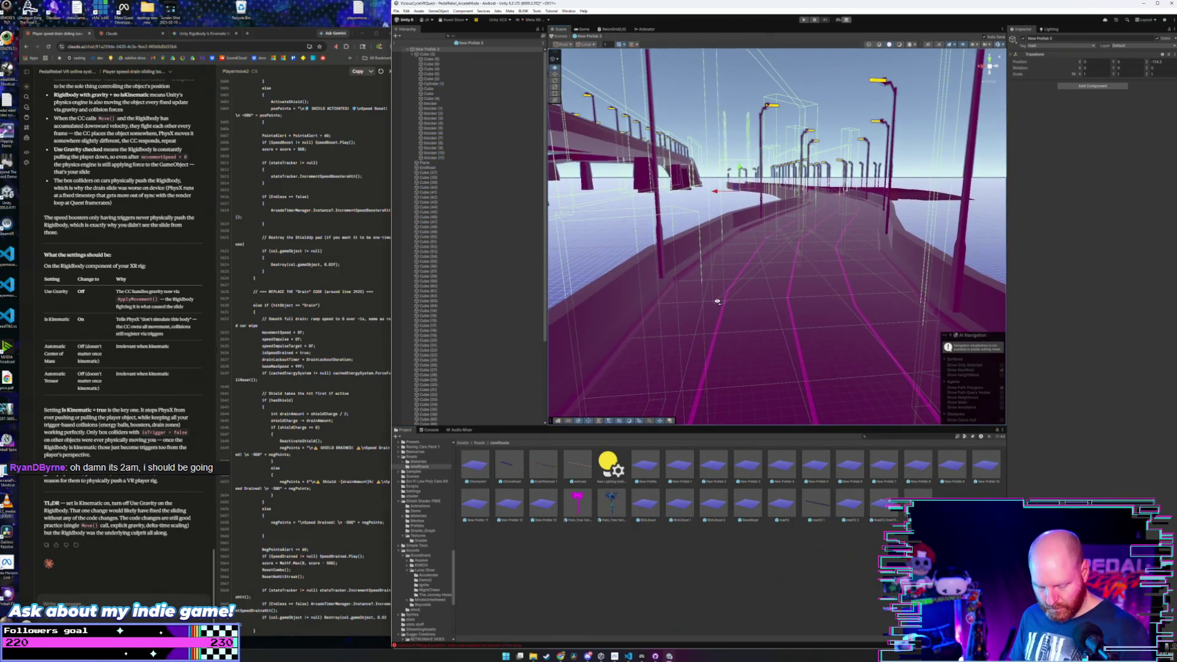
- Apply the dark road materials from Roads > Materials to the left and right magenta roads
mouse_move(718, 317)
mouse_down()
mouse_move(722, 335)
mouse_move(687, 343)
mouse_move(587, 425)
mouse_up()
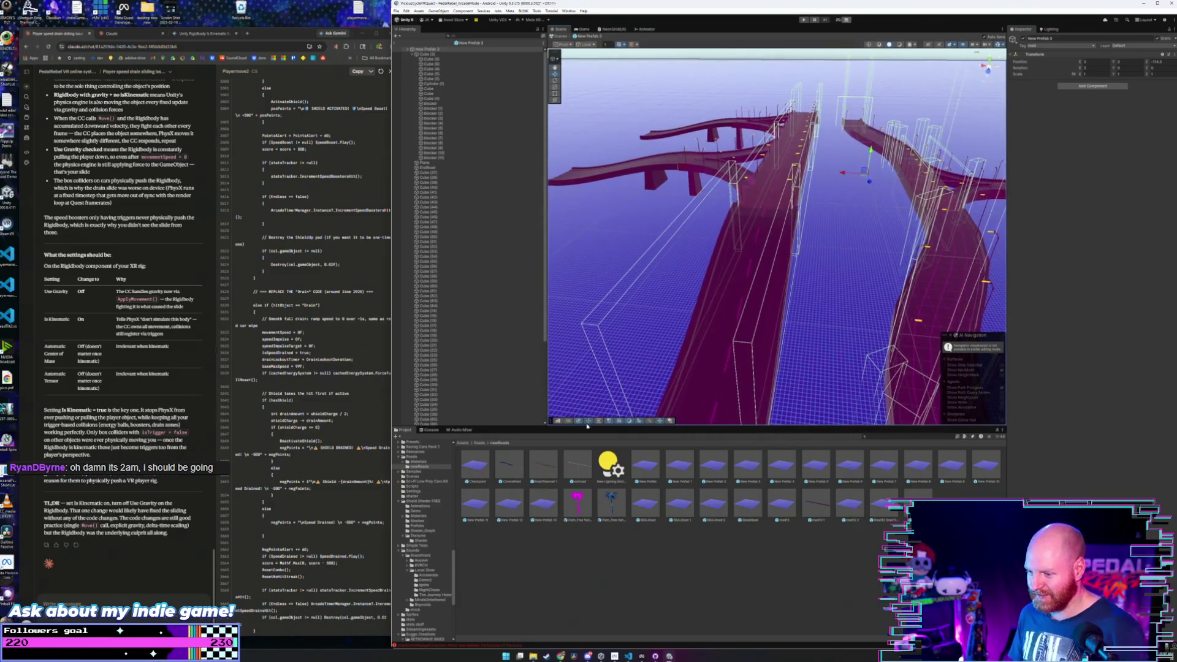
click(477, 444)
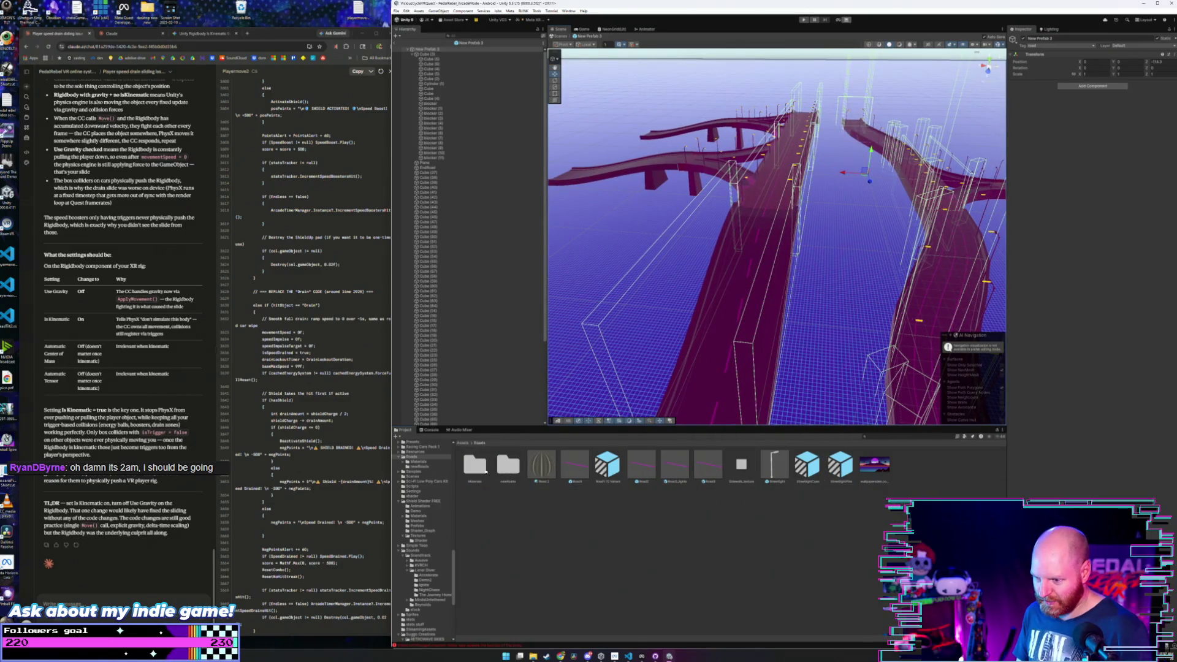
double_click(474, 469)
drag(673, 326, 762, 320)
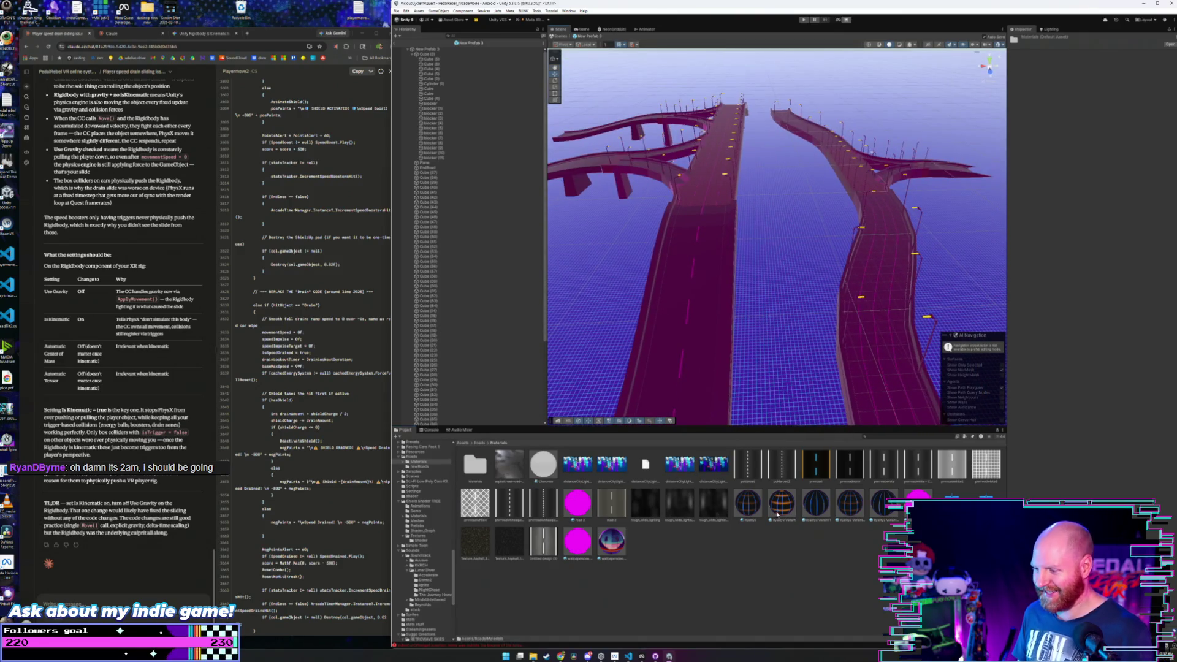
mouse_move(777, 515)
mouse_down()
mouse_move(674, 380)
mouse_move(612, 360)
mouse_move(710, 332)
mouse_move(730, 347)
mouse_move(705, 341)
mouse_move(723, 349)
mouse_move(782, 442)
mouse_up()
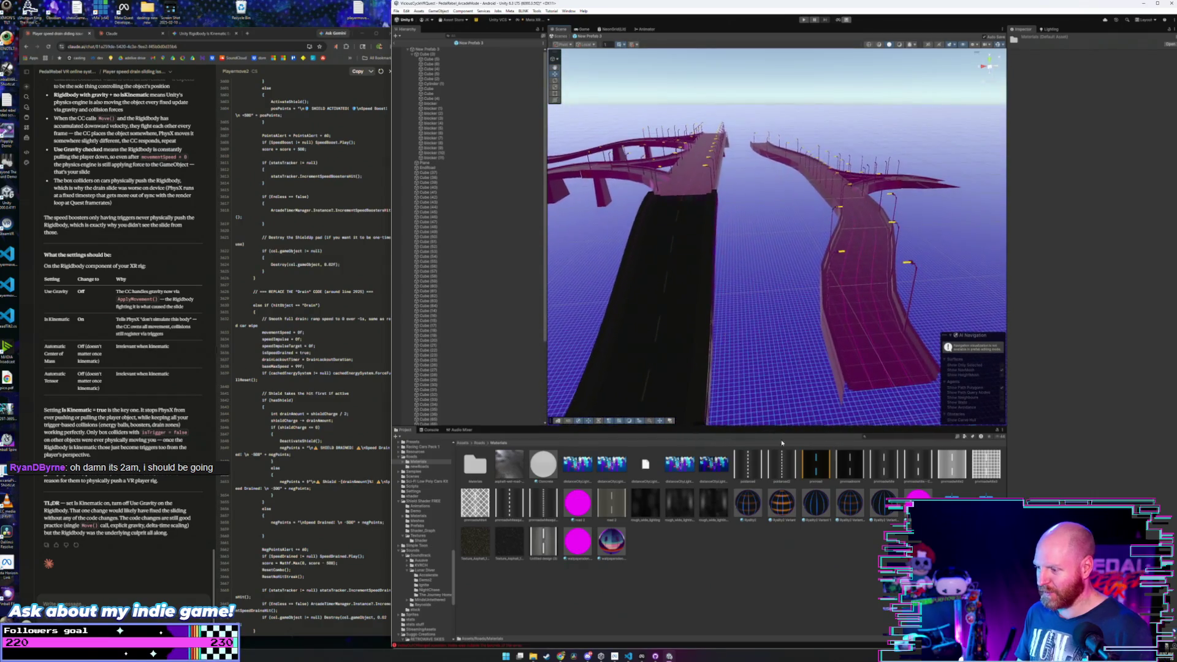
drag(813, 504, 854, 348)
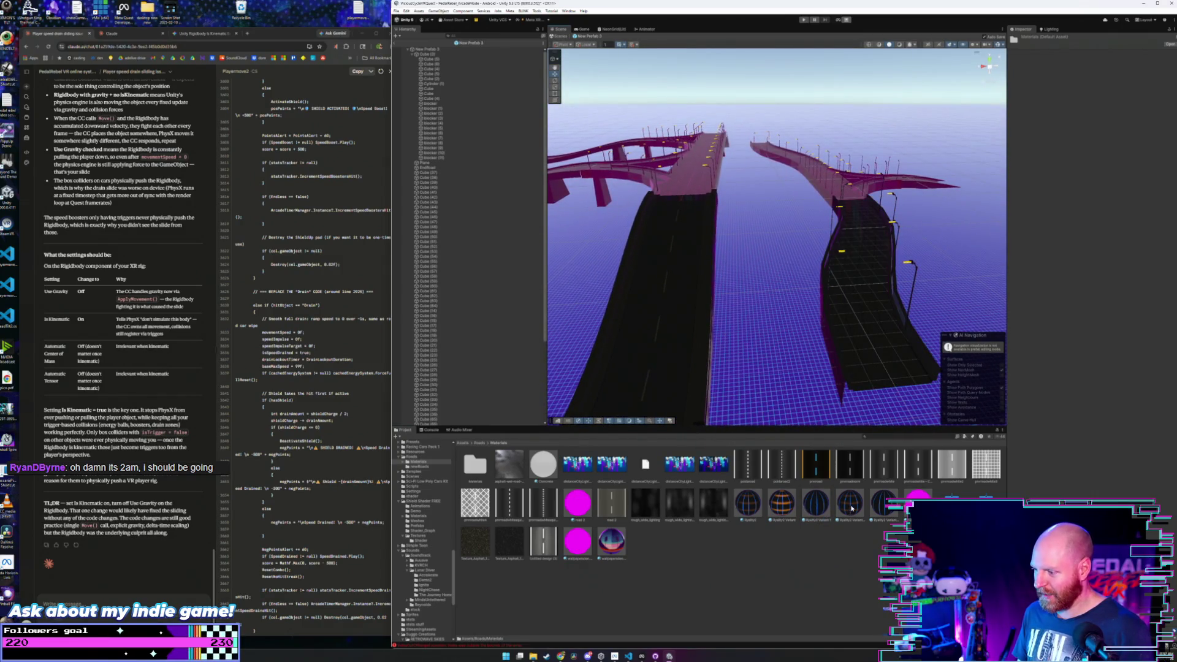
mouse_move(874, 416)
mouse_down()
mouse_move(862, 361)
mouse_move(870, 303)
mouse_move(865, 287)
mouse_move(835, 303)
mouse_up()
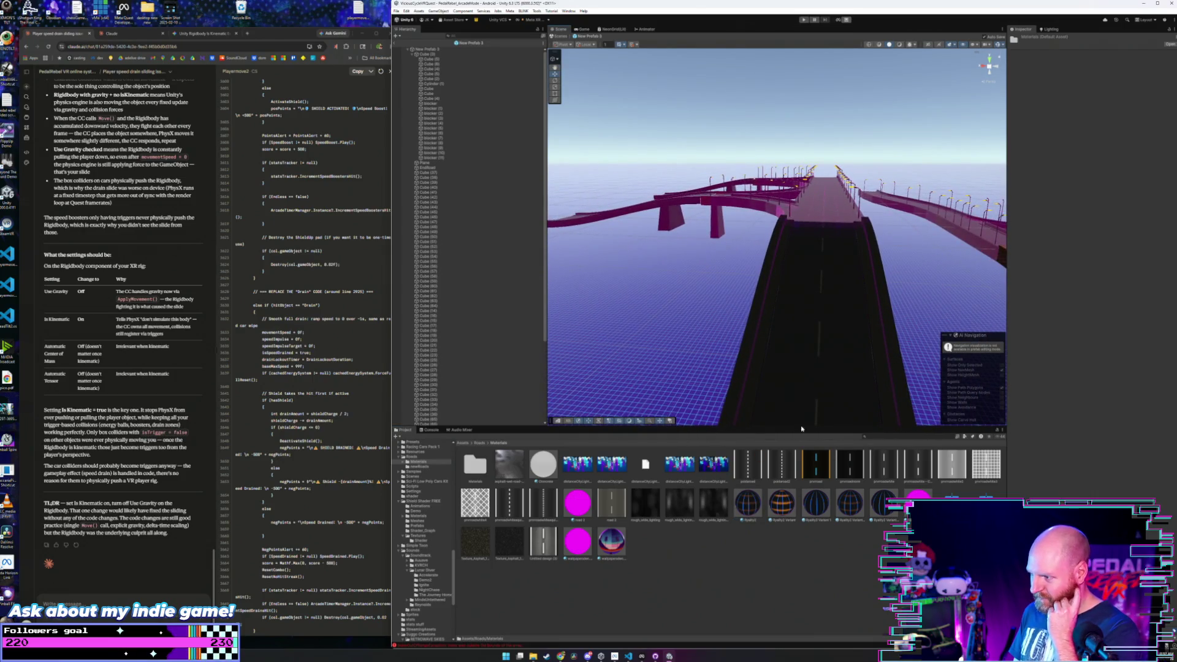
- Apply the lane-line road material to the magenta bridge road and the left road
mouse_move(801, 294)
mouse_down()
mouse_move(813, 303)
mouse_move(813, 408)
mouse_up()
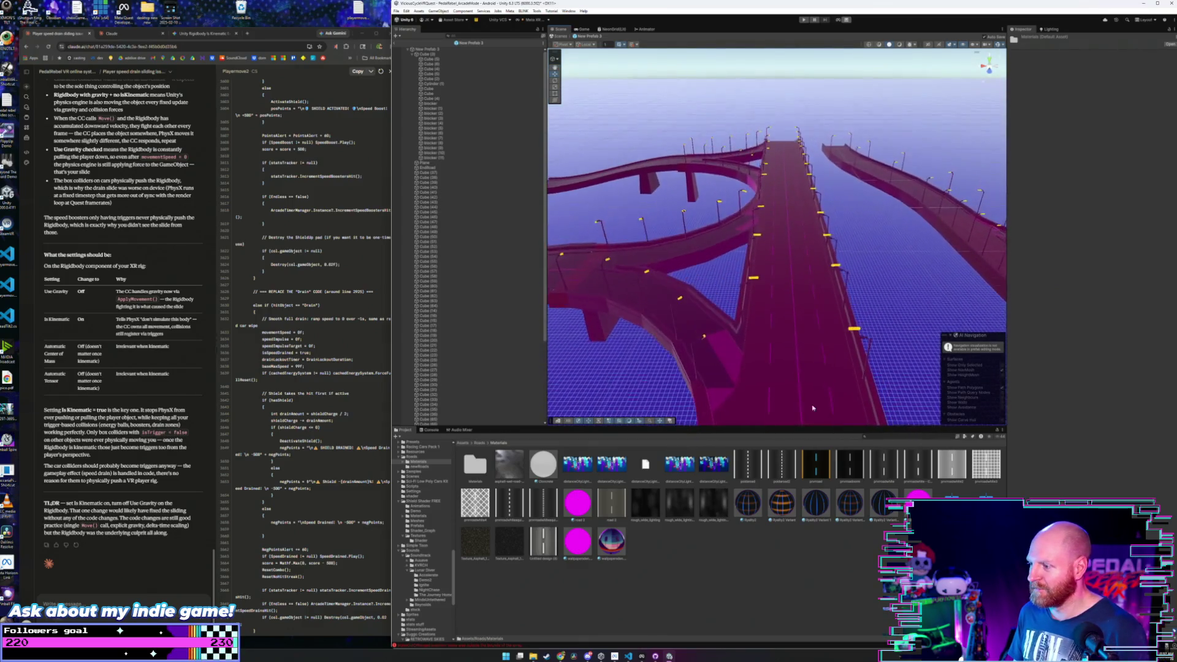
mouse_move(792, 367)
mouse_down()
mouse_move(813, 363)
mouse_move(815, 374)
mouse_move(791, 519)
mouse_up()
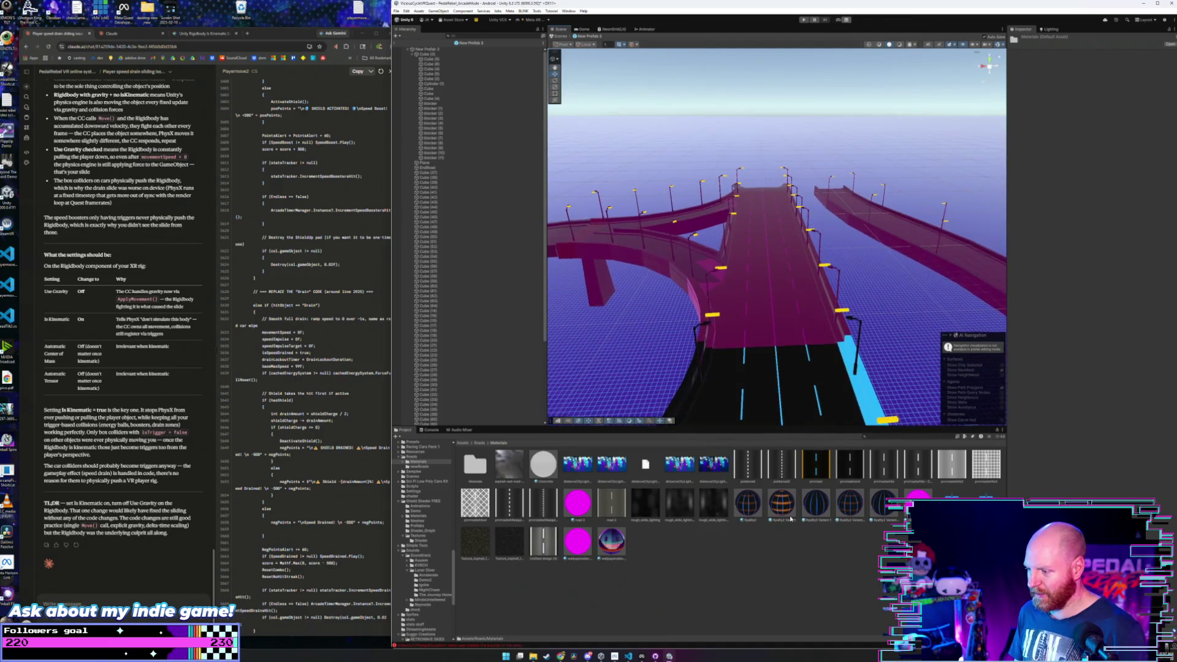
mouse_move(778, 293)
mouse_down()
mouse_move(697, 302)
mouse_move(746, 309)
mouse_move(795, 491)
mouse_up()
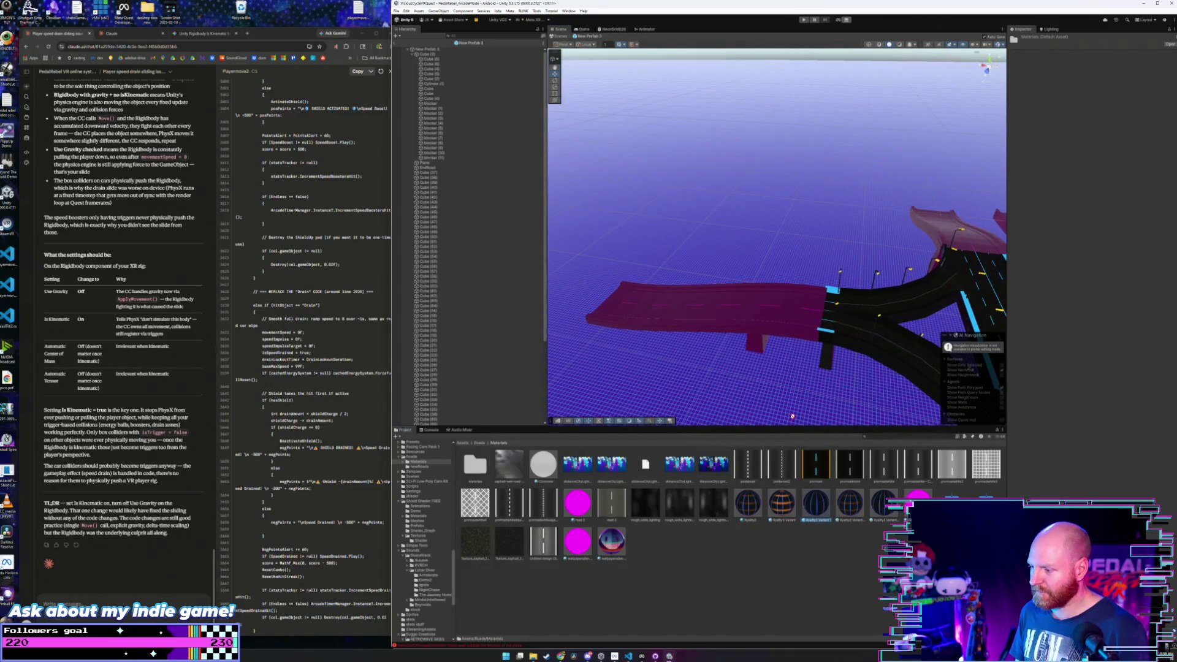
drag(777, 322, 601, 370)
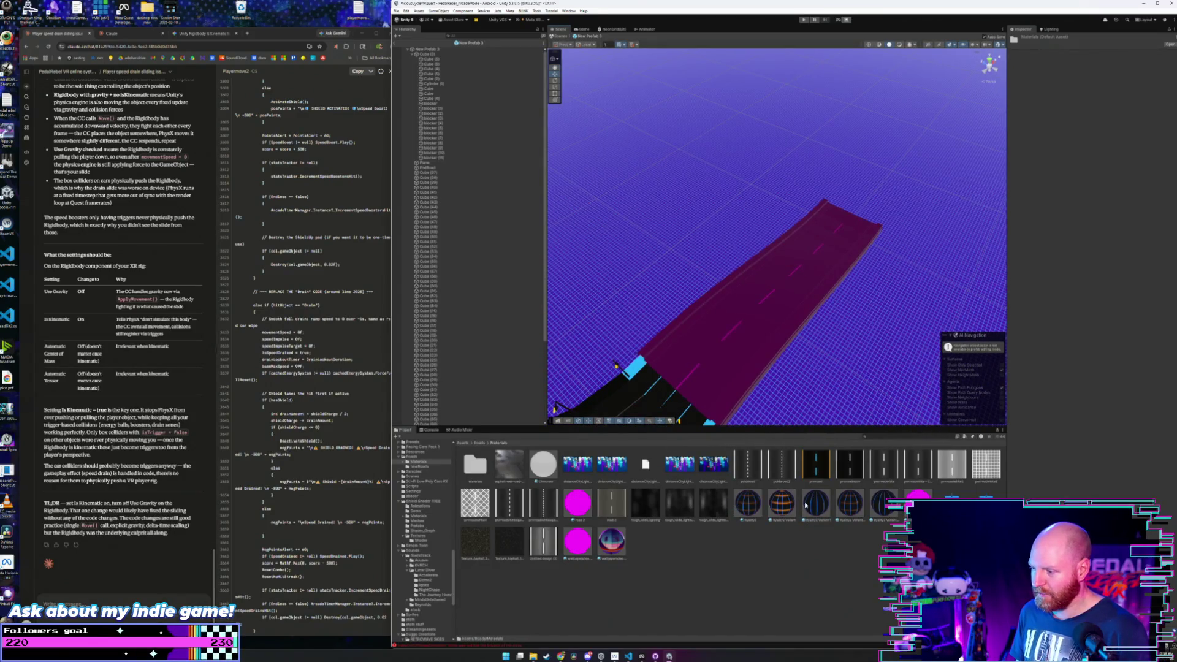
mouse_move(807, 506)
mouse_down()
mouse_move(738, 358)
mouse_move(411, 282)
mouse_move(552, 355)
mouse_up()
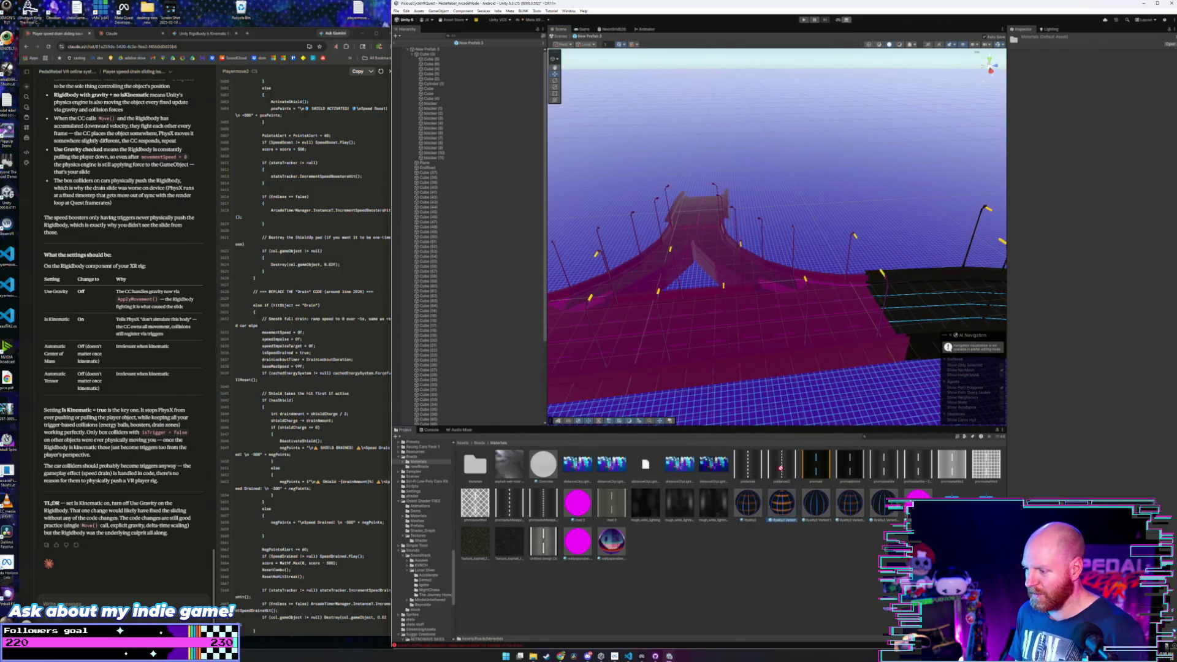
mouse_move(776, 357)
mouse_down()
mouse_move(822, 469)
mouse_move(791, 331)
mouse_up()
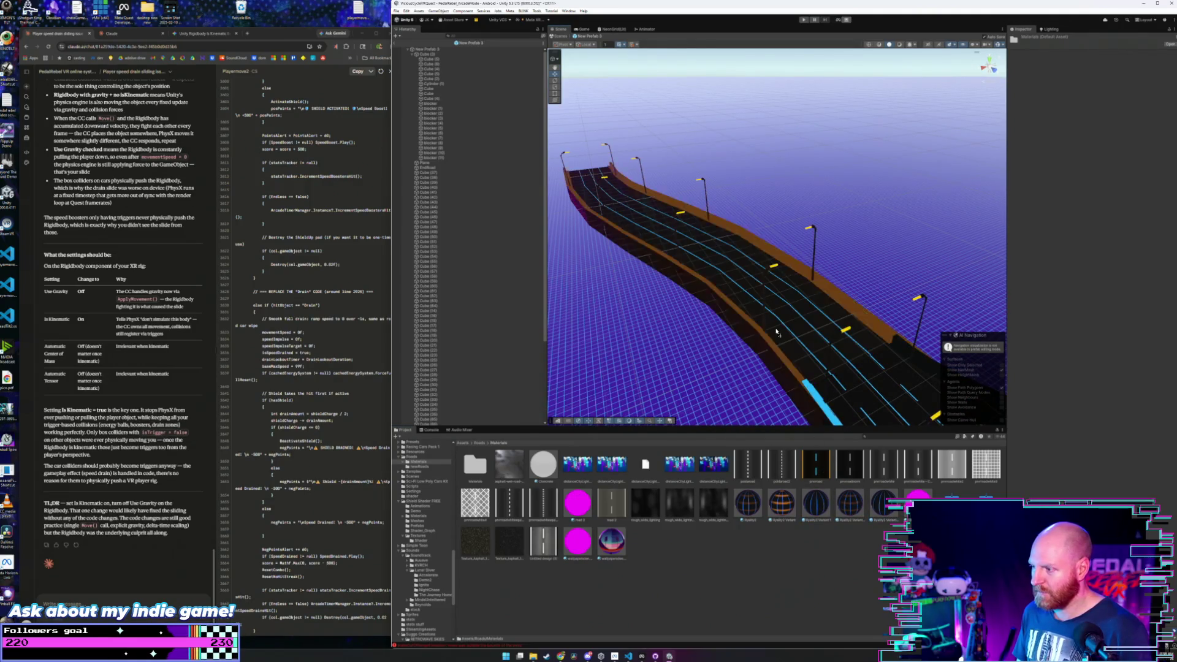
key(f)
mouse_move(554, 325)
mouse_down()
mouse_move(590, 357)
mouse_move(745, 420)
mouse_up()
click(901, 258)
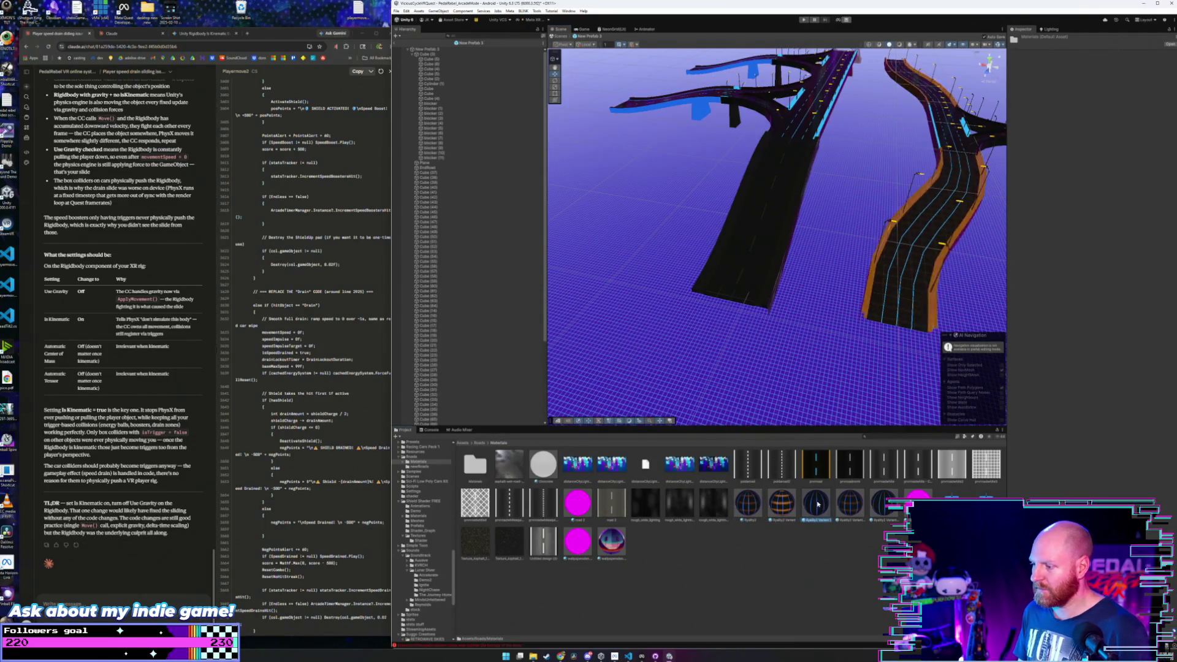
mouse_move(776, 325)
mouse_down()
mouse_move(791, 205)
mouse_move(791, 495)
mouse_move(770, 334)
mouse_up()
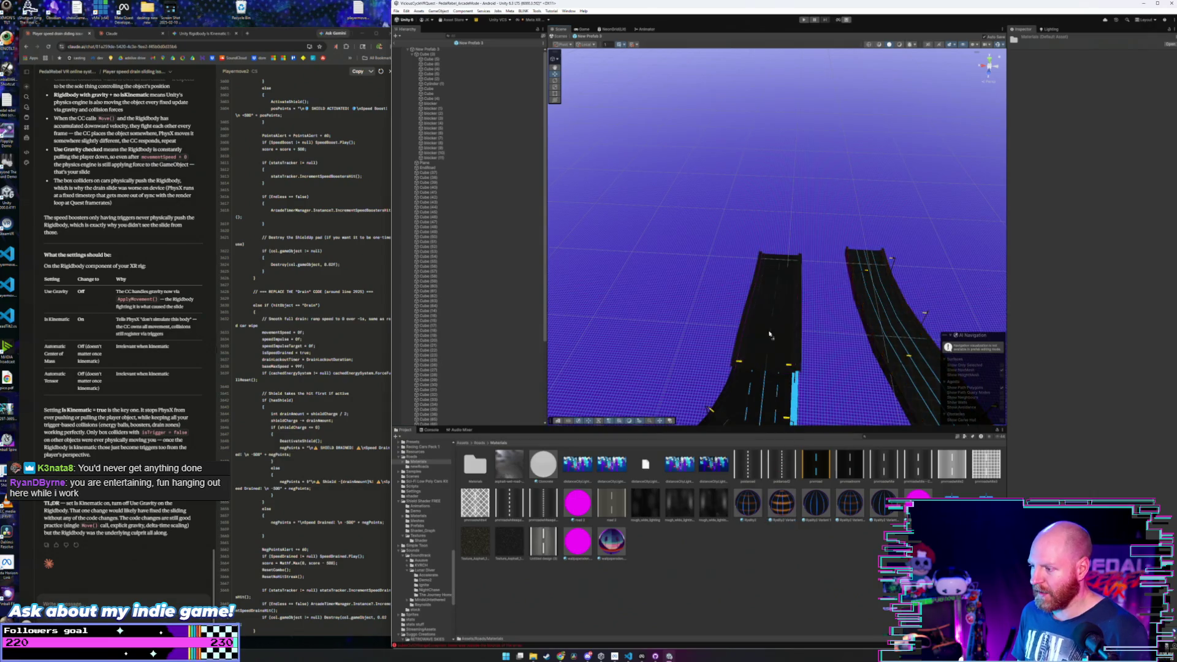
drag(815, 504, 775, 342)
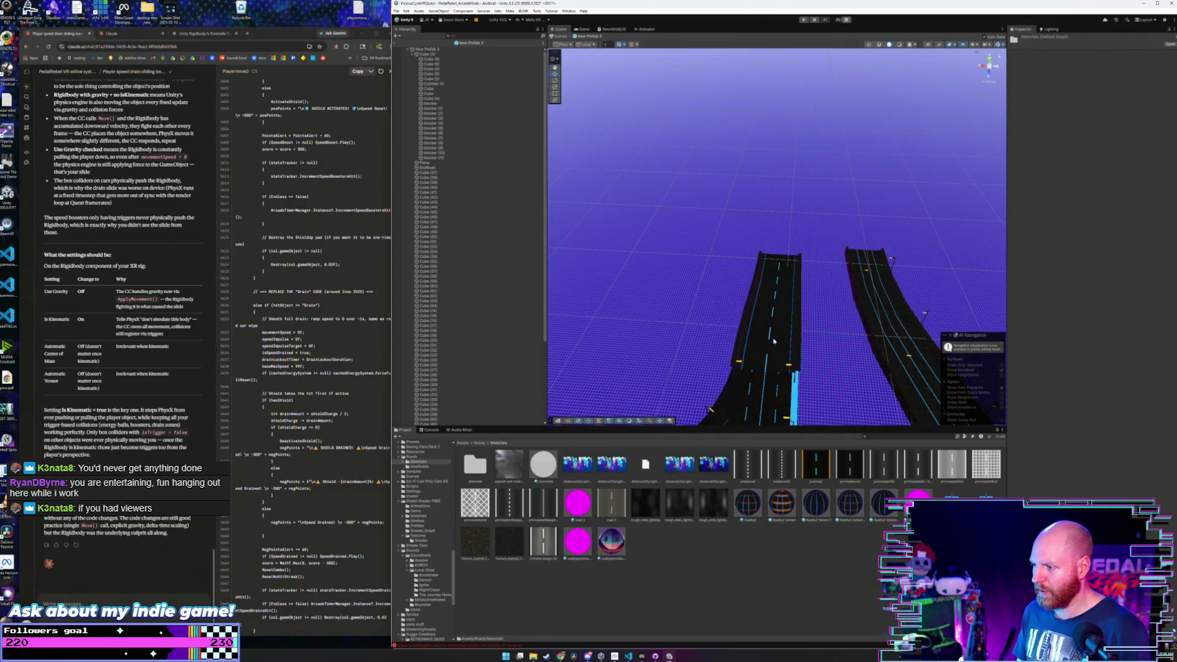
- Open the main racing game scene from the recent scenes list
click(396, 11)
mouse_move(406, 31)
click(488, 39)
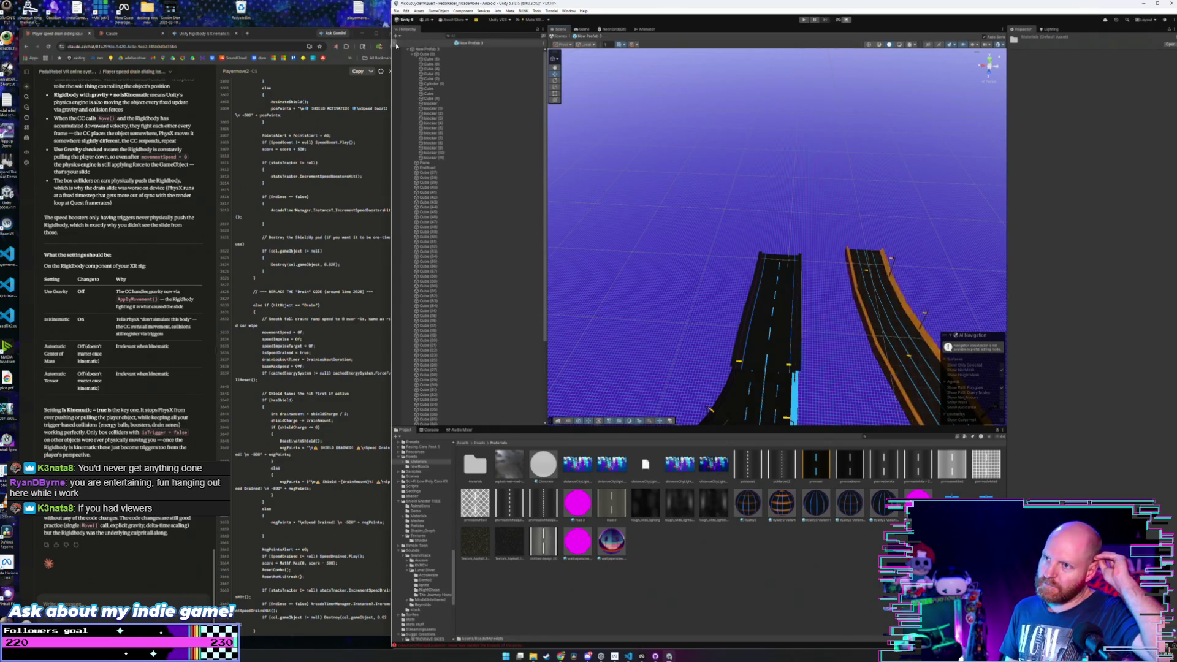
click(804, 19)
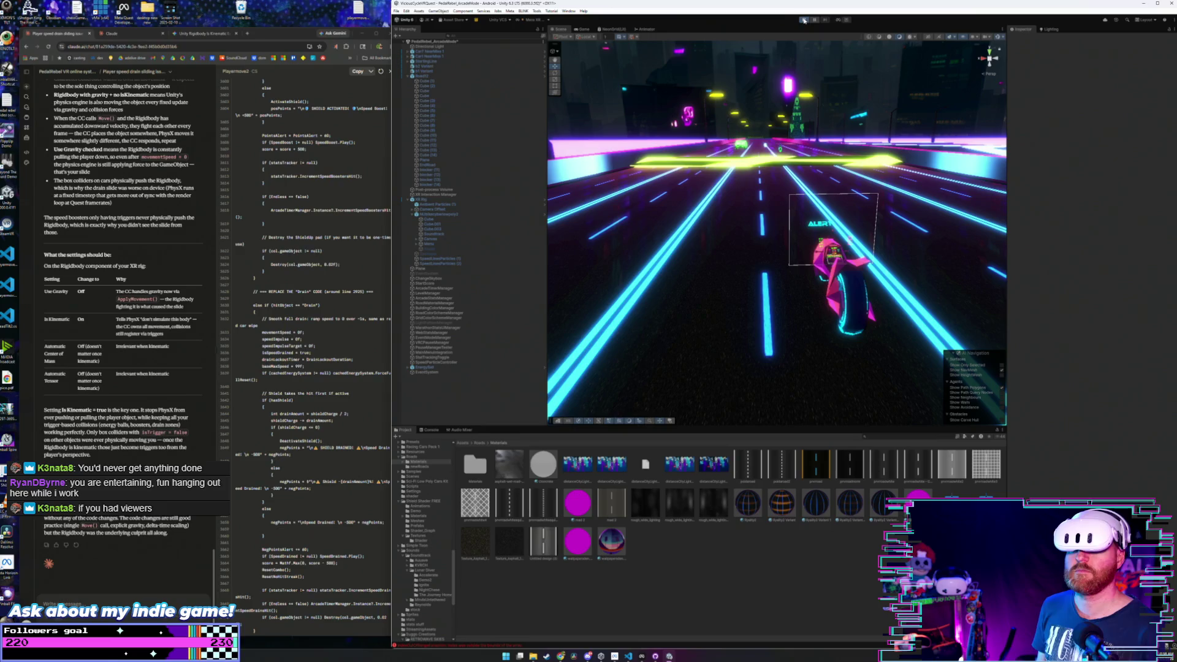
click(805, 20)
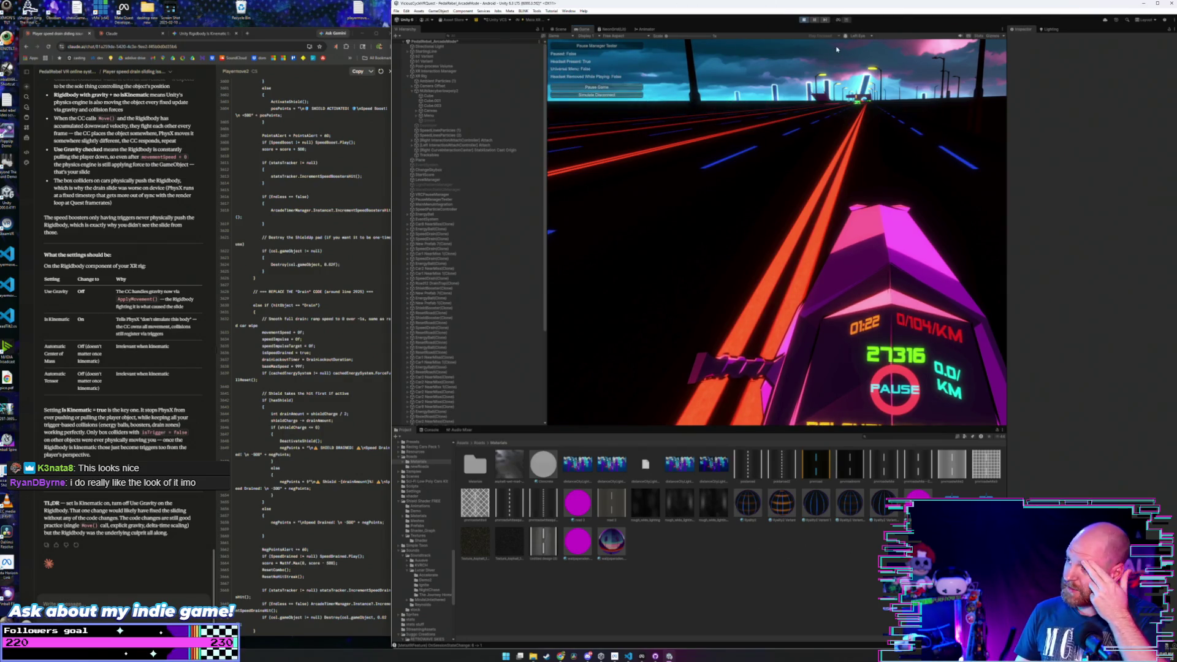
click(805, 21)
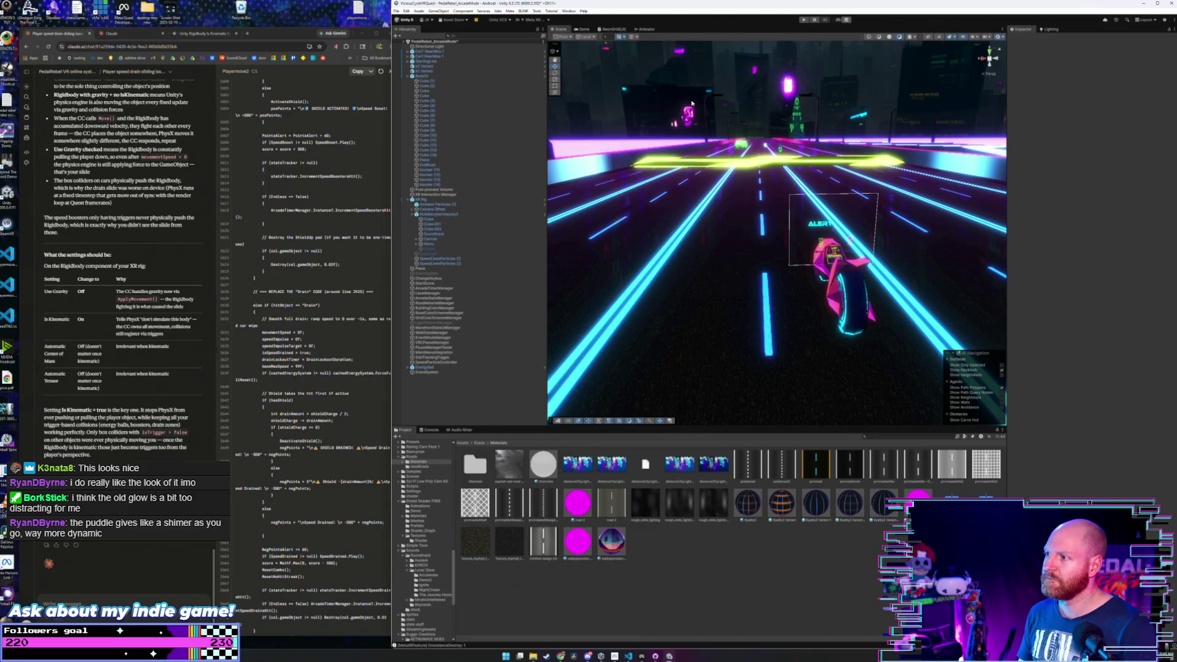
- Select the material and lower one of its values from 10 to about 0.64
click(397, 12)
click(396, 11)
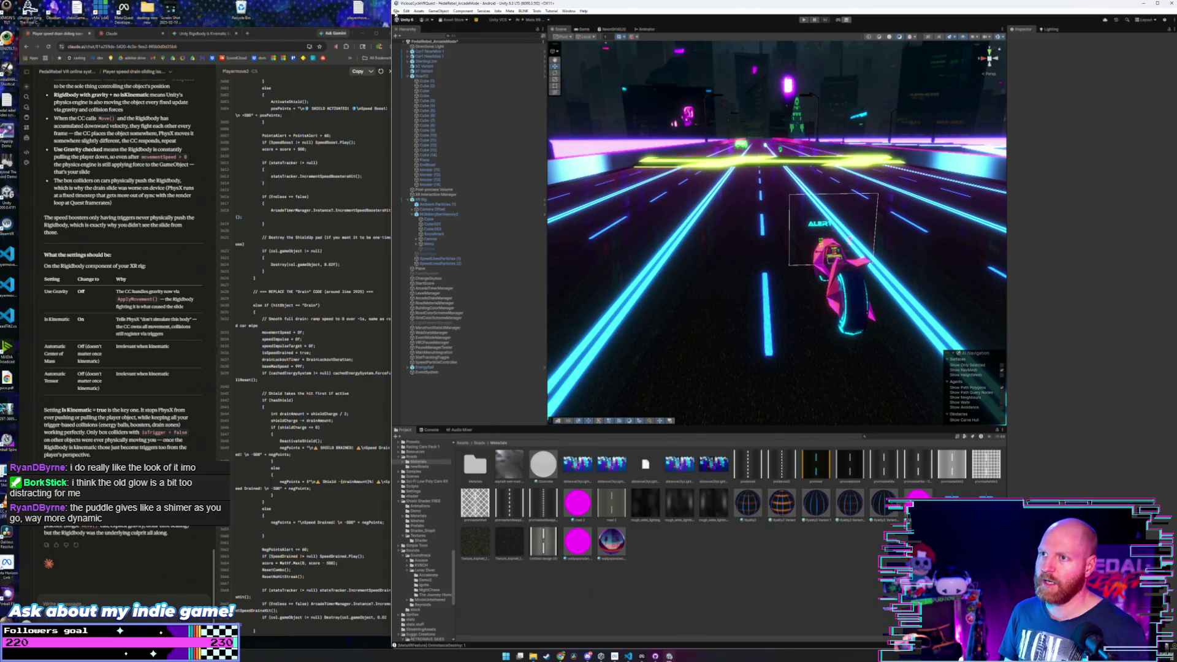
click(396, 12)
click(696, 11)
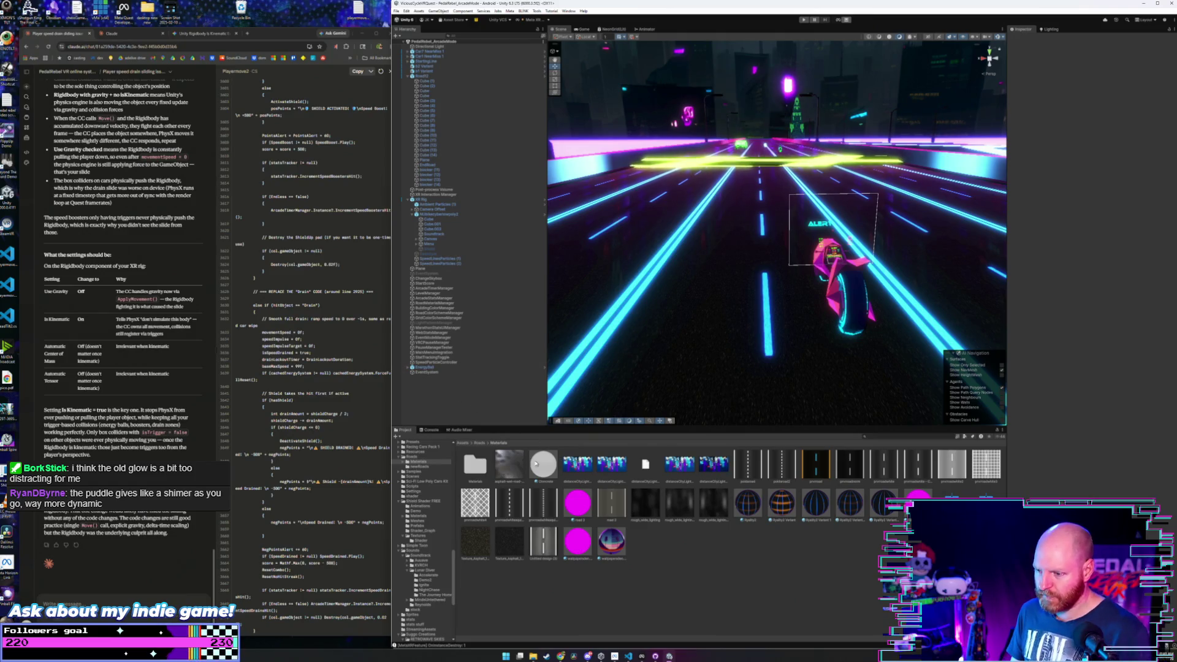
click(756, 504)
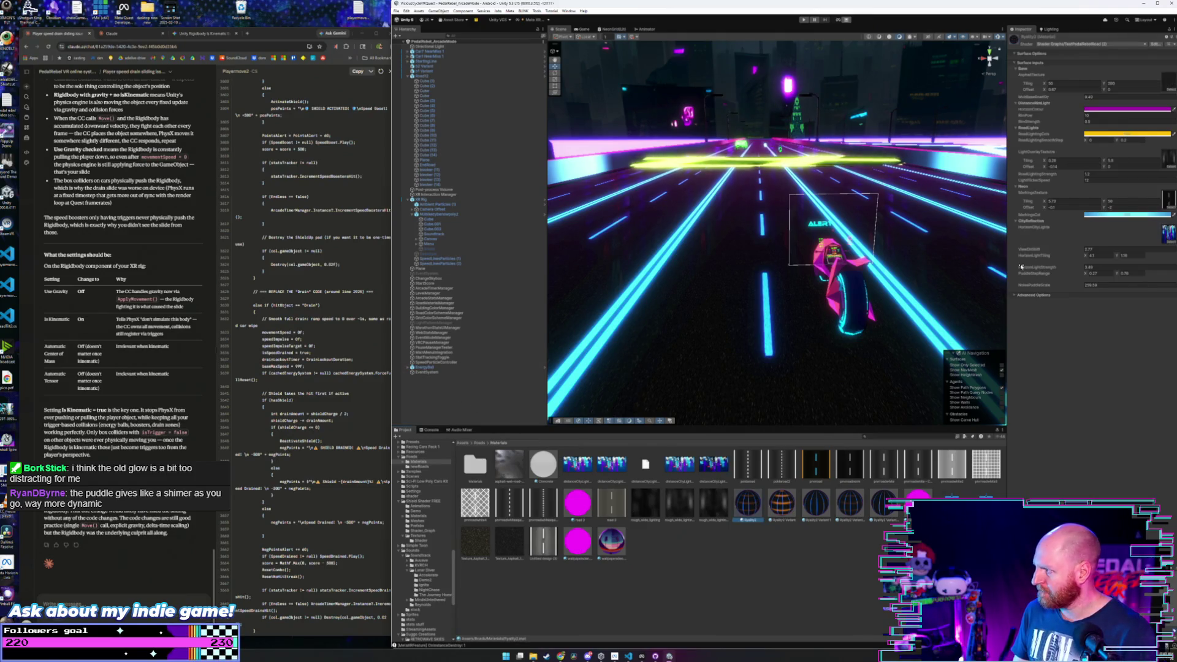
drag(1080, 115, 1097, 121)
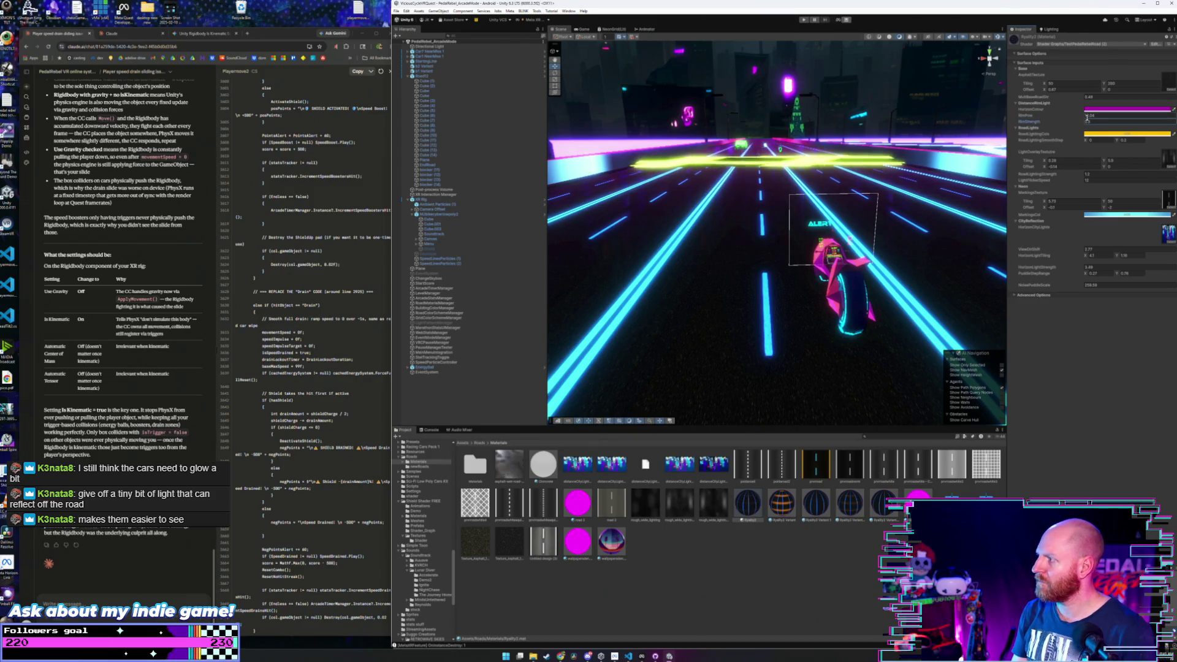
- Adjust the rim and glow values to soften the road glow, then save the project
drag(1087, 116, 1083, 122)
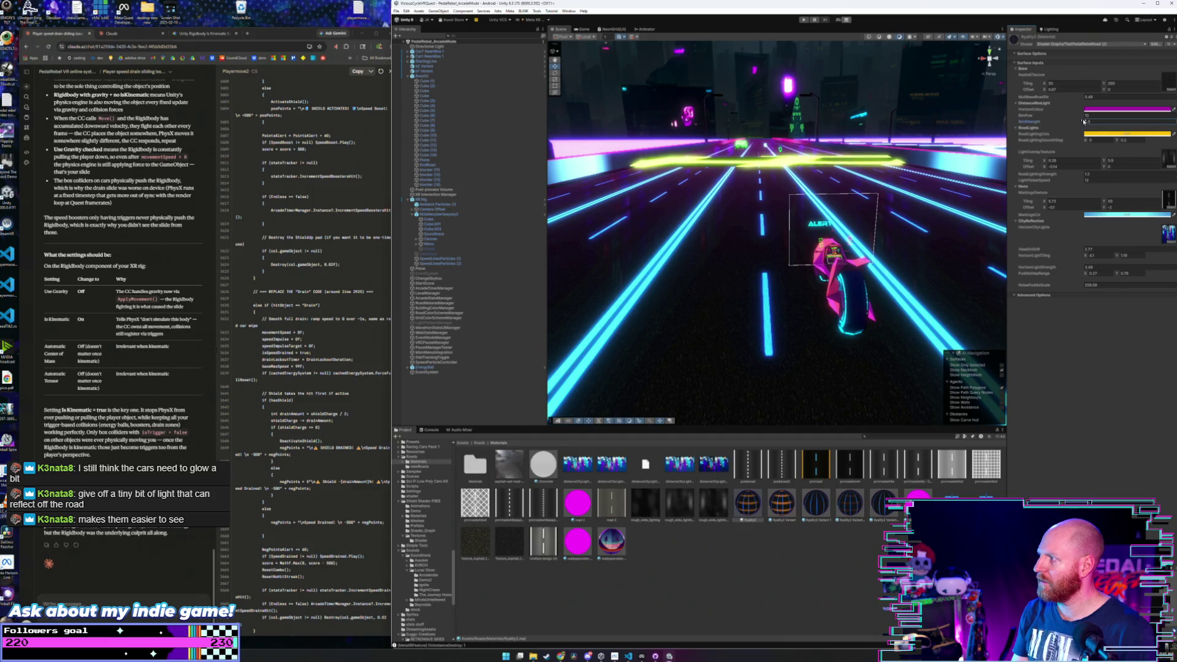
drag(1092, 122, 1141, 114)
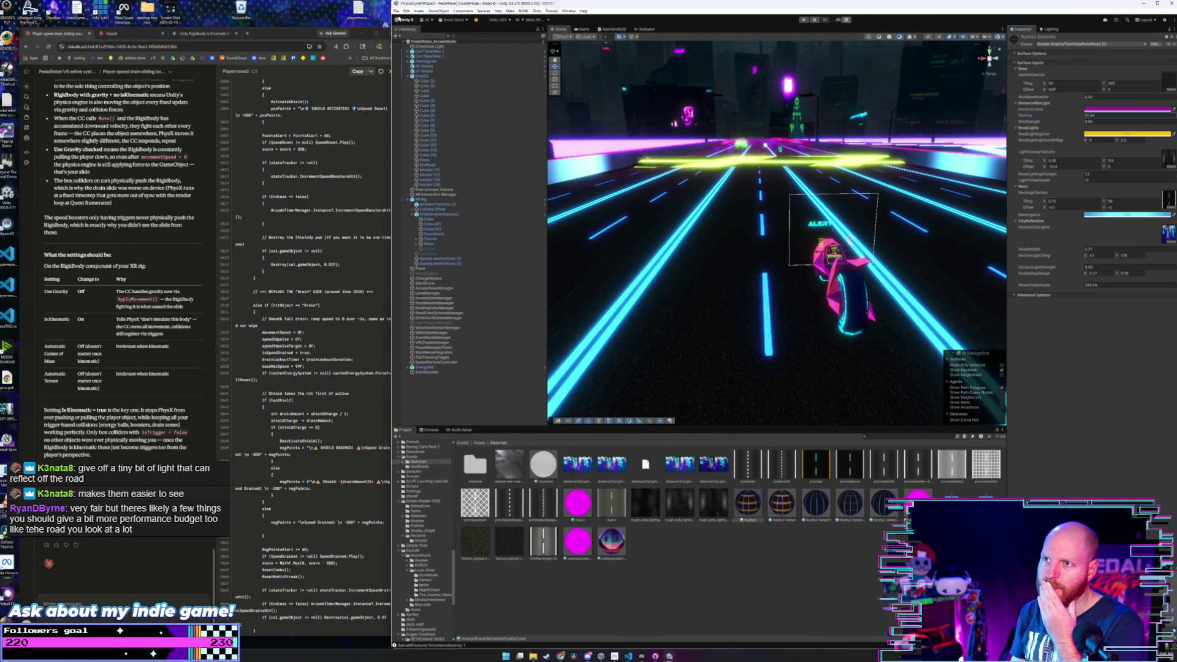
click(397, 11)
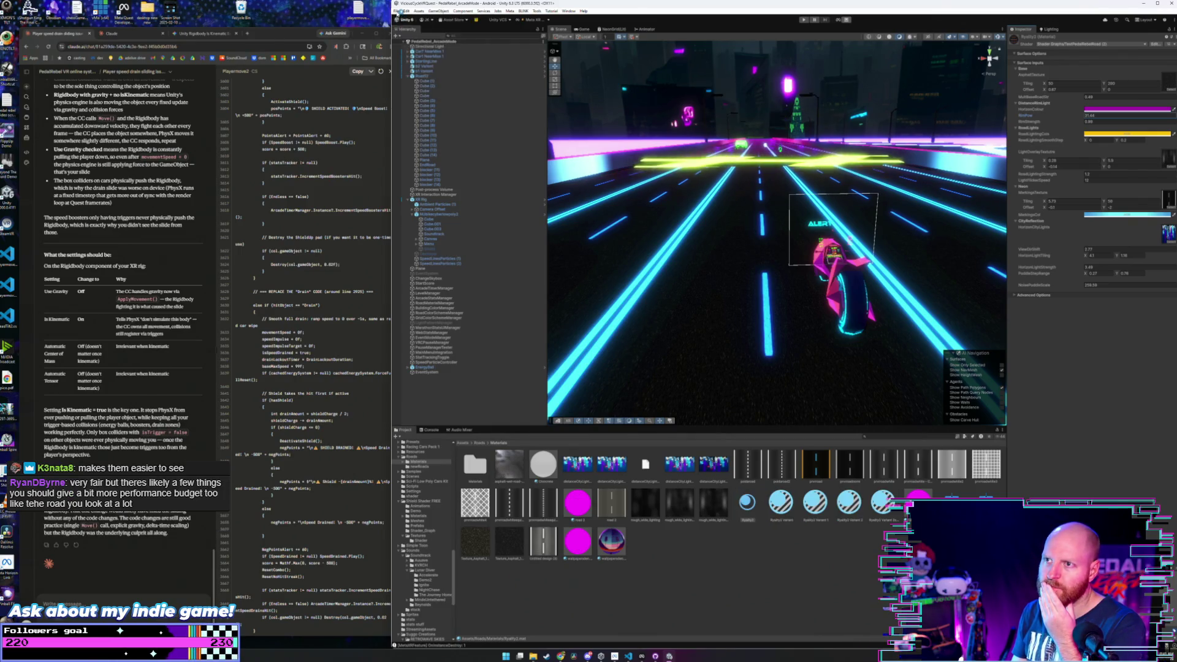
click(436, 78)
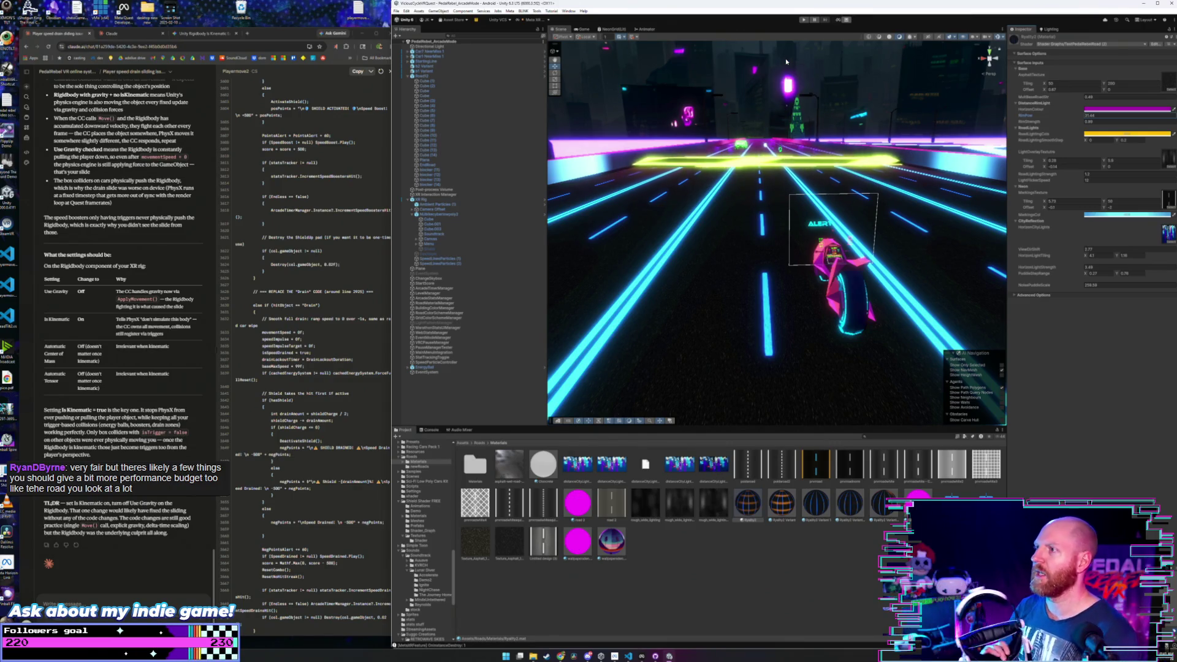
- Run a play test of the racing game and stop it with Ctrl+P
click(804, 20)
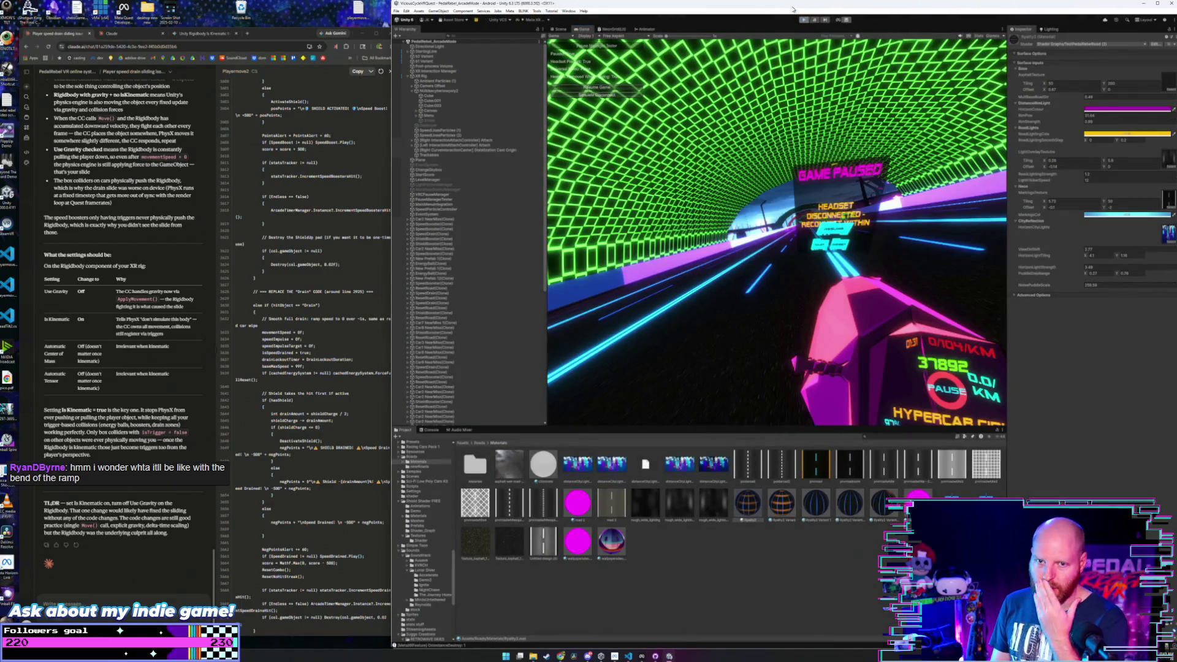
key(ctrl+p)
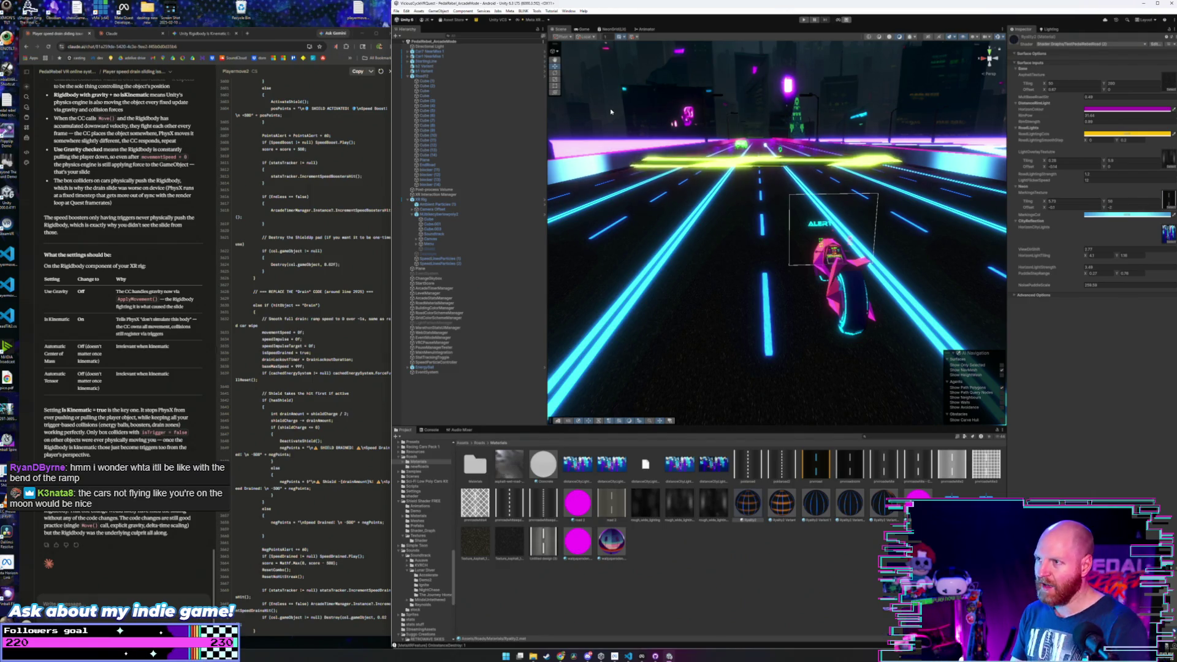
click(396, 11)
key(Escape)
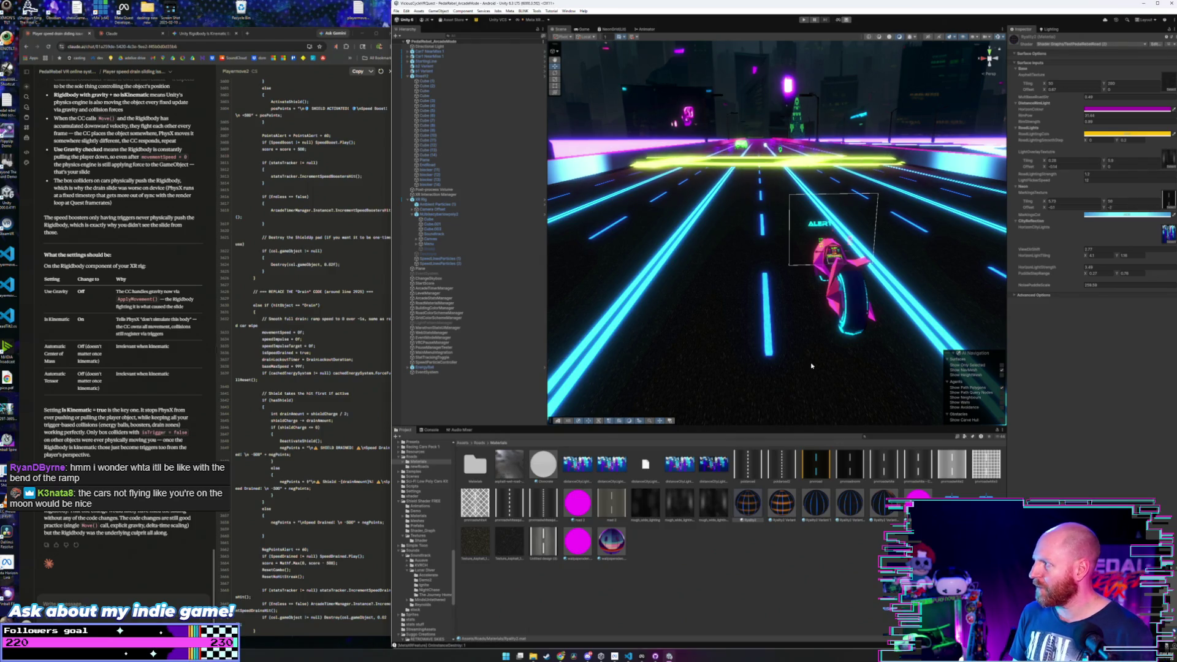
click(783, 508)
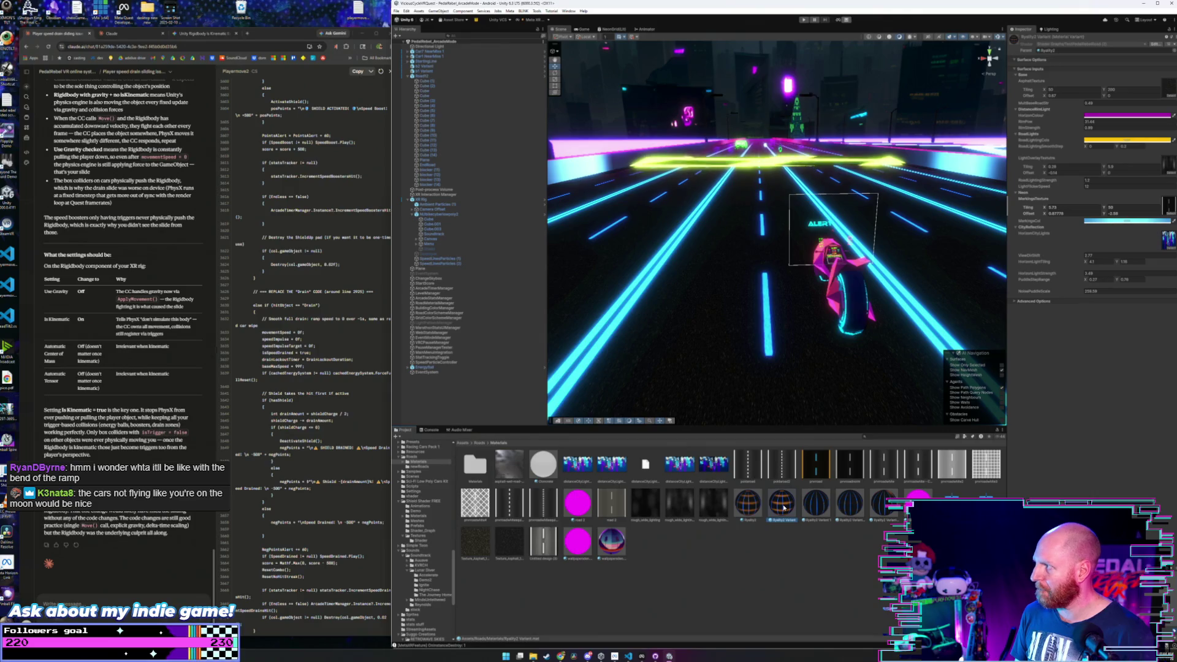
click(743, 509)
click(814, 506)
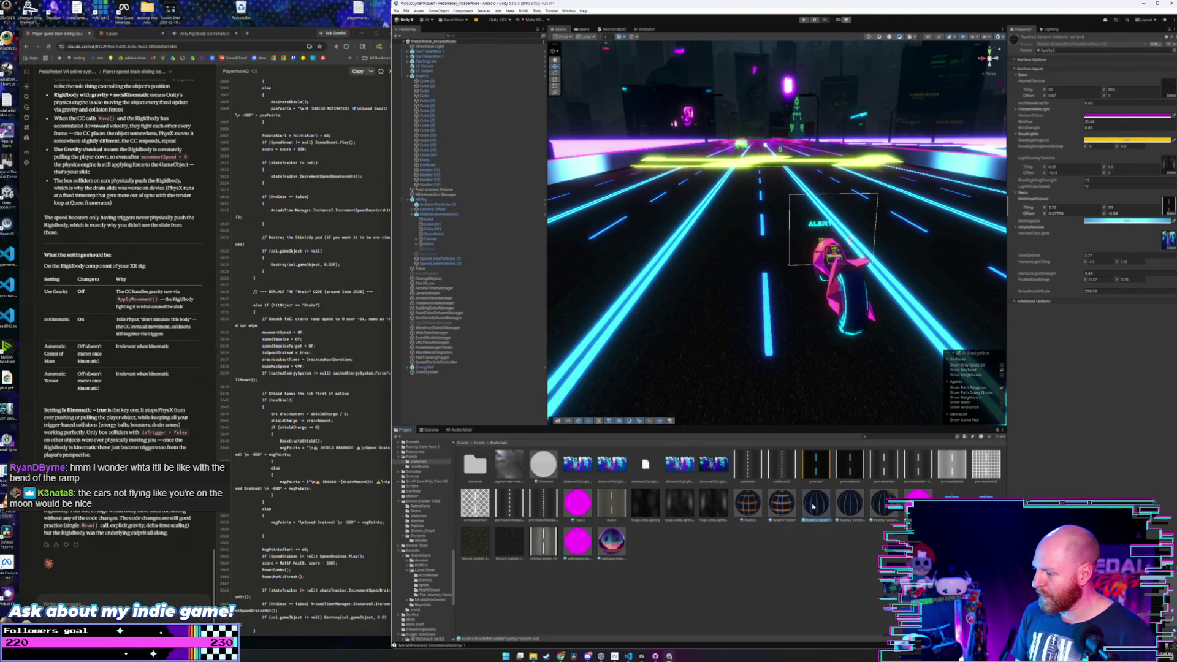
click(848, 506)
click(884, 505)
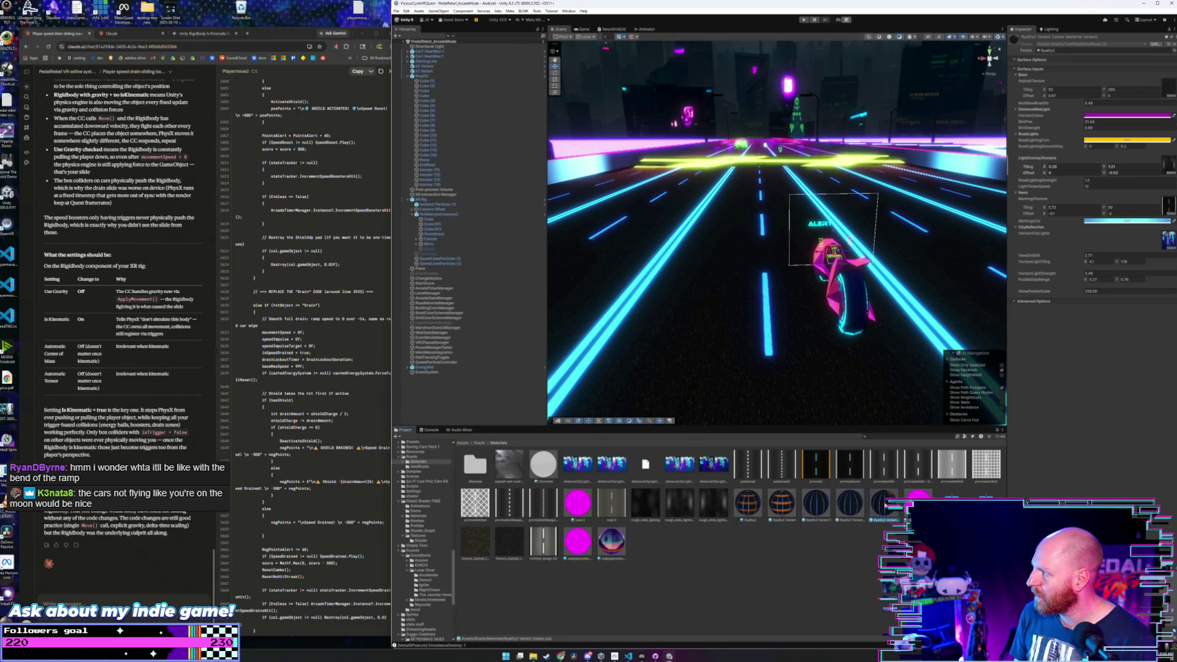
click(755, 508)
click(779, 508)
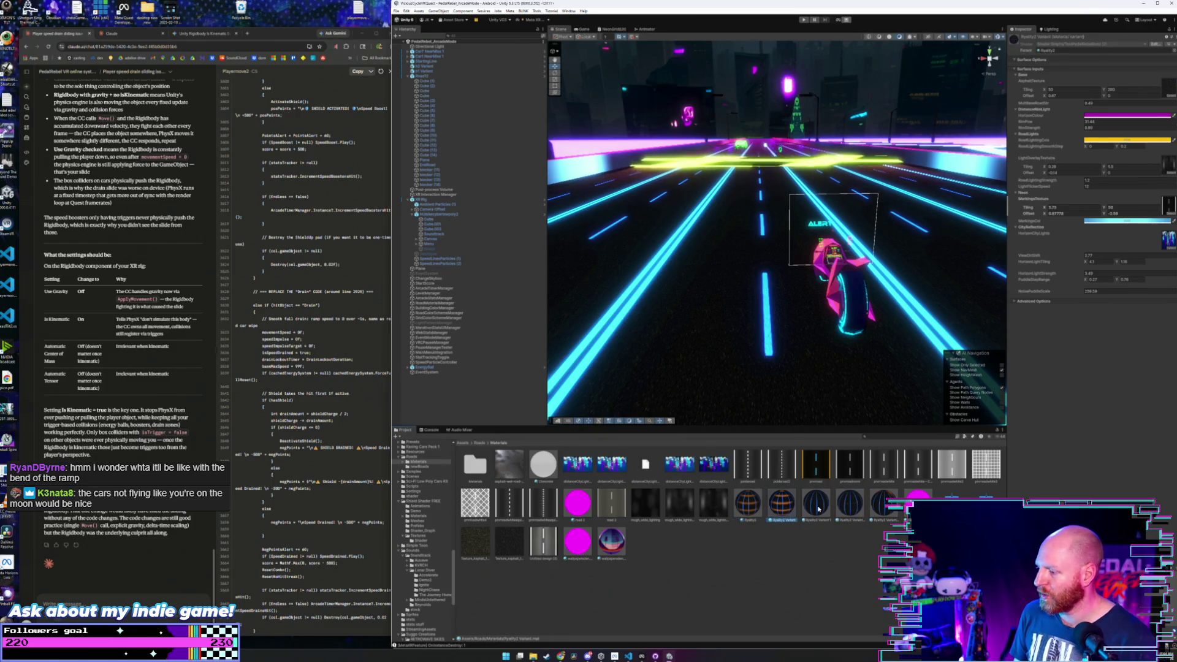
key(Right)
key(Right)
key(Right)
click(752, 508)
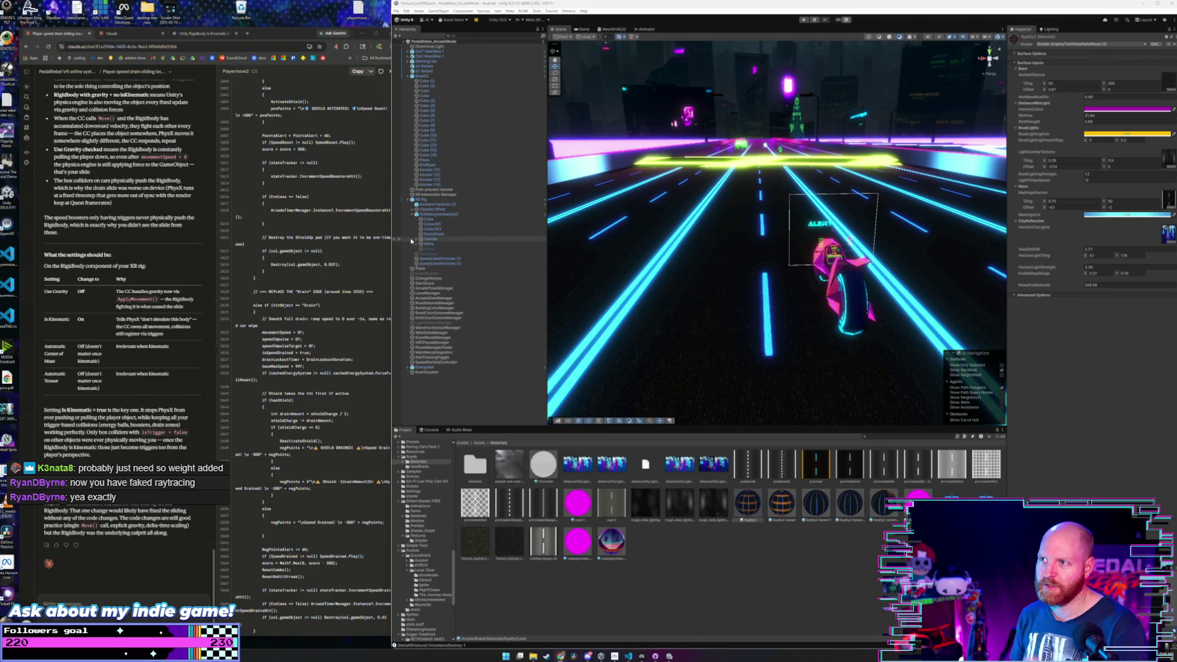
- Review the browser notes on Is Kinematic and the Claude chat code
click(396, 11)
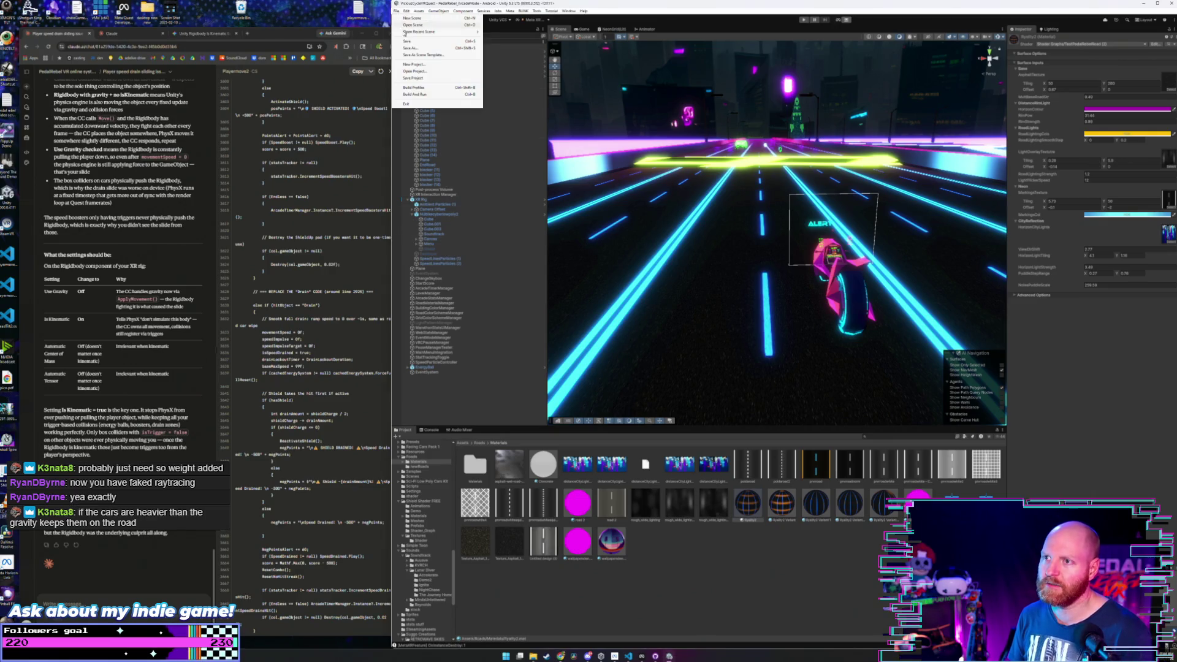
click(396, 11)
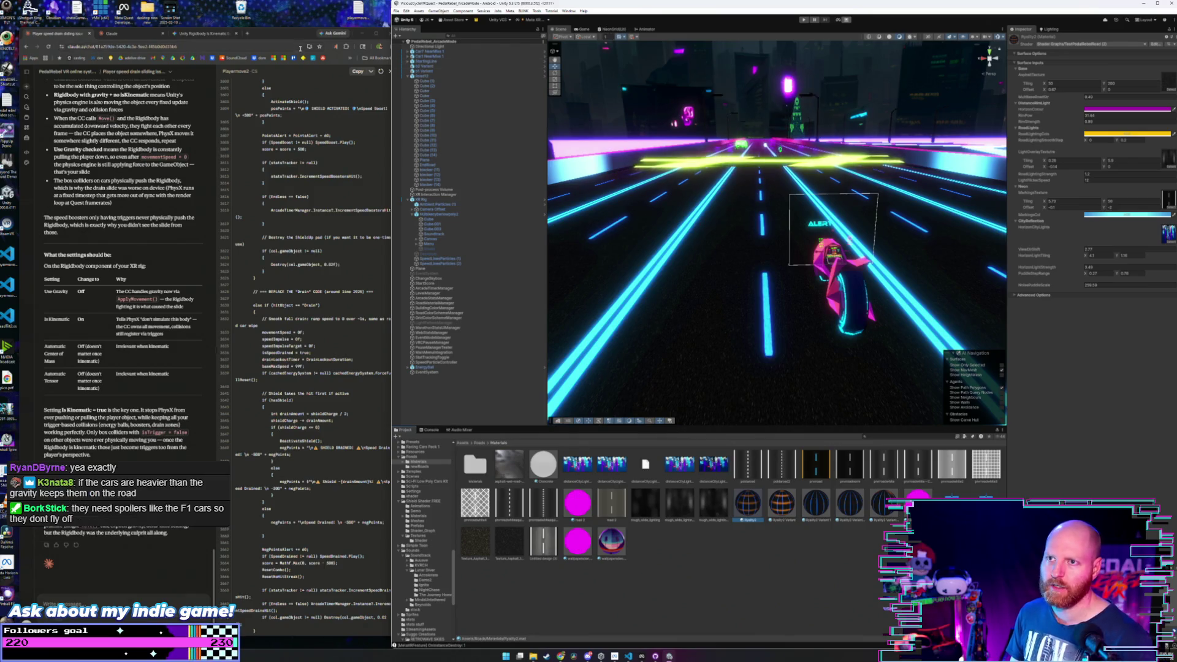
click(236, 44)
click(100, 36)
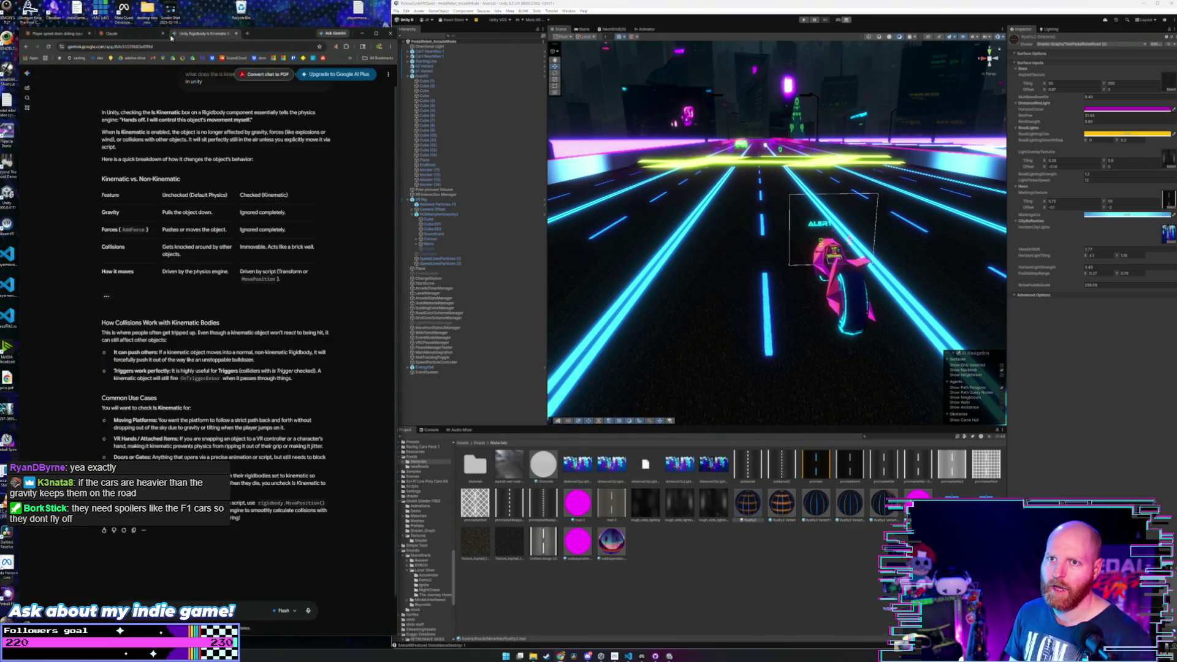
click(67, 34)
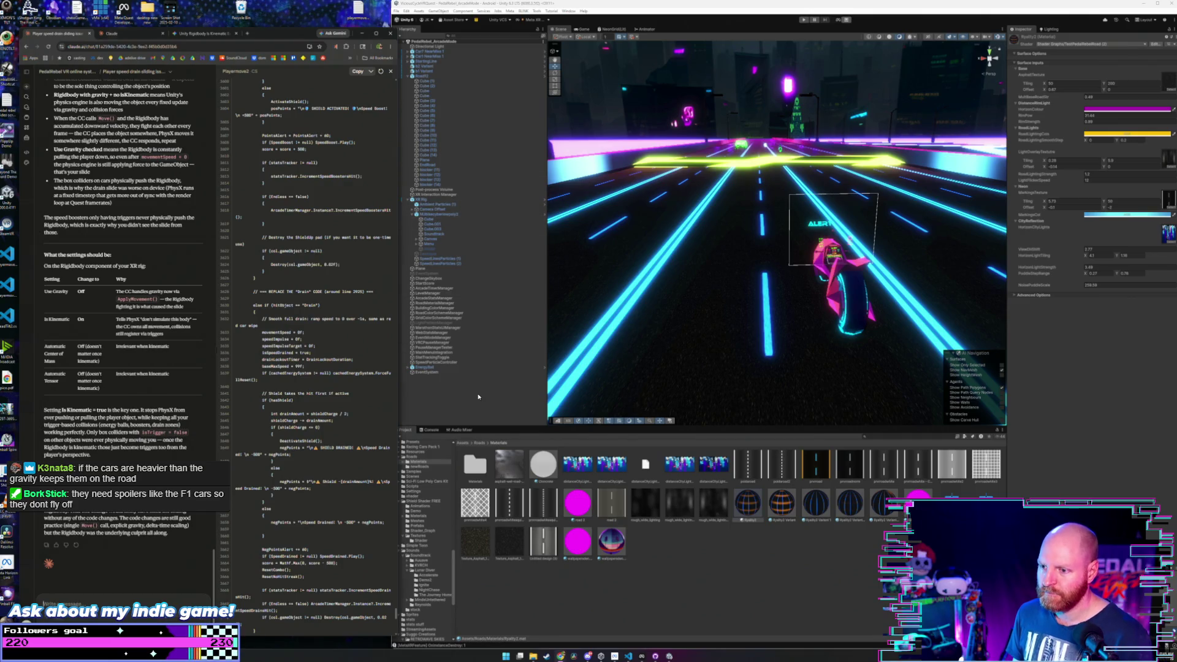
- Select the XR Rig and save the current racing scene
click(428, 200)
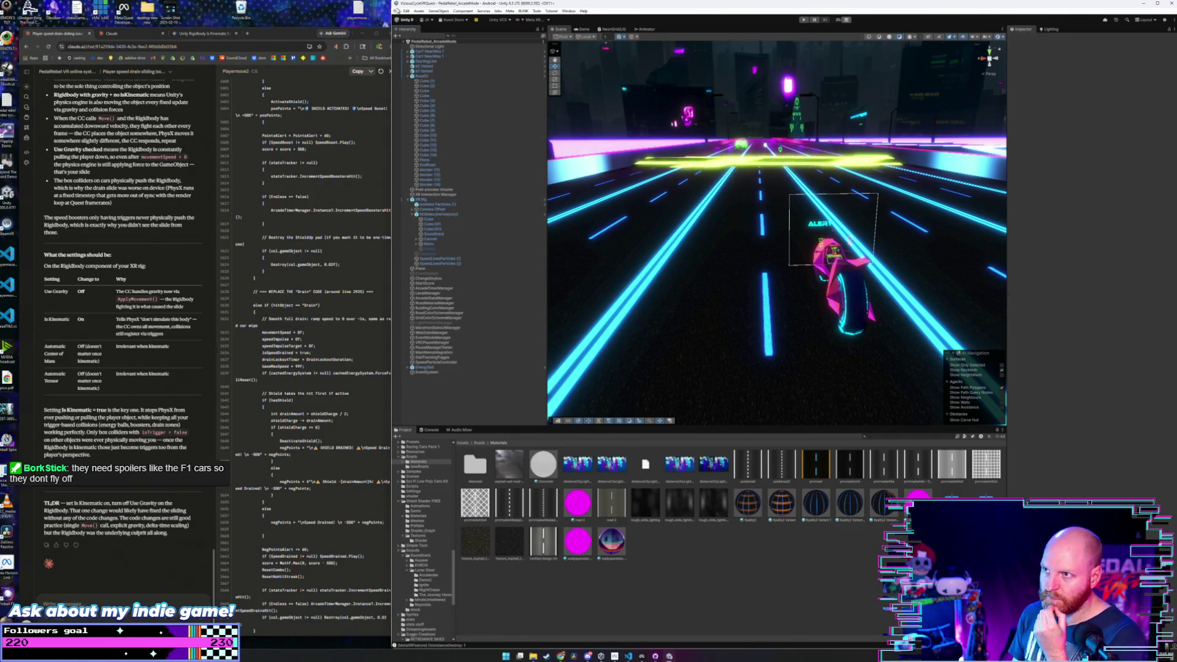
click(396, 11)
click(408, 41)
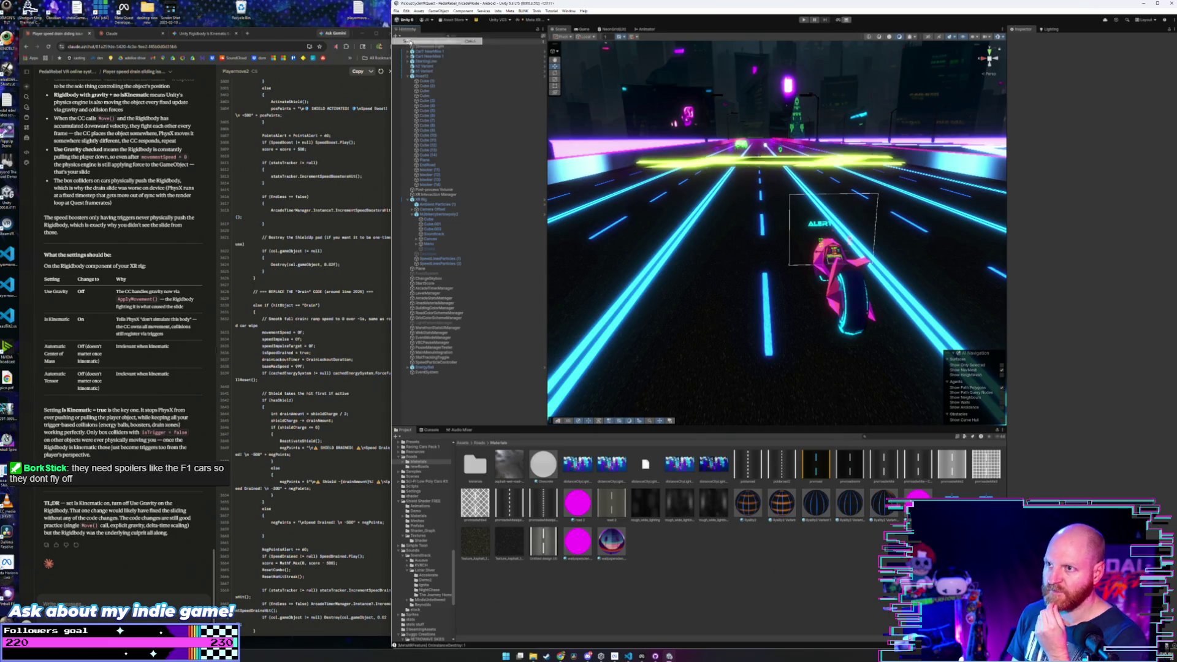
click(396, 11)
key(Escape)
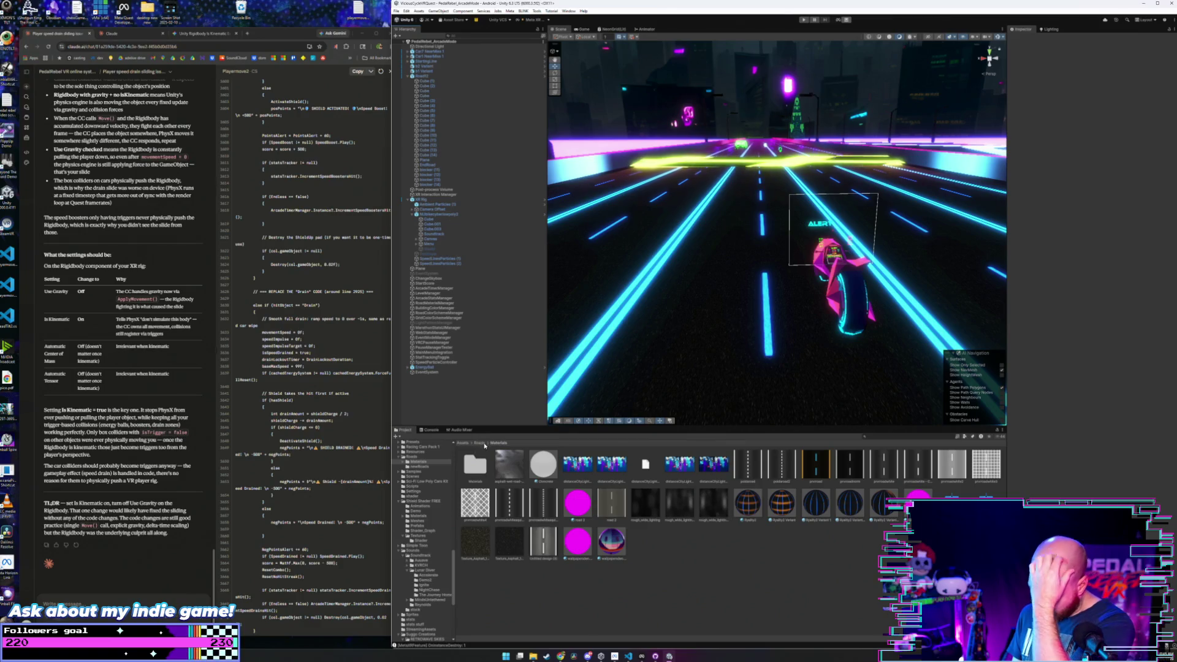
- Go up to Assets, scroll the folder tree and open Roads > newRoads
click(481, 444)
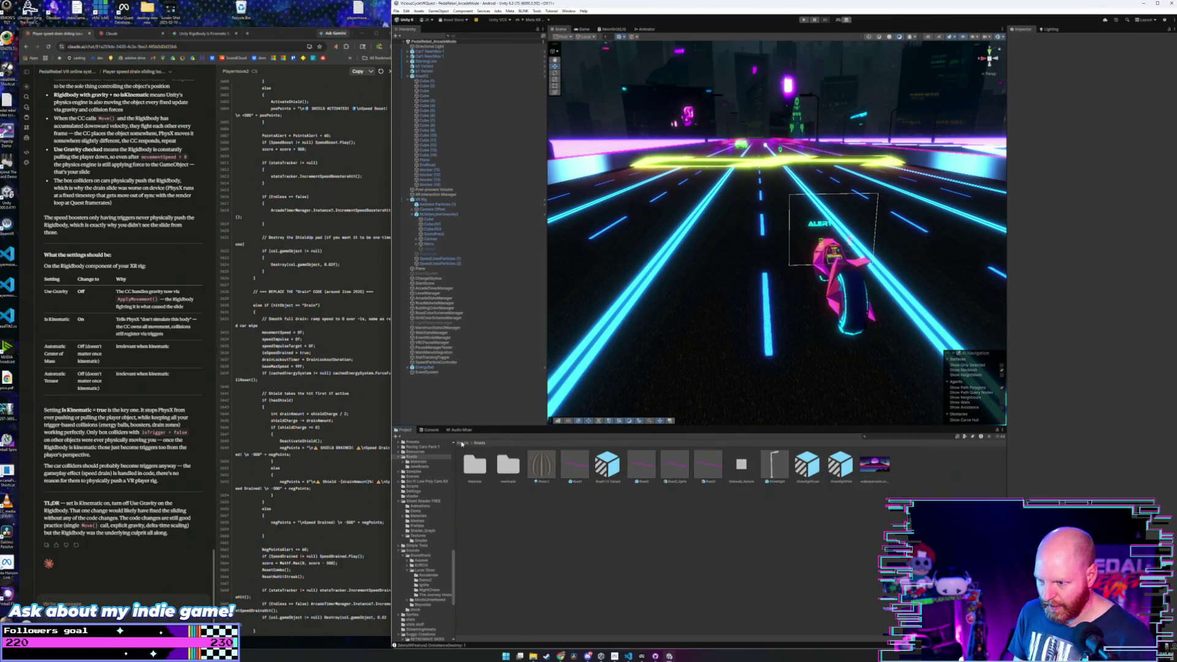
click(462, 443)
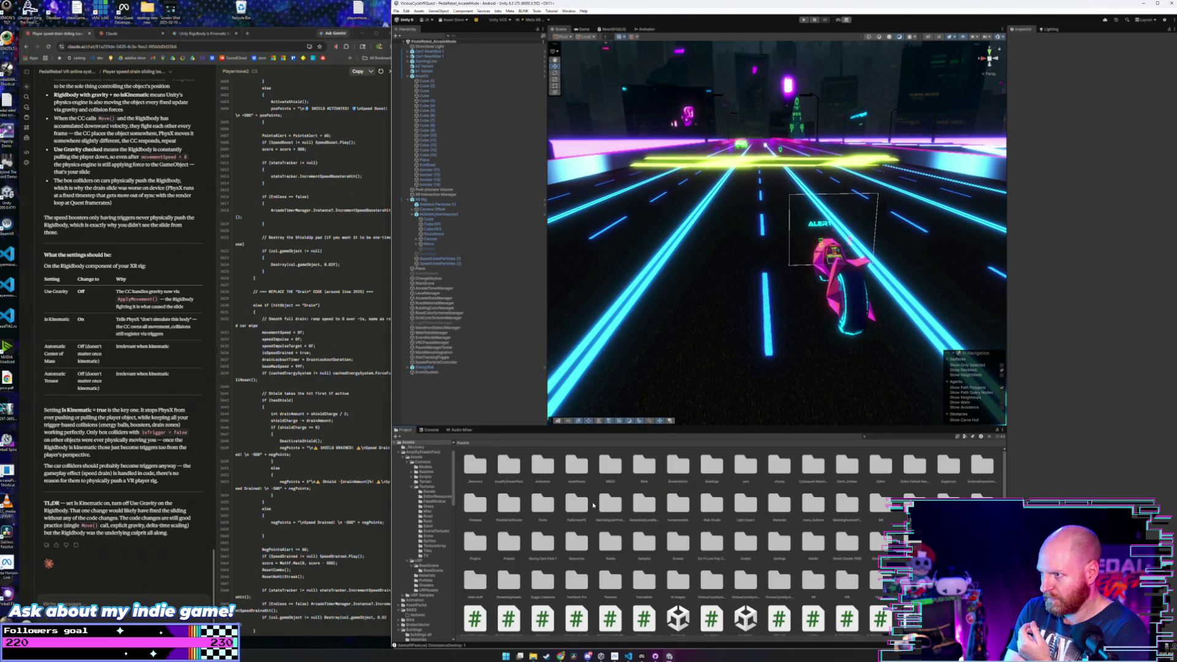
scroll(538, 479, down, 5)
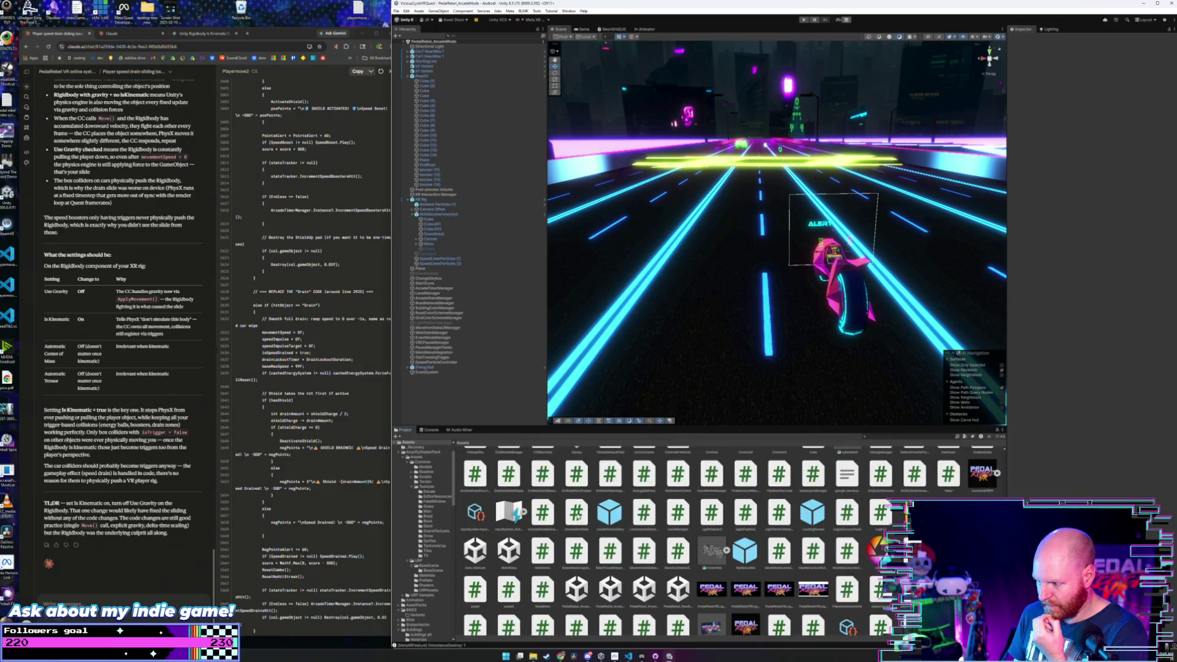
scroll(577, 515, down, 3)
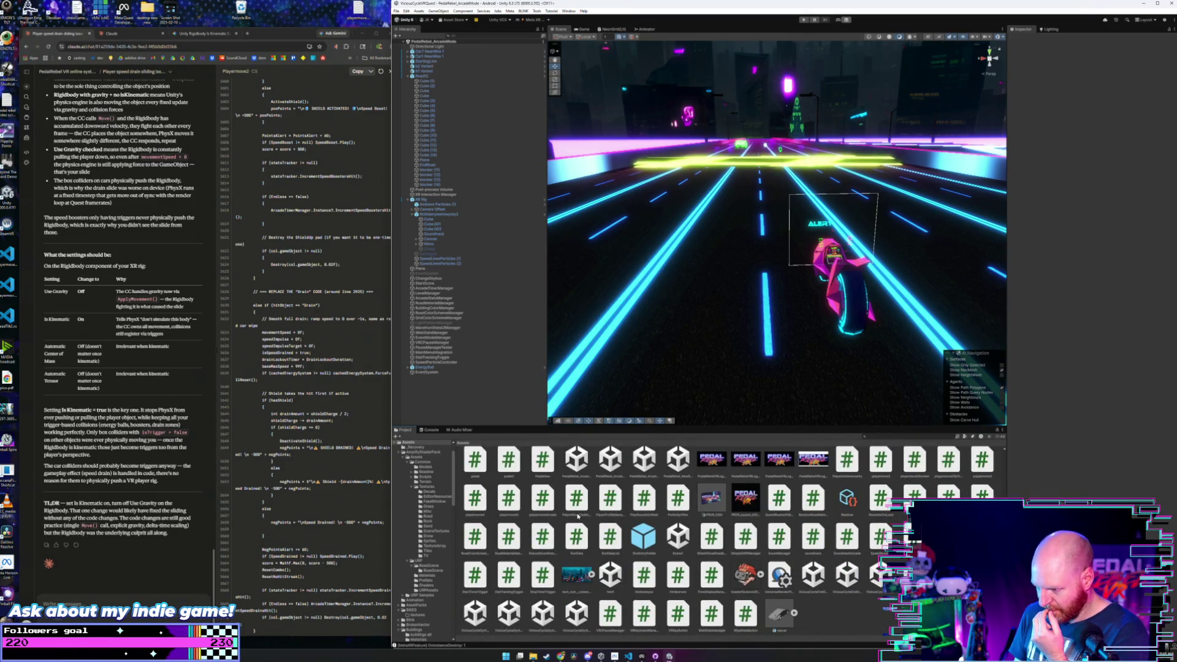
scroll(578, 516, up, 5)
scroll(433, 513, up, 2)
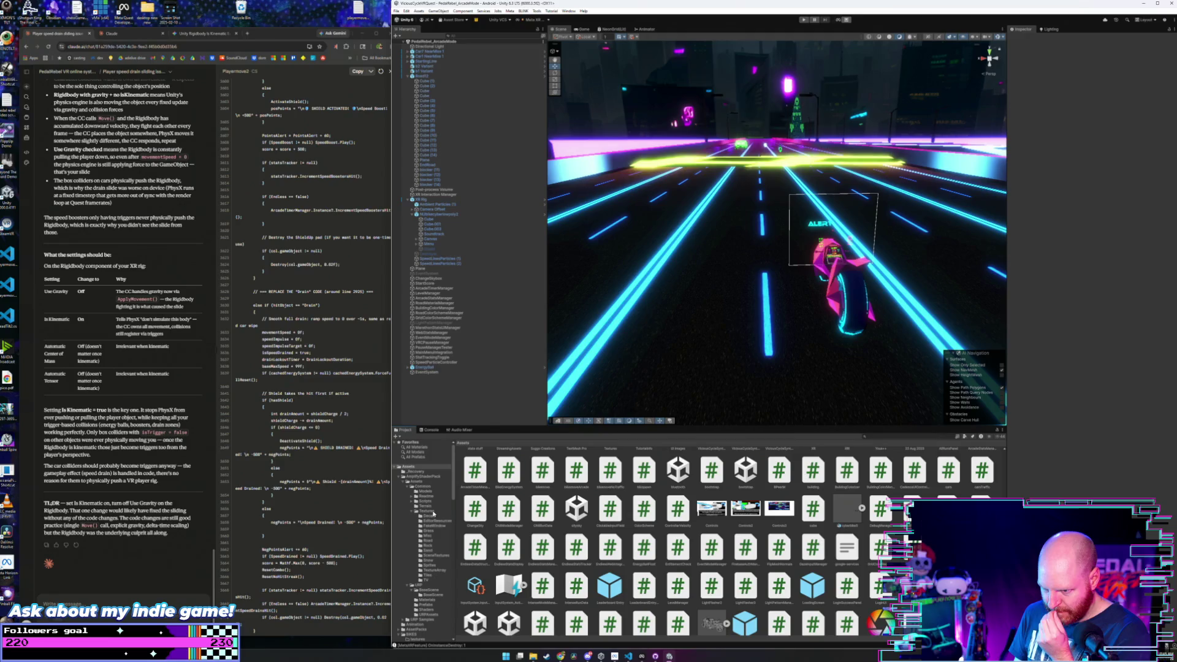
scroll(433, 514, down, 10)
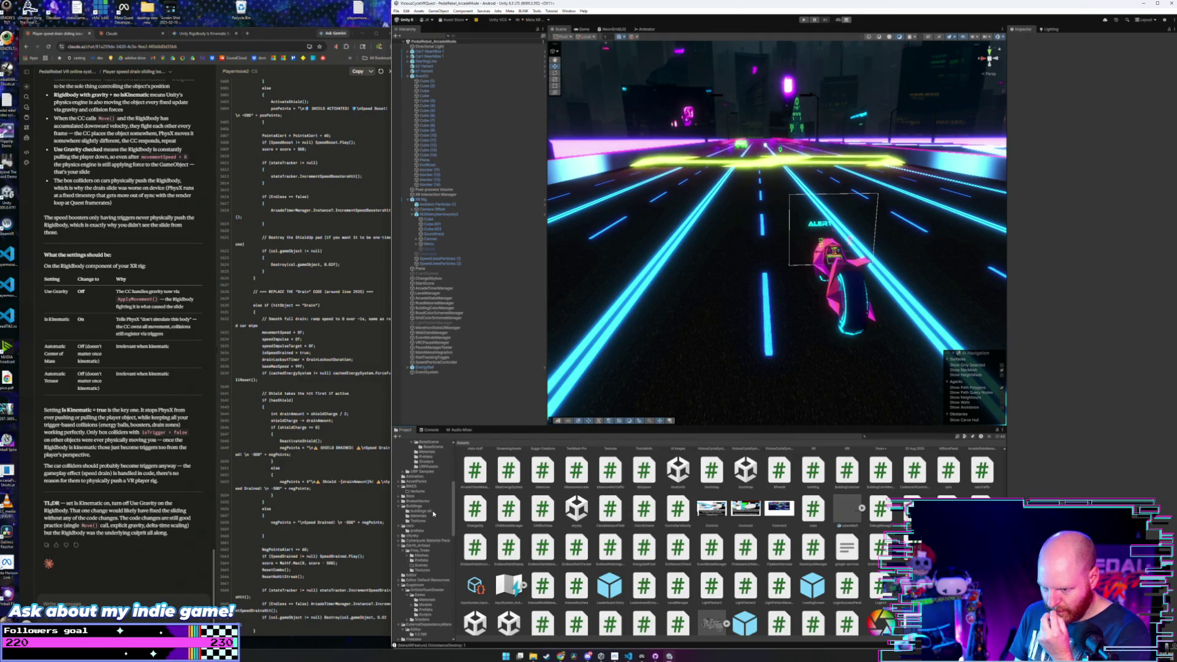
scroll(434, 514, down, 2)
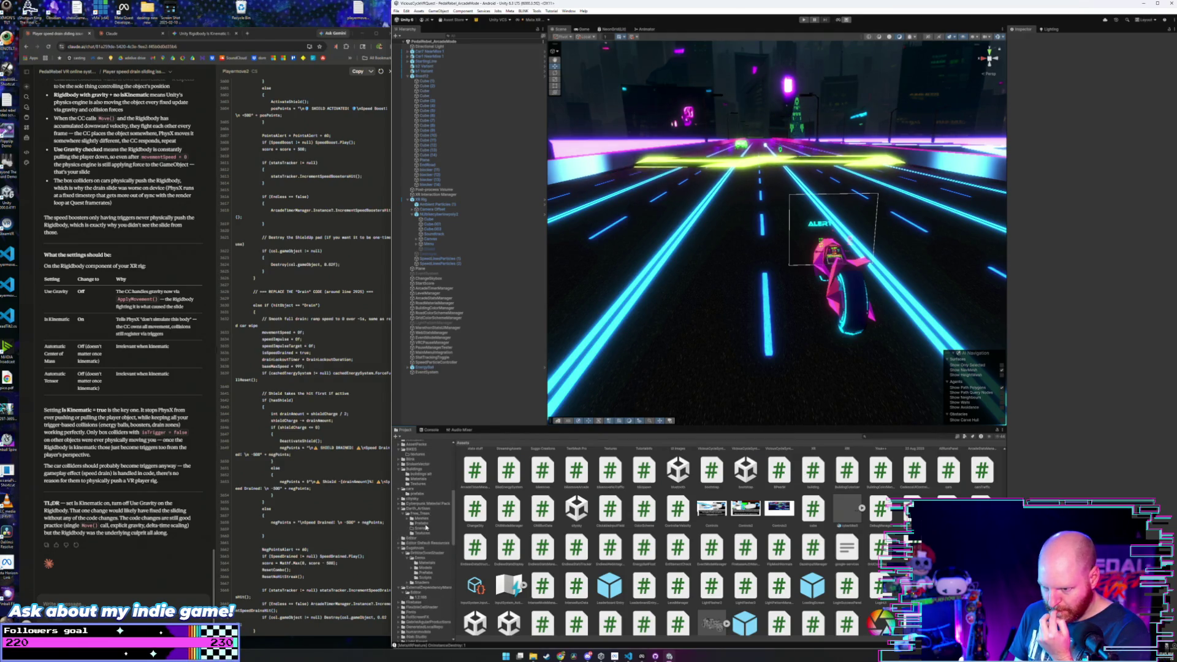
scroll(426, 527, up, 2)
scroll(426, 526, up, 5)
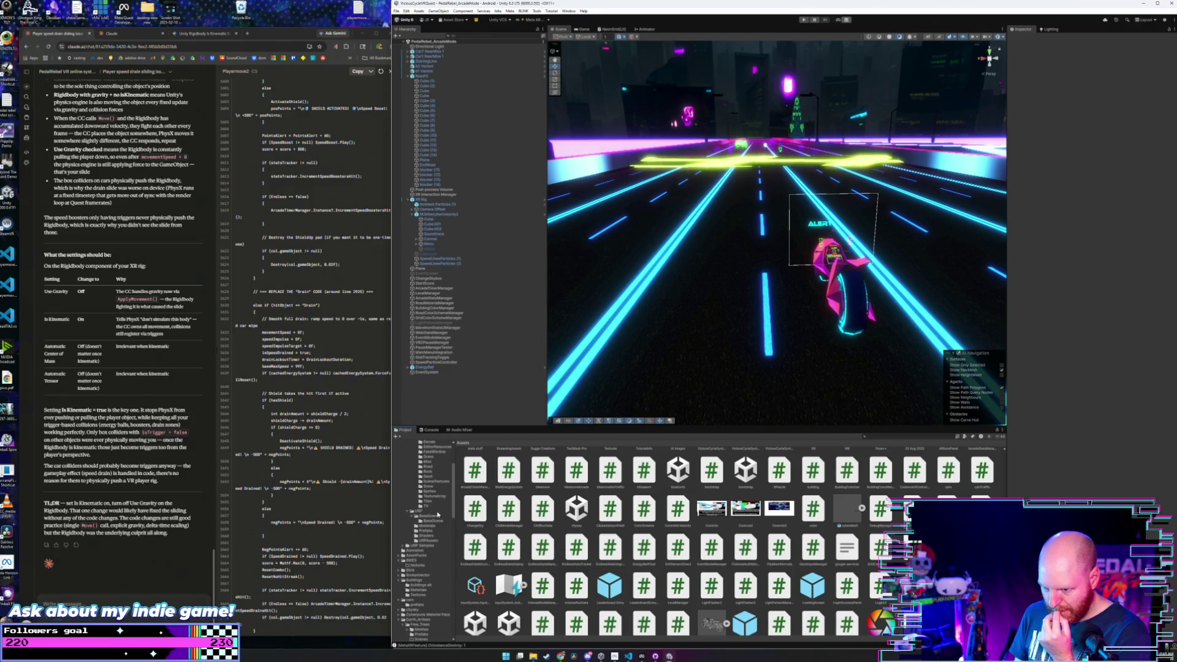
scroll(437, 515, up, 1)
scroll(438, 514, up, 3)
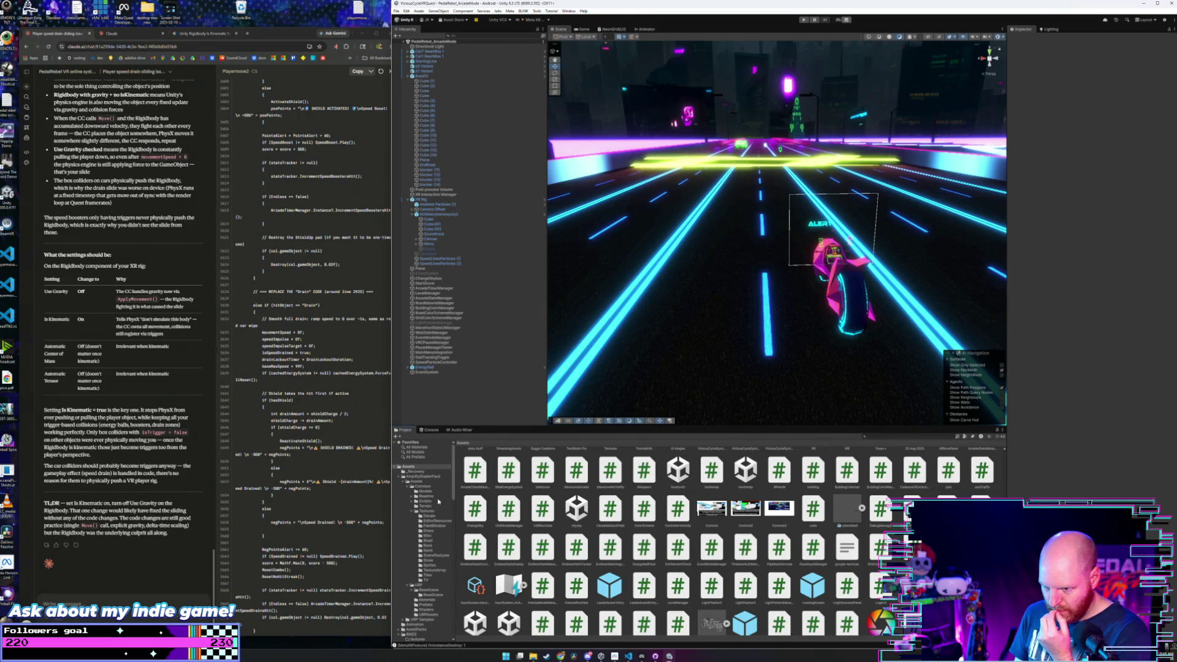
scroll(438, 501, down, 10)
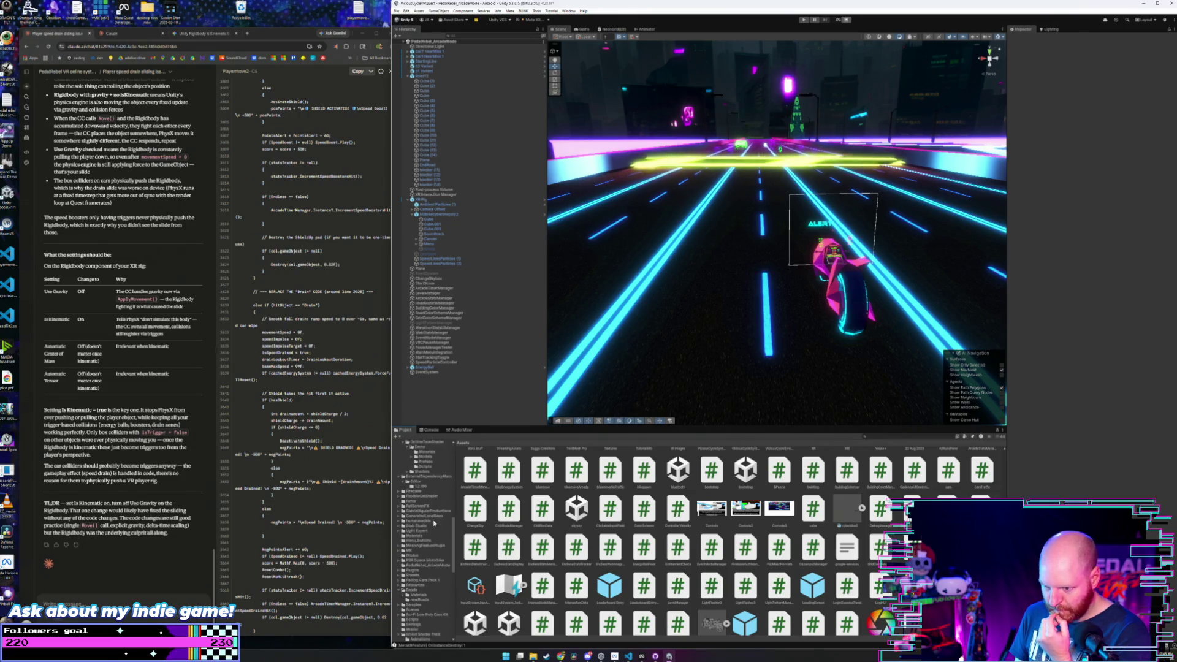
scroll(438, 539, down, 2)
scroll(423, 507, up, 1)
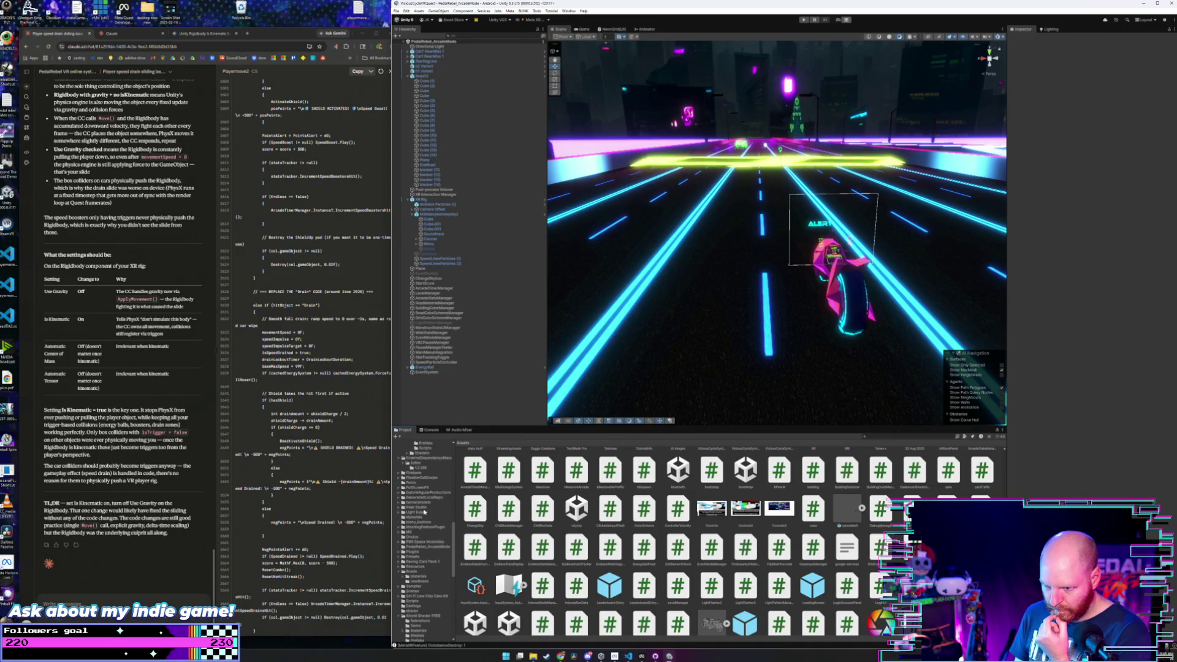
click(424, 581)
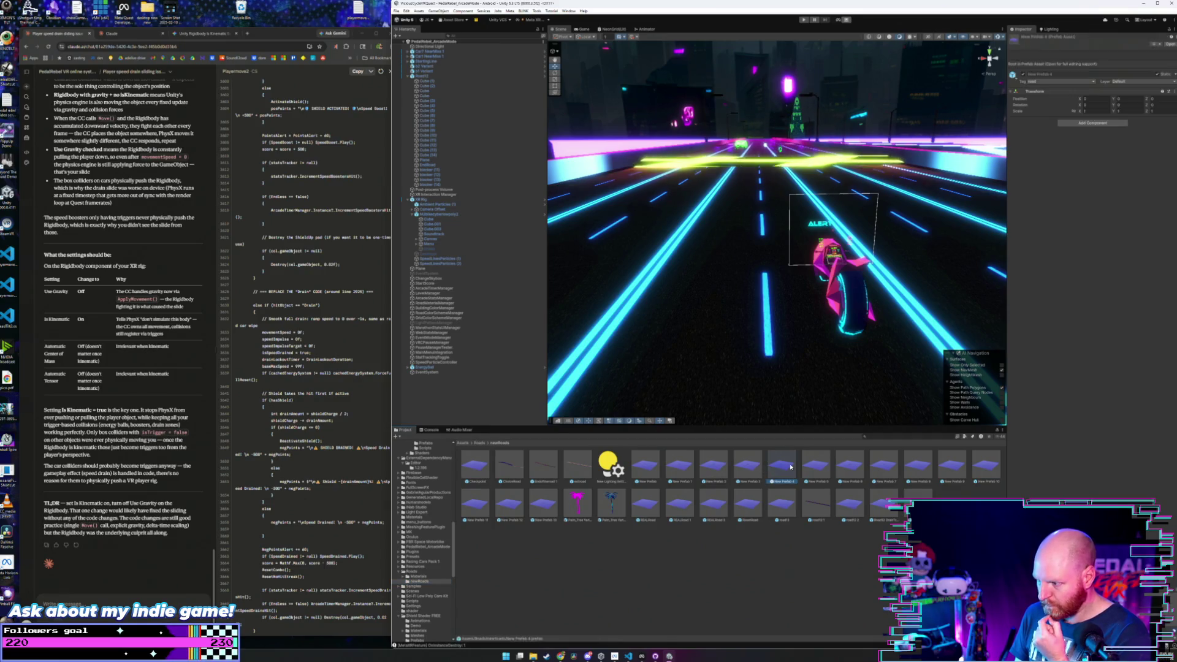
- Switch between New Prefab 4, 3 and 5 in Prefab Mode, settling on New Prefab 3, with Roads > Materials shown
double_click(769, 468)
double_click(753, 468)
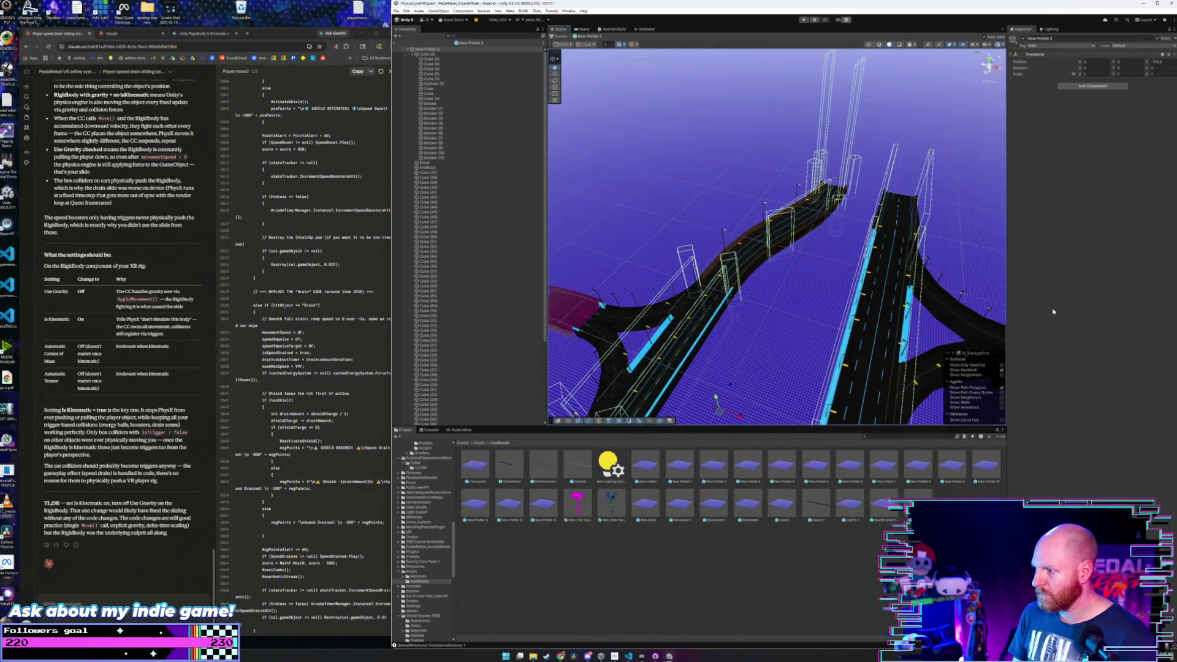
double_click(819, 471)
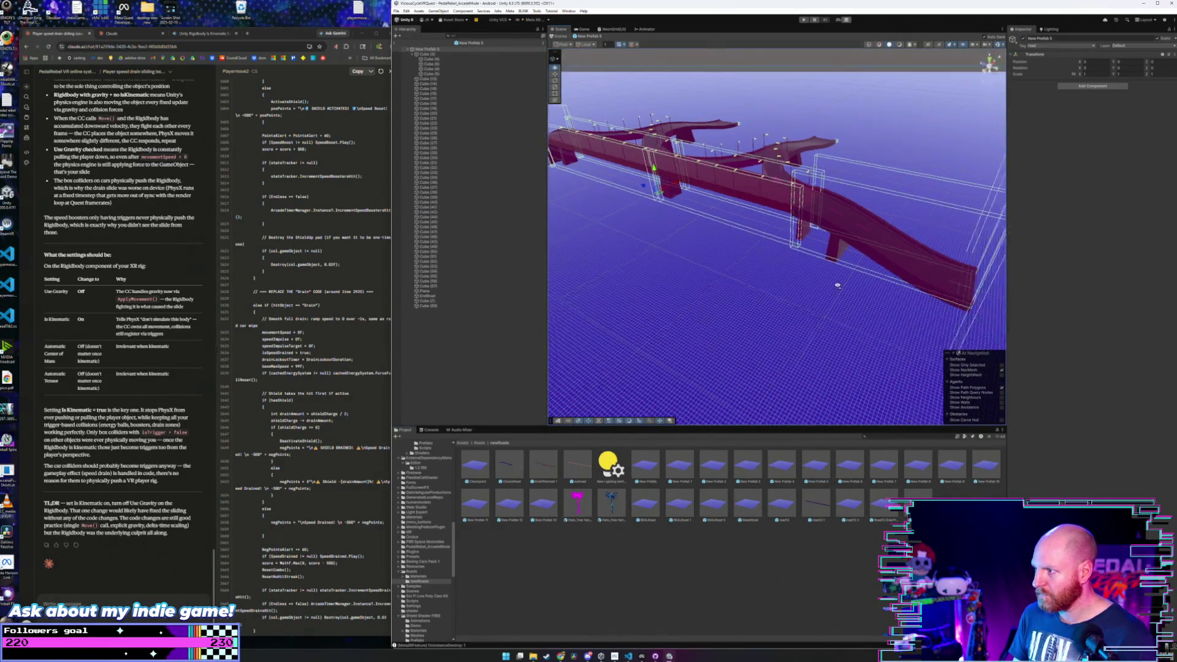
double_click(746, 471)
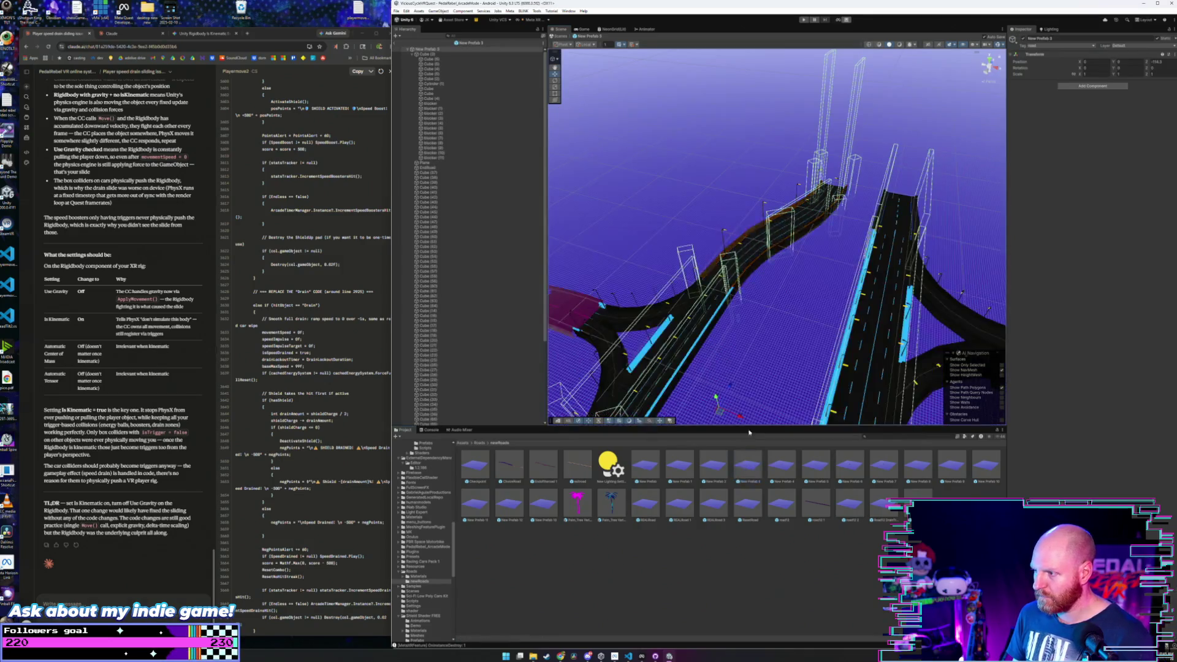
drag(781, 350, 697, 365)
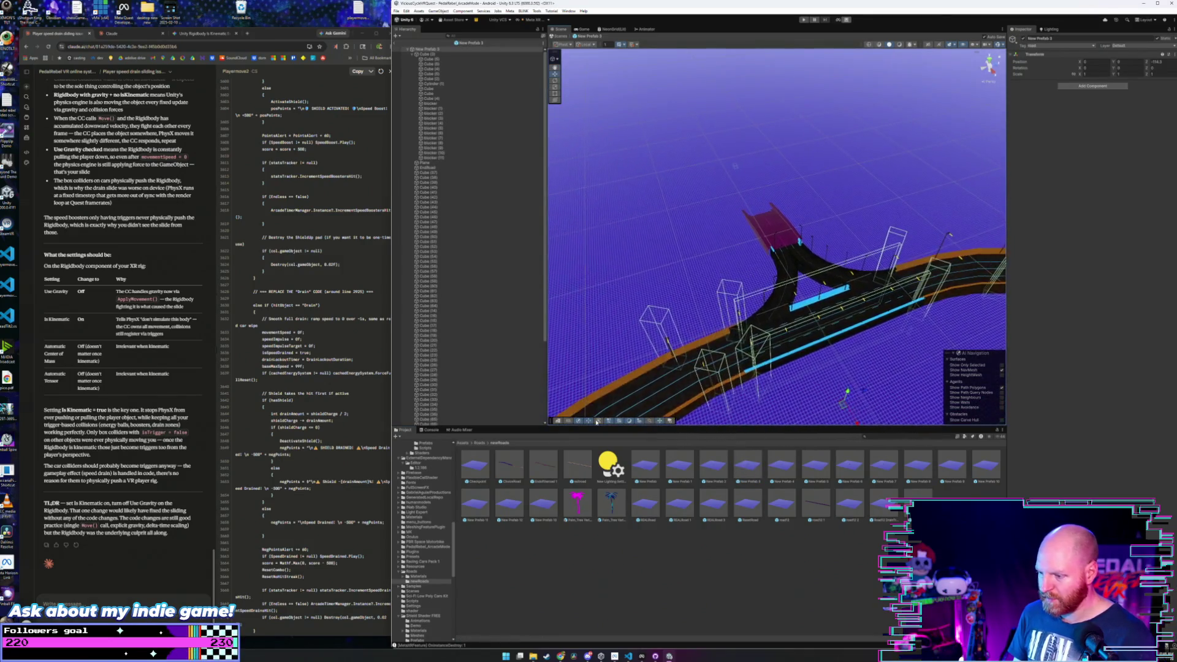
click(418, 576)
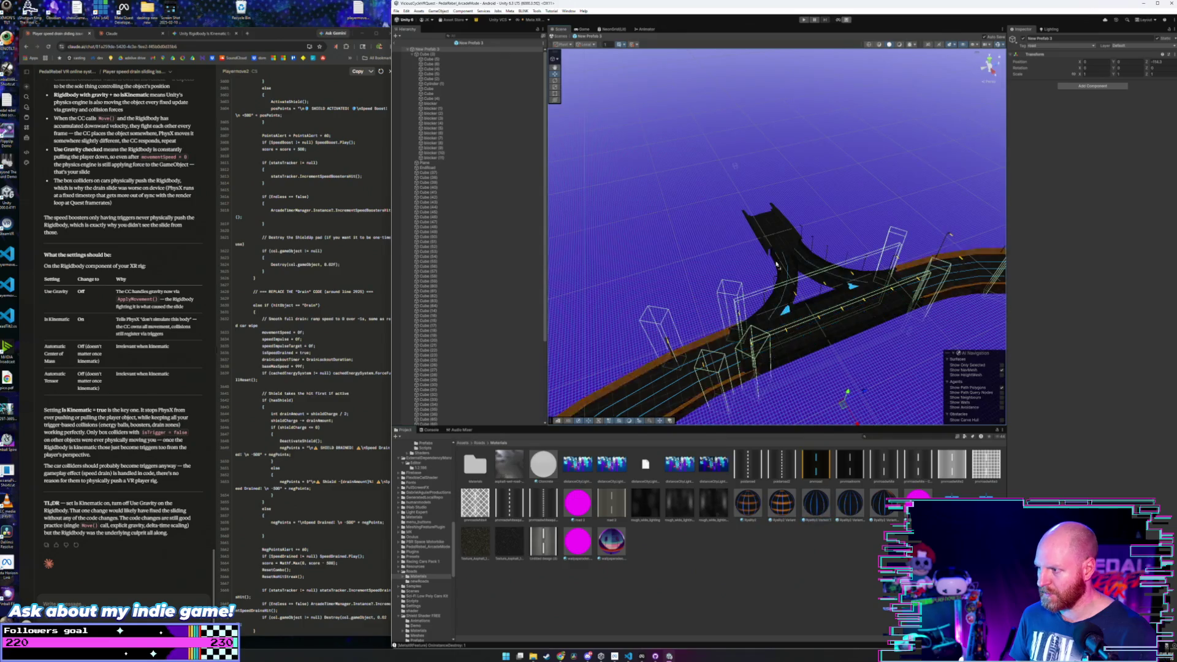
- Open New Prefab 4 from Roads > newRoads, then show the Roads > Materials folder
mouse_move(735, 343)
mouse_down()
mouse_move(675, 363)
mouse_move(522, 297)
mouse_move(436, 333)
mouse_up()
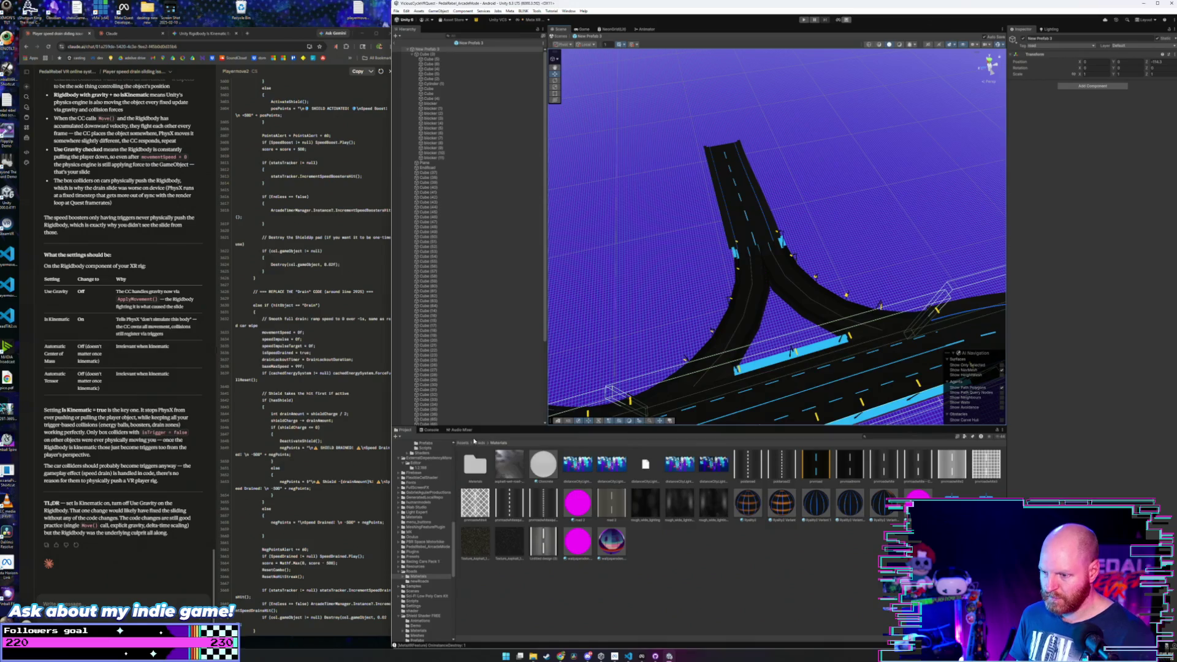
click(479, 442)
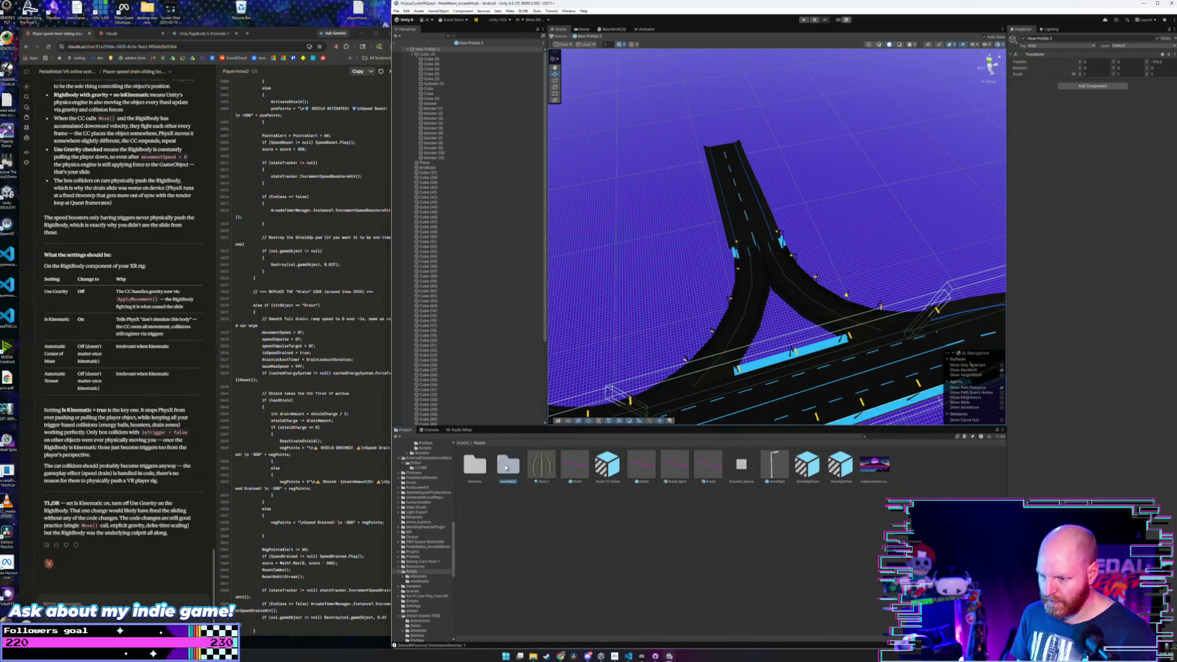
double_click(506, 466)
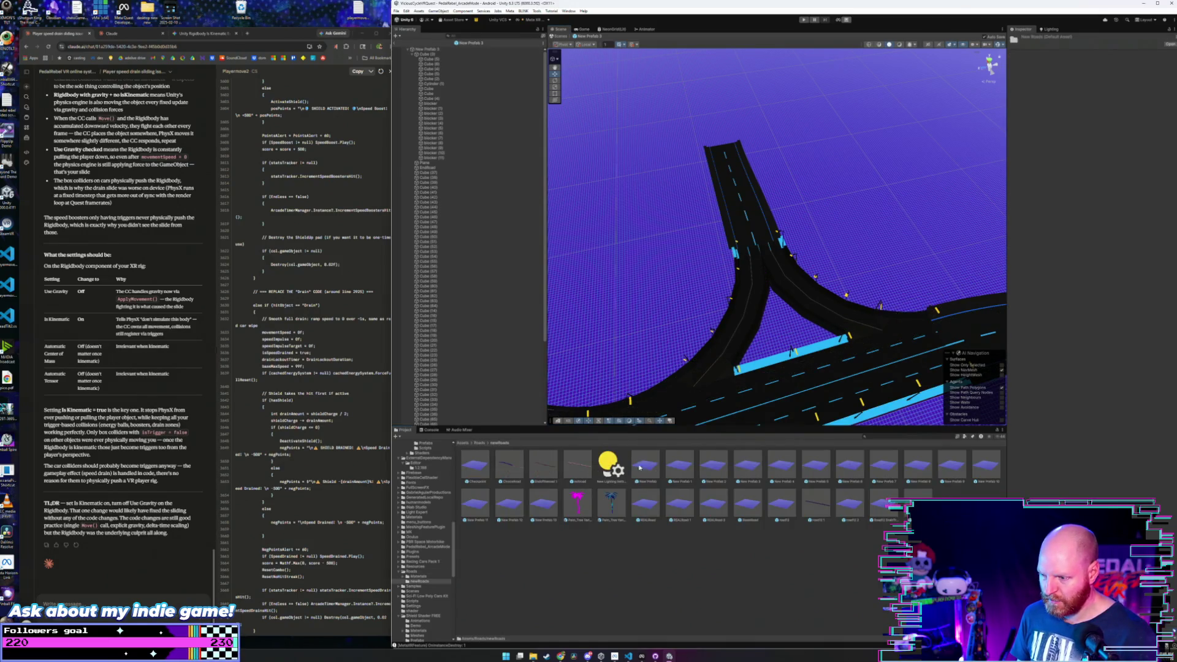
double_click(785, 470)
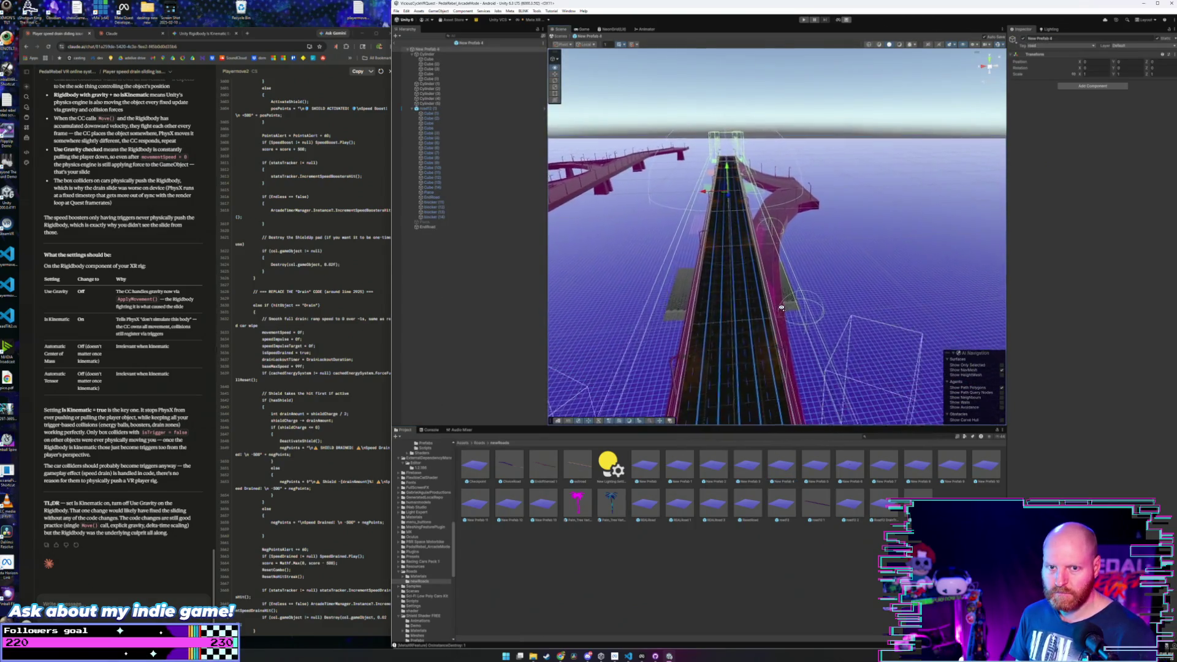
drag(782, 308, 729, 304)
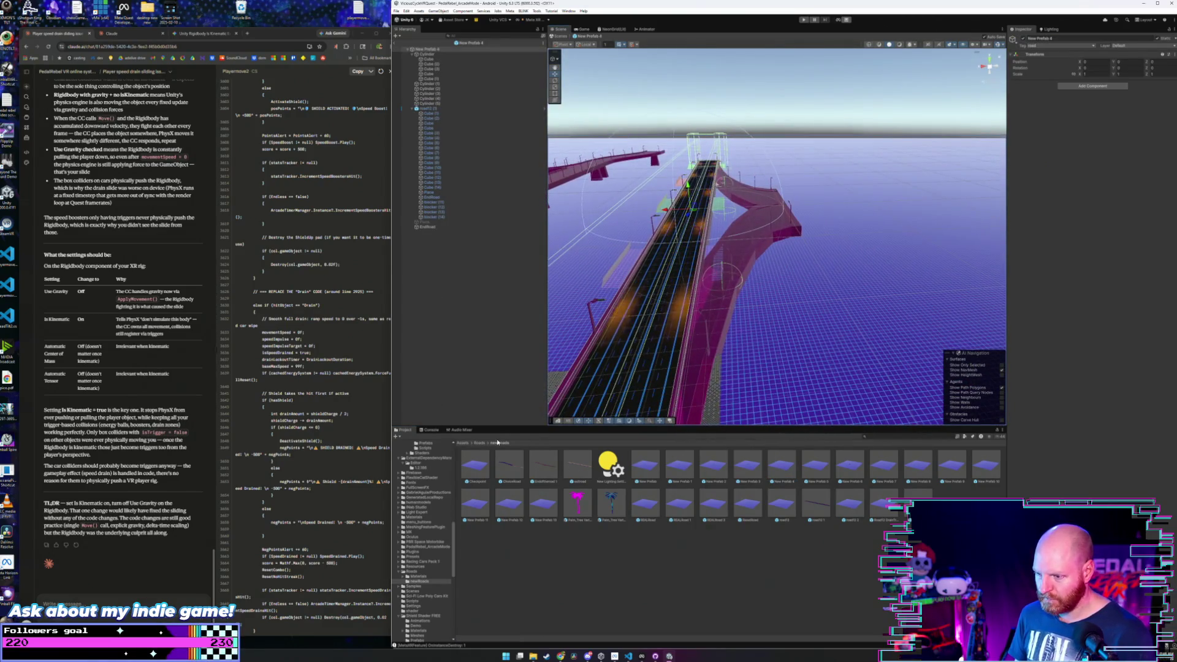
click(479, 443)
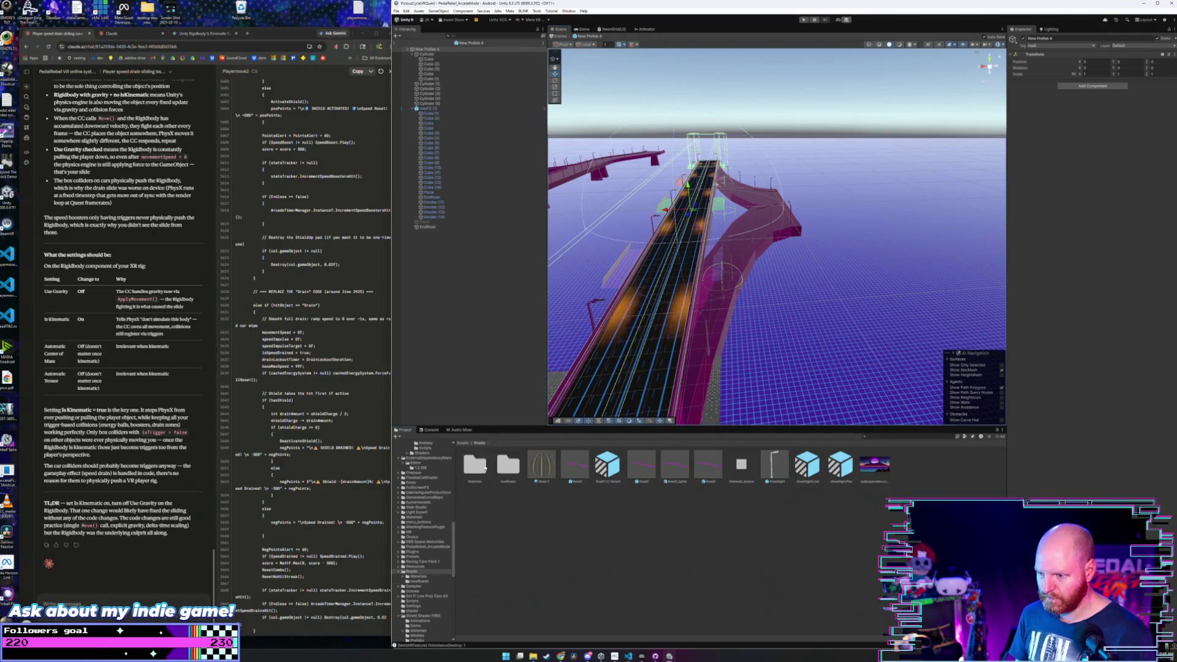
double_click(482, 469)
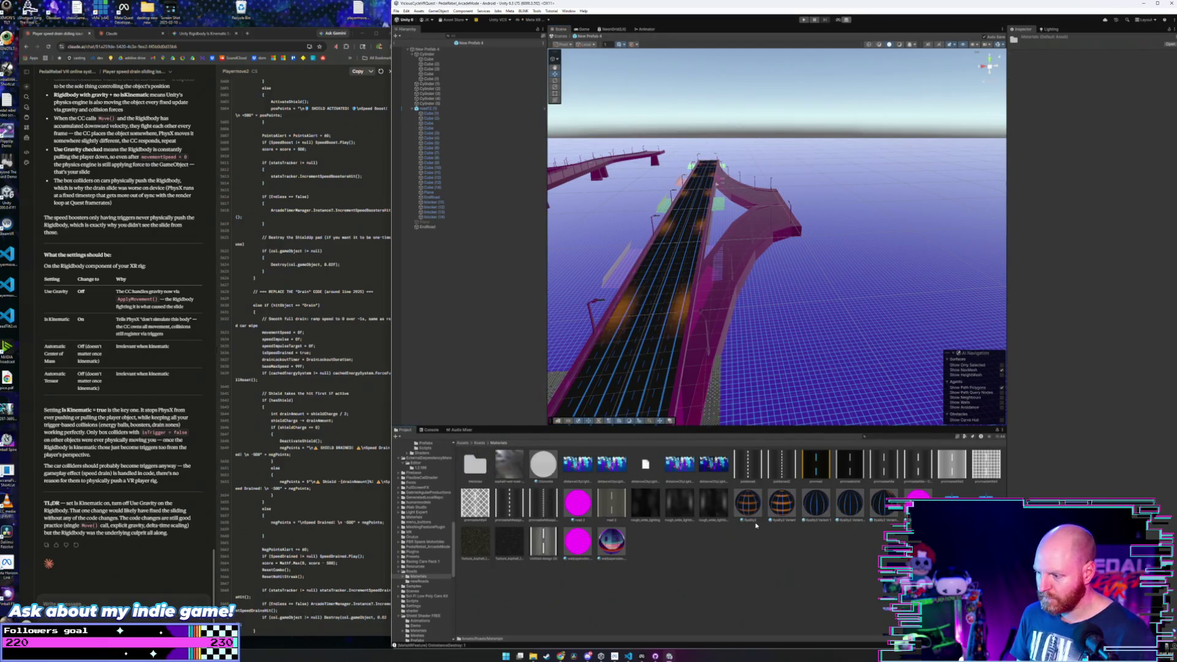
- Apply the dark lane-line road material to two pink road sections under the bridge
mouse_move(652, 310)
mouse_down()
mouse_move(650, 291)
mouse_move(797, 454)
mouse_up()
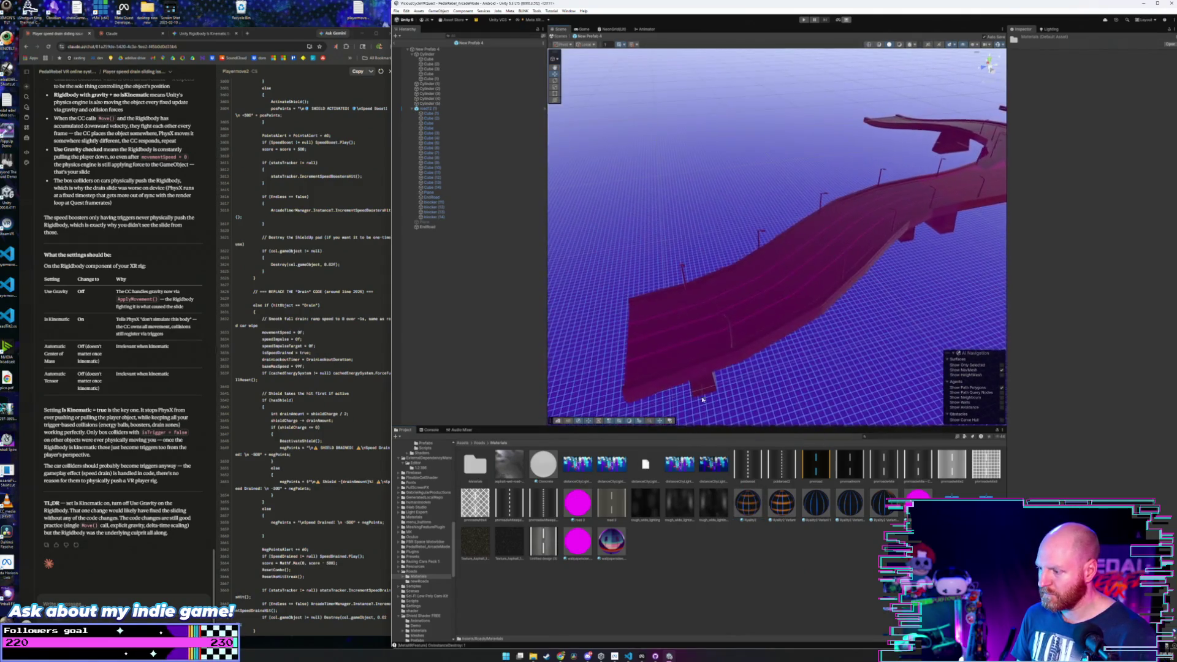
mouse_move(886, 301)
mouse_down()
mouse_move(889, 288)
mouse_move(887, 409)
mouse_up()
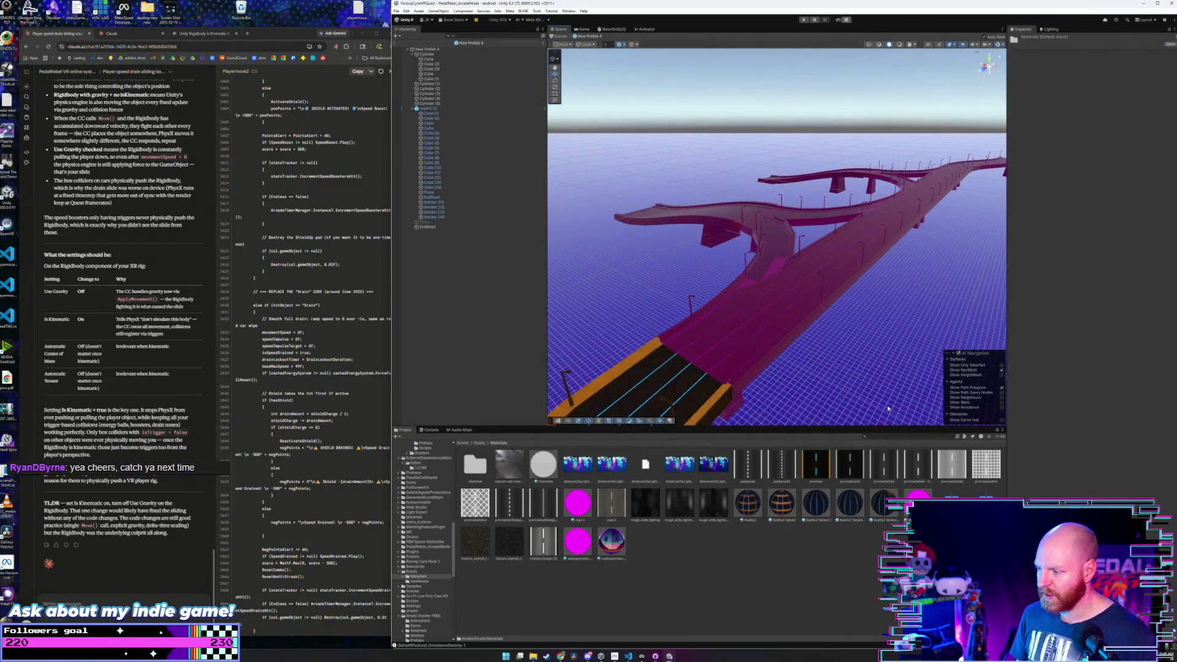
drag(851, 494, 789, 300)
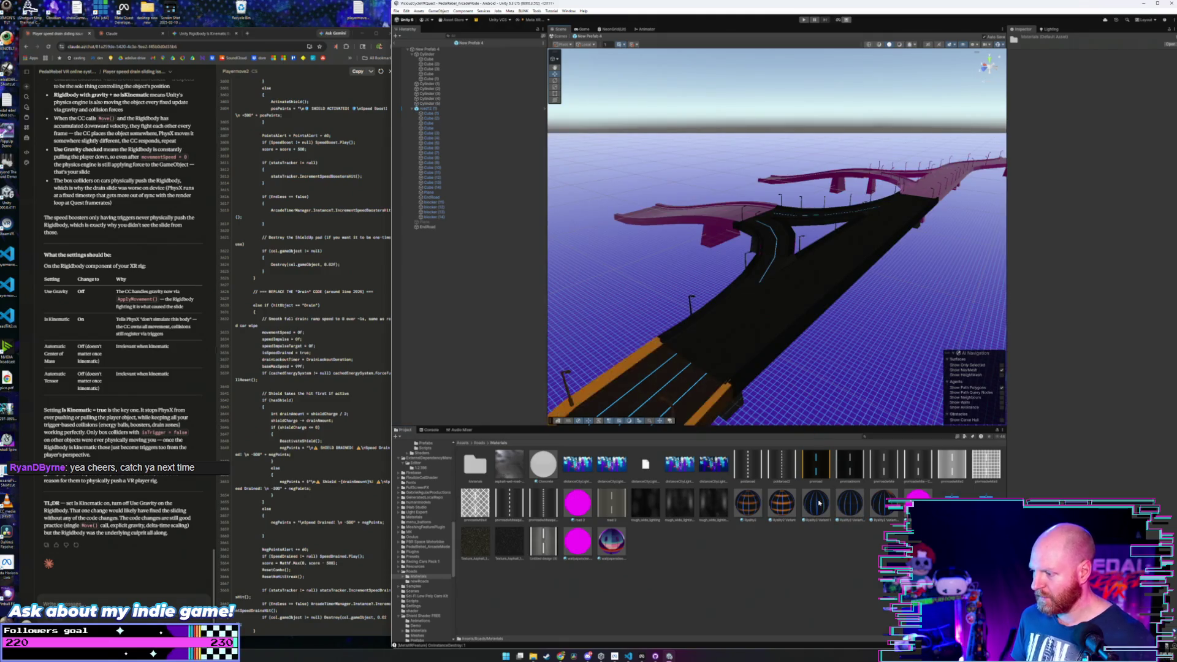
mouse_move(743, 517)
mouse_down()
mouse_move(749, 348)
mouse_move(770, 309)
mouse_move(748, 472)
mouse_up()
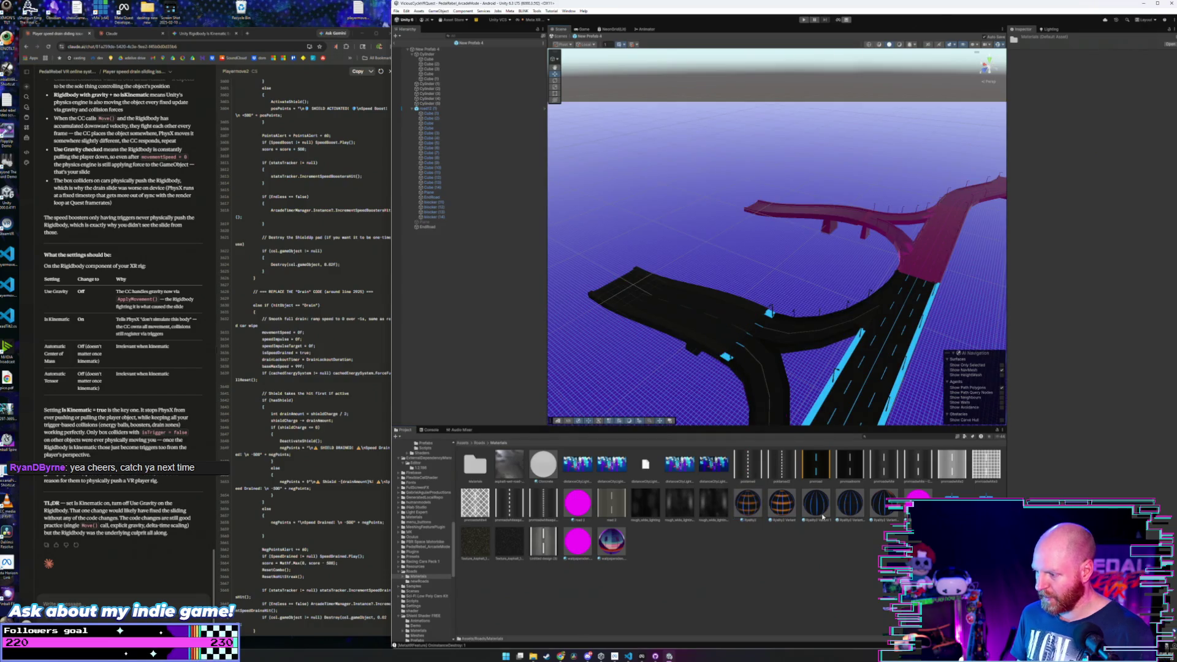
mouse_move(758, 339)
mouse_down()
mouse_move(793, 347)
mouse_move(818, 506)
mouse_up()
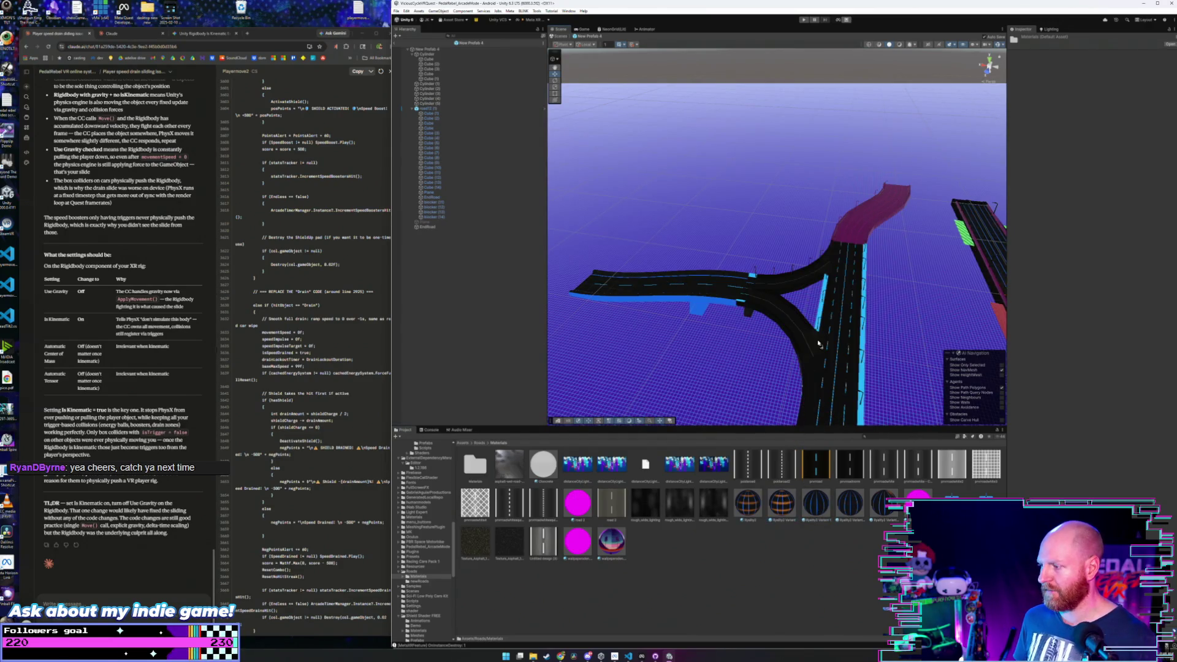
drag(808, 347, 823, 309)
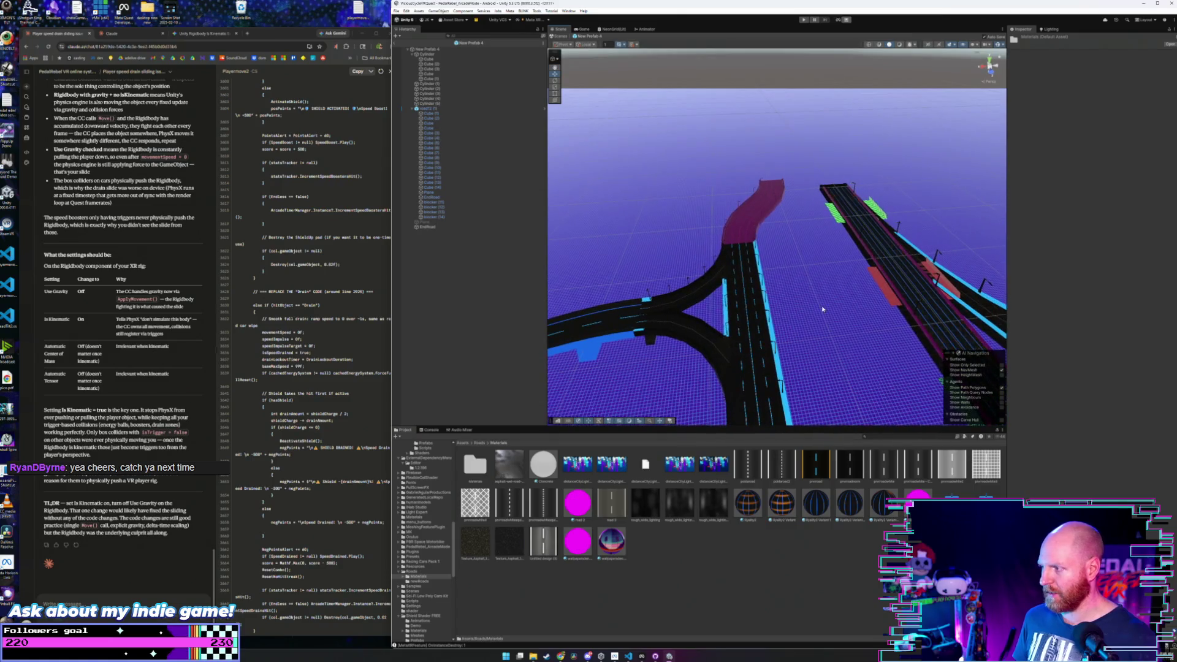
mouse_move(743, 234)
mouse_down()
mouse_move(962, 314)
mouse_move(766, 287)
mouse_move(761, 305)
mouse_move(751, 301)
mouse_move(759, 261)
mouse_up()
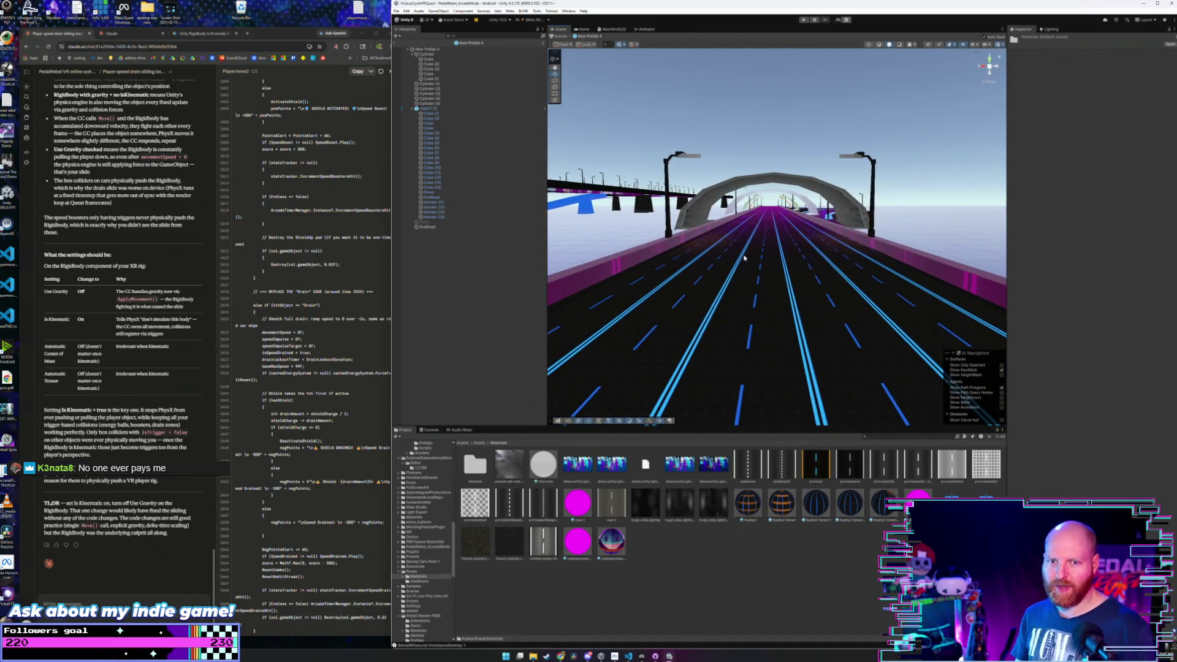
mouse_move(746, 258)
mouse_down()
mouse_move(786, 286)
mouse_move(913, 287)
mouse_move(637, 378)
mouse_up()
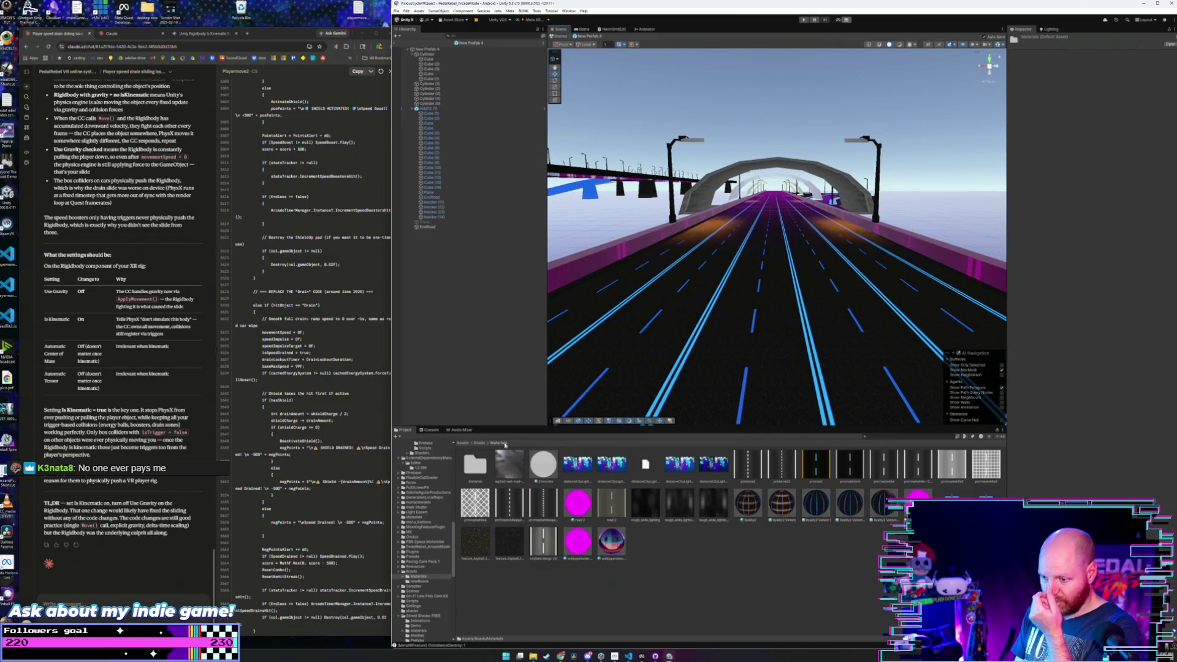
- Open New Prefab 5 from the Roads > newRoads folder in Prefab Mode
click(479, 443)
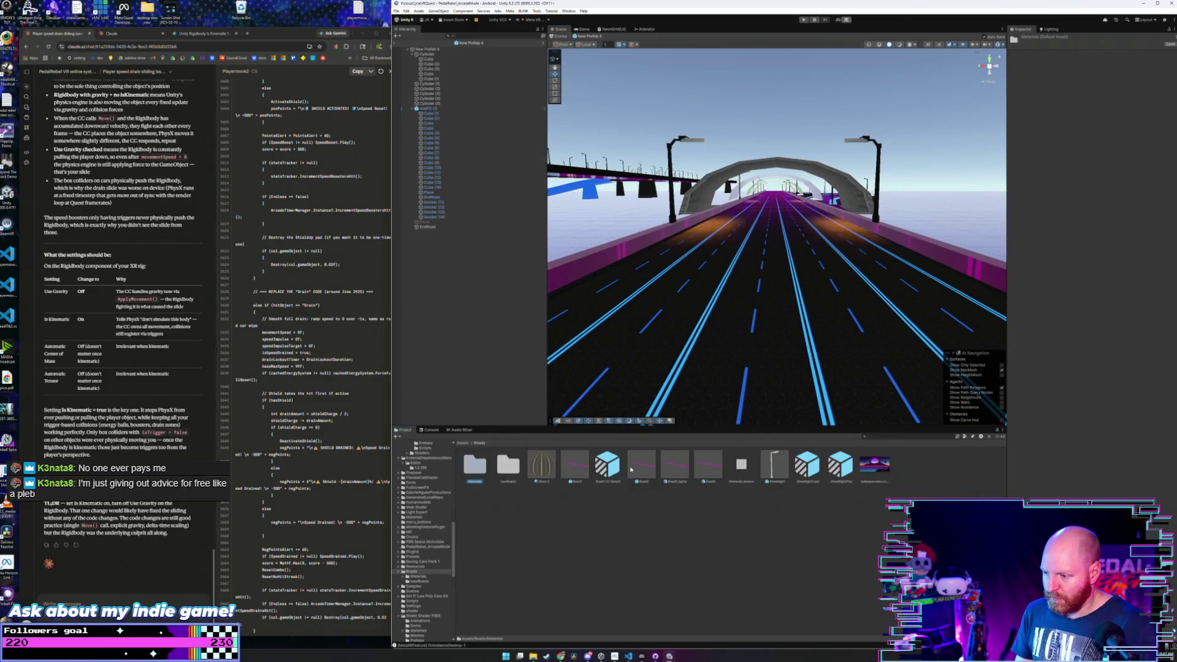
double_click(515, 464)
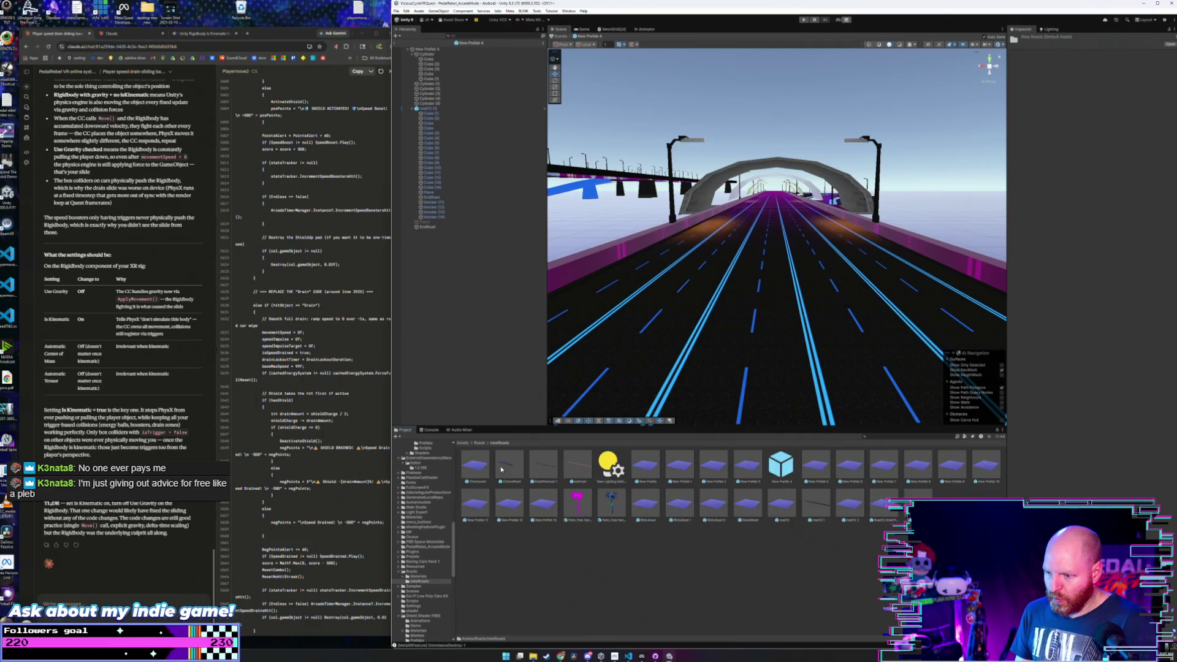
double_click(810, 466)
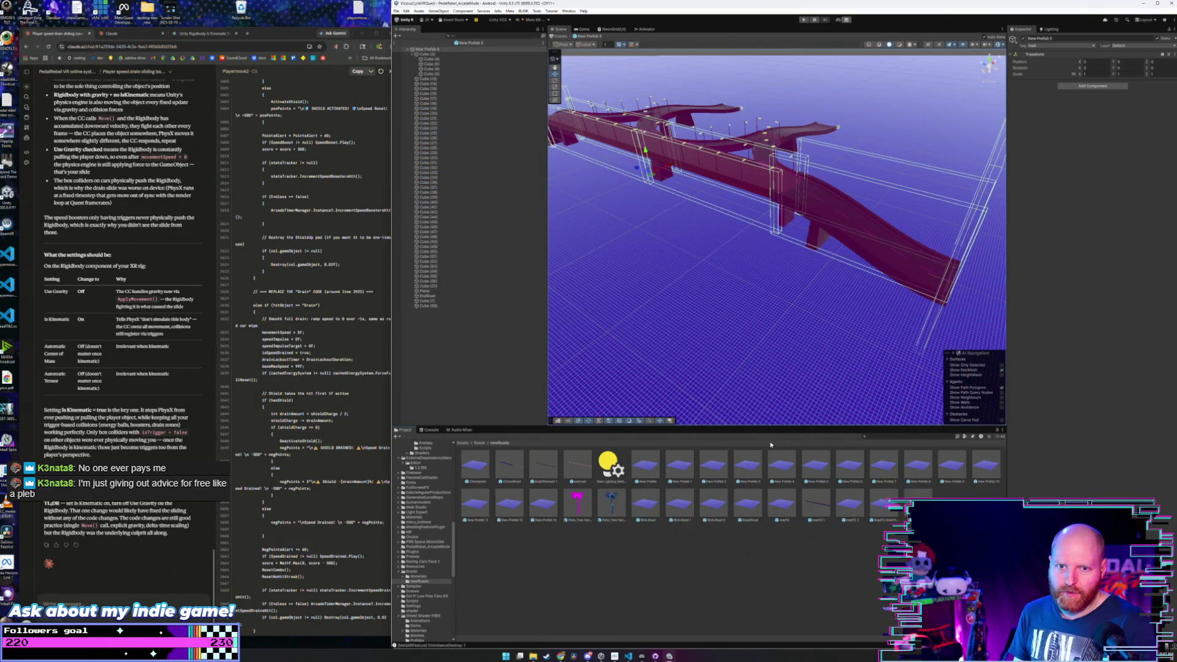
mouse_move(706, 288)
mouse_down()
mouse_move(711, 279)
mouse_move(559, 428)
mouse_up()
- Switch to Roads > Materials and make the lower-right road segment dark with the road material
click(480, 443)
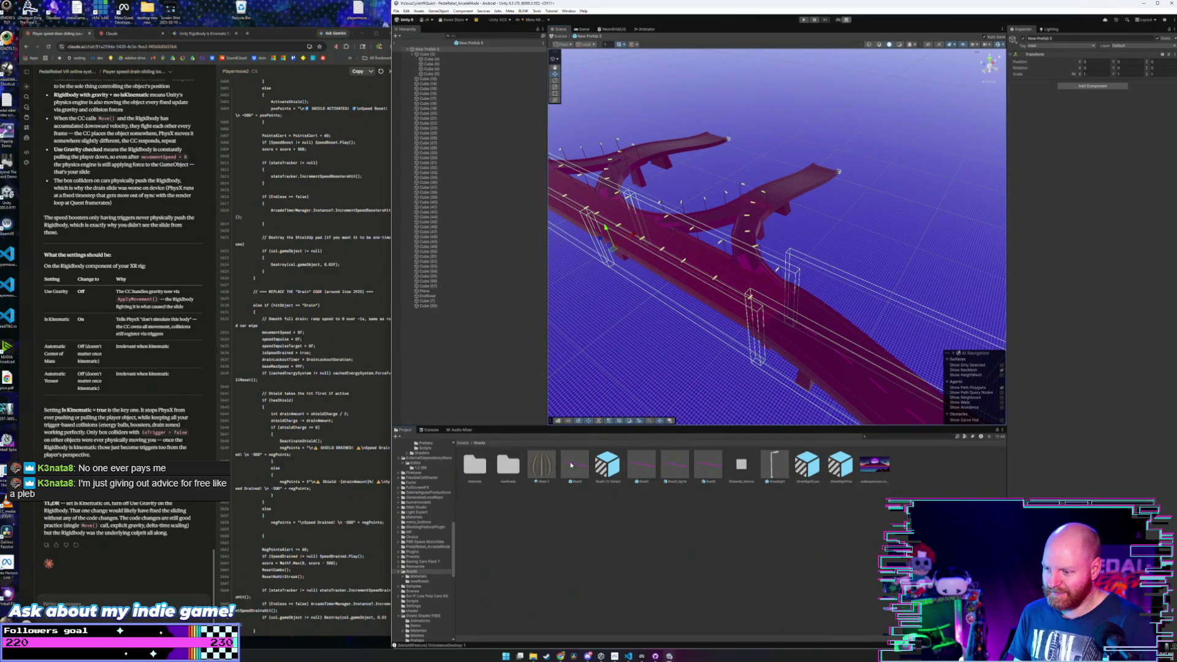
double_click(509, 465)
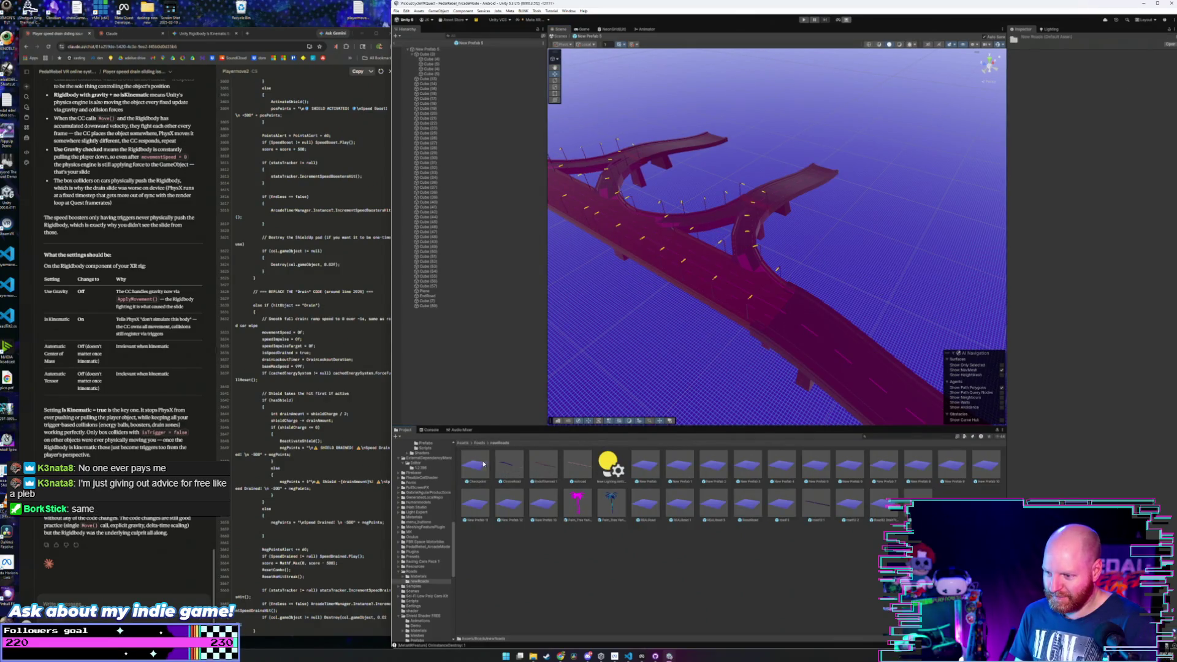
click(480, 442)
double_click(475, 464)
drag(674, 368, 619, 399)
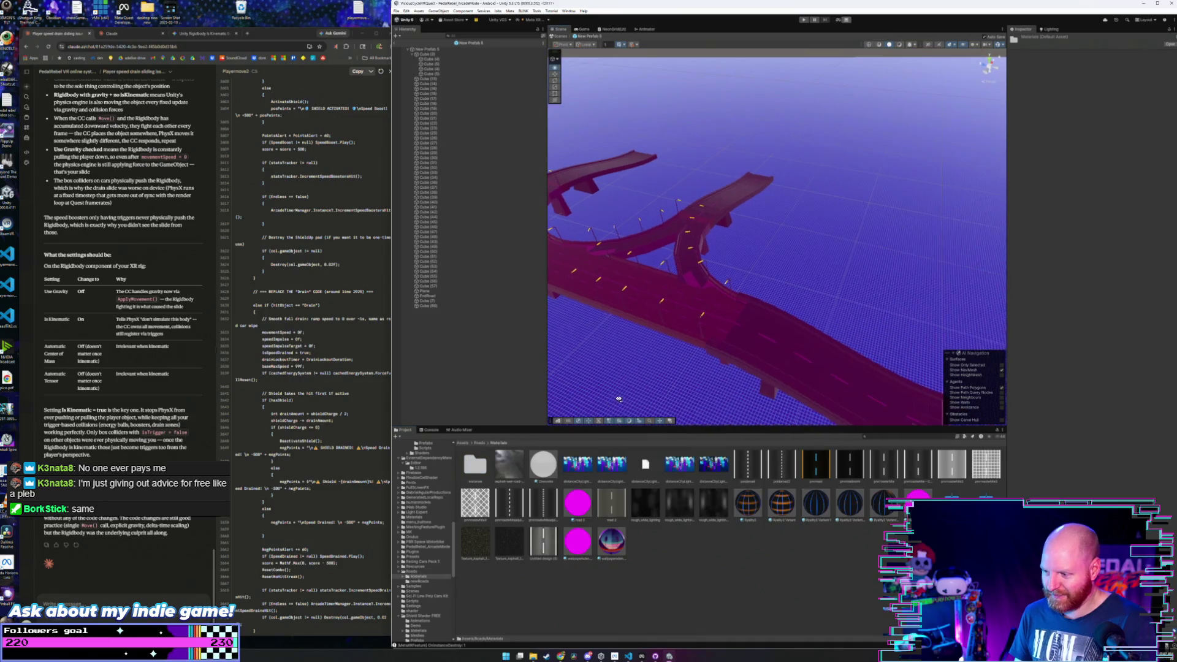
drag(750, 410, 714, 474)
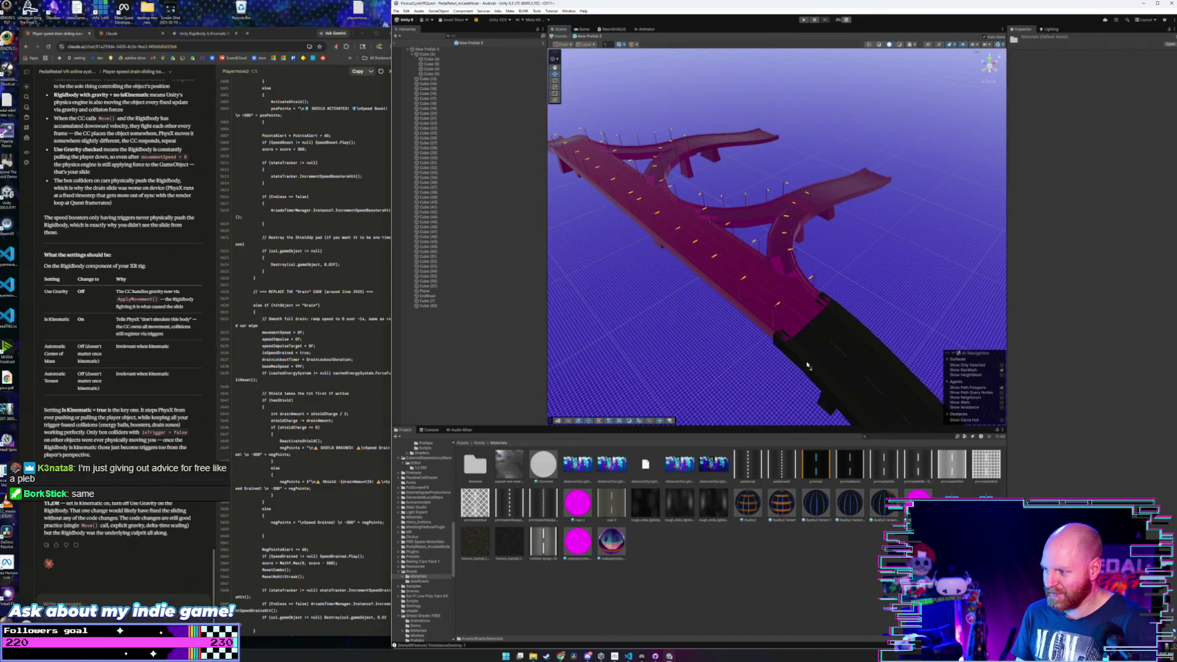
- Apply the dark asphalt material to New Prefab 5's main road
mouse_move(837, 412)
mouse_down()
mouse_move(804, 332)
mouse_move(696, 320)
mouse_move(686, 263)
mouse_move(791, 286)
mouse_move(779, 225)
mouse_up()
mouse_move(763, 277)
mouse_down()
mouse_move(754, 288)
mouse_move(681, 273)
mouse_up()
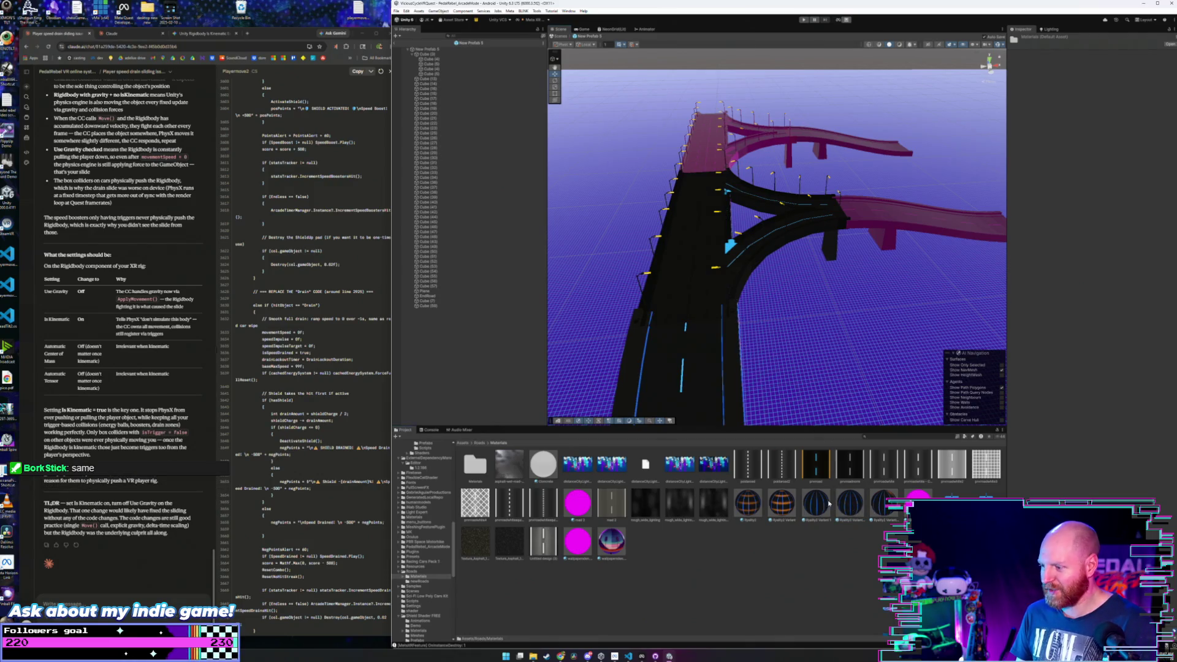
mouse_move(745, 343)
mouse_down()
mouse_move(763, 324)
mouse_move(765, 260)
mouse_move(826, 265)
mouse_move(800, 344)
mouse_move(864, 154)
mouse_move(837, 148)
mouse_move(830, 273)
mouse_up()
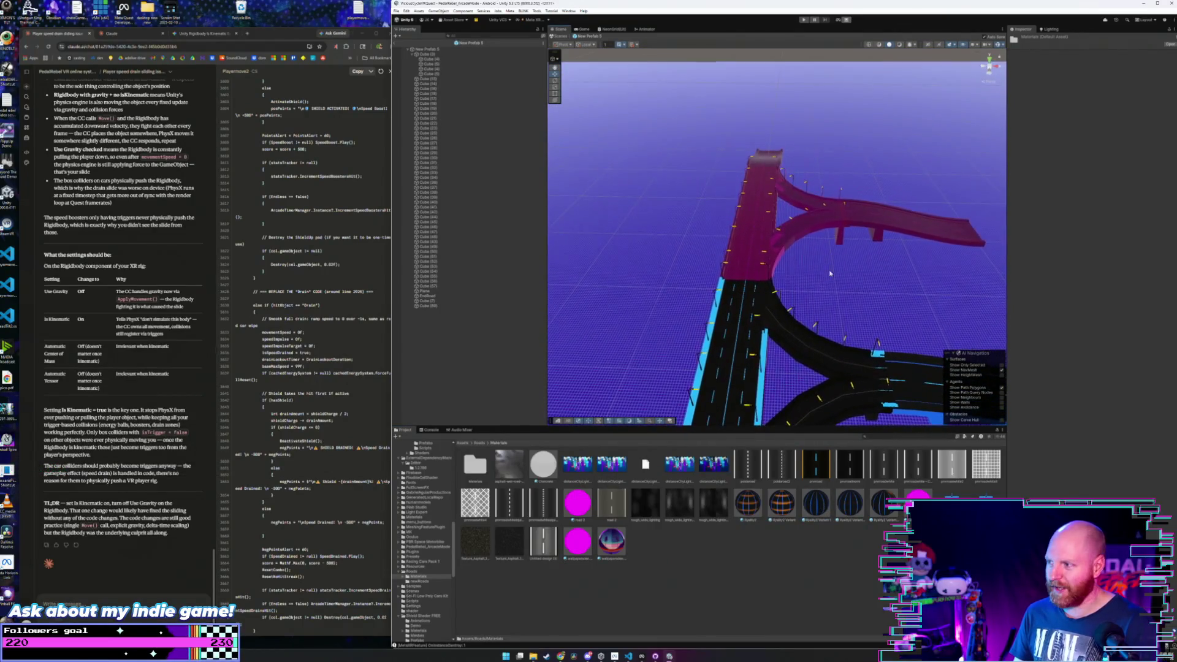
- Give the right elevated branch, another main road section and the end block the dark asphalt material
drag(822, 493, 876, 213)
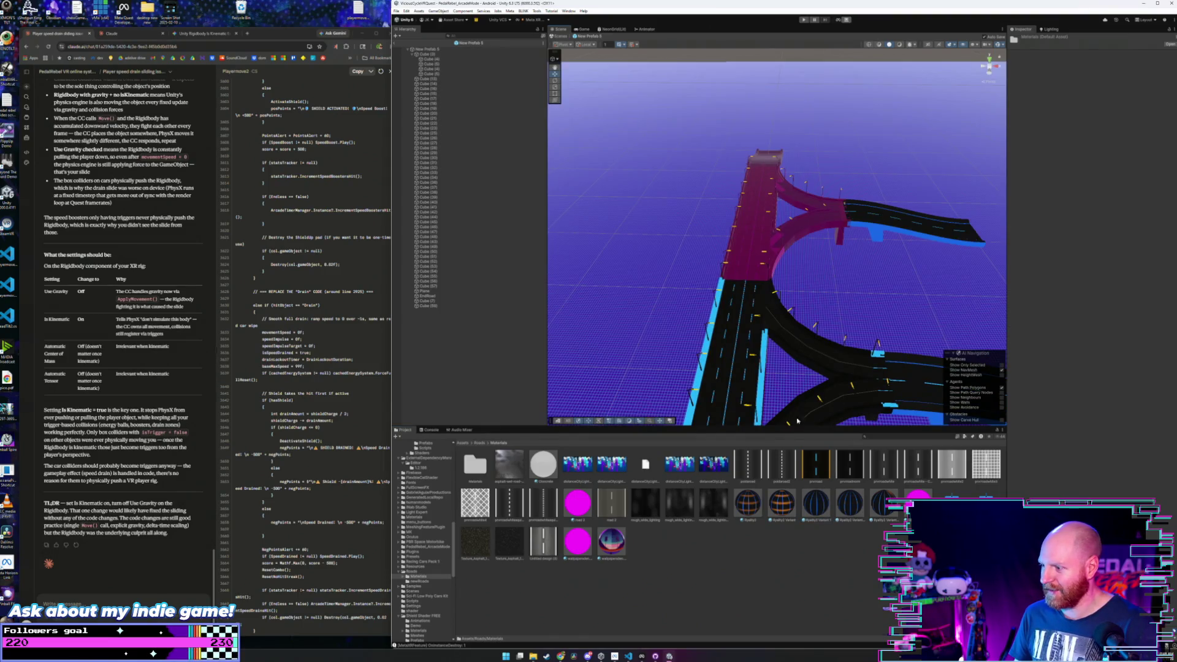
drag(789, 513, 770, 258)
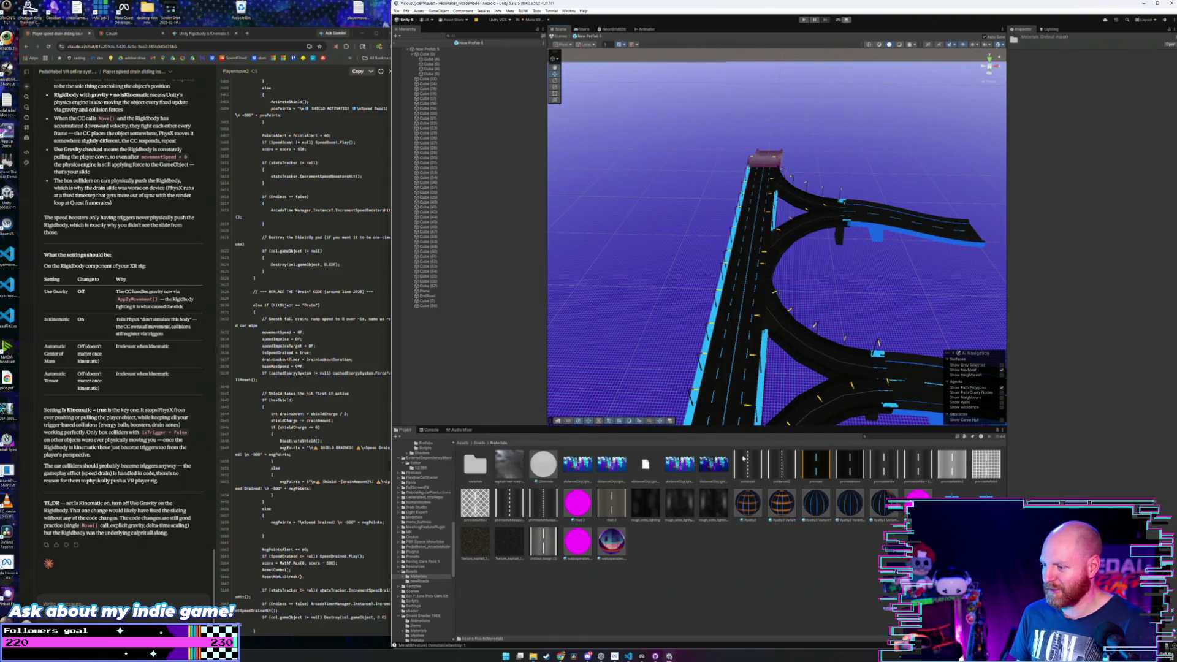
drag(747, 460, 764, 158)
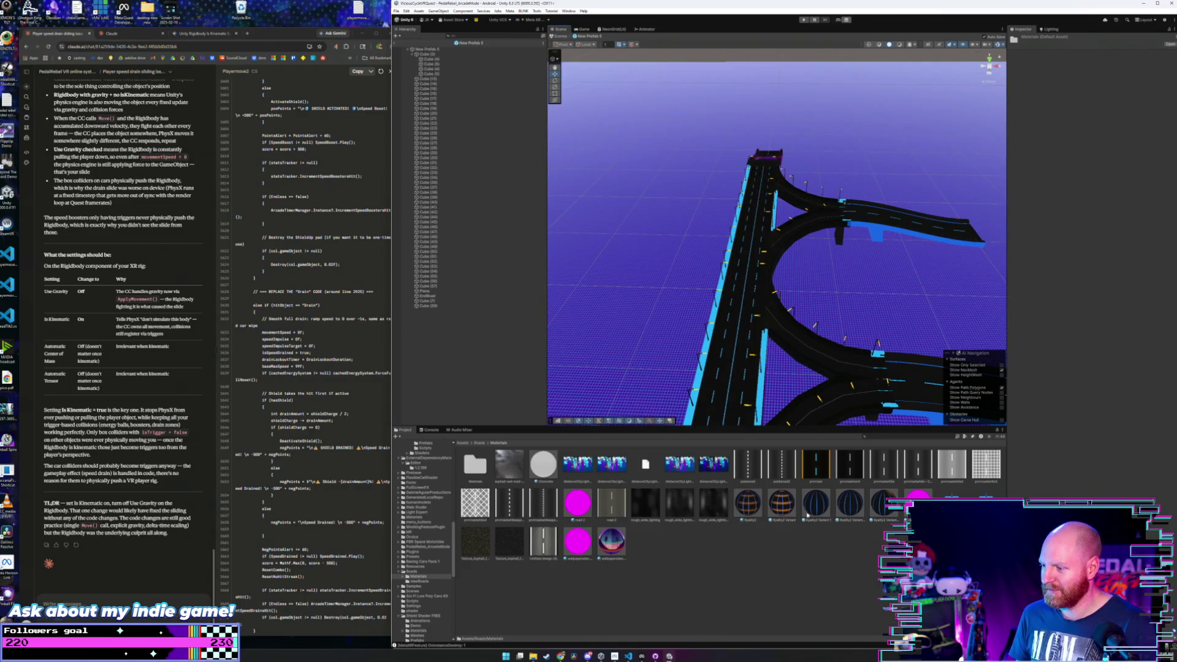
mouse_move(807, 467)
mouse_down()
mouse_move(761, 257)
mouse_move(770, 163)
mouse_up()
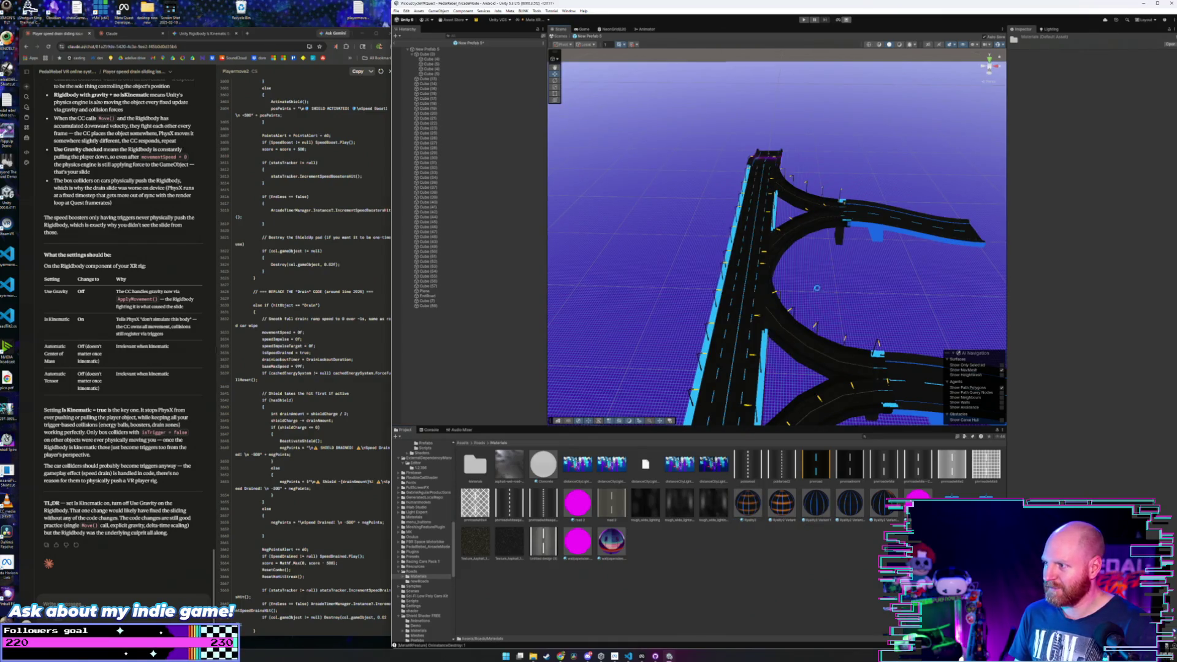
scroll(816, 288, up, 10)
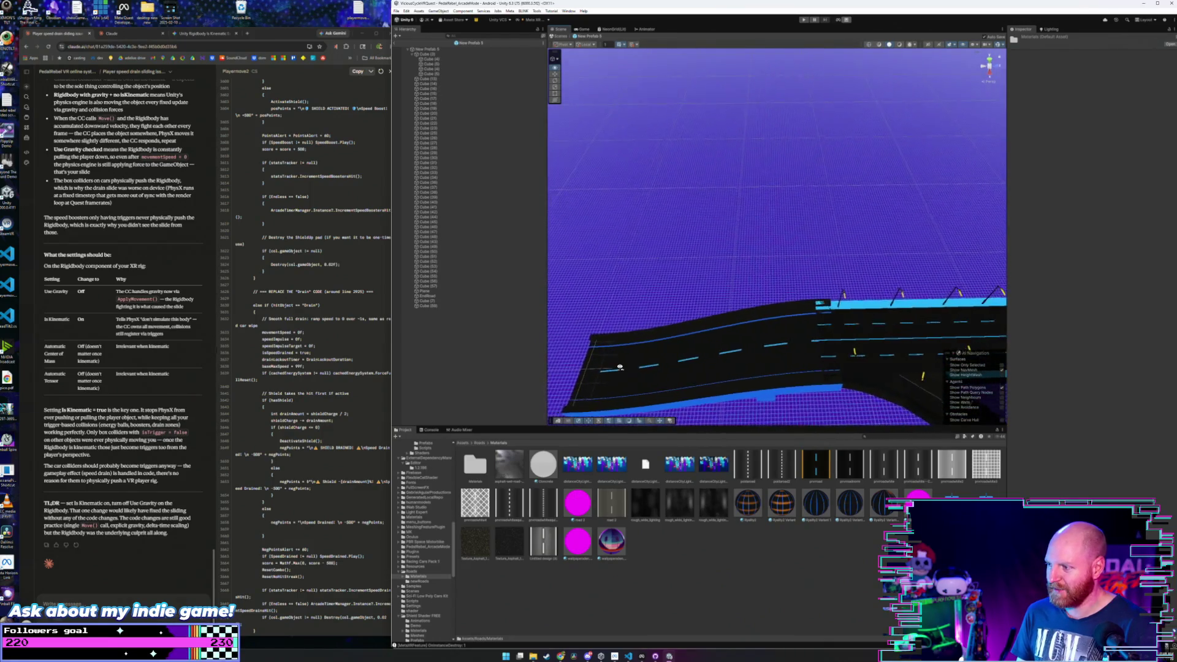
scroll(620, 367, down, 10)
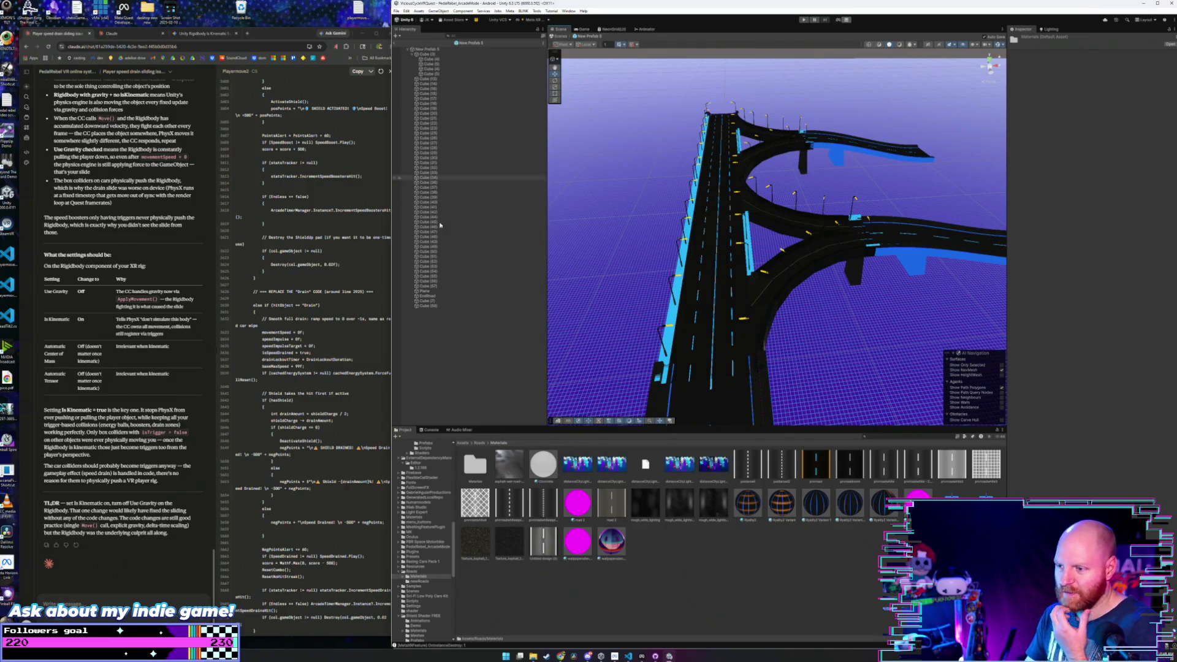
- Open New Prefab 6 from Roads > newRoads in Prefab Mode
click(479, 443)
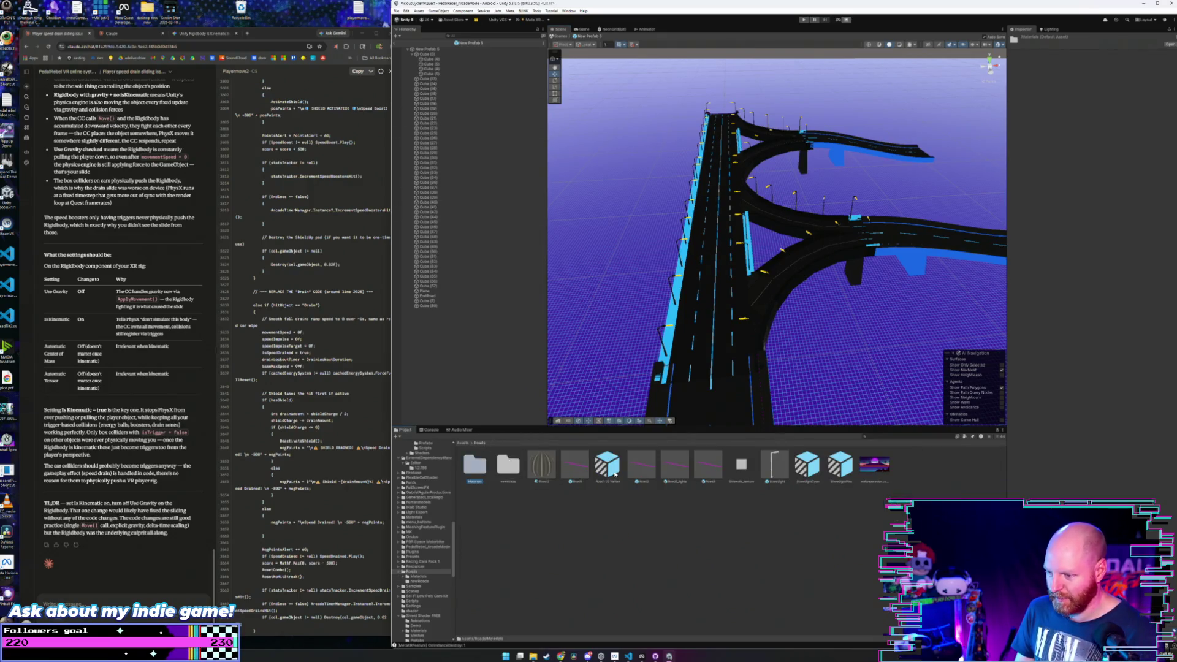
double_click(508, 464)
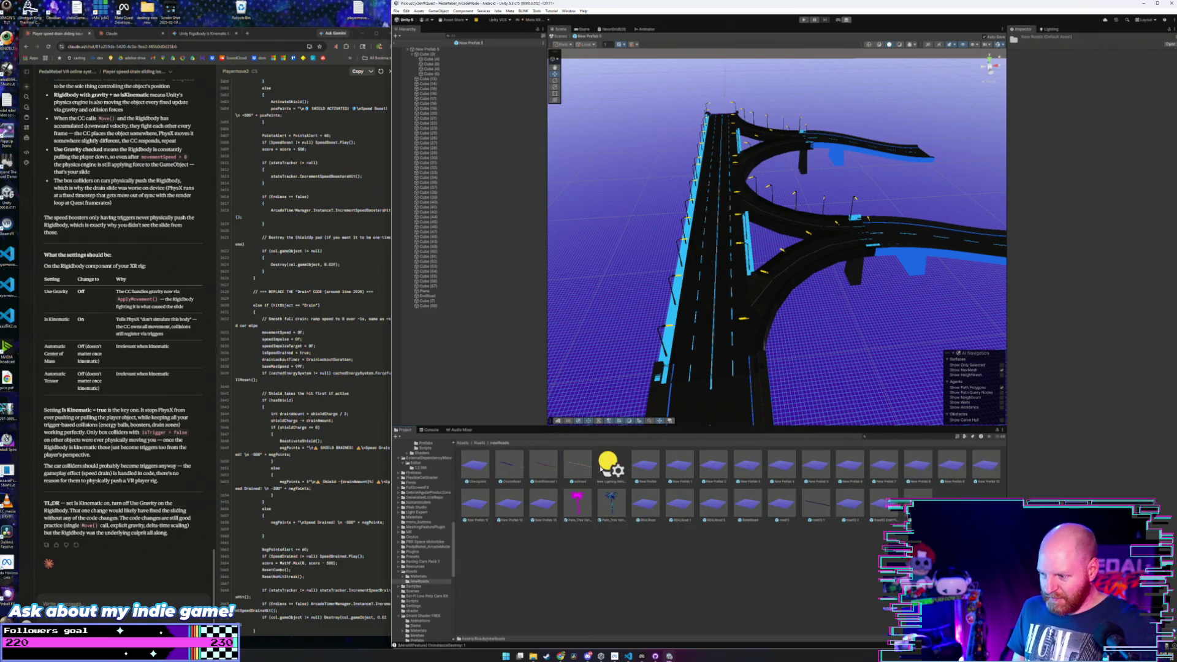
double_click(849, 470)
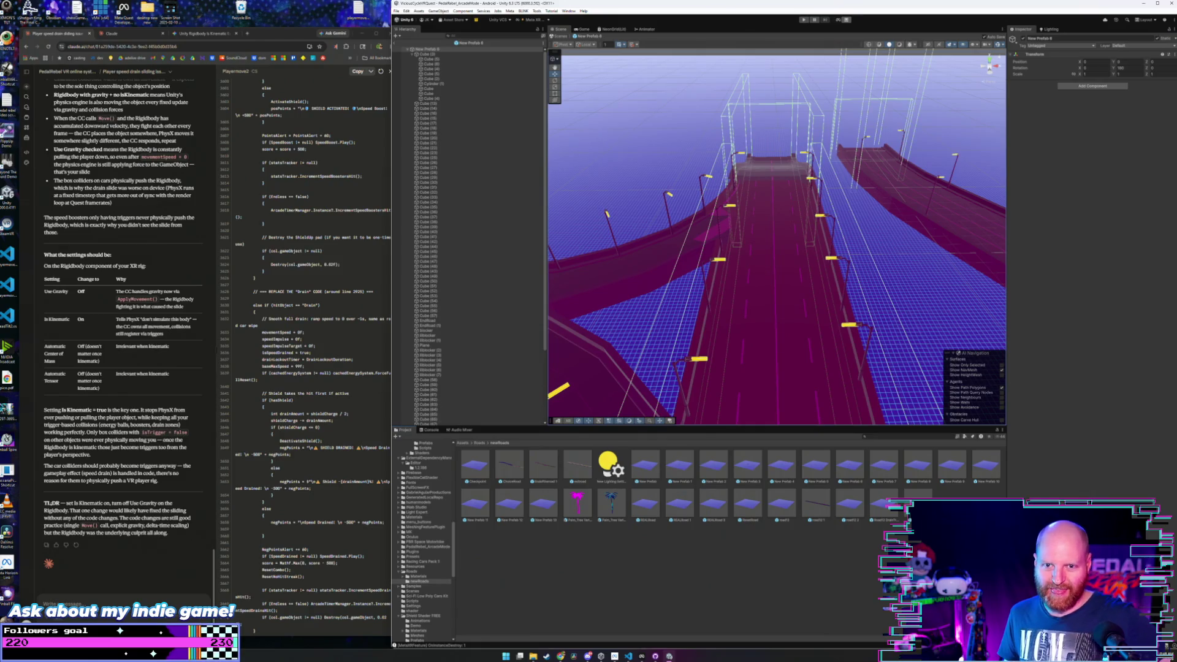
mouse_move(719, 354)
mouse_down()
mouse_move(782, 312)
mouse_move(736, 337)
mouse_move(814, 315)
mouse_move(1038, 322)
mouse_move(855, 441)
mouse_up()
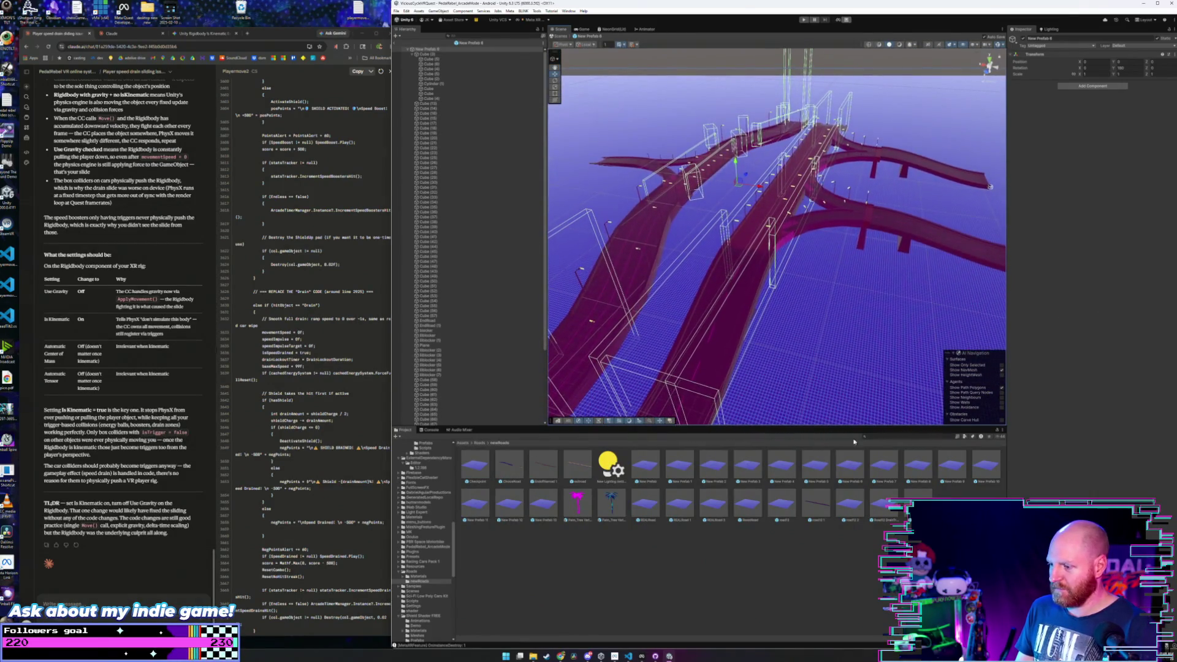
- Switch to Roads > Materials and turn the near road segment black
click(486, 447)
double_click(510, 473)
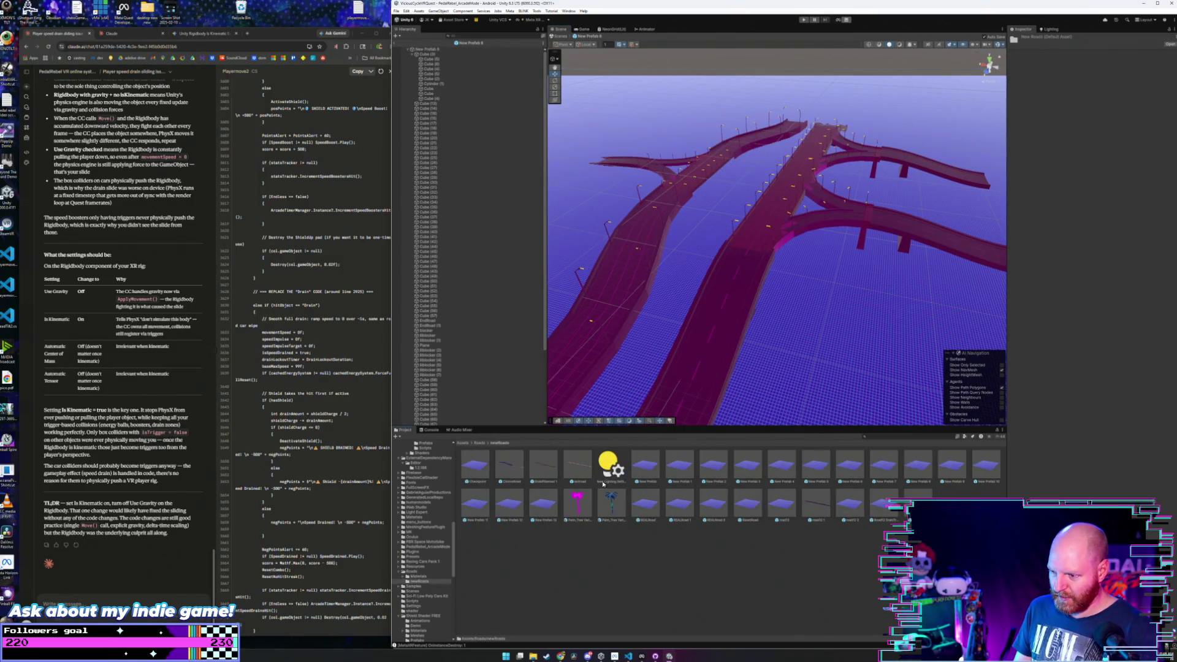
double_click(476, 466)
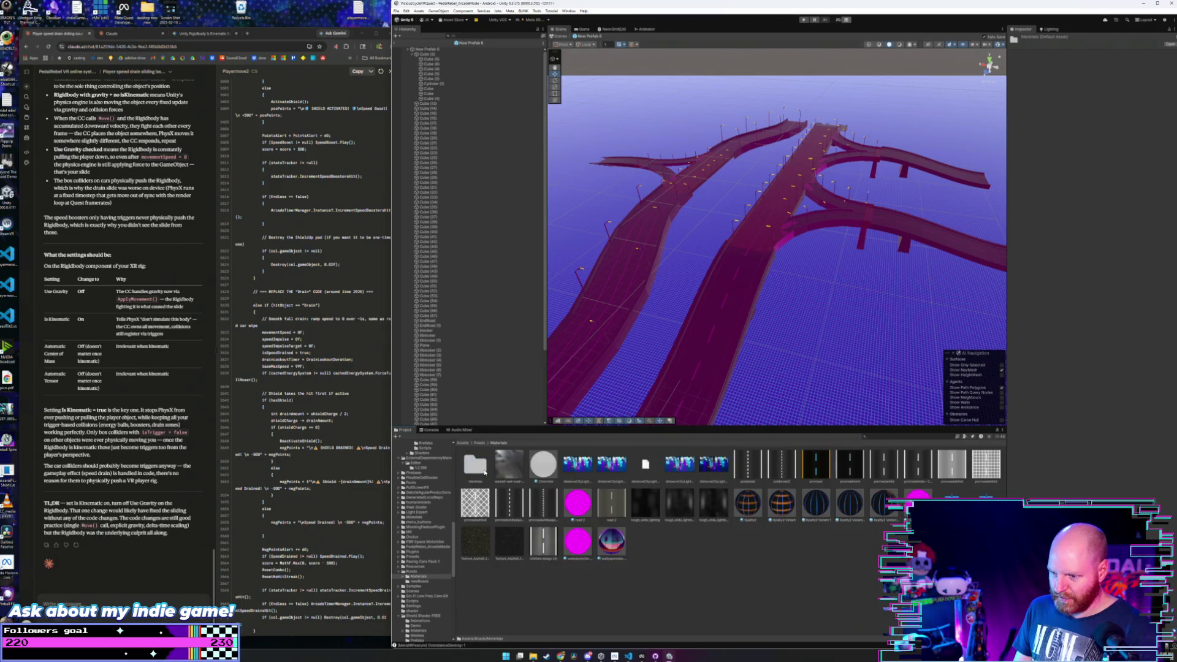
drag(758, 508, 741, 328)
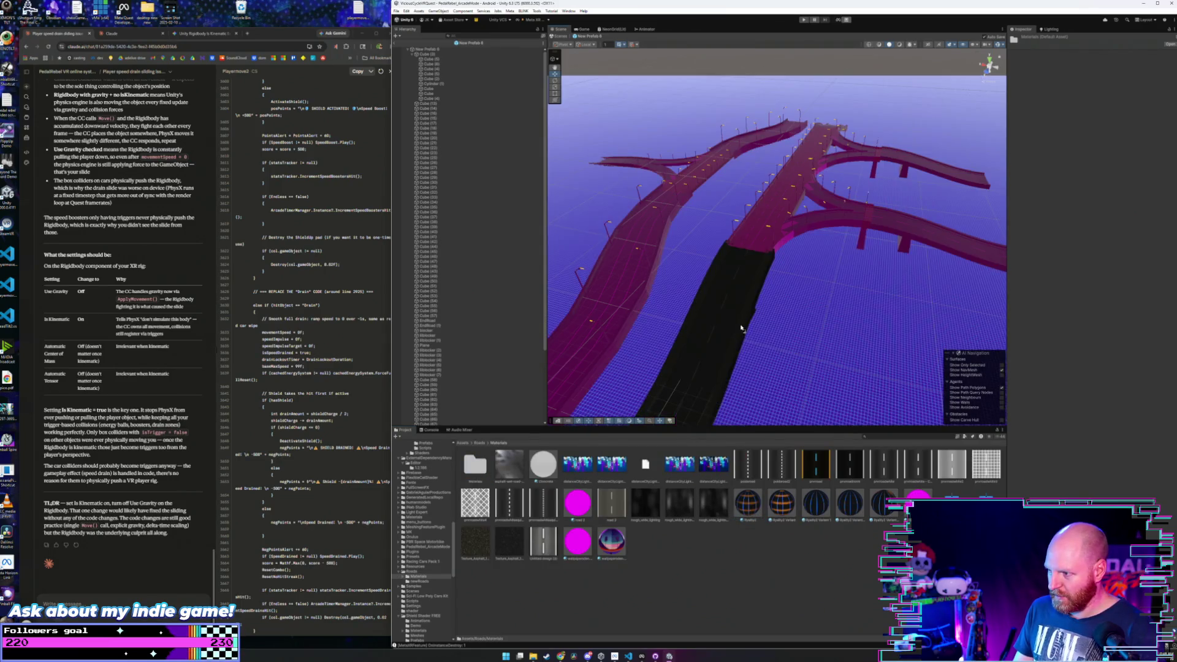
- Frame the black segment, give it a lane-line material, and put orange-edged lane material on the left road
key(f)
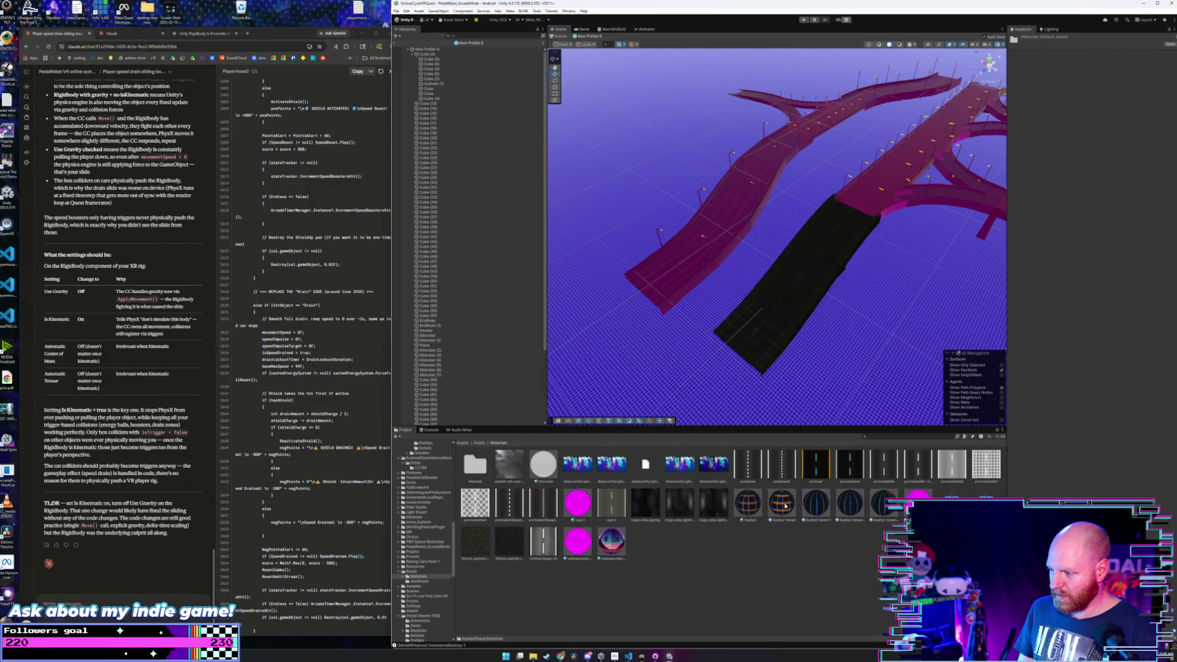
drag(816, 511, 808, 319)
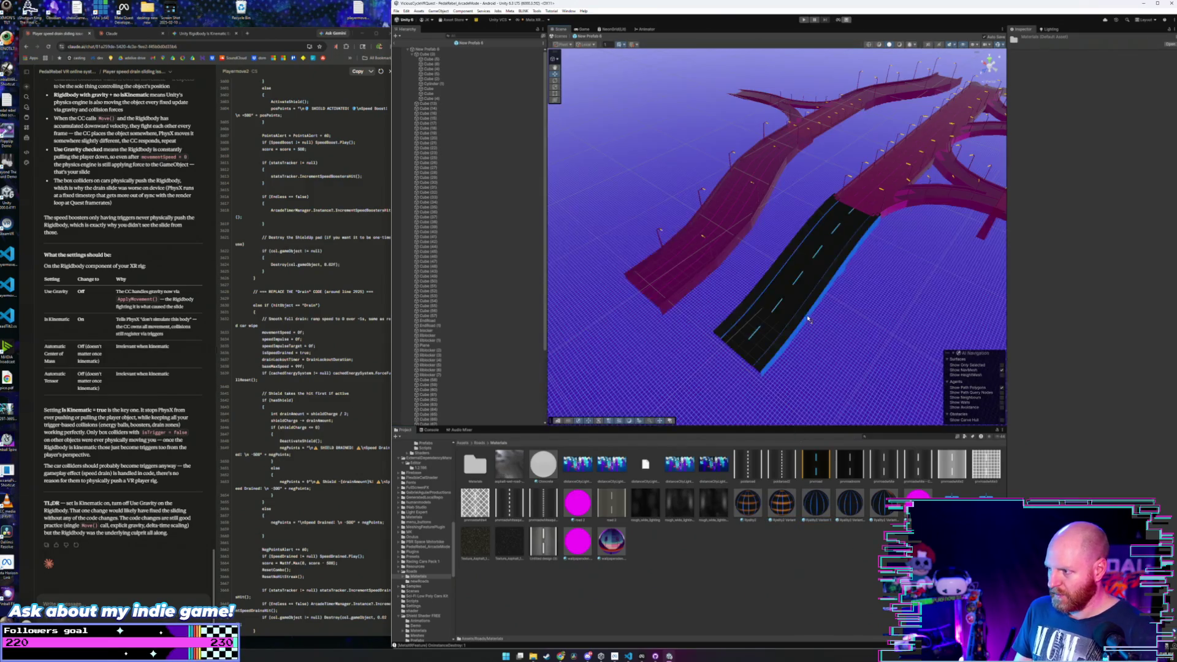
drag(820, 507, 719, 255)
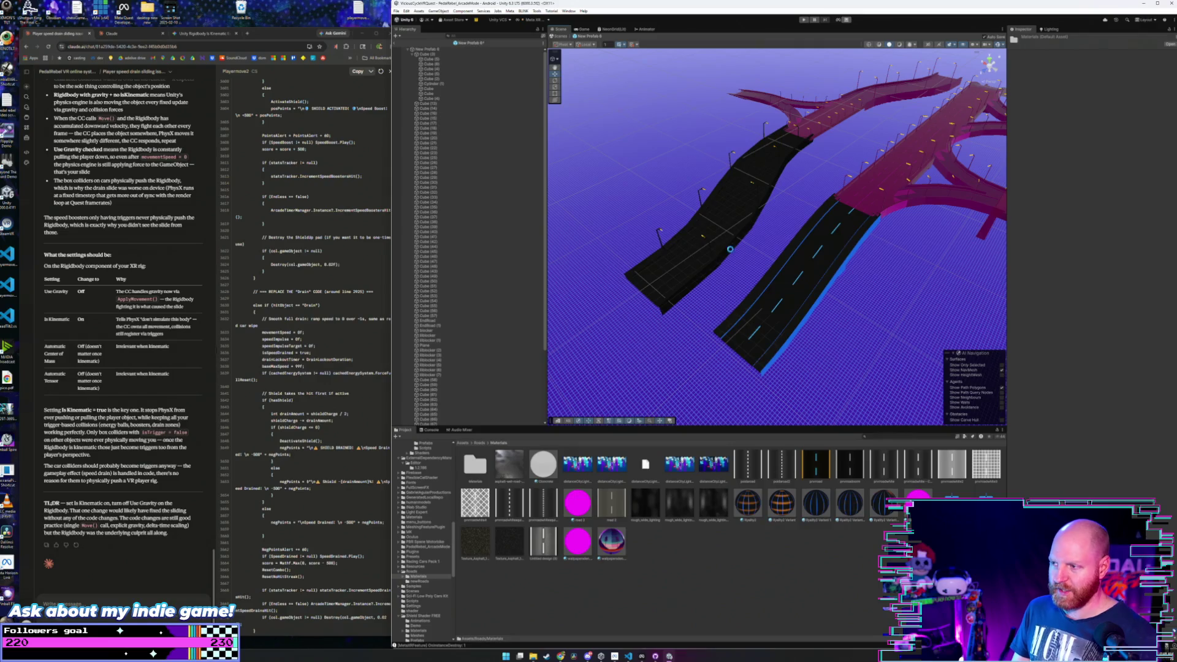
key(Up)
key(Up)
key(Up)
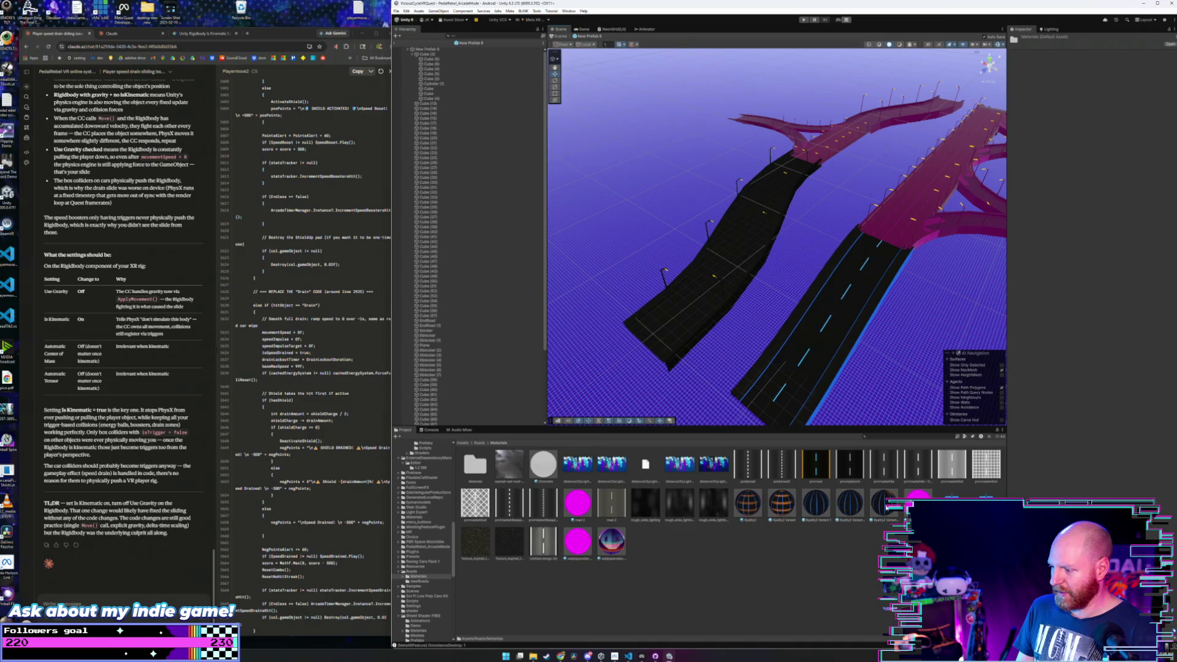
drag(887, 507, 735, 239)
key(Up)
key(Up)
key(Up)
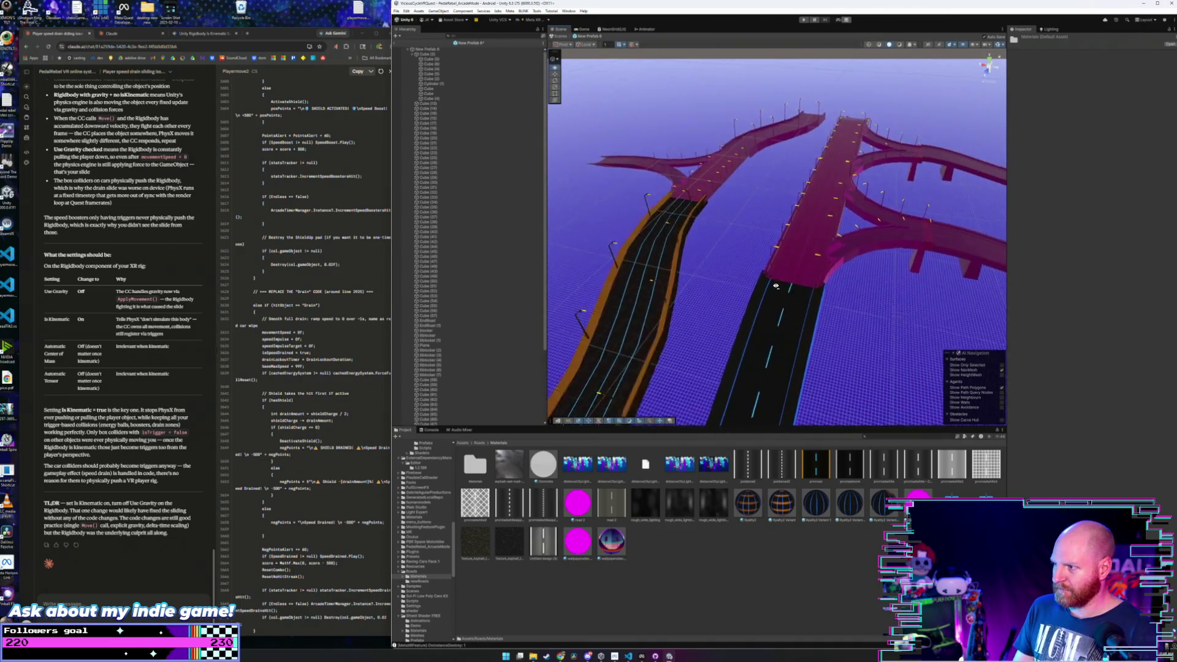
key(Up)
key(Up)
key(Up)
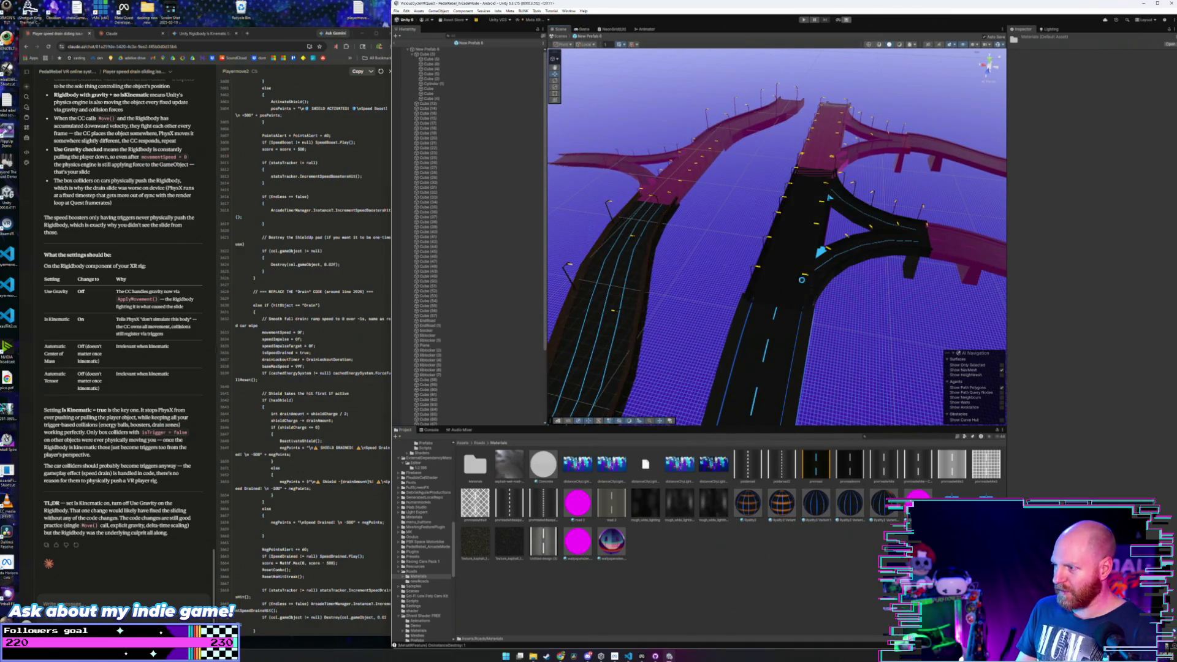
- Give the right road cyan-edged dashed lanes and the left branch and purple segment black road material
mouse_move(801, 280)
mouse_down()
mouse_move(797, 289)
mouse_move(809, 258)
mouse_move(768, 310)
mouse_move(748, 237)
mouse_up()
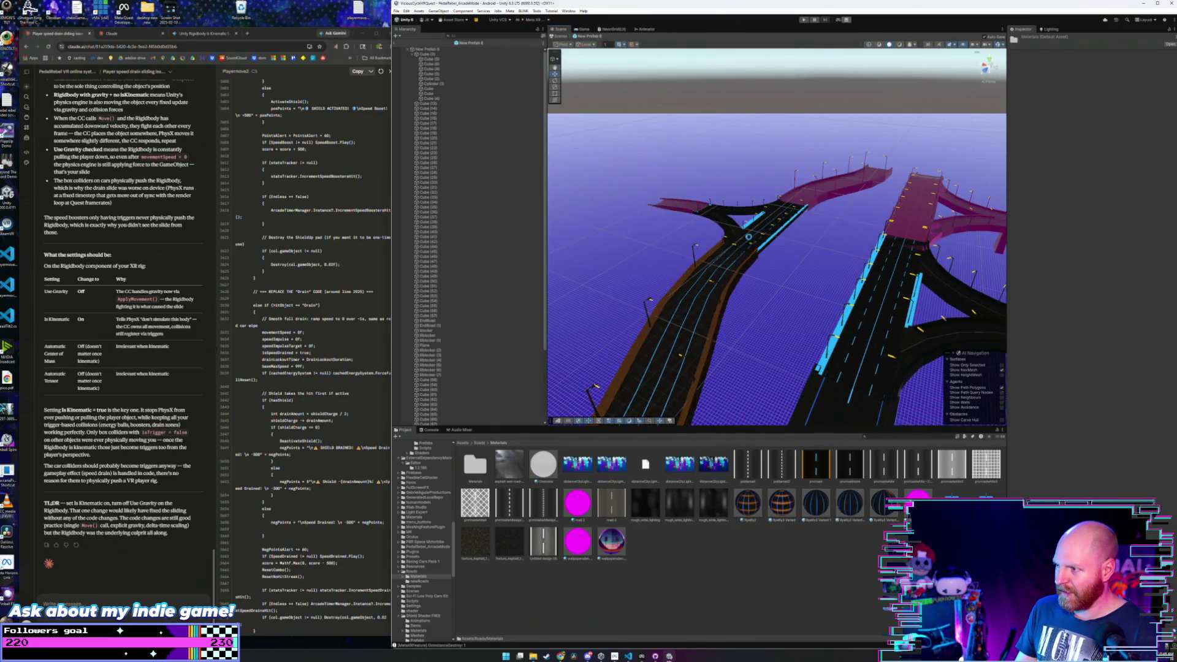
drag(809, 440, 690, 212)
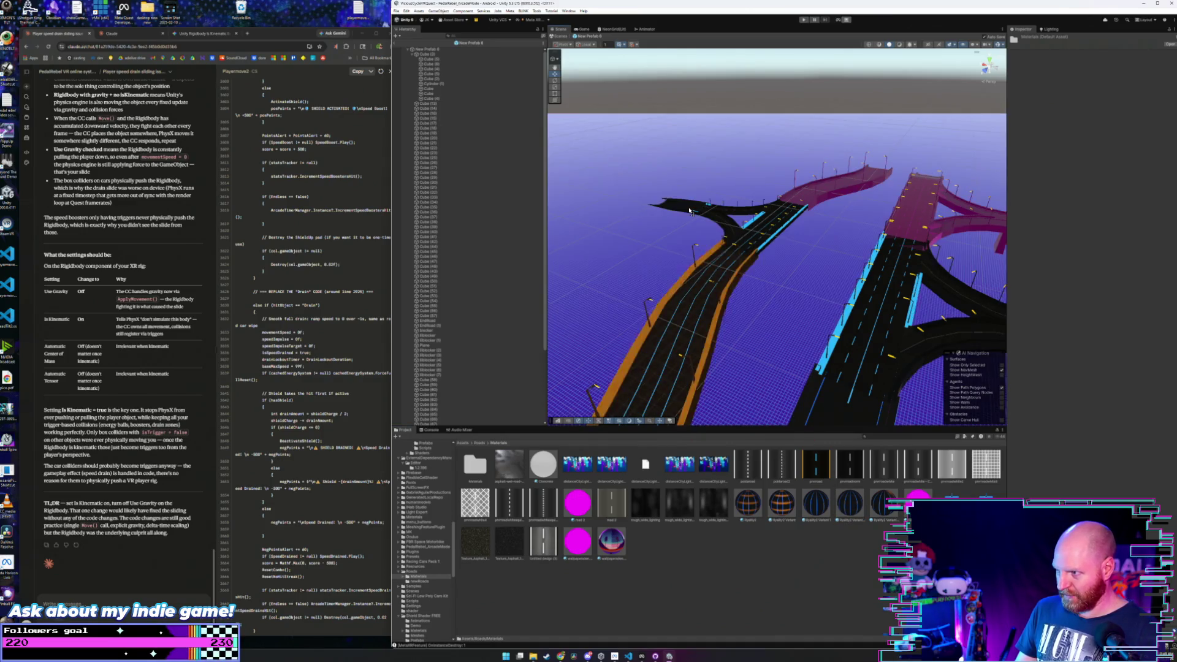
drag(862, 509, 751, 350)
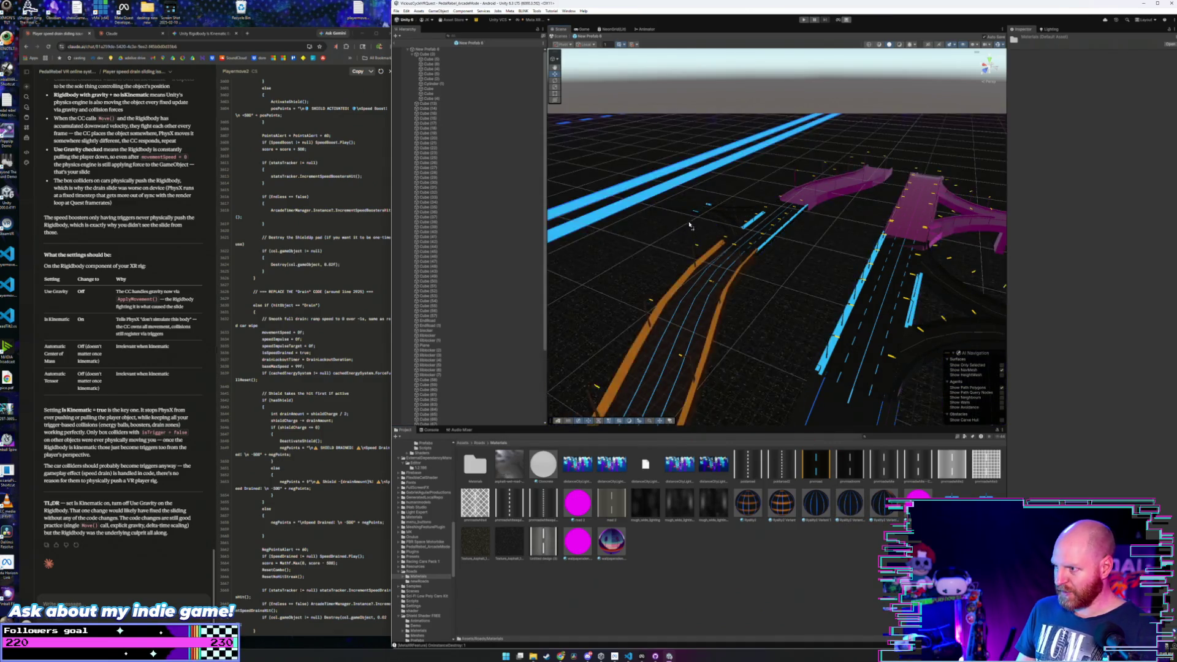
drag(690, 225, 691, 204)
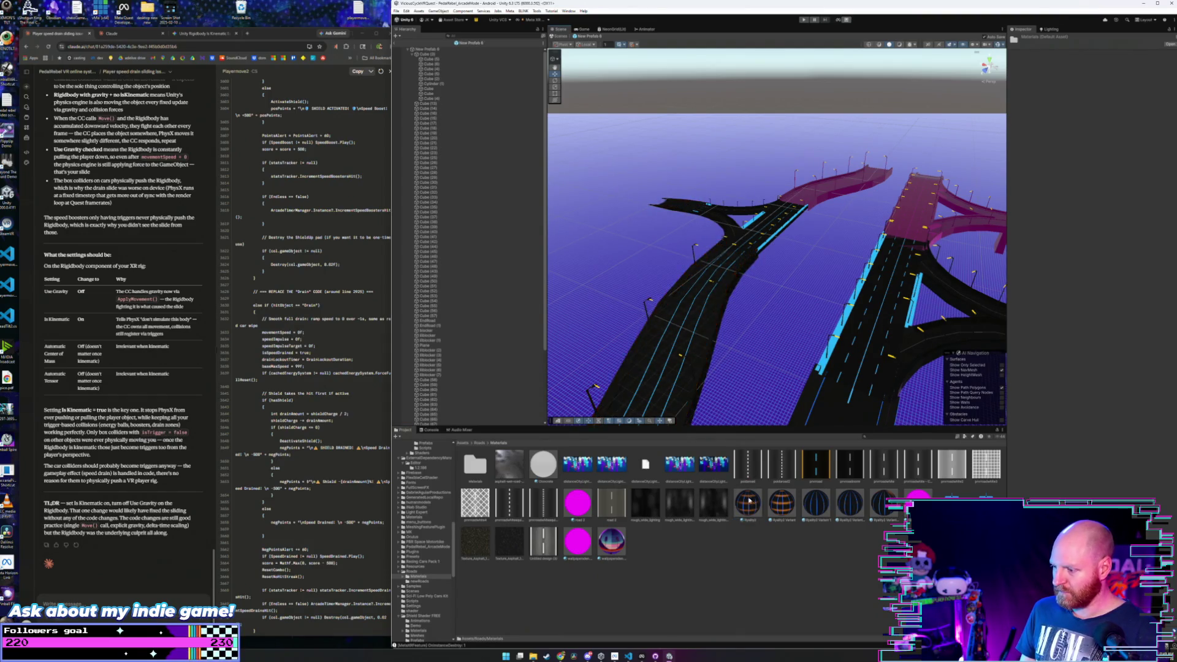
mouse_move(749, 502)
mouse_down()
mouse_move(852, 244)
mouse_move(854, 192)
mouse_move(918, 216)
mouse_move(835, 355)
mouse_up()
- Reapply the orange-edged lane material to the left road beside the curved interchange
scroll(866, 266, up, 3)
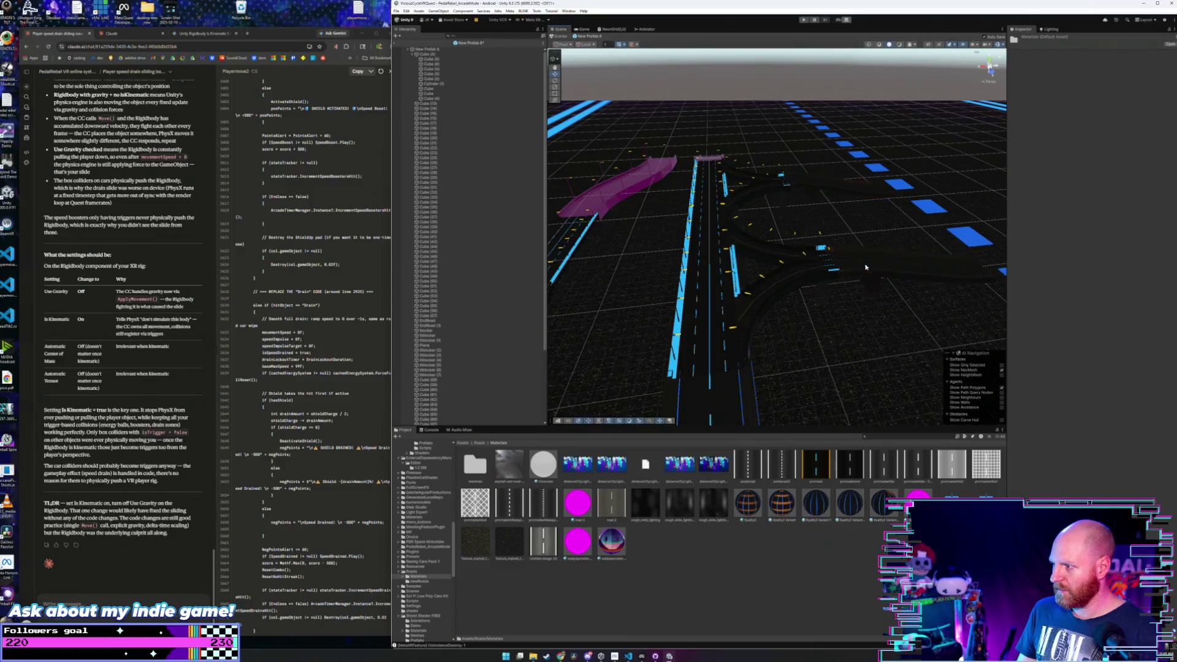
drag(866, 267, 880, 504)
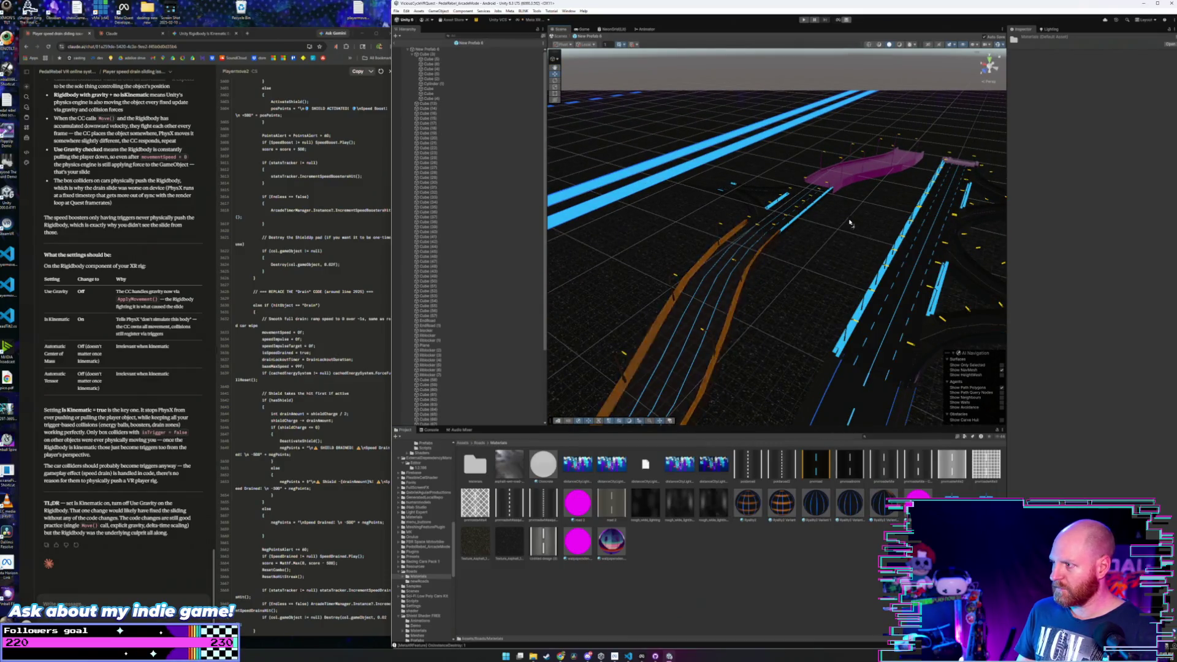
mouse_move(850, 223)
mouse_down()
mouse_move(783, 282)
mouse_move(889, 254)
mouse_up()
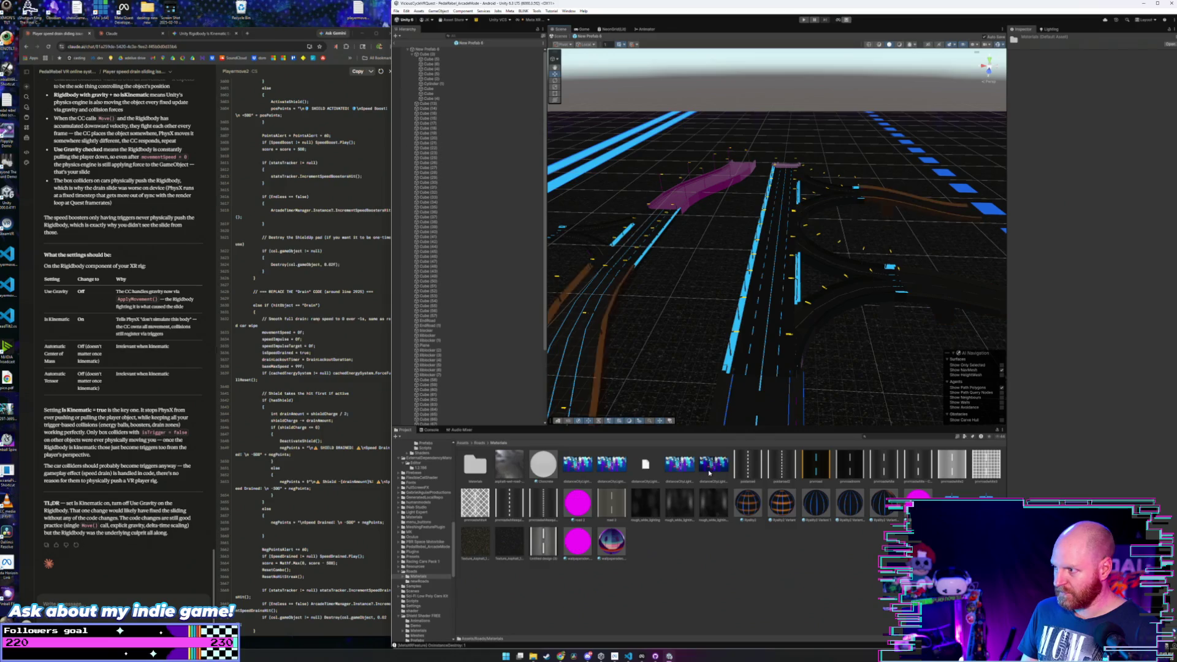
drag(717, 423, 724, 398)
drag(857, 511, 755, 335)
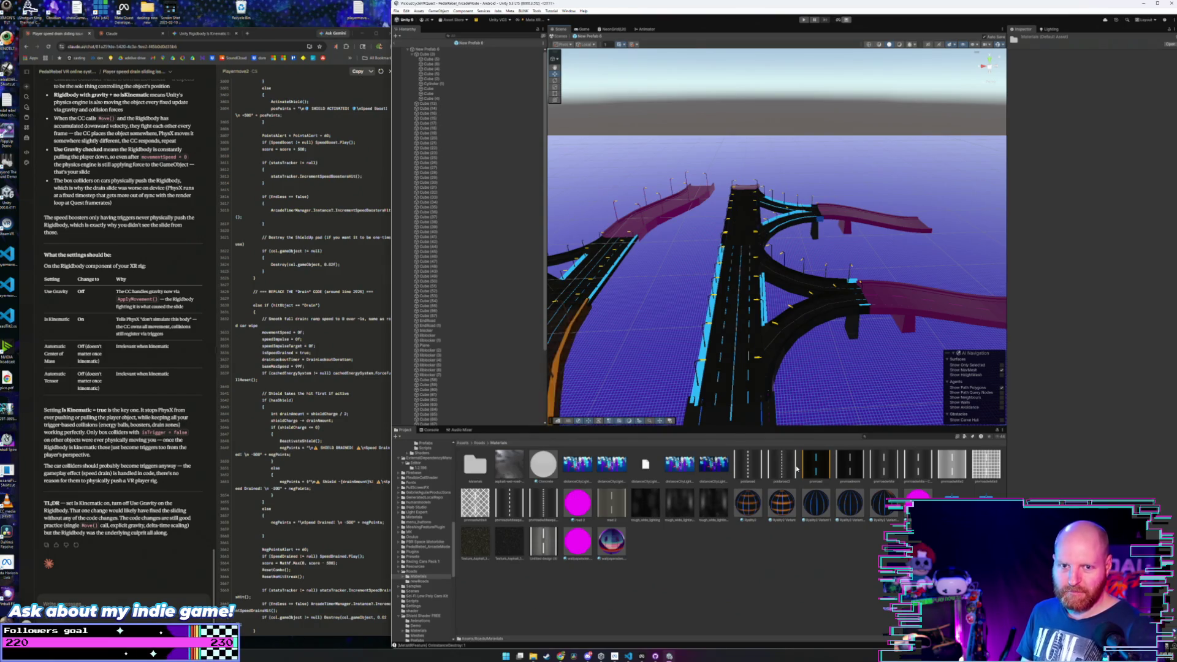
- Darken the upper curved ramp, testing a striped ground material before restoring the purple grid ground
drag(843, 473, 751, 219)
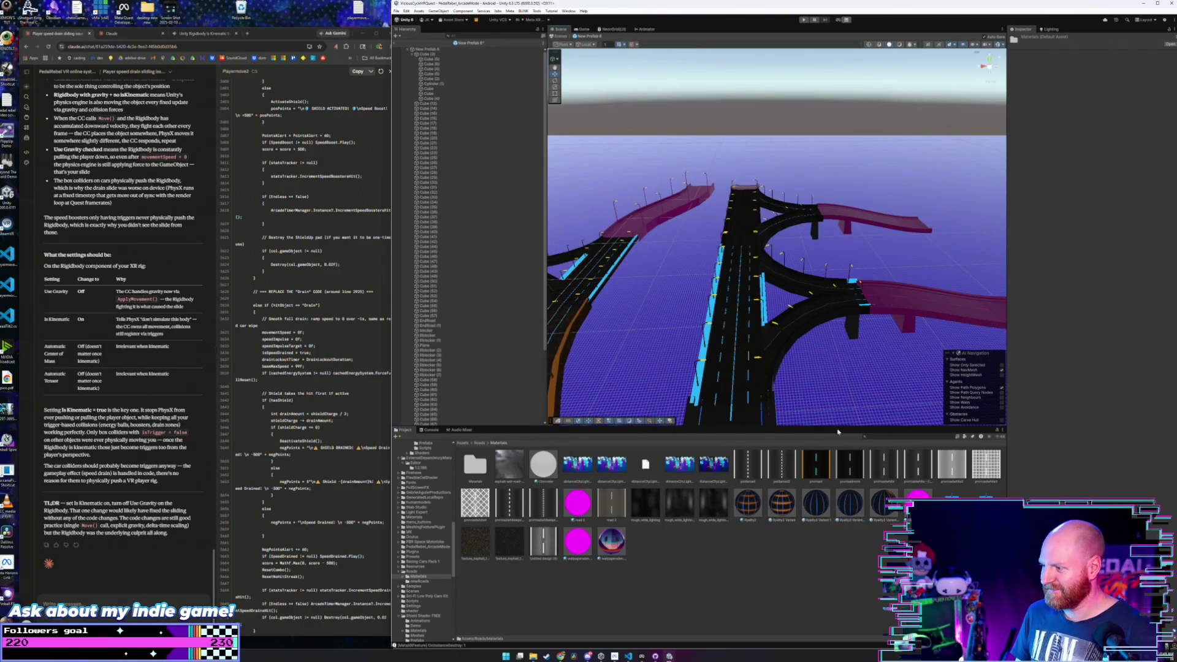
mouse_move(887, 509)
mouse_down()
mouse_move(797, 294)
mouse_move(736, 214)
mouse_move(828, 221)
mouse_move(675, 172)
mouse_up()
drag(893, 495, 903, 310)
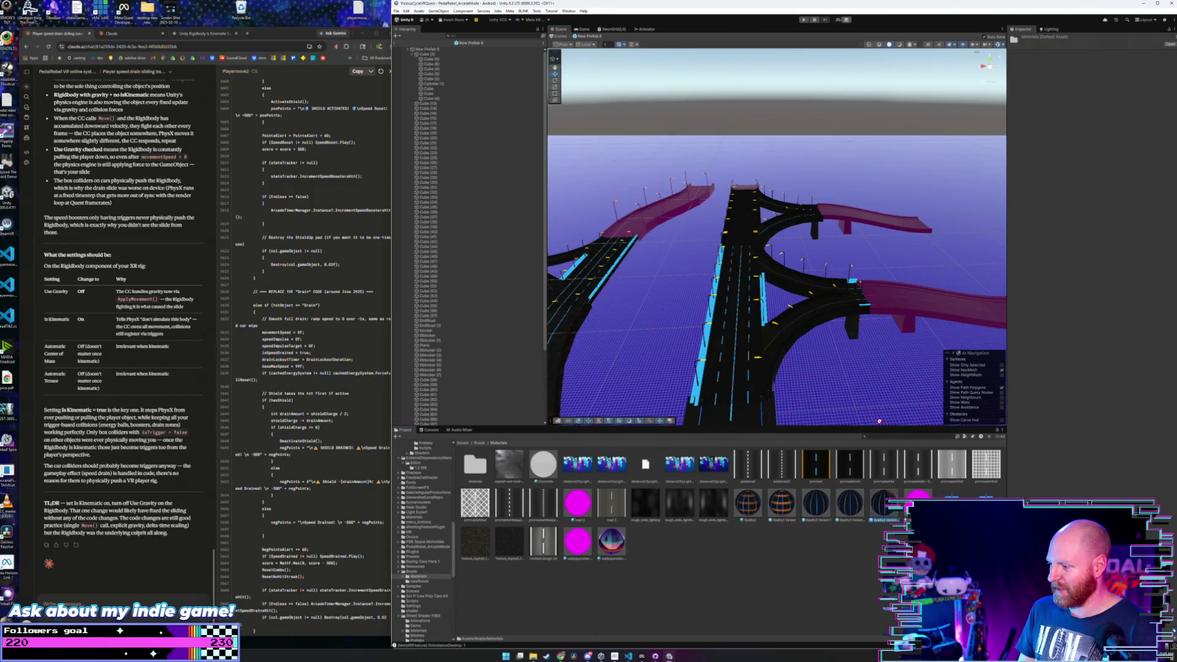
mouse_move(879, 421)
mouse_down()
mouse_move(872, 225)
mouse_move(887, 390)
mouse_move(796, 286)
mouse_up()
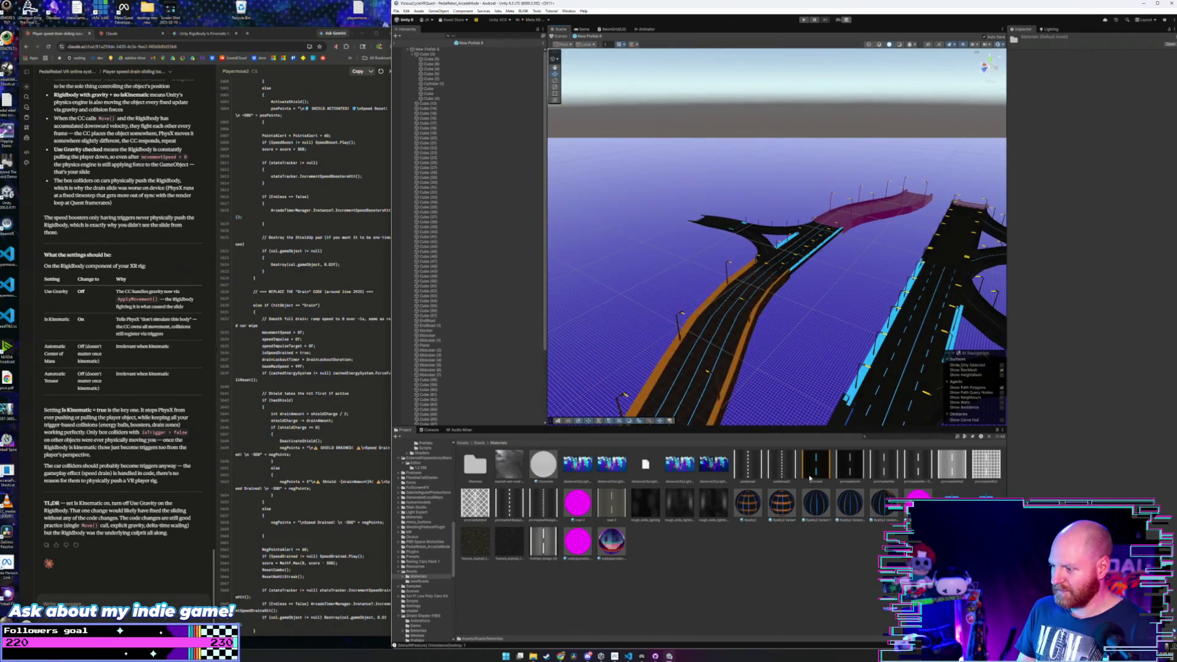
- Give the magenta and upper ramps cyan-edged dark road material, then return to Roads > newRoads
drag(849, 501, 836, 216)
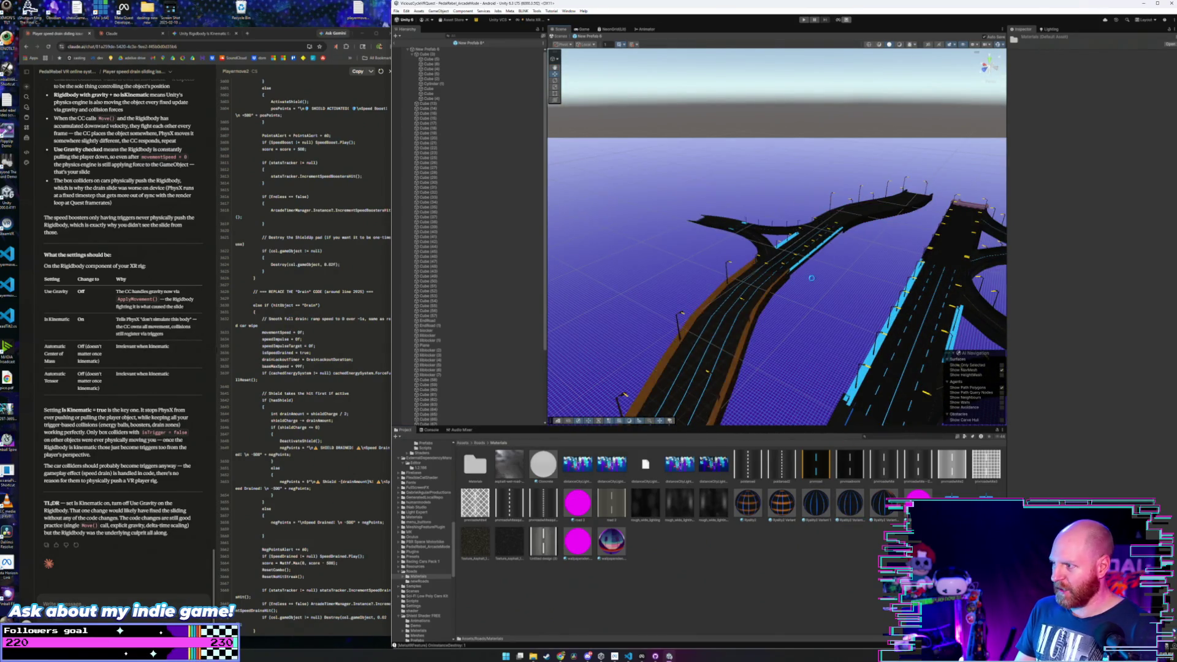
drag(811, 278, 855, 211)
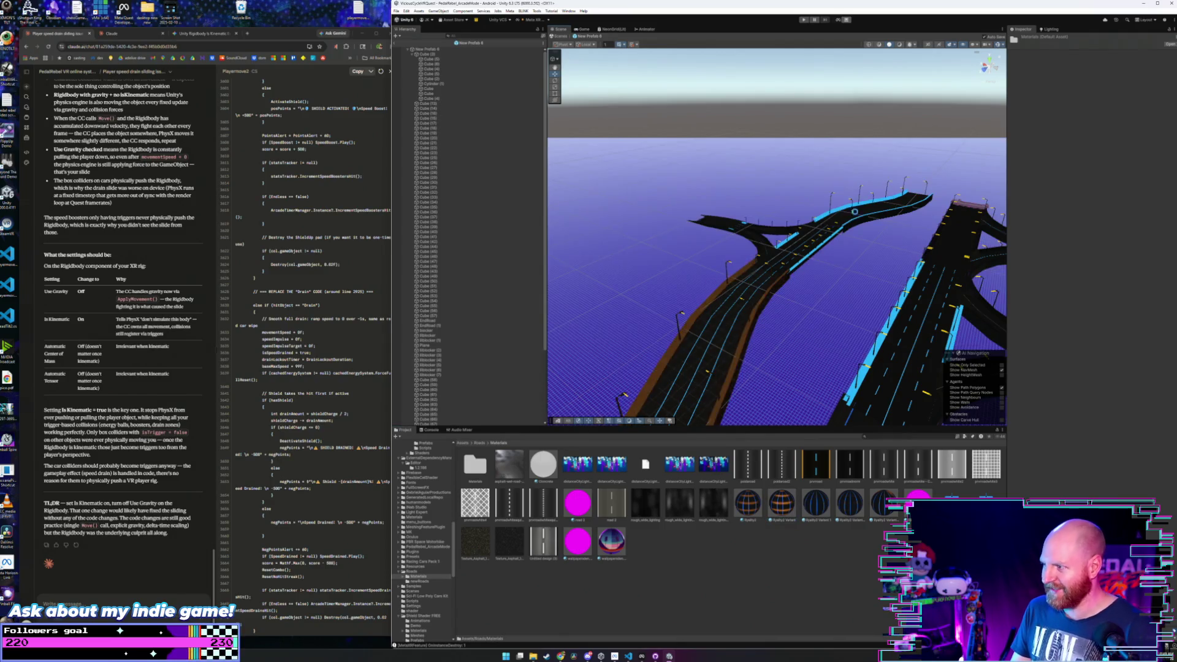
scroll(855, 211, up, 5)
scroll(854, 211, down, 5)
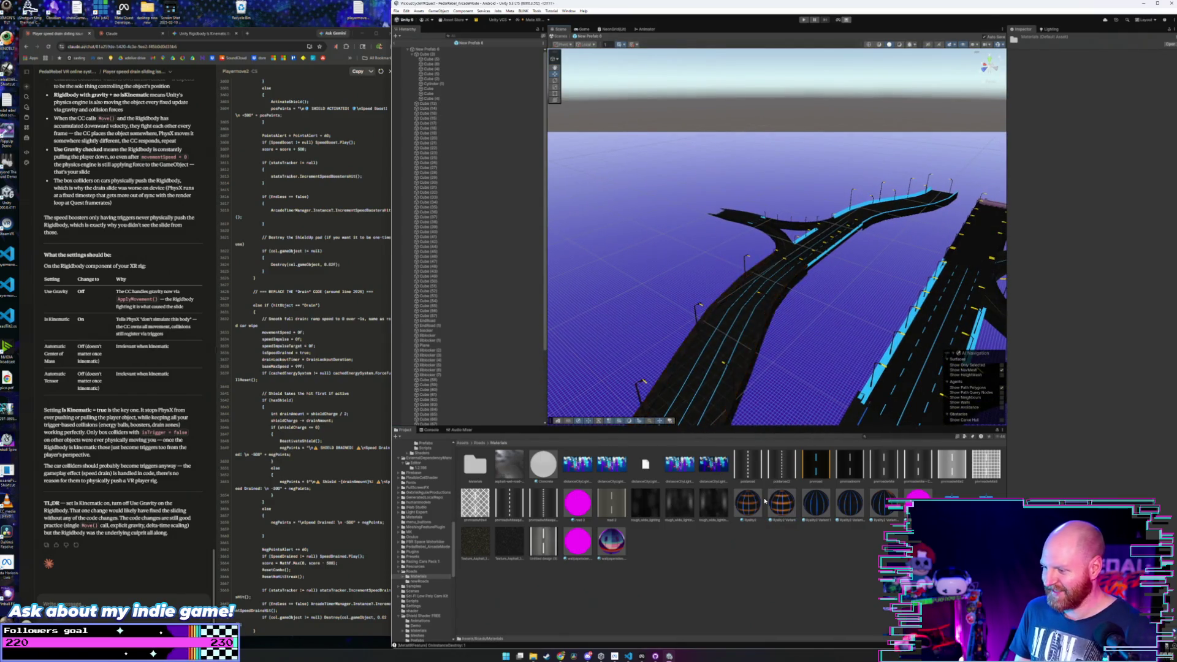
mouse_move(835, 311)
mouse_down()
mouse_move(801, 367)
mouse_move(893, 306)
mouse_move(619, 144)
mouse_up()
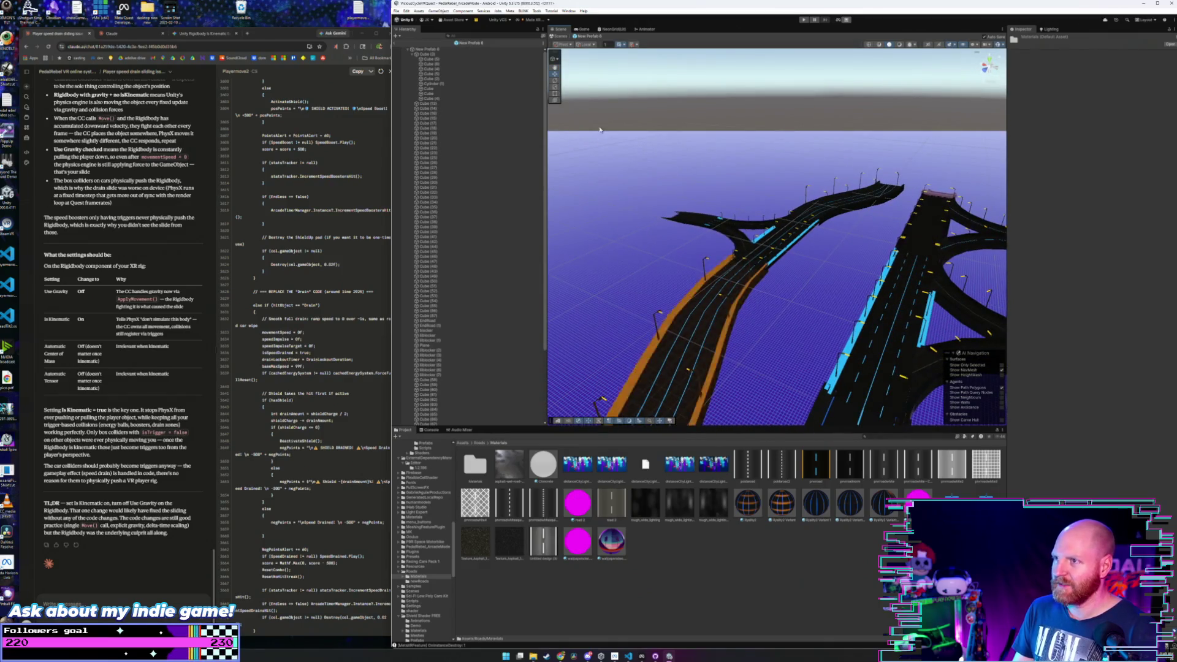
click(479, 442)
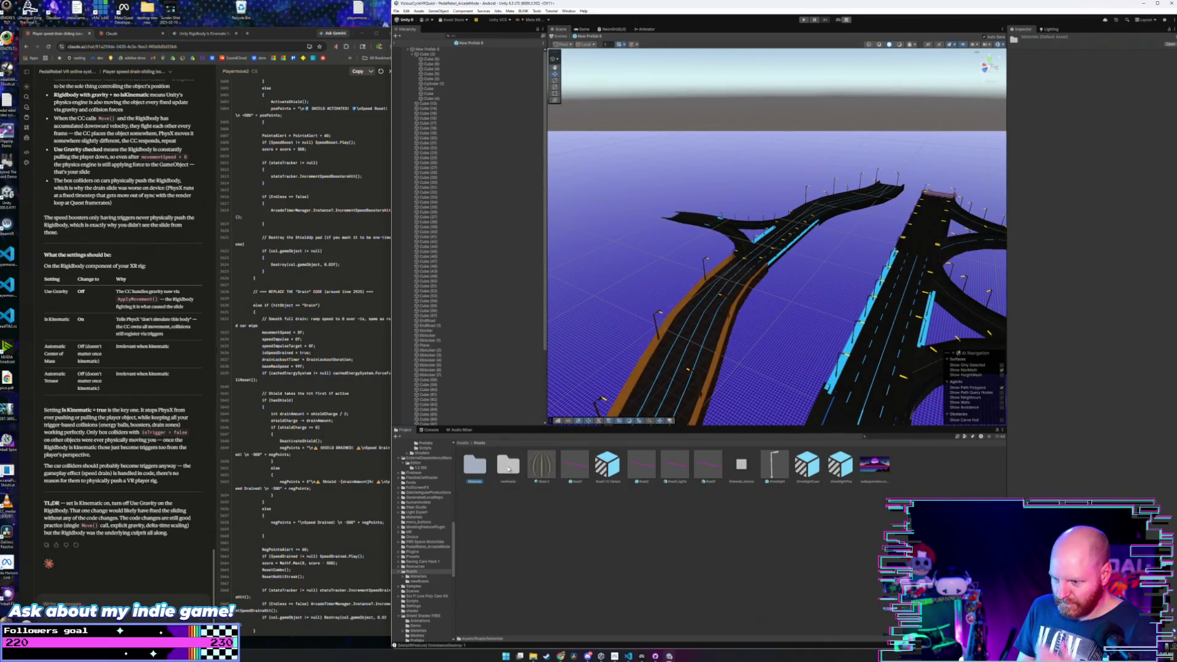
double_click(508, 466)
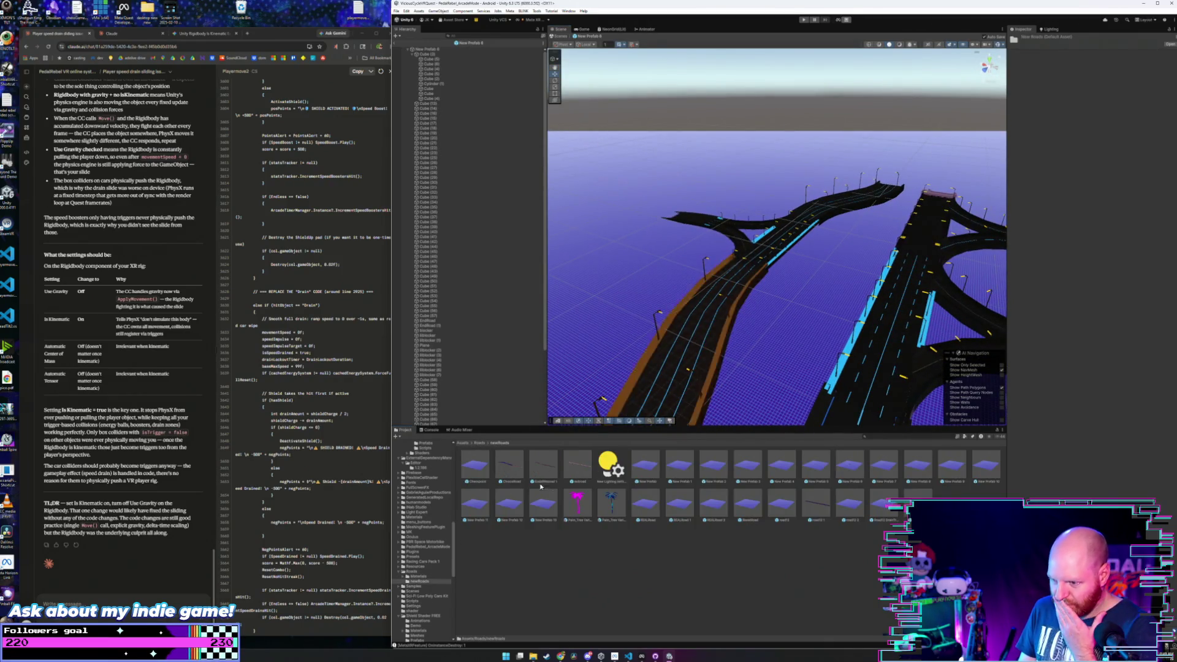
- Open New Prefab 7 in Prefab Mode and bring up the road Materials folder
click(831, 470)
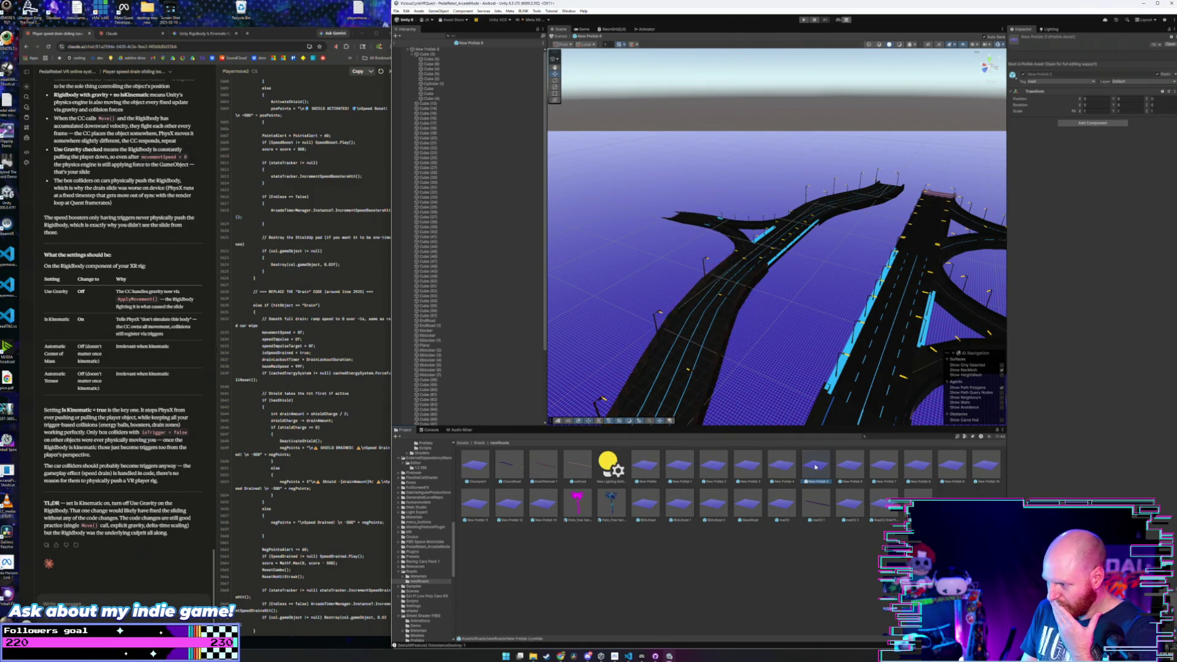
double_click(881, 469)
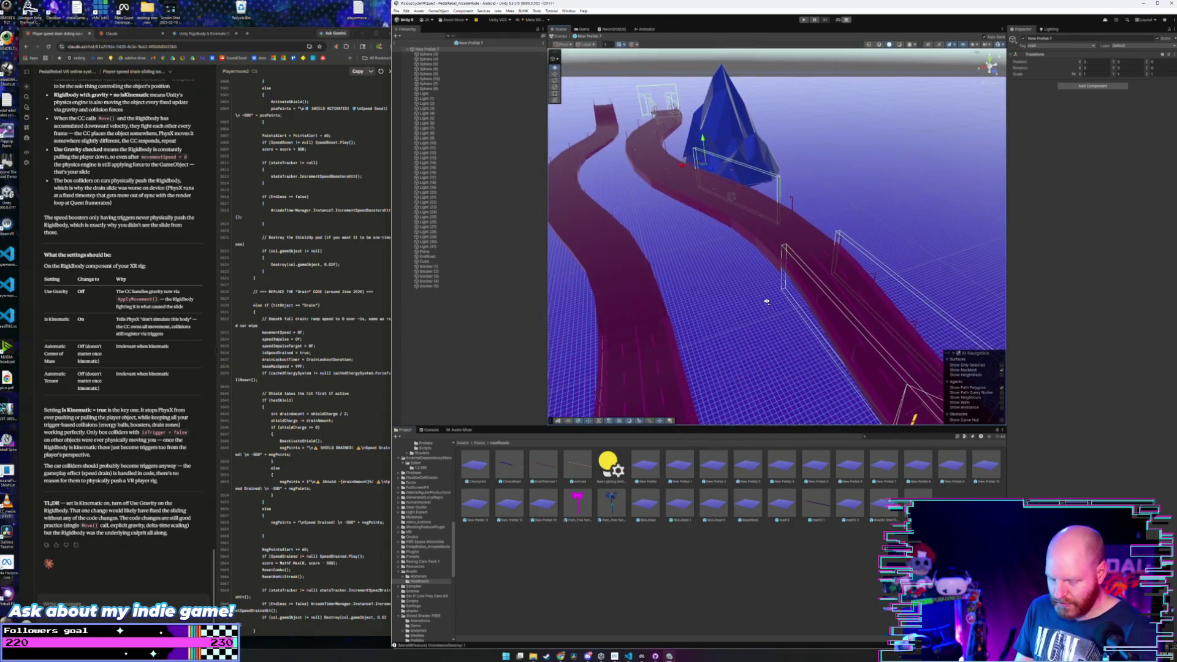
mouse_move(766, 302)
mouse_down()
mouse_move(748, 307)
mouse_move(710, 363)
mouse_up()
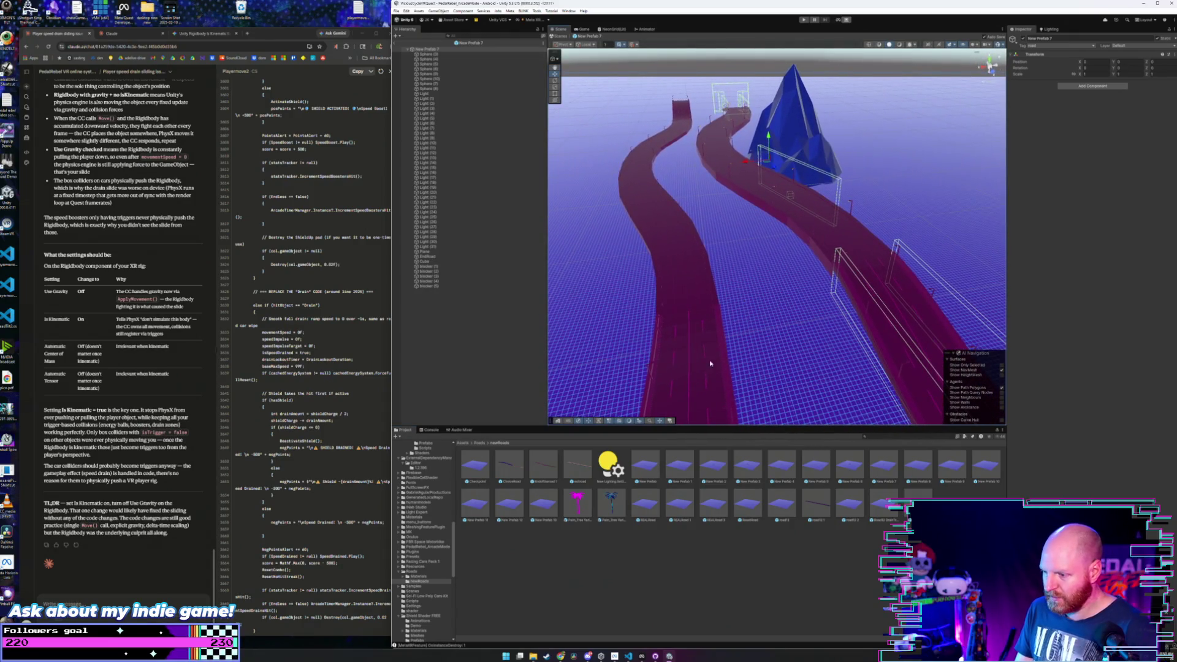
click(479, 443)
double_click(544, 466)
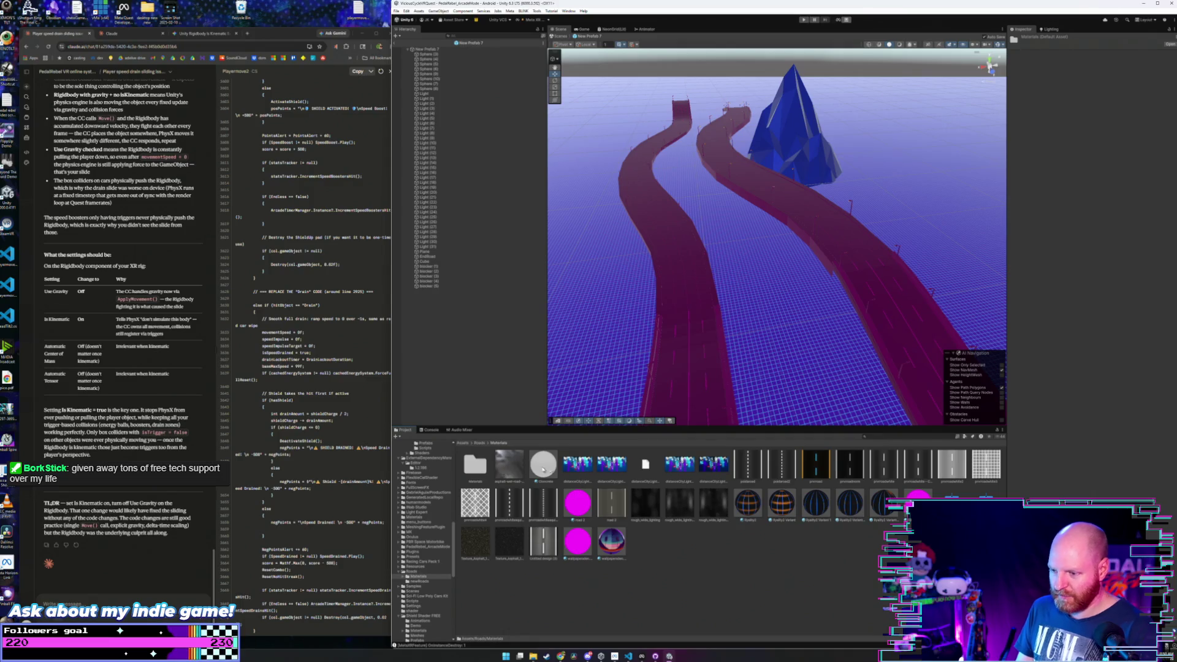
- Turn both magenta roads black, using the black cyan-edged material on the upper and right sections
mouse_move(752, 505)
mouse_down()
mouse_move(688, 265)
mouse_move(637, 161)
mouse_move(682, 109)
mouse_move(711, 122)
mouse_move(732, 173)
mouse_up()
scroll(849, 265, down, 5)
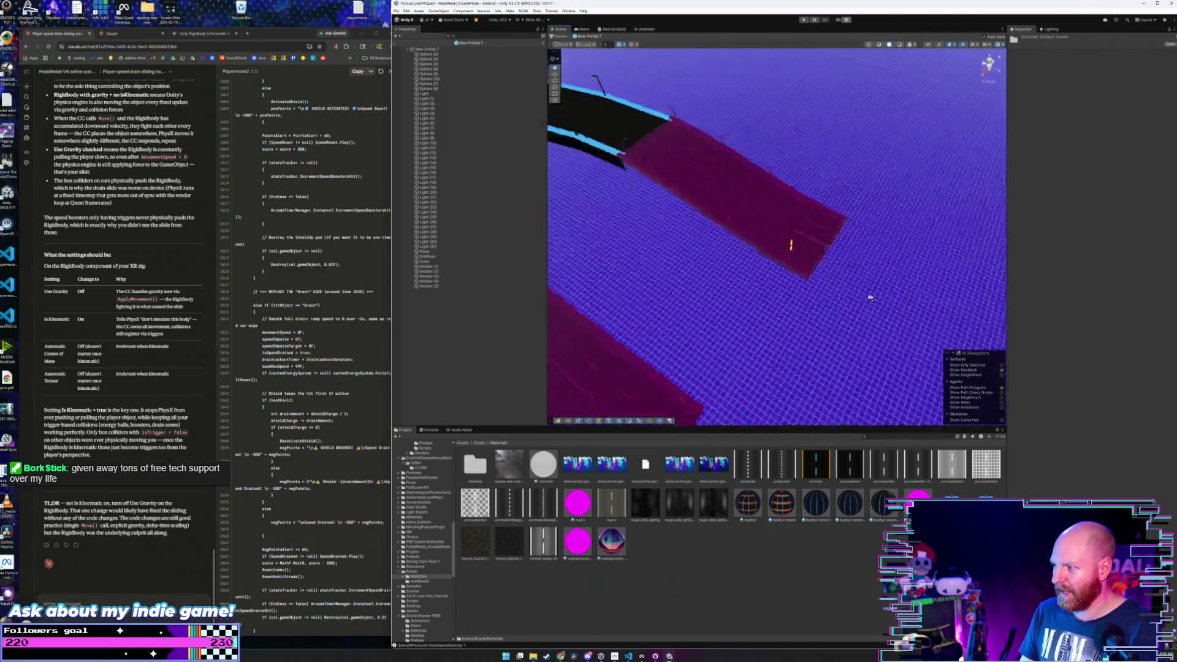
drag(858, 504, 906, 261)
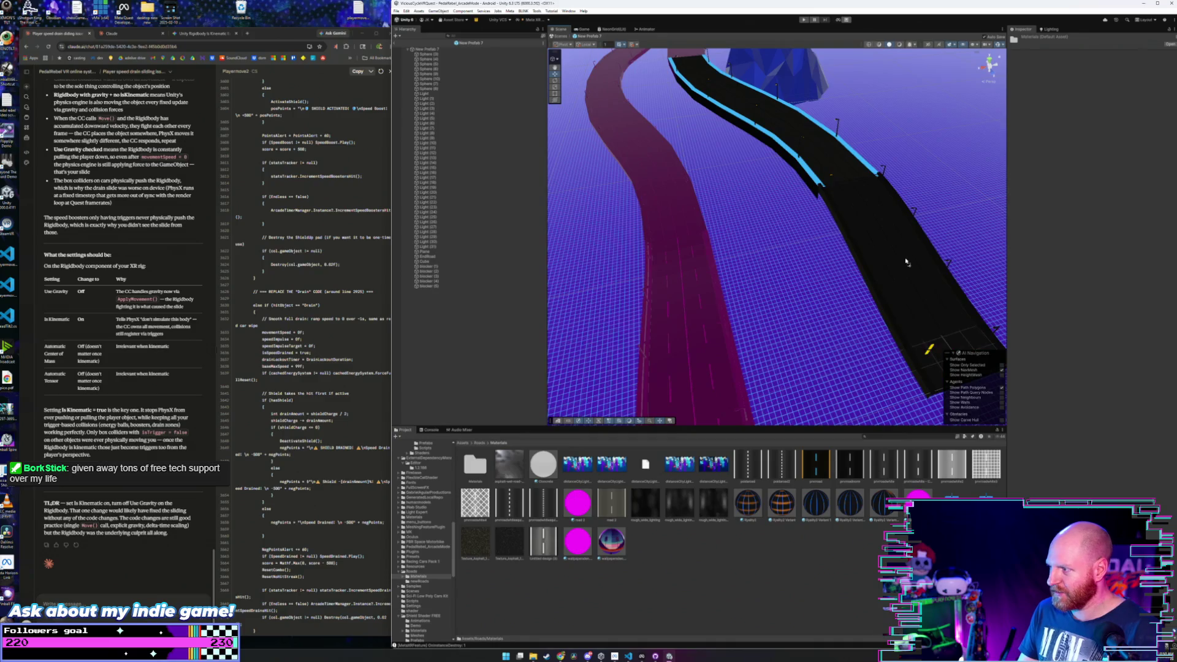
drag(816, 264, 863, 247)
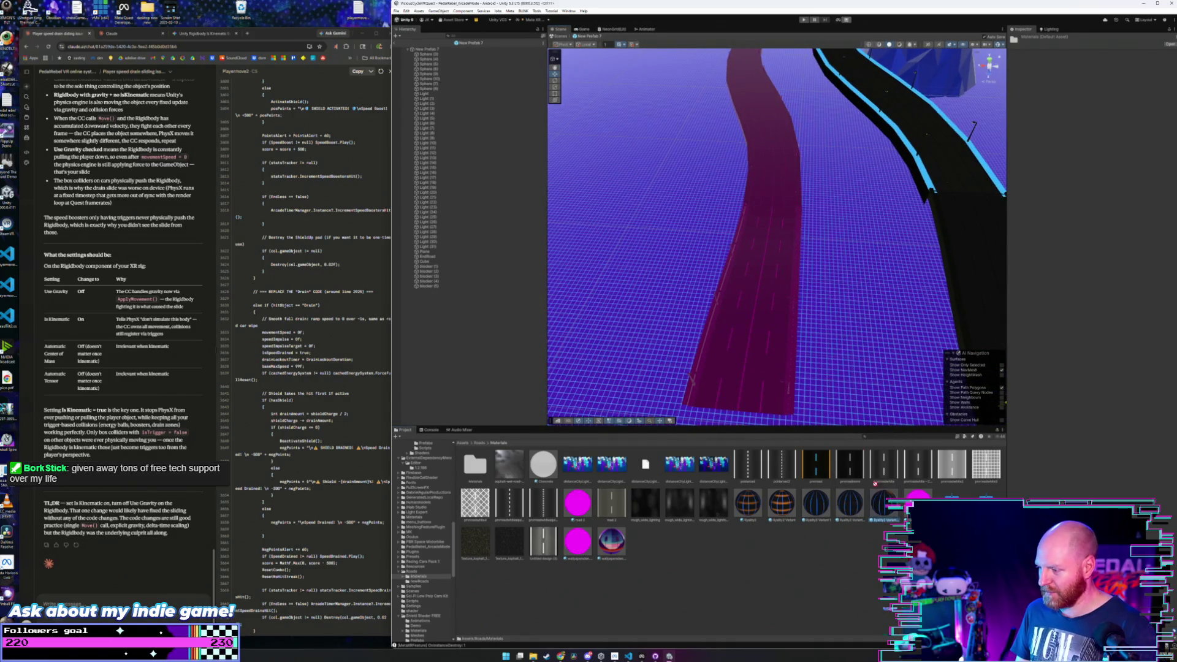
mouse_move(875, 484)
mouse_down()
mouse_move(767, 310)
mouse_move(816, 227)
mouse_move(833, 146)
mouse_up()
scroll(837, 148, up, 6)
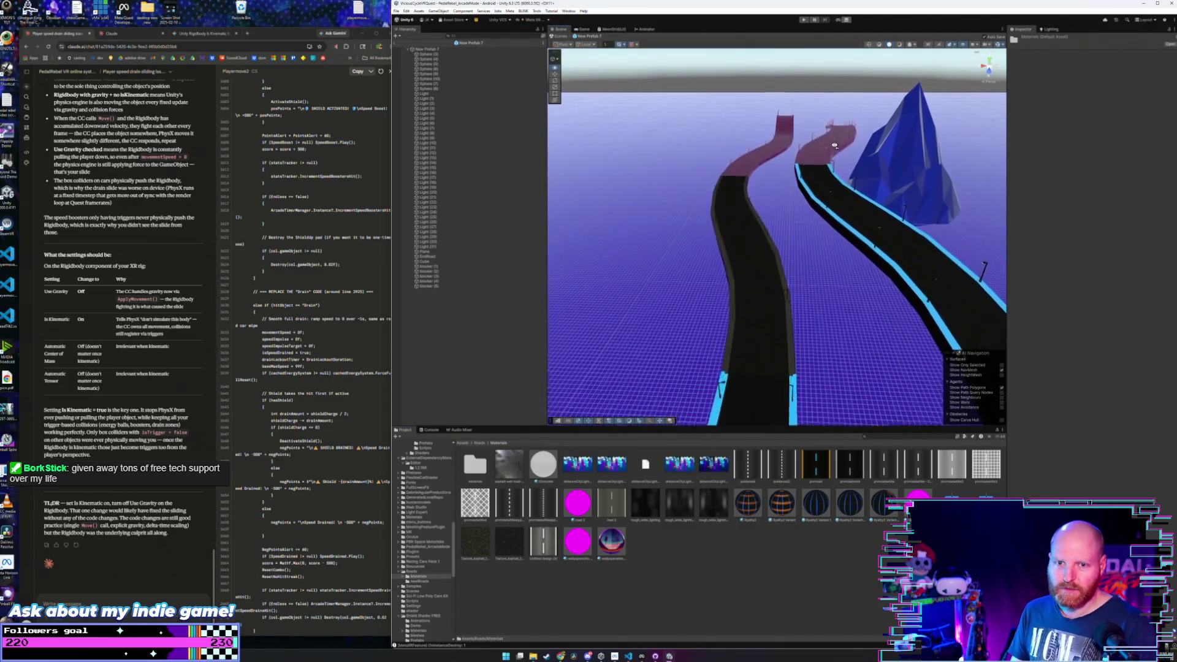
scroll(841, 151, up, 2)
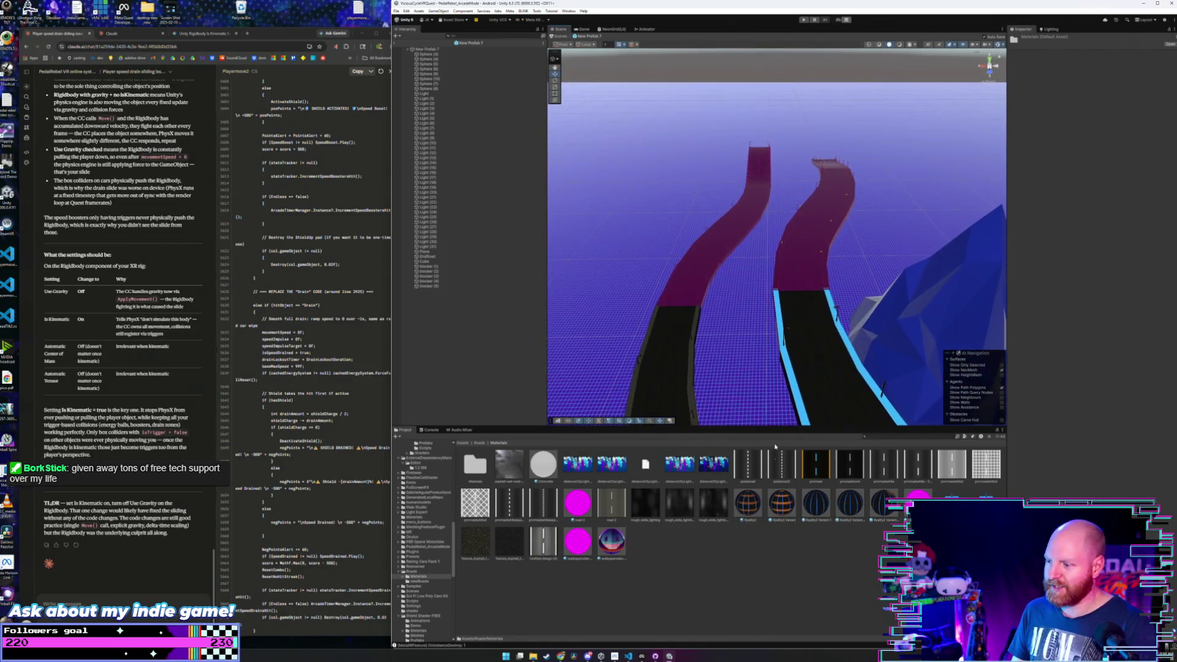
drag(752, 512, 703, 265)
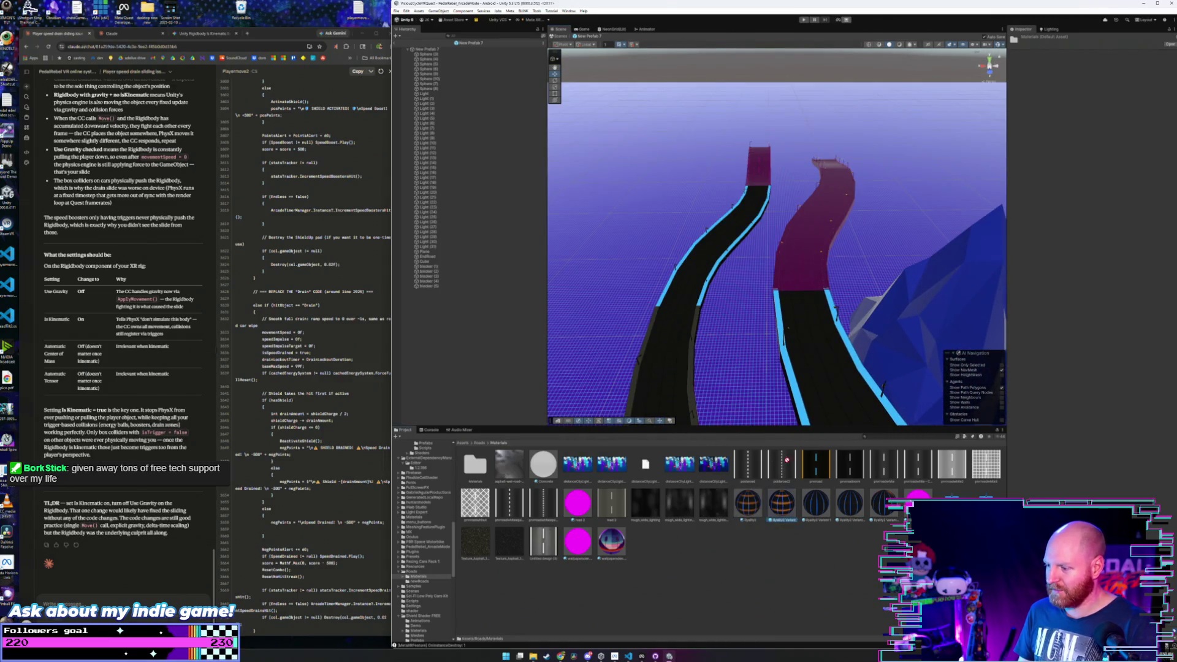
drag(787, 460, 807, 257)
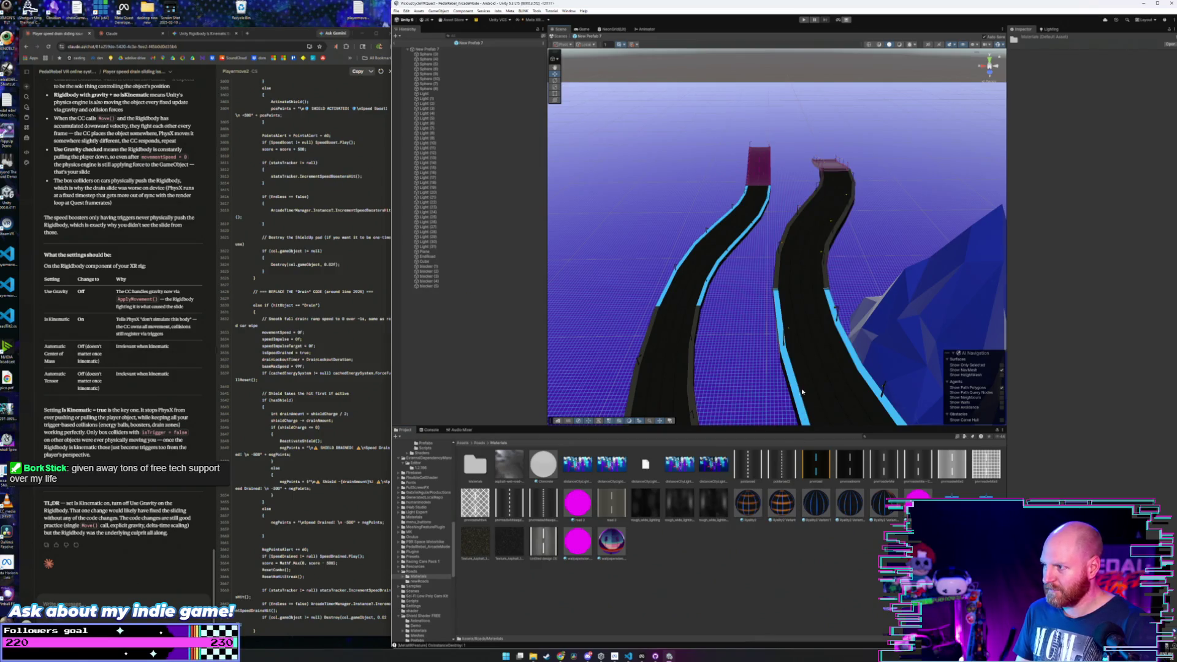
- Apply the blue lane-line material to the right road and both roads' upper sections
mouse_move(802, 393)
mouse_down()
mouse_move(796, 344)
mouse_move(806, 387)
mouse_up()
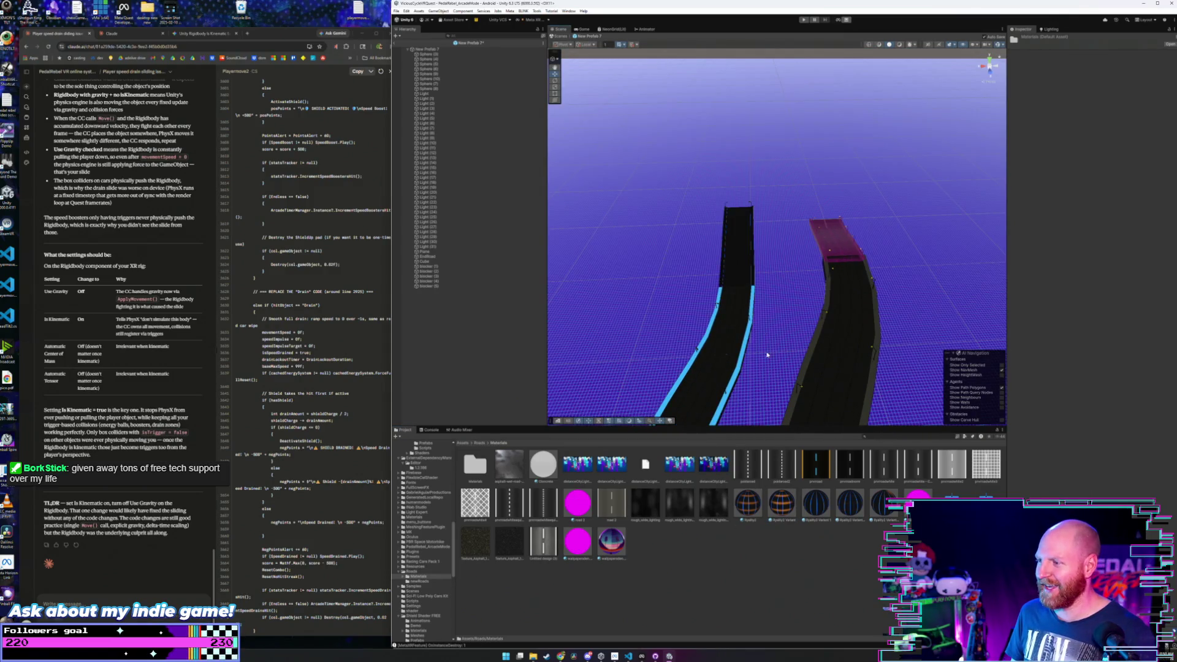
drag(823, 510, 837, 245)
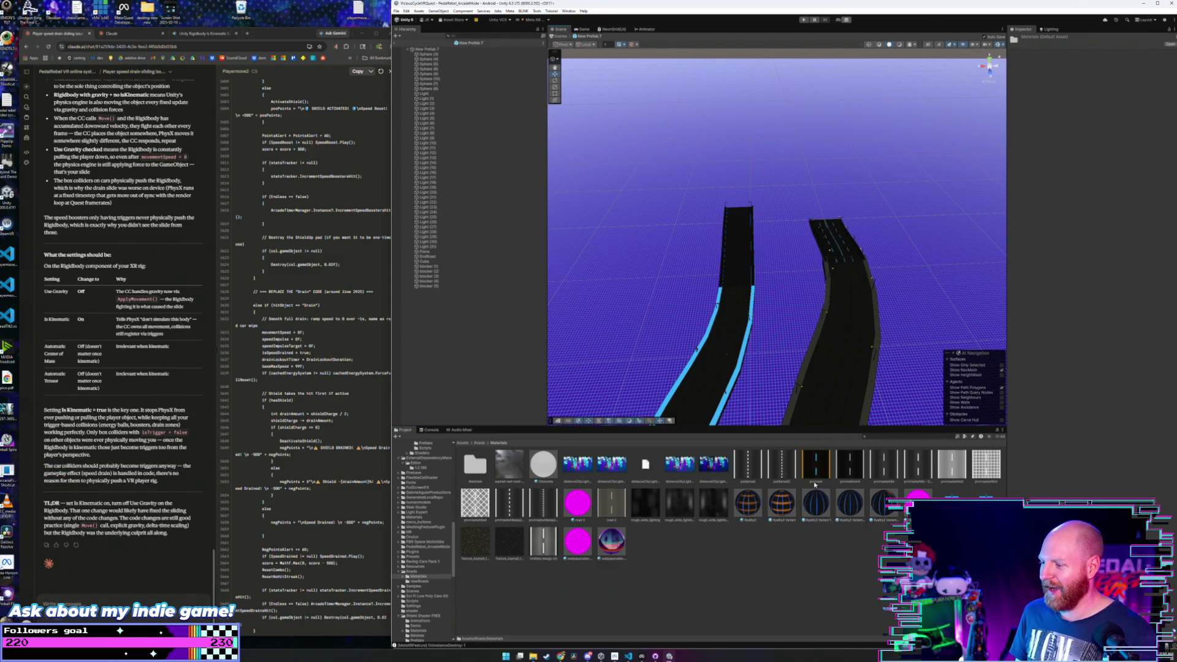
scroll(754, 249, up, 5)
scroll(736, 250, down, 5)
mouse_move(735, 249)
mouse_down()
mouse_move(780, 315)
mouse_move(626, 313)
mouse_move(681, 386)
mouse_up()
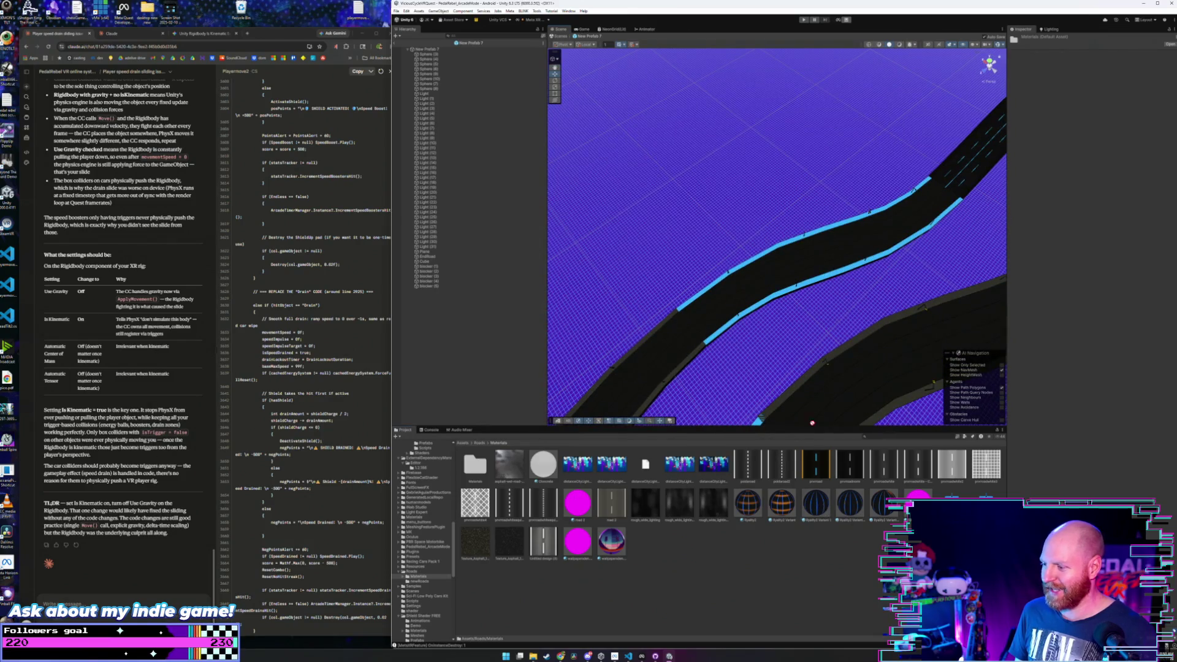
mouse_move(826, 270)
mouse_down()
mouse_move(870, 261)
mouse_move(835, 296)
mouse_move(846, 333)
mouse_up()
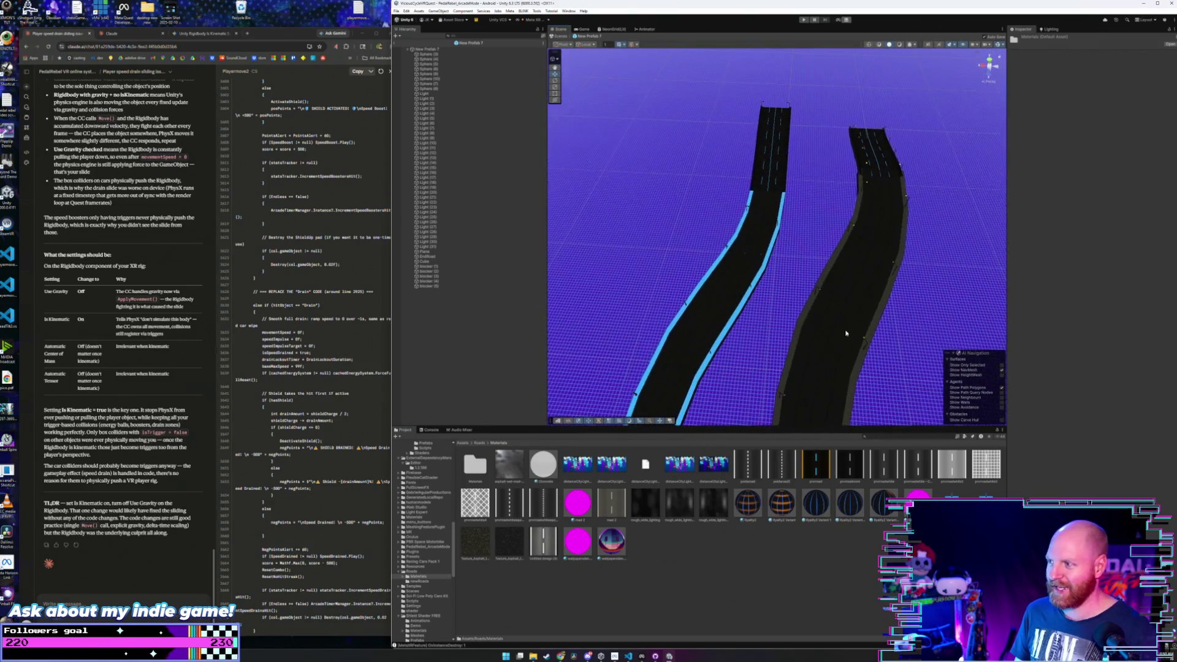
mouse_move(850, 514)
mouse_down()
mouse_move(833, 327)
mouse_move(699, 350)
mouse_move(837, 300)
mouse_move(606, 300)
mouse_move(748, 393)
mouse_up()
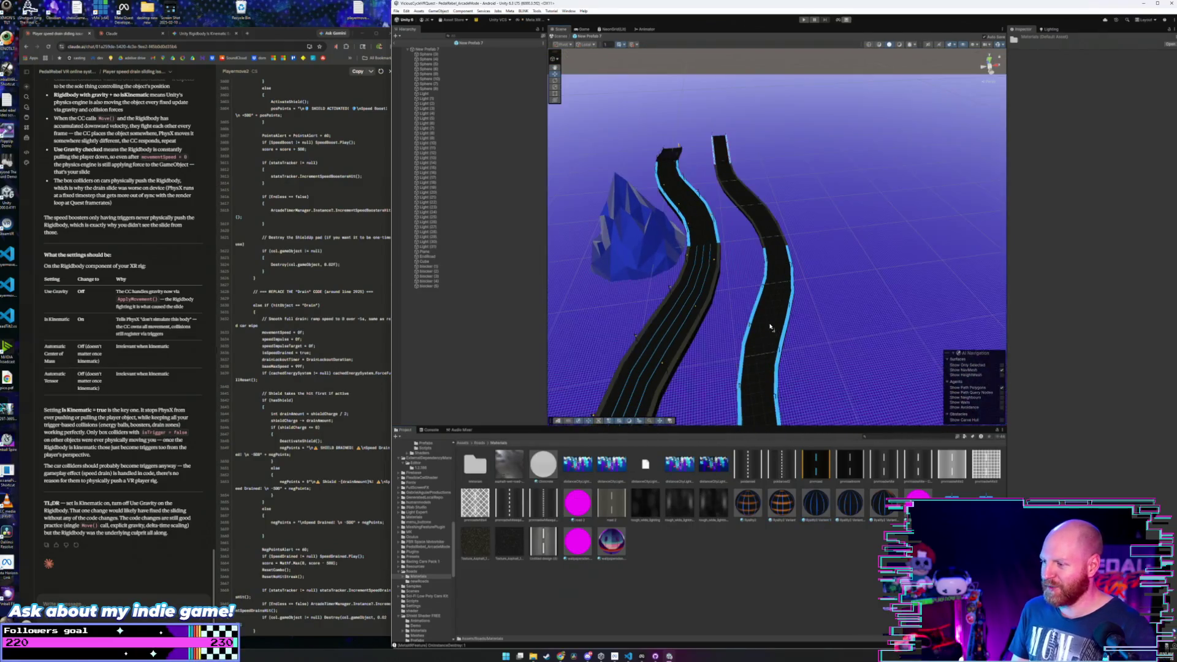
drag(763, 334, 758, 316)
drag(842, 491, 825, 305)
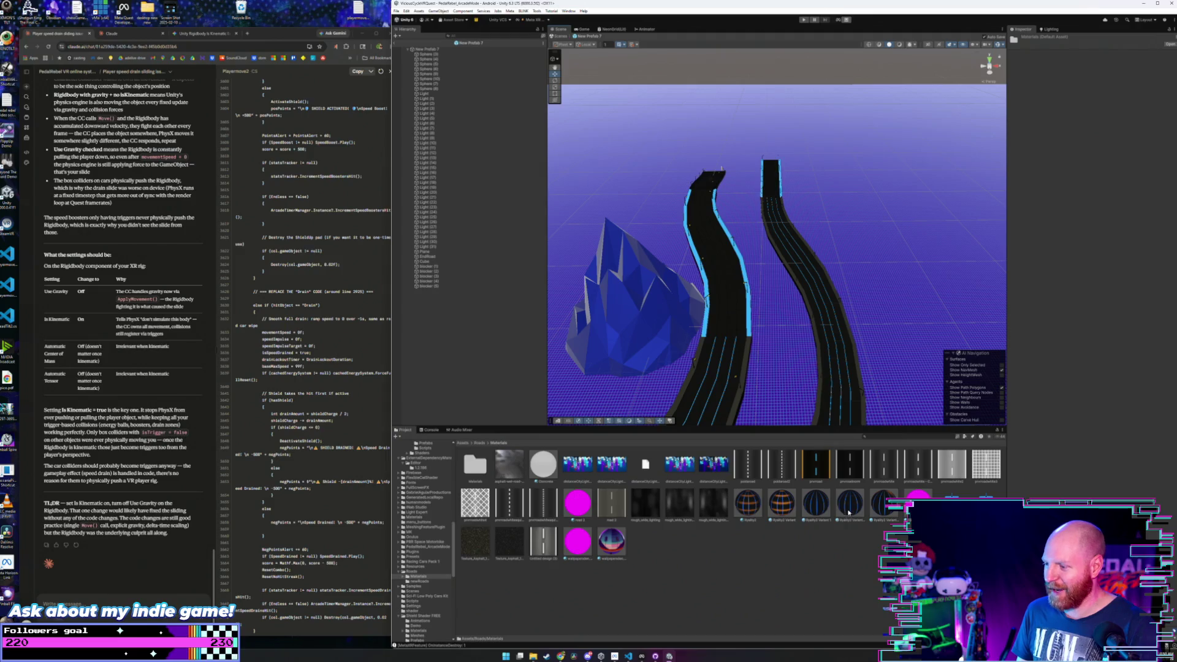
drag(849, 512, 716, 313)
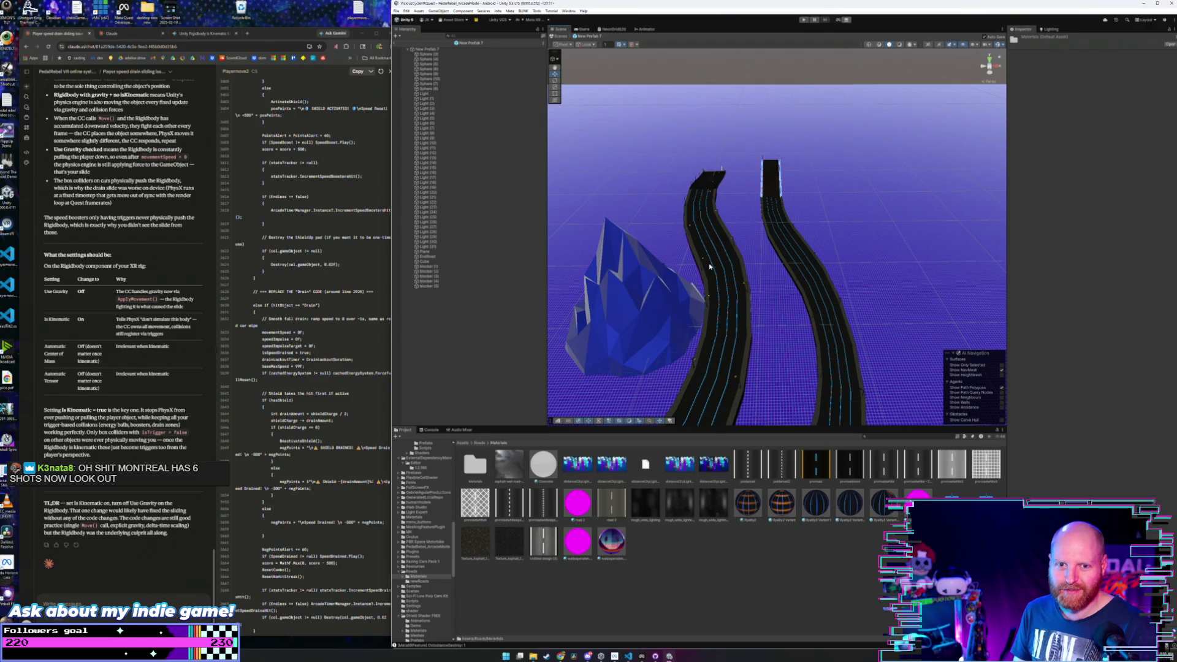
- Select the left road and put the dark lane-line material on the right road's top segment
right_click(473, 307)
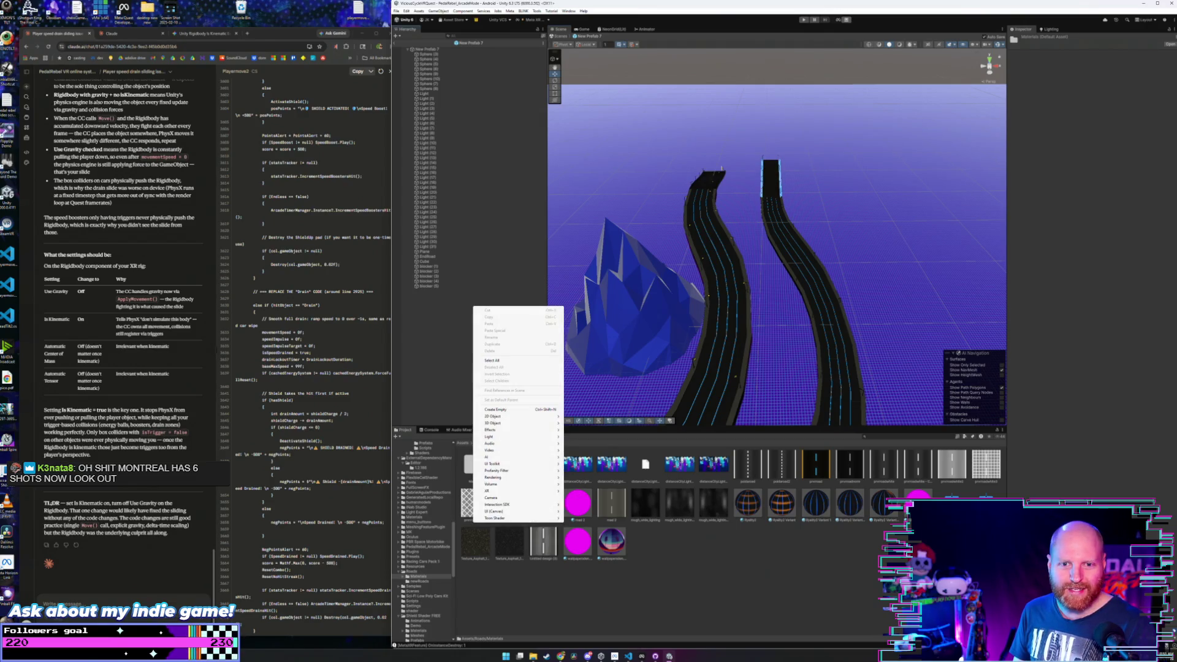
key(Escape)
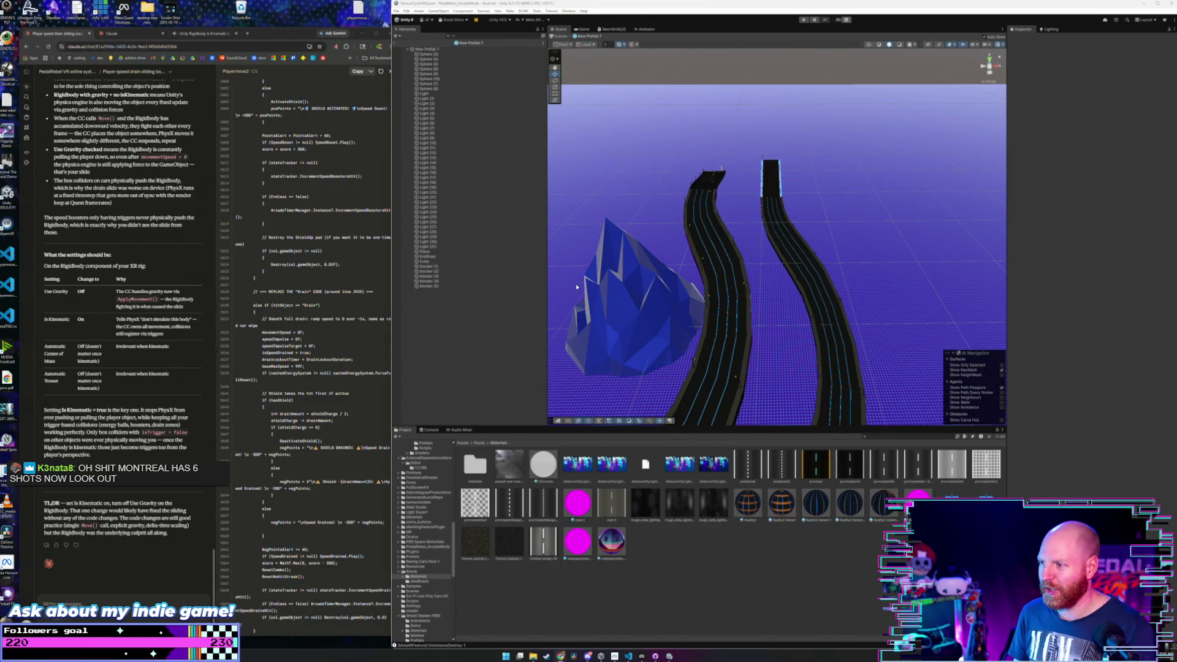
mouse_move(576, 286)
mouse_down()
mouse_move(775, 232)
mouse_move(699, 232)
mouse_up()
click(692, 232)
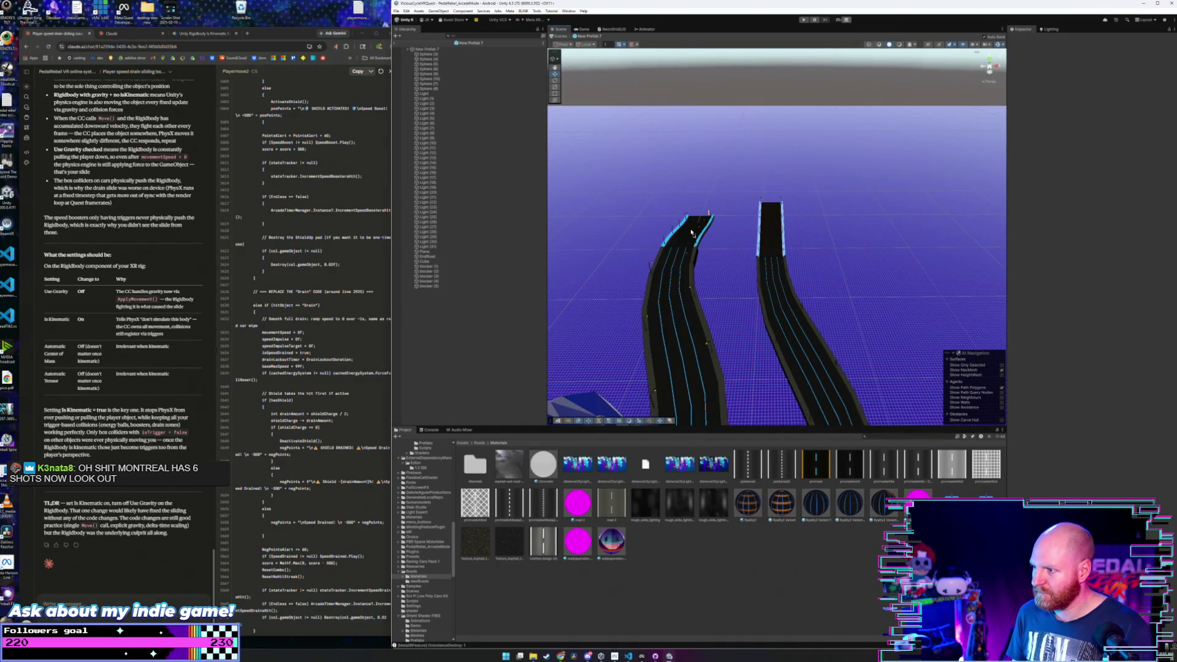
mouse_move(782, 511)
mouse_down()
mouse_move(797, 319)
mouse_move(777, 233)
mouse_move(795, 423)
mouse_up()
drag(822, 503, 782, 236)
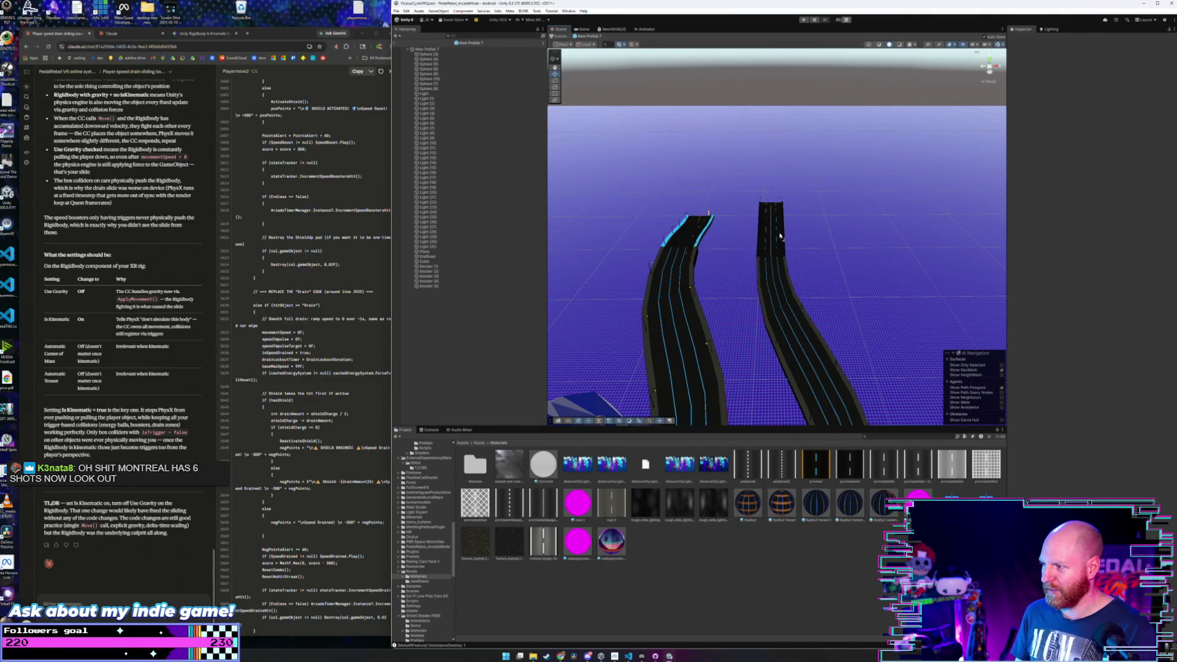
- Apply the dark lane-line material to the left road's top segment and return to Roads > newRoads
mouse_move(814, 510)
mouse_down()
mouse_move(684, 226)
mouse_move(468, 300)
mouse_move(729, 284)
mouse_move(662, 245)
mouse_up()
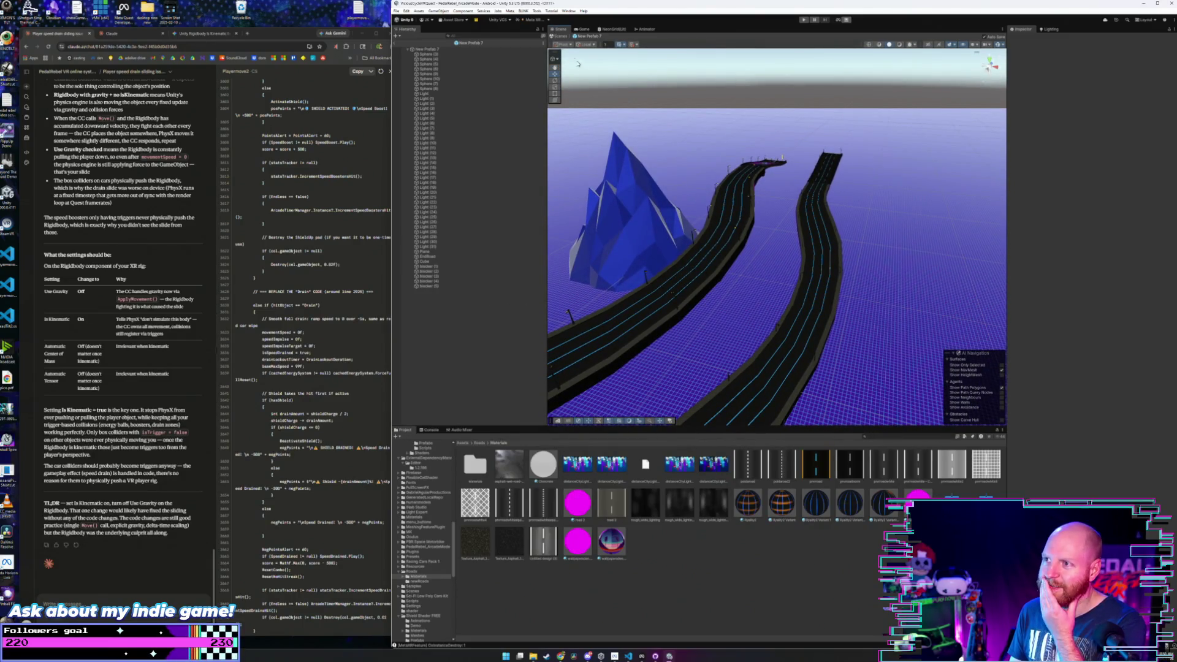
mouse_move(603, 77)
mouse_down()
mouse_move(746, 241)
mouse_move(716, 241)
mouse_up()
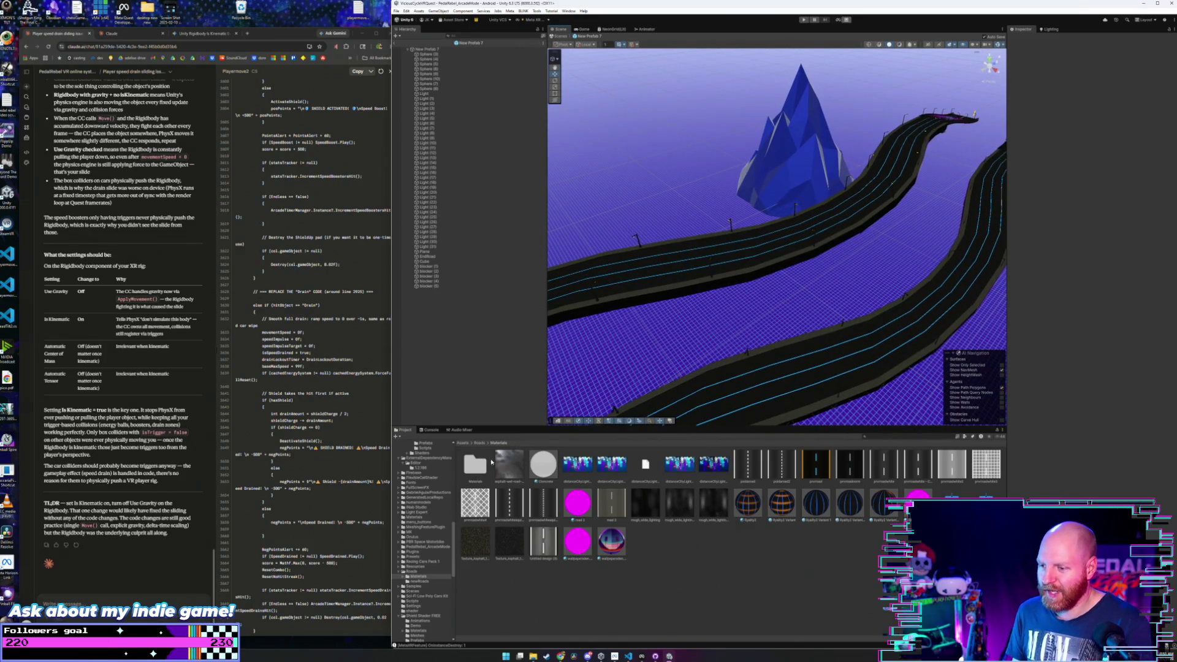
click(479, 443)
double_click(508, 465)
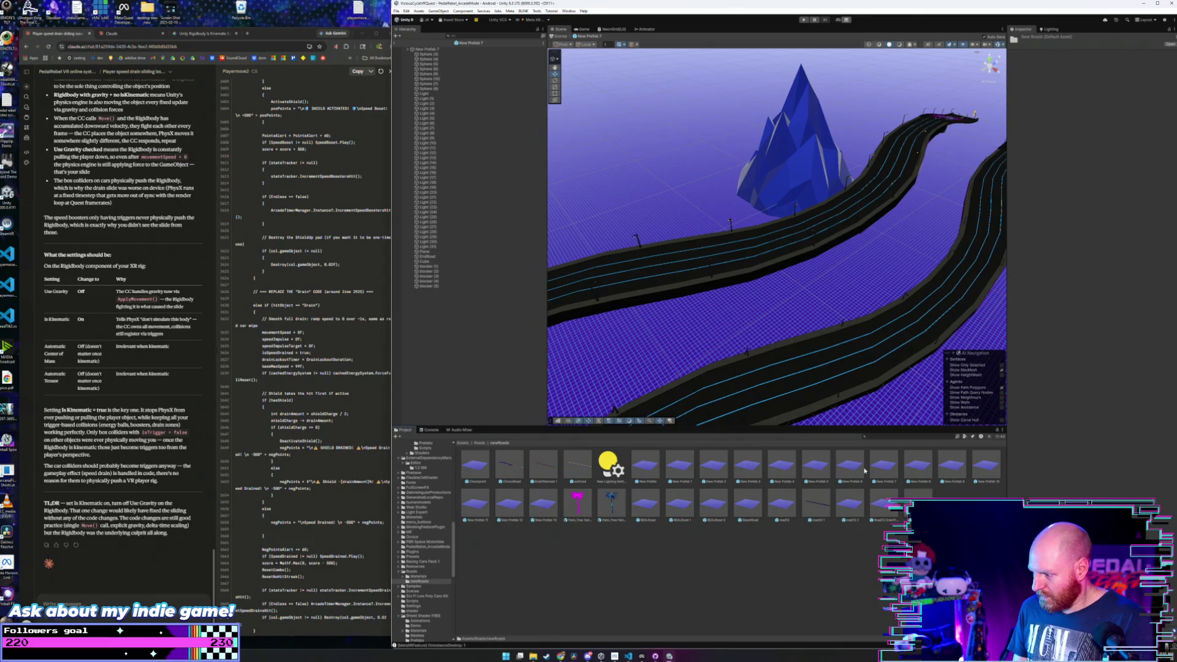
- Open New Prefab 8 in Prefab Mode and bring up the road Materials folder
double_click(915, 469)
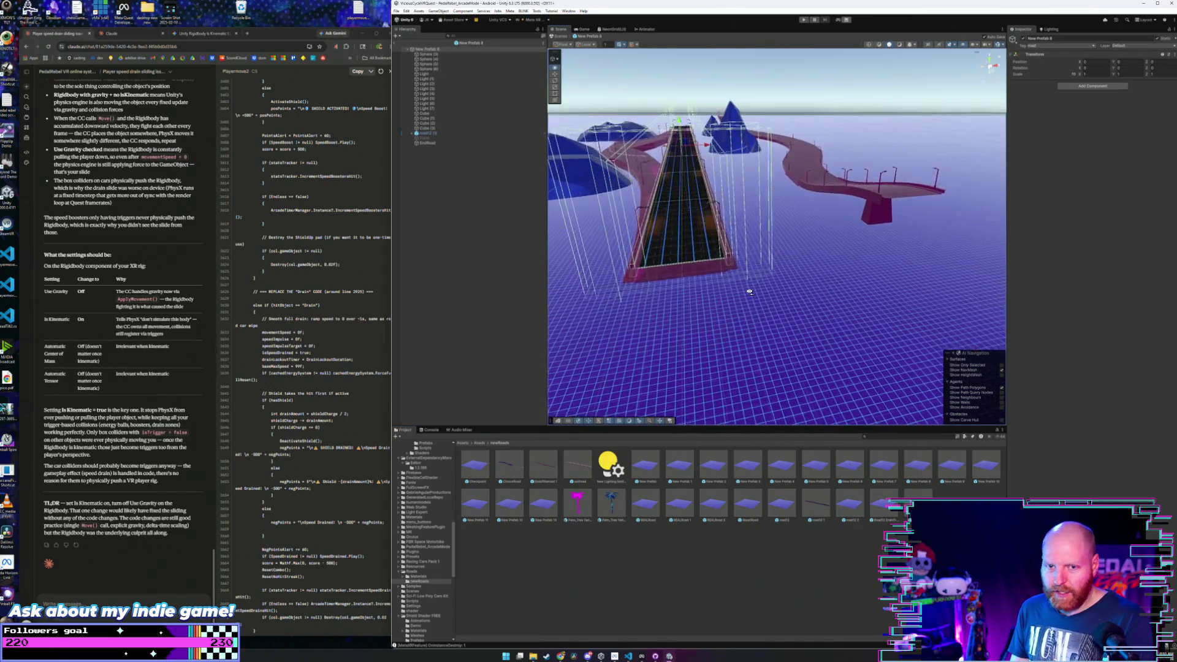
drag(744, 290, 720, 427)
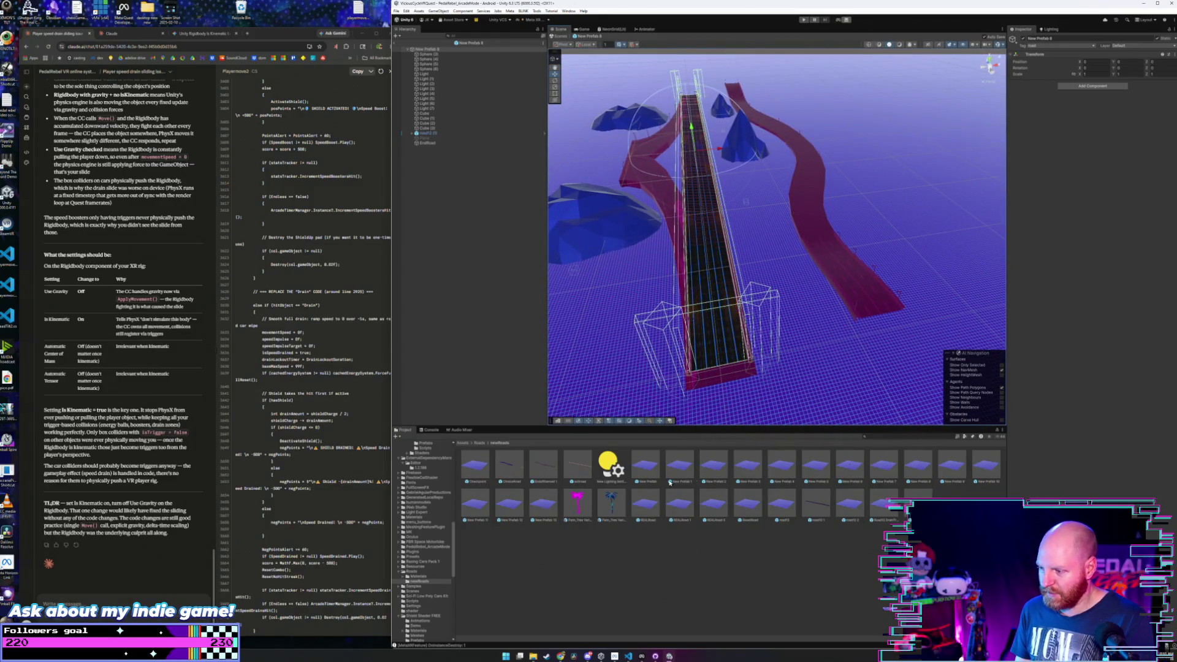
click(478, 443)
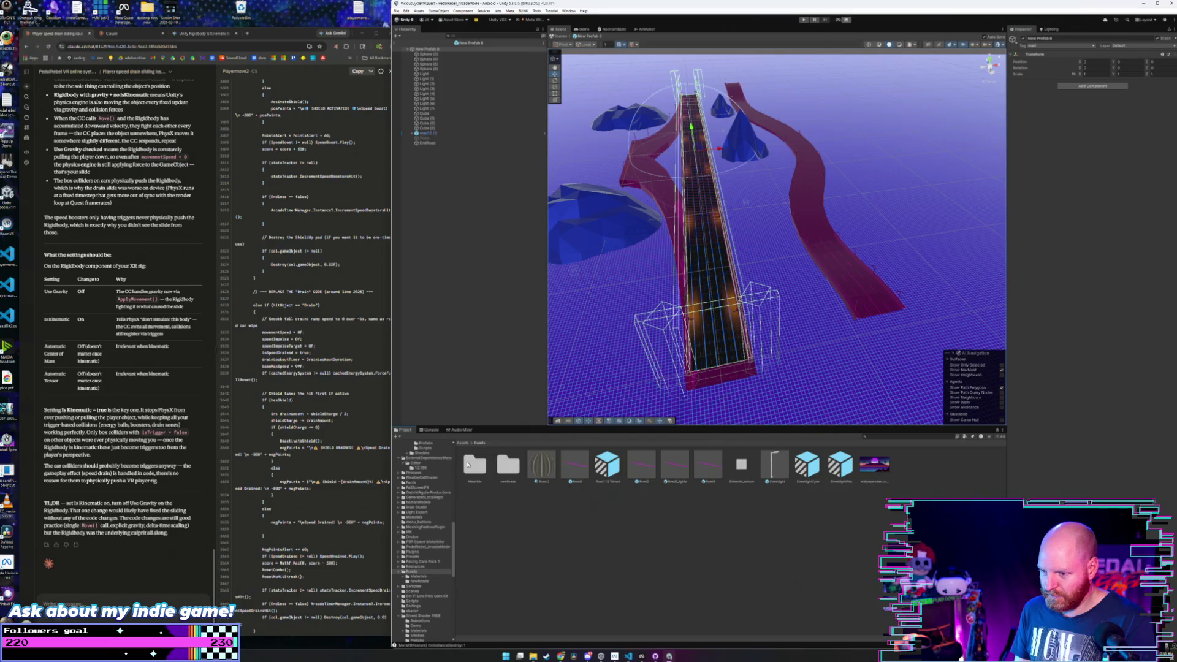
double_click(467, 464)
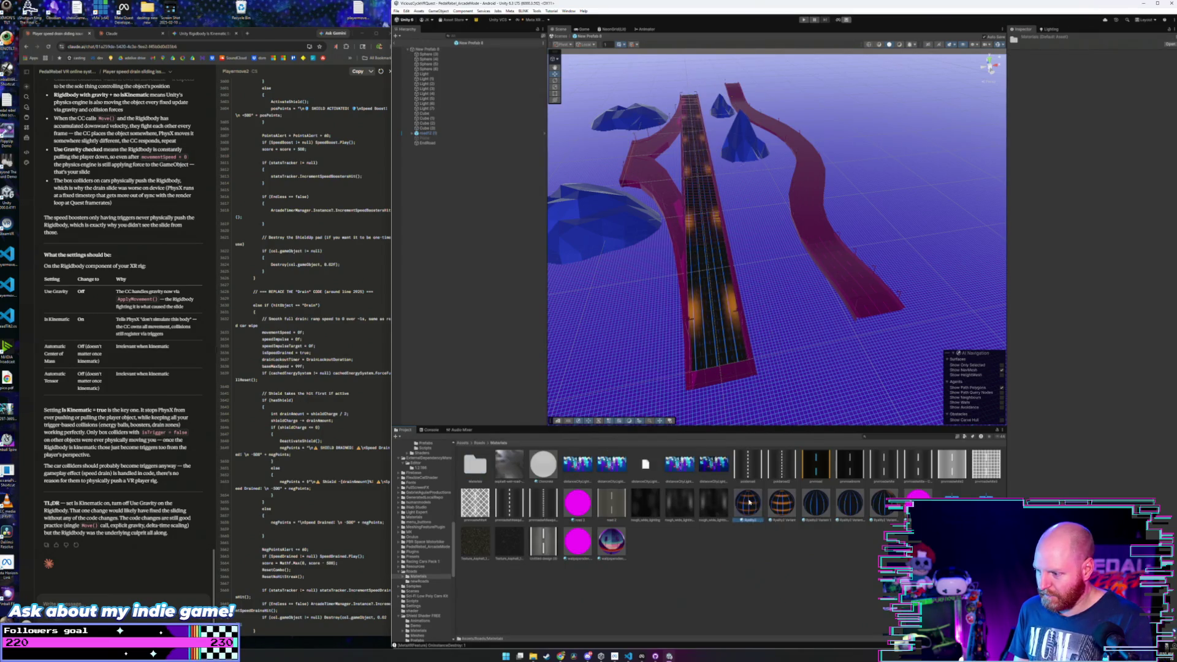
- Give the pink road and curved middle segment black cyan-edged material, and the left road lane lines
mouse_move(750, 503)
mouse_down()
mouse_move(730, 374)
mouse_move(830, 267)
mouse_up()
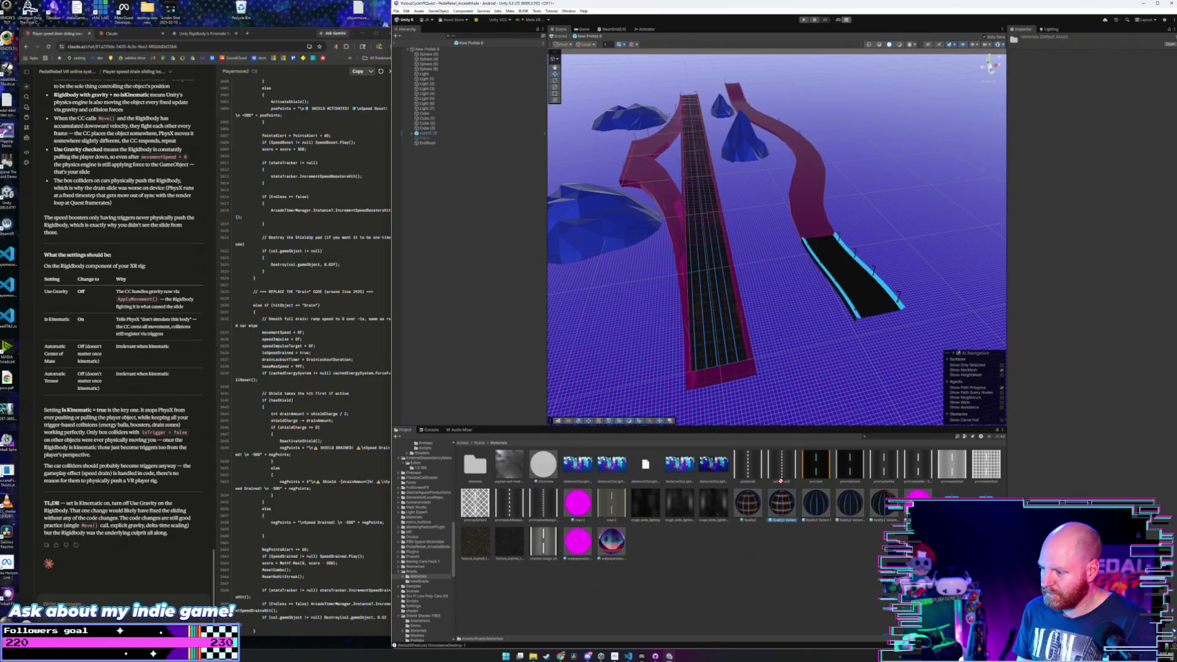
drag(781, 481, 804, 213)
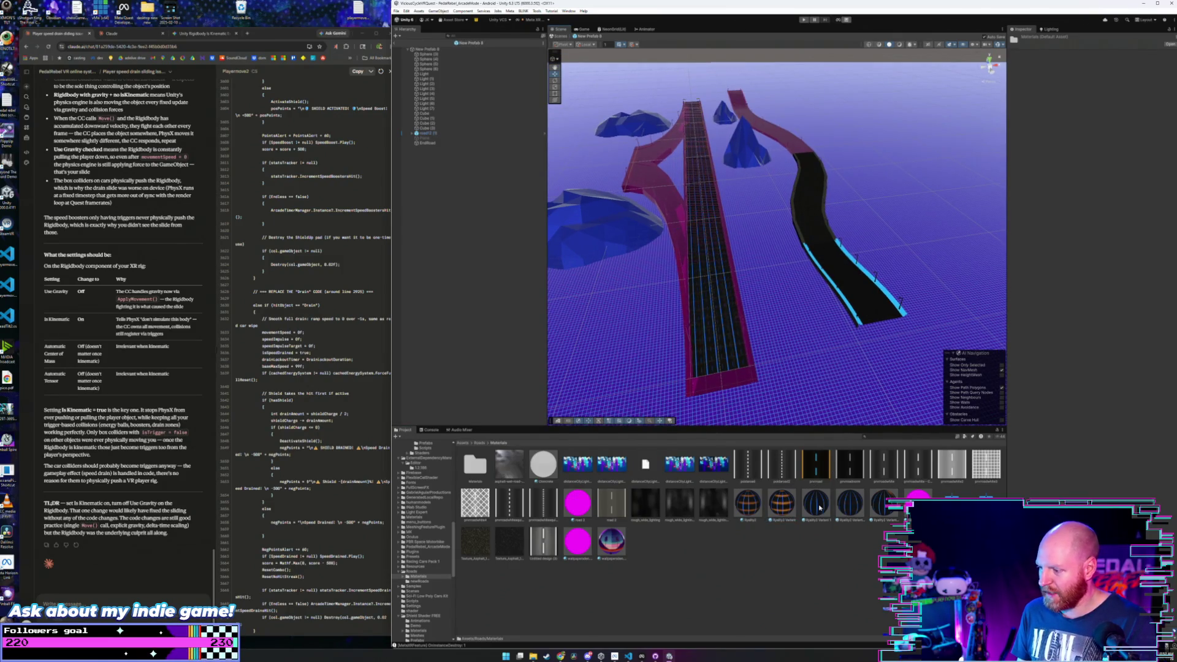
scroll(766, 209, up, 3)
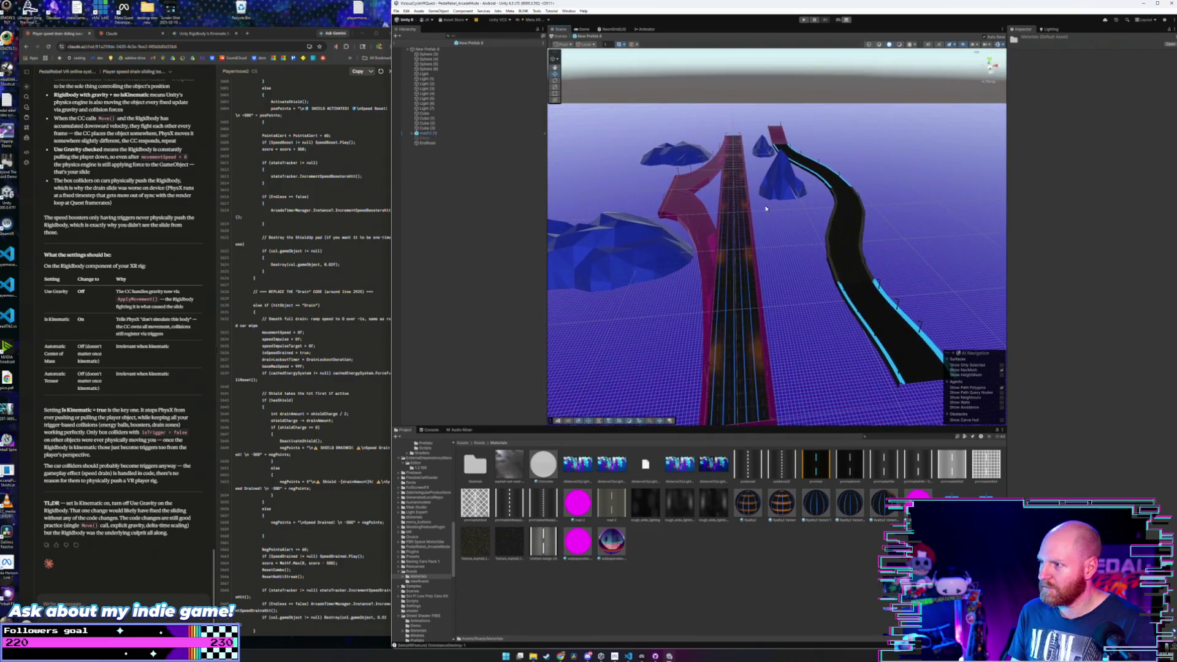
mouse_move(849, 524)
mouse_down()
mouse_move(907, 405)
mouse_move(858, 275)
mouse_move(709, 254)
mouse_up()
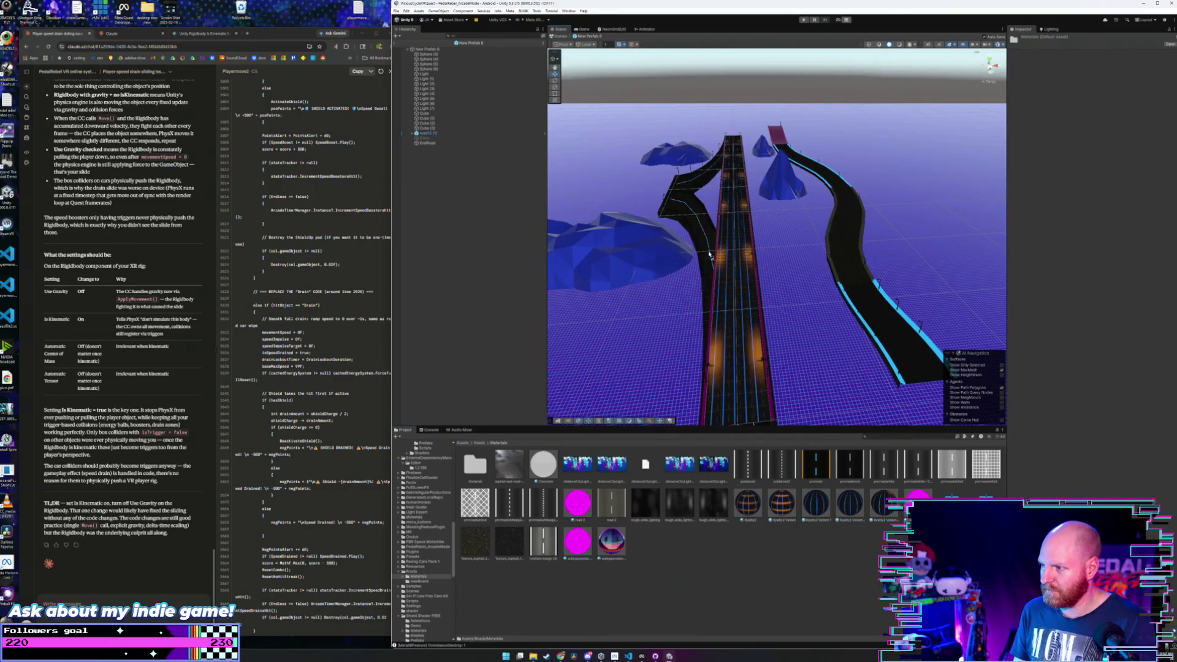
- Try black materials on the right road, settling on dashed lane lines, and blacken the pink end segment
drag(819, 465, 881, 324)
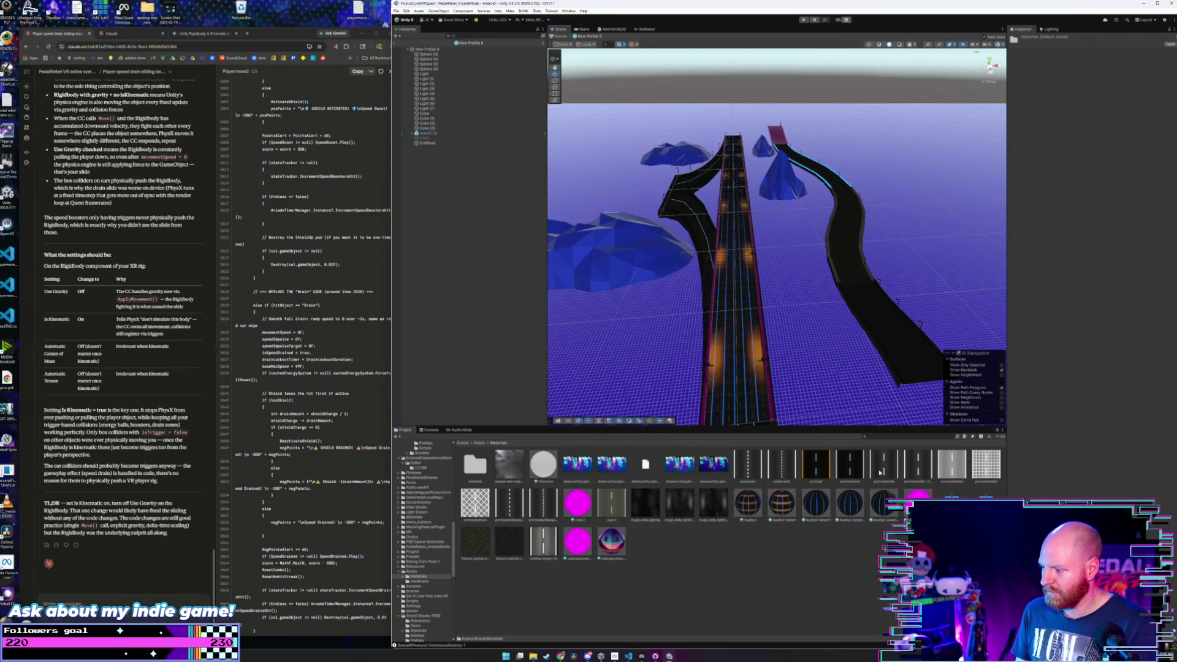
drag(880, 472, 889, 333)
drag(814, 499, 870, 315)
drag(819, 497, 858, 260)
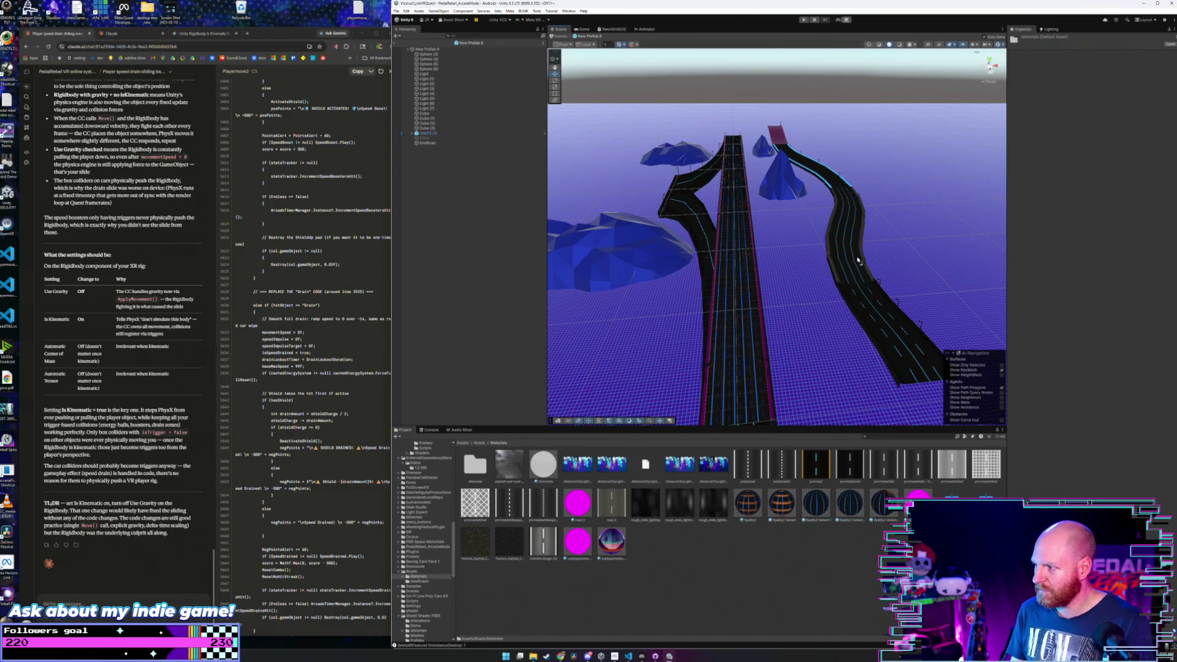
drag(857, 509, 824, 250)
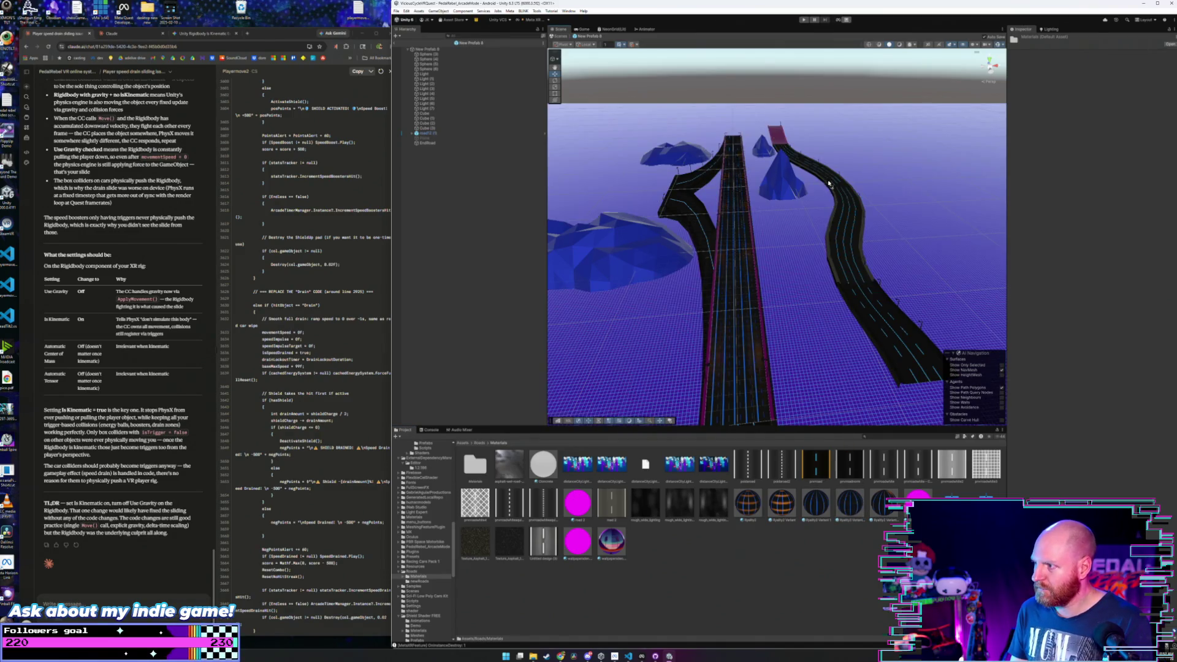
drag(834, 510, 775, 132)
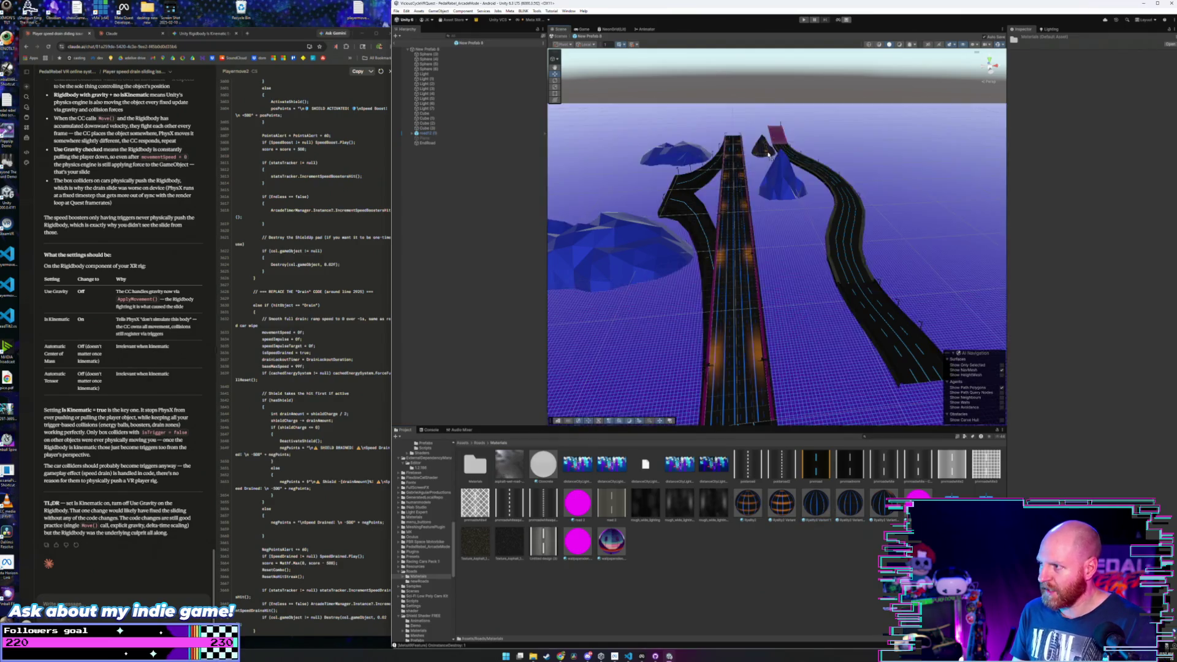
drag(802, 432, 809, 420)
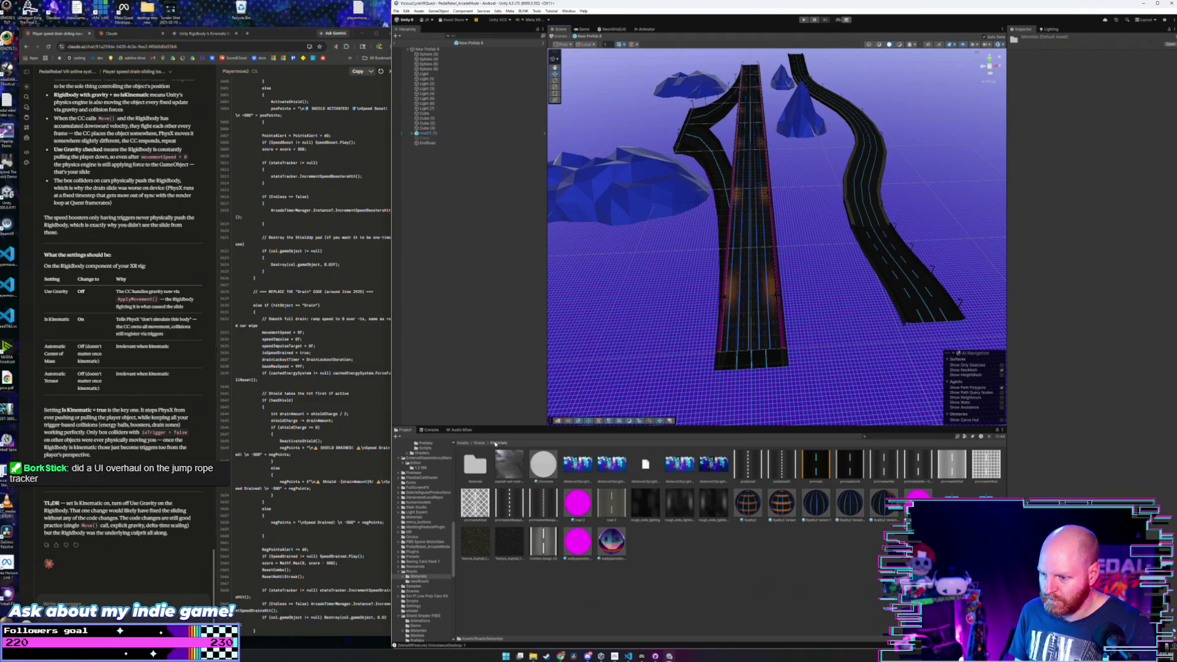
- From the Grid Floor _Presets, give the cloud island purple grid; undo a green grid on the mountain
scroll(444, 567, down, 5)
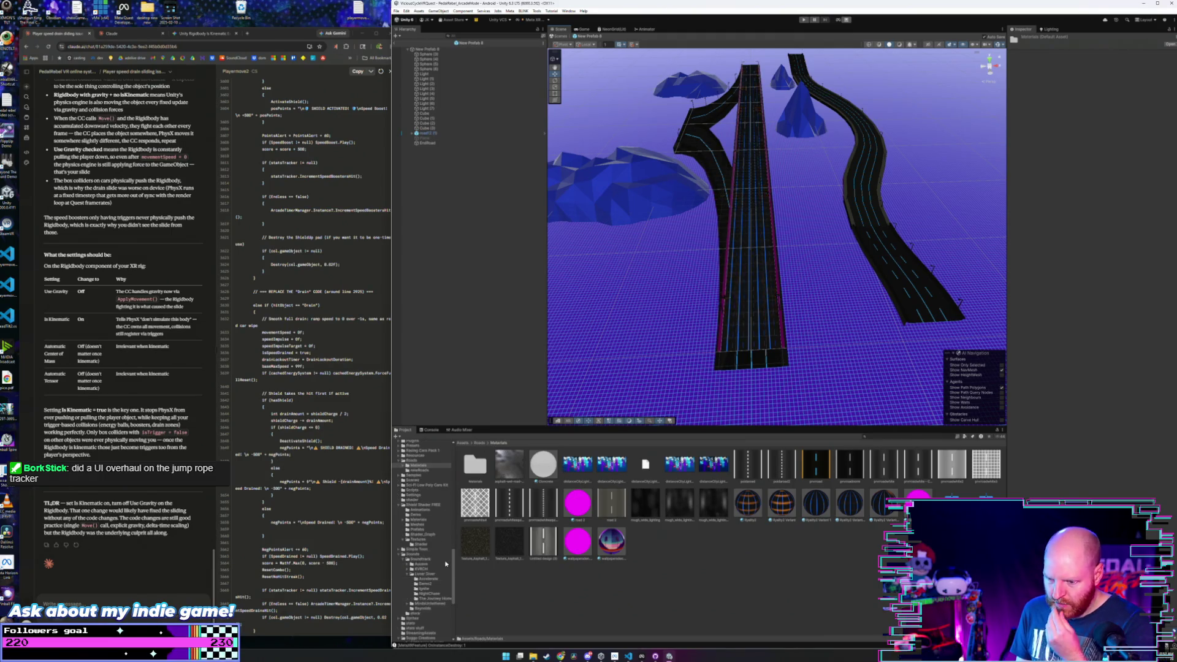
scroll(433, 595, down, 3)
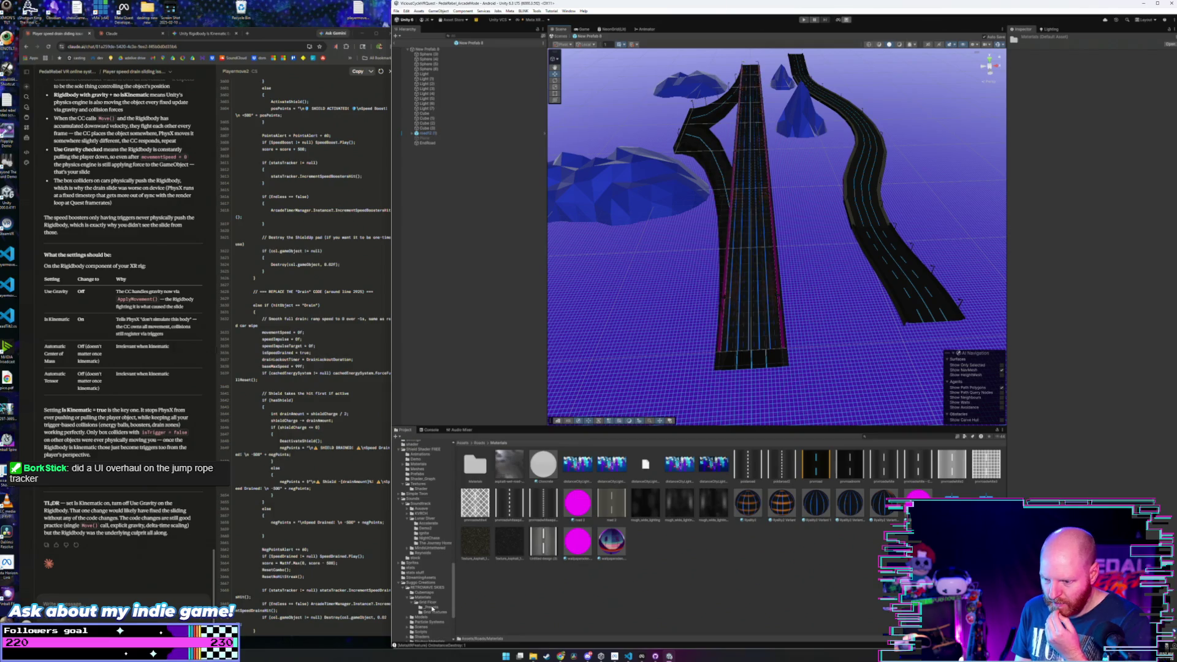
click(432, 607)
drag(582, 470, 606, 166)
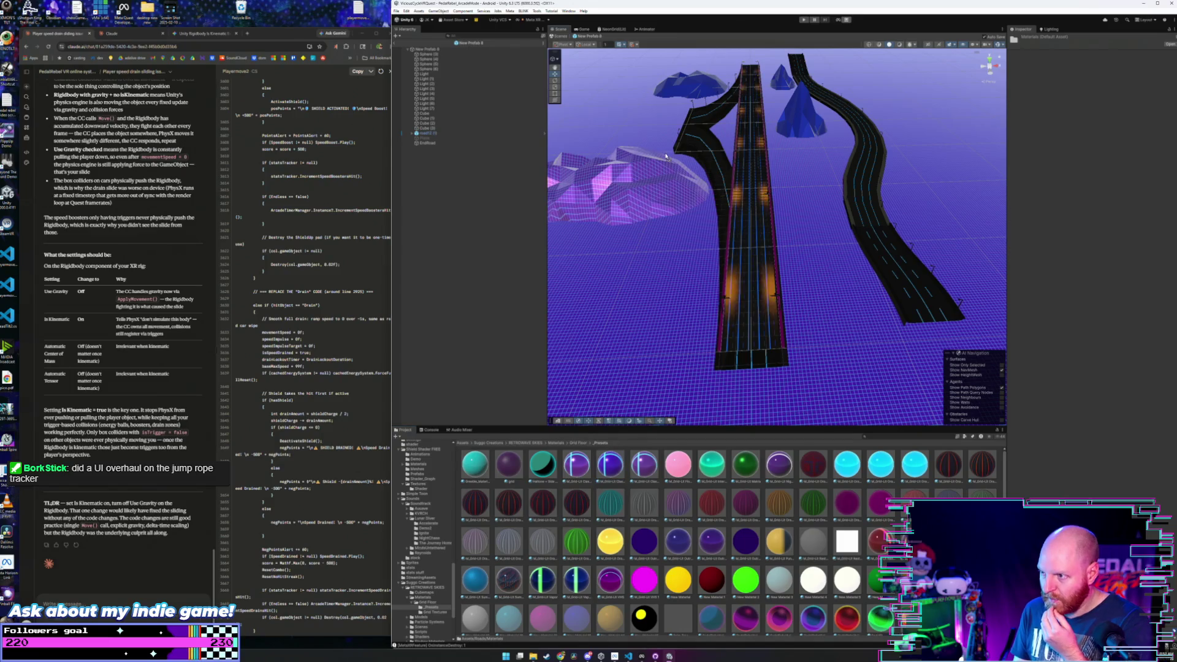
scroll(652, 494, down, 1)
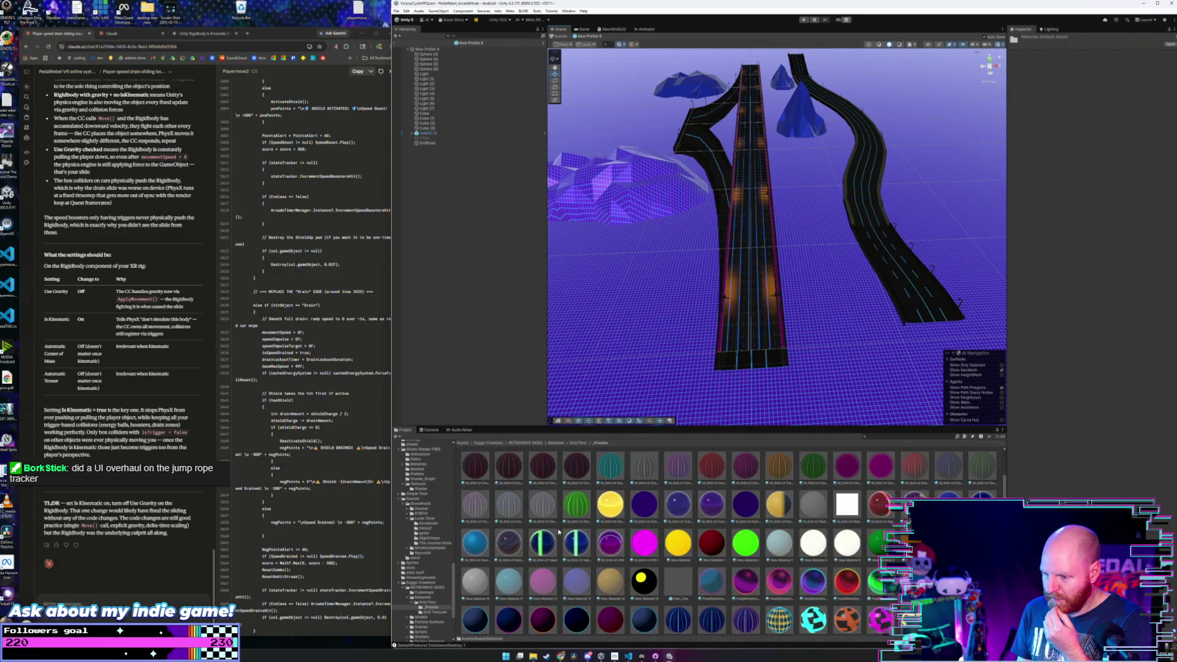
drag(558, 531, 619, 196)
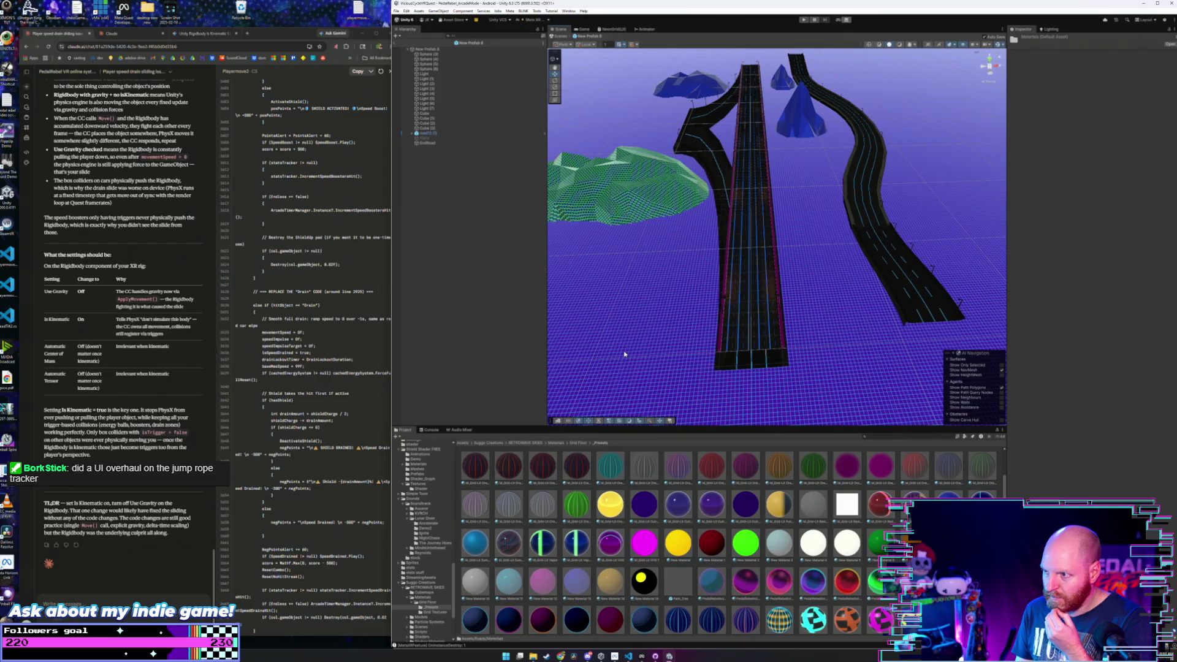
key(ctrl+z)
- Give the left mountain the lighter lavender grid material instead of teal
scroll(669, 569, down, 1)
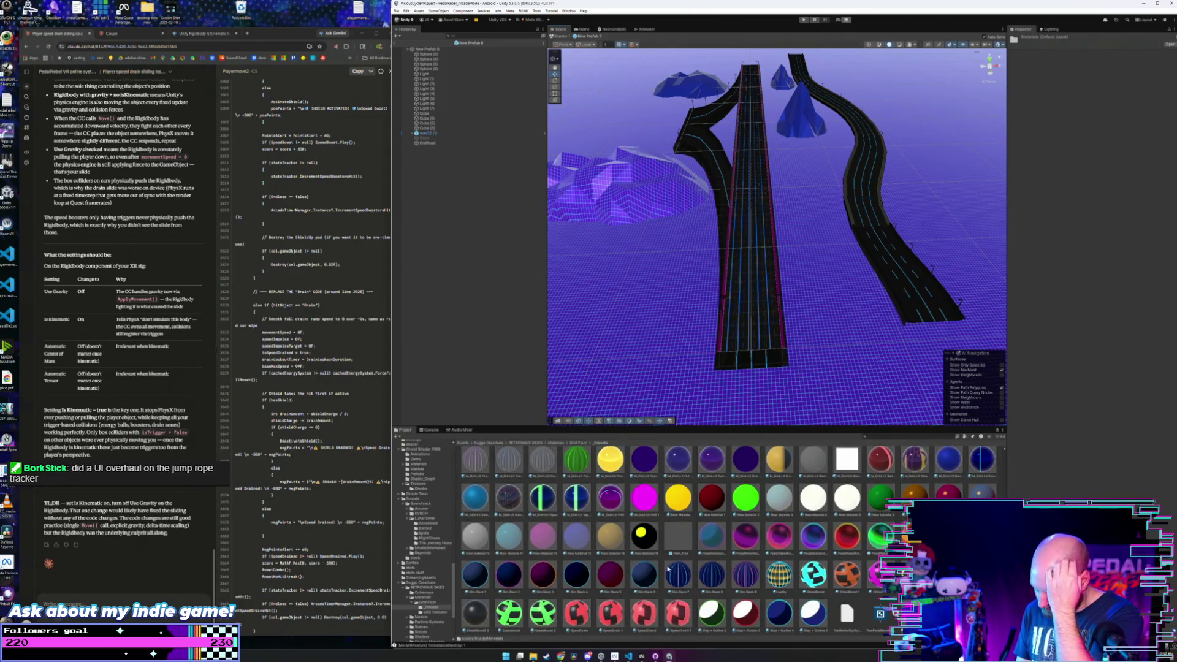
scroll(669, 569, up, 2)
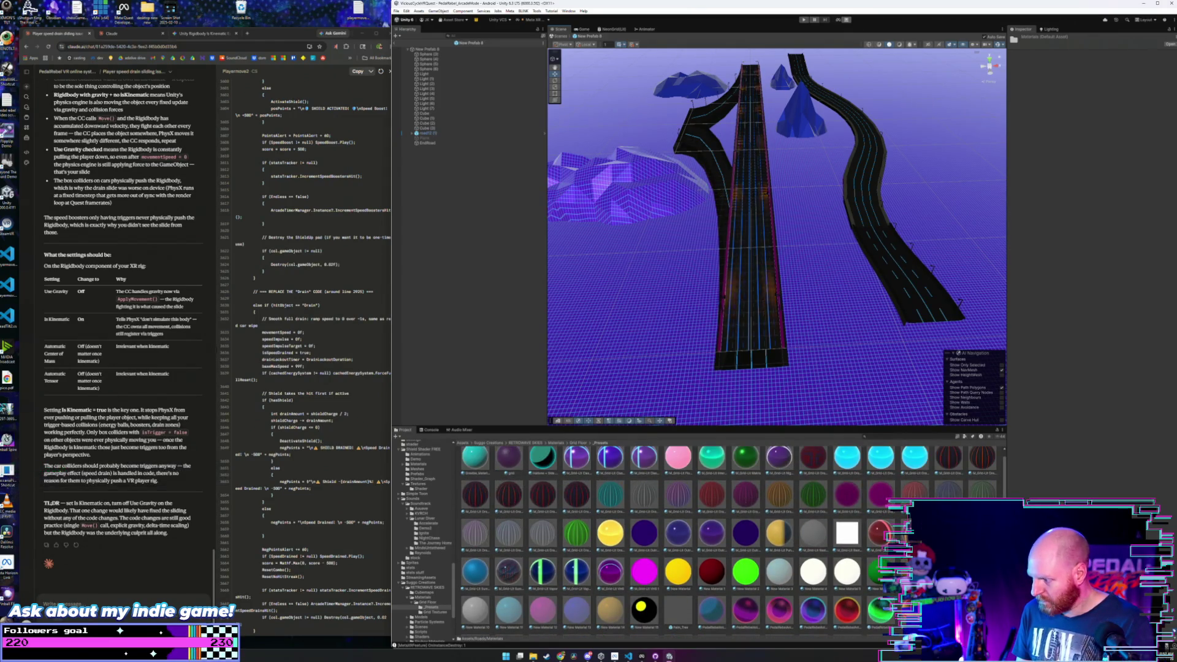
mouse_move(668, 569)
mouse_down()
mouse_move(601, 258)
mouse_move(613, 202)
mouse_move(660, 375)
mouse_up()
drag(634, 208, 643, 316)
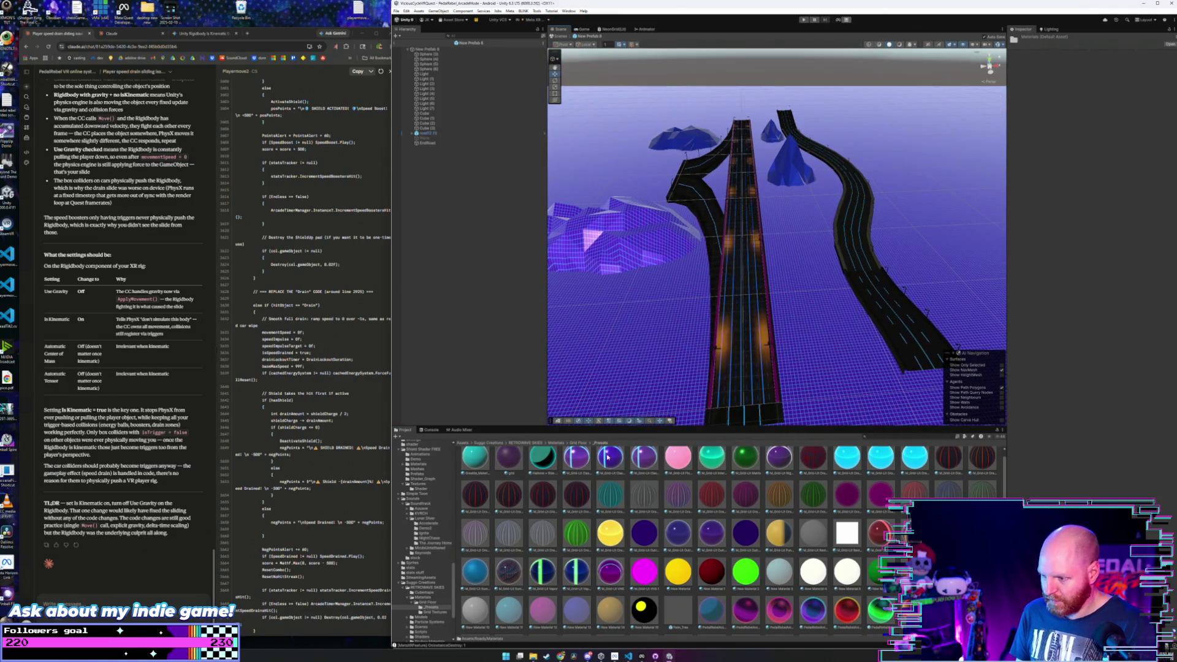
drag(608, 457, 641, 216)
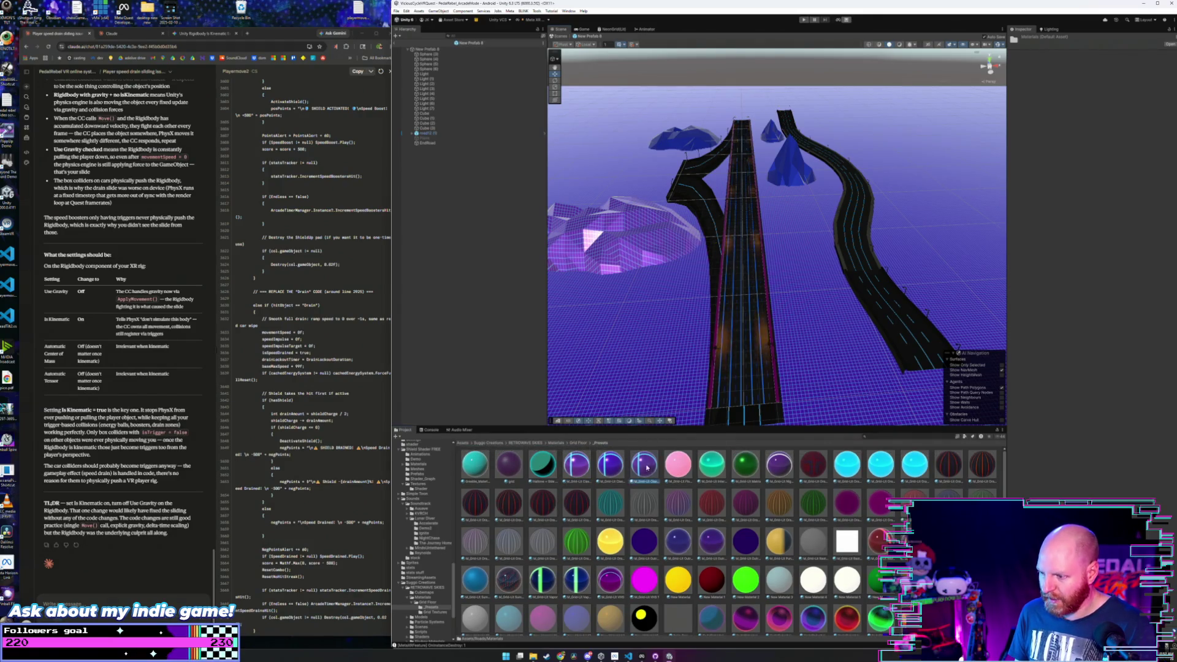
drag(656, 368, 666, 245)
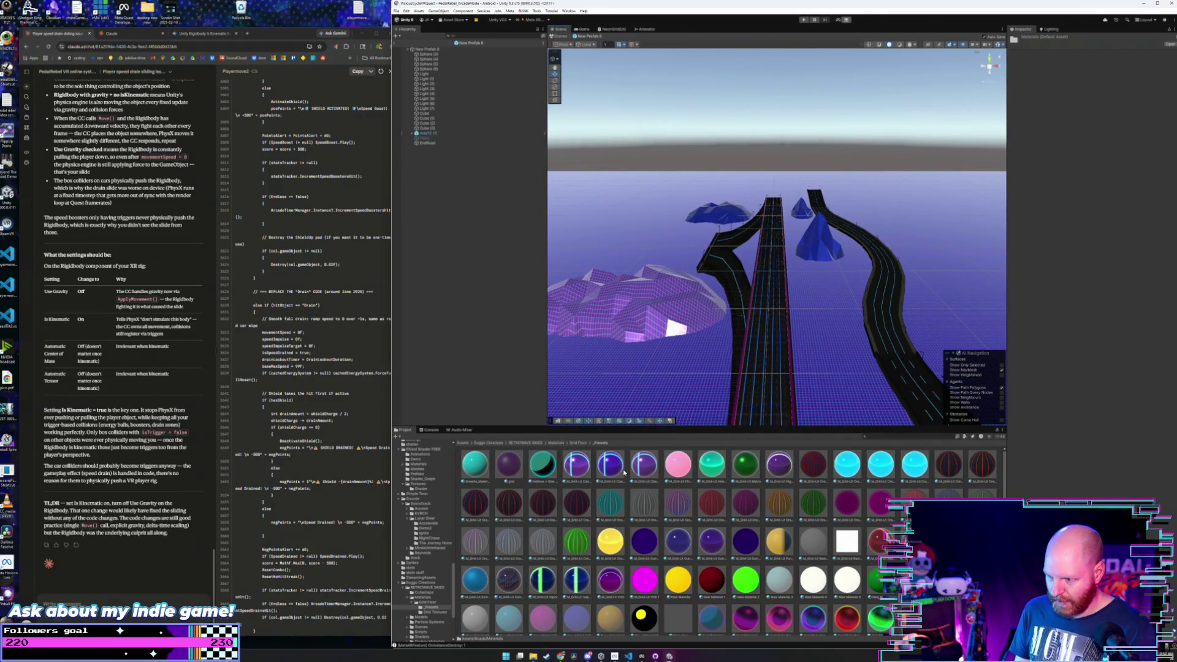
- Apply lavender grid to the blue crystal rock, undoing the dark cyan-edged tries on the pyramid
mouse_move(624, 472)
mouse_down()
mouse_move(715, 337)
mouse_move(828, 242)
mouse_up()
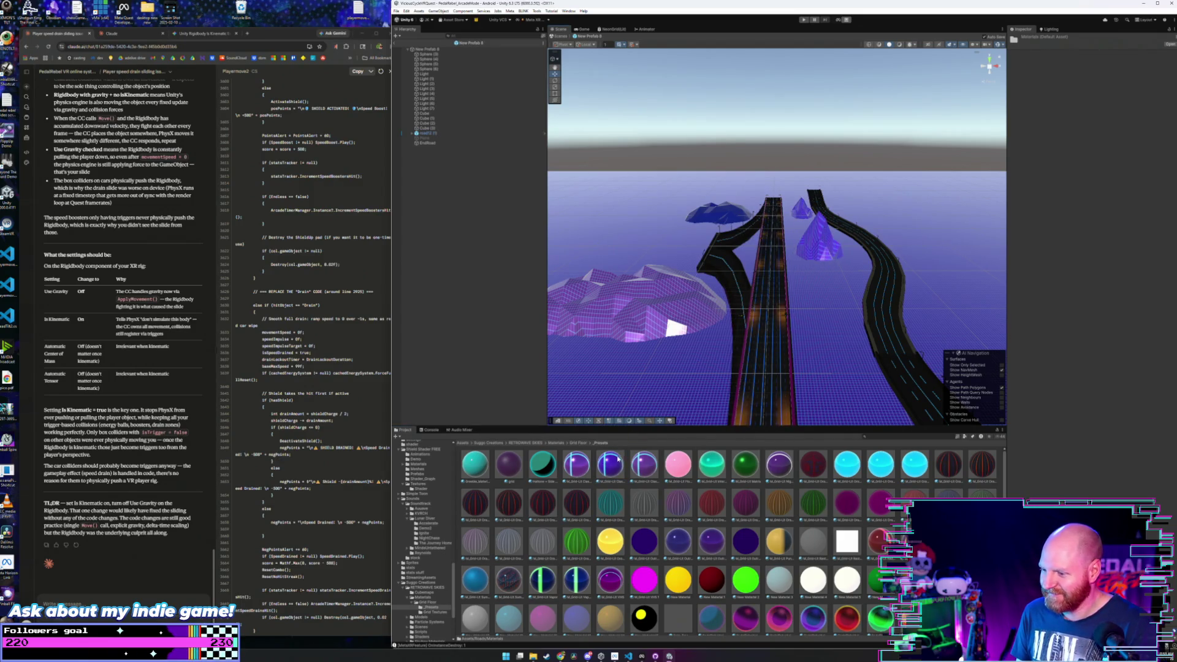
scroll(701, 374, up, 2)
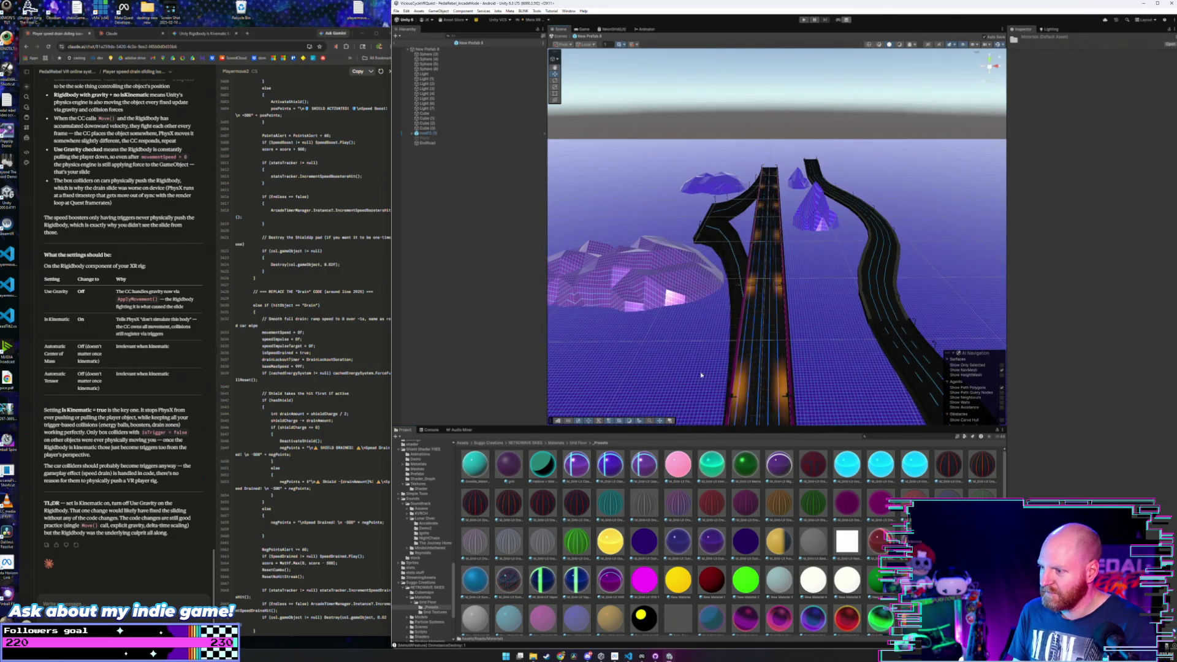
mouse_move(680, 359)
mouse_down()
mouse_move(649, 328)
mouse_move(652, 298)
mouse_move(692, 302)
mouse_move(655, 296)
mouse_up()
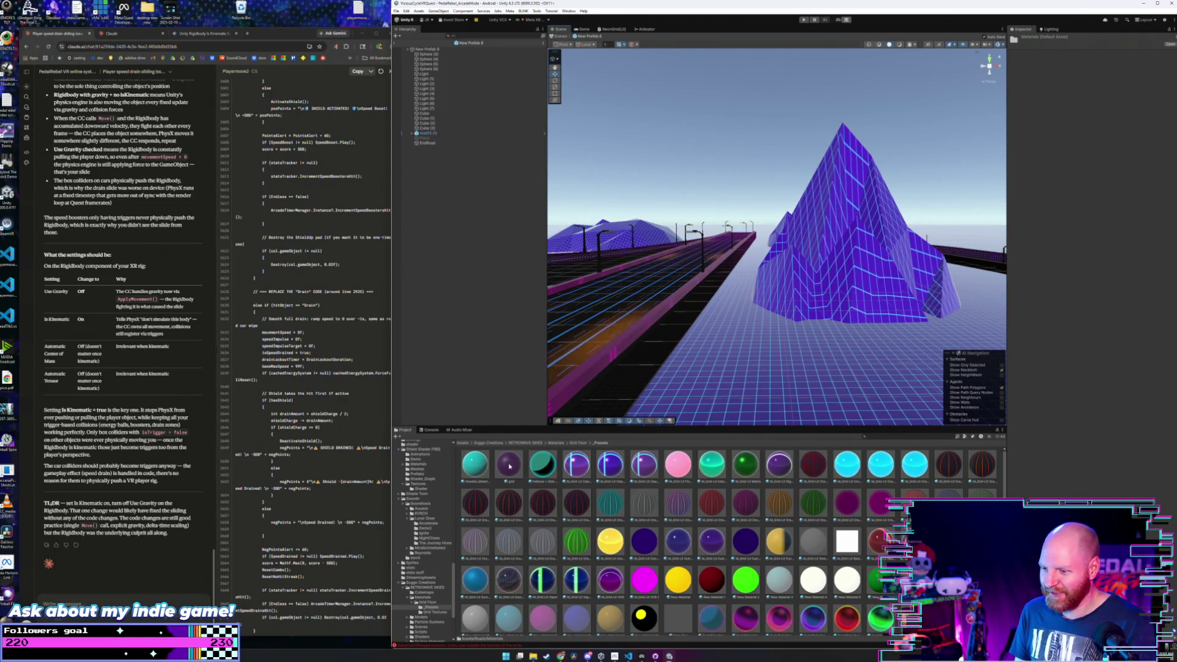
mouse_move(475, 464)
mouse_down()
mouse_move(613, 417)
mouse_move(824, 277)
mouse_move(735, 294)
mouse_move(863, 277)
mouse_move(620, 300)
mouse_move(759, 284)
mouse_up()
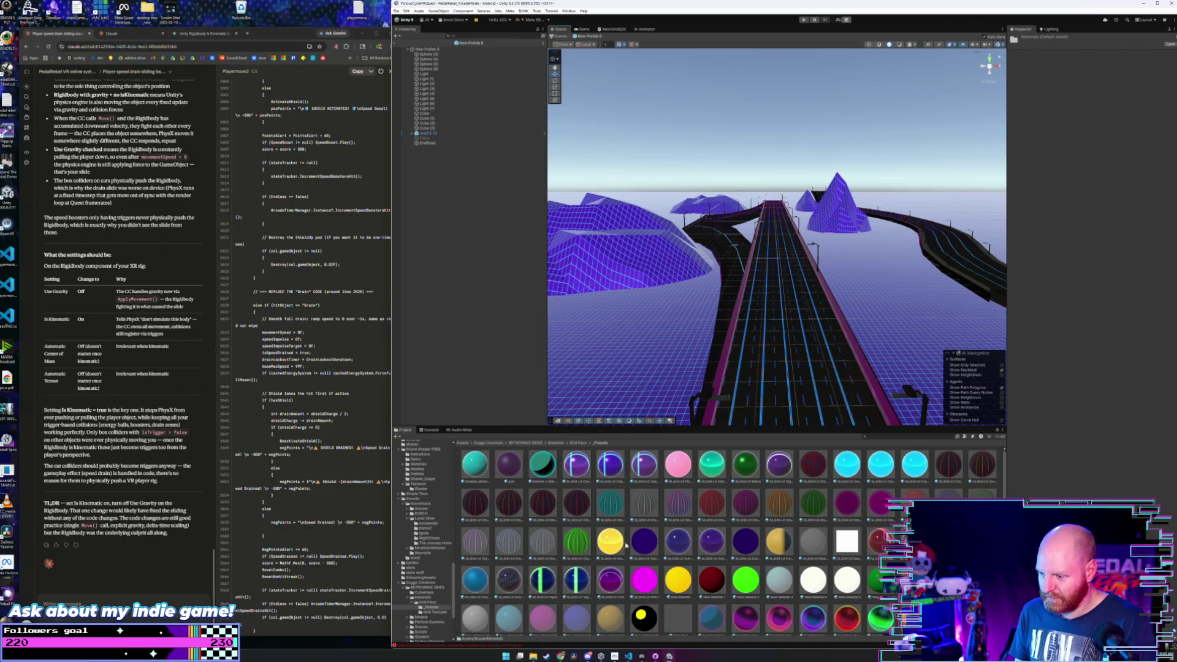
scroll(626, 545, down, 1)
mouse_move(543, 457)
mouse_down()
mouse_move(633, 260)
mouse_move(637, 491)
mouse_move(638, 258)
mouse_move(670, 274)
mouse_up()
scroll(641, 499, down, 1)
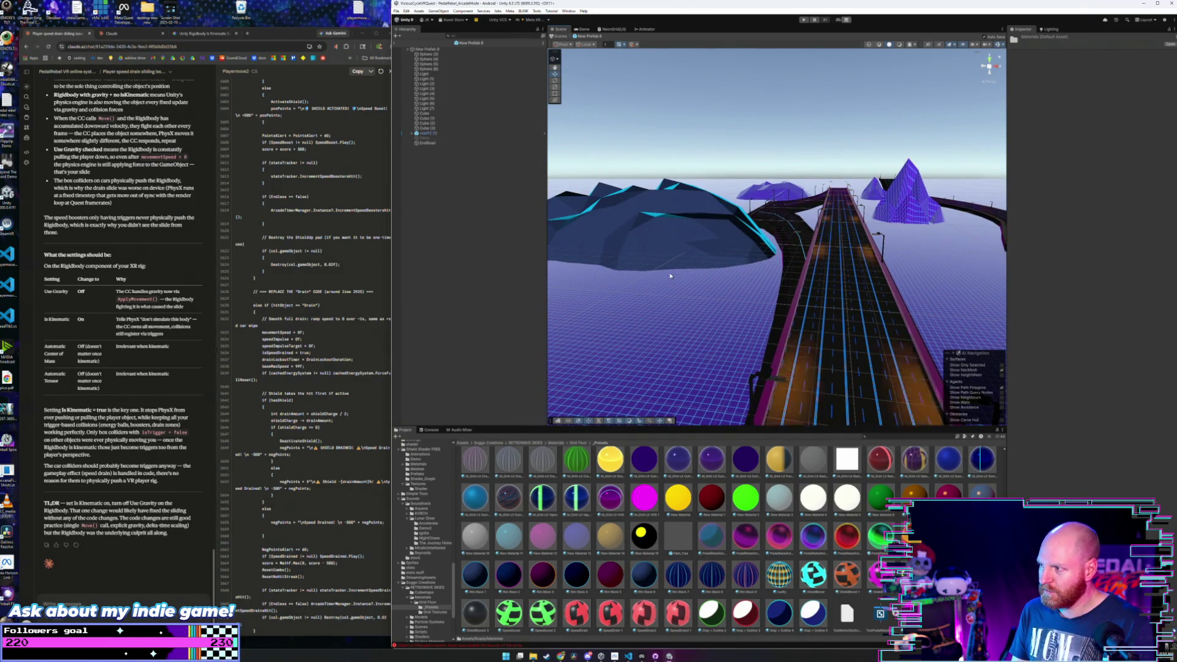
mouse_move(671, 275)
mouse_down()
mouse_move(867, 254)
mouse_move(912, 213)
mouse_move(863, 301)
mouse_up()
key(ctrl+z)
key(ctrl+z)
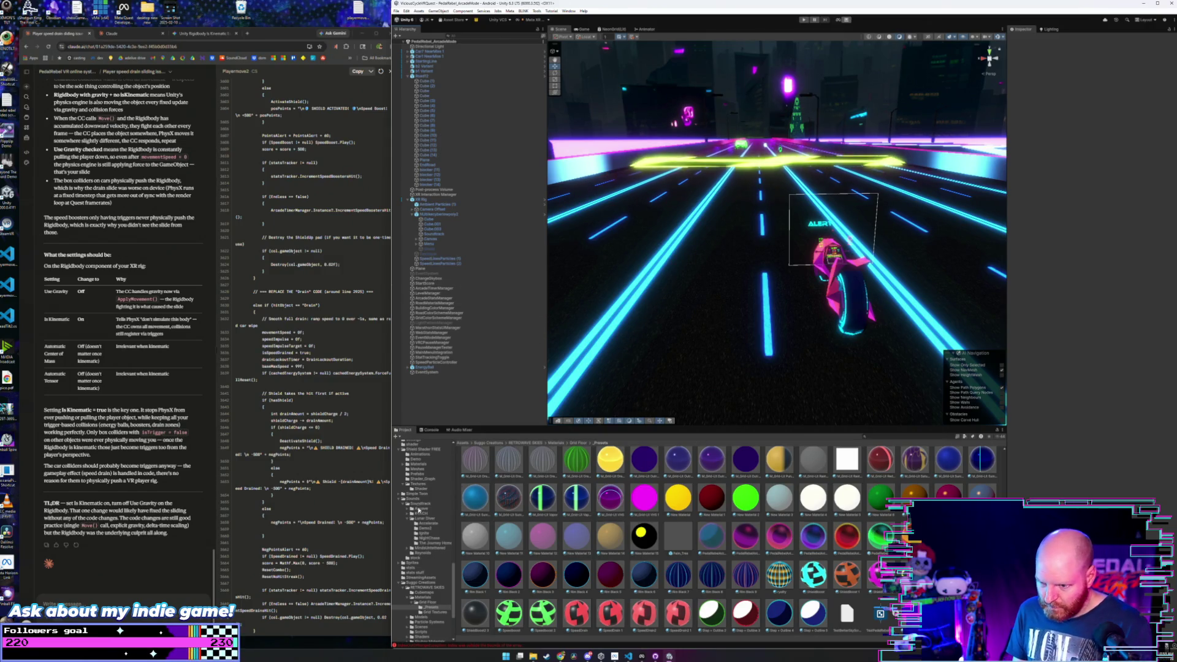
- Open New Prefab 8 from the Roads/newRoads folder for editing
scroll(420, 515, up, 1)
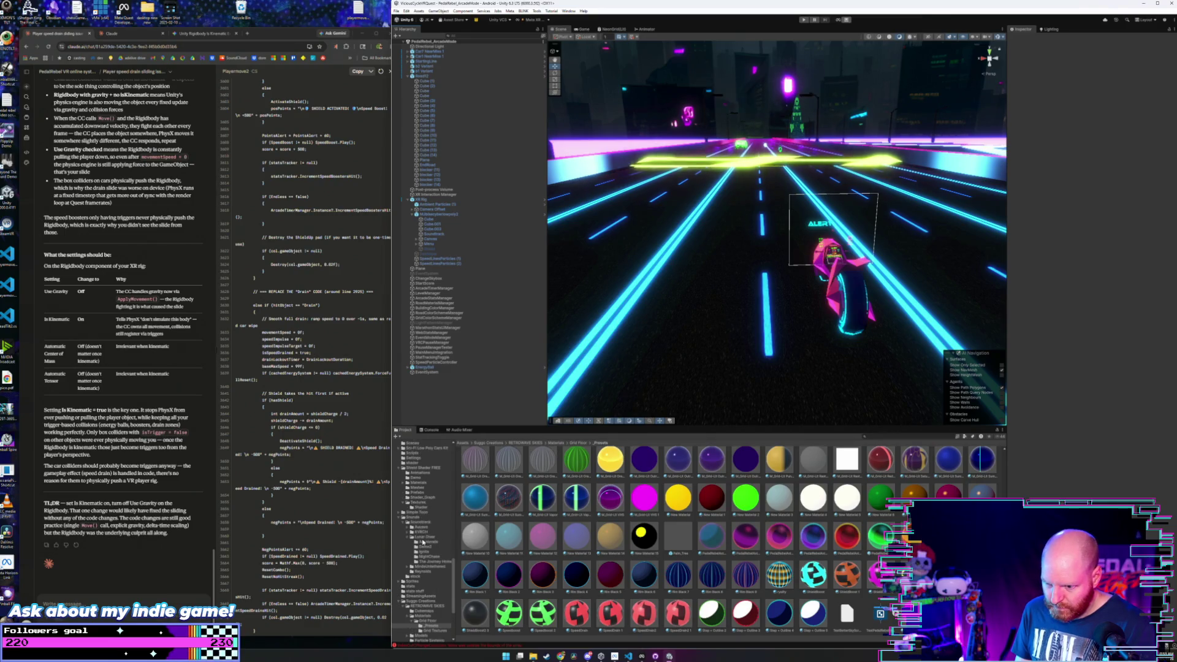
scroll(422, 537, up, 1)
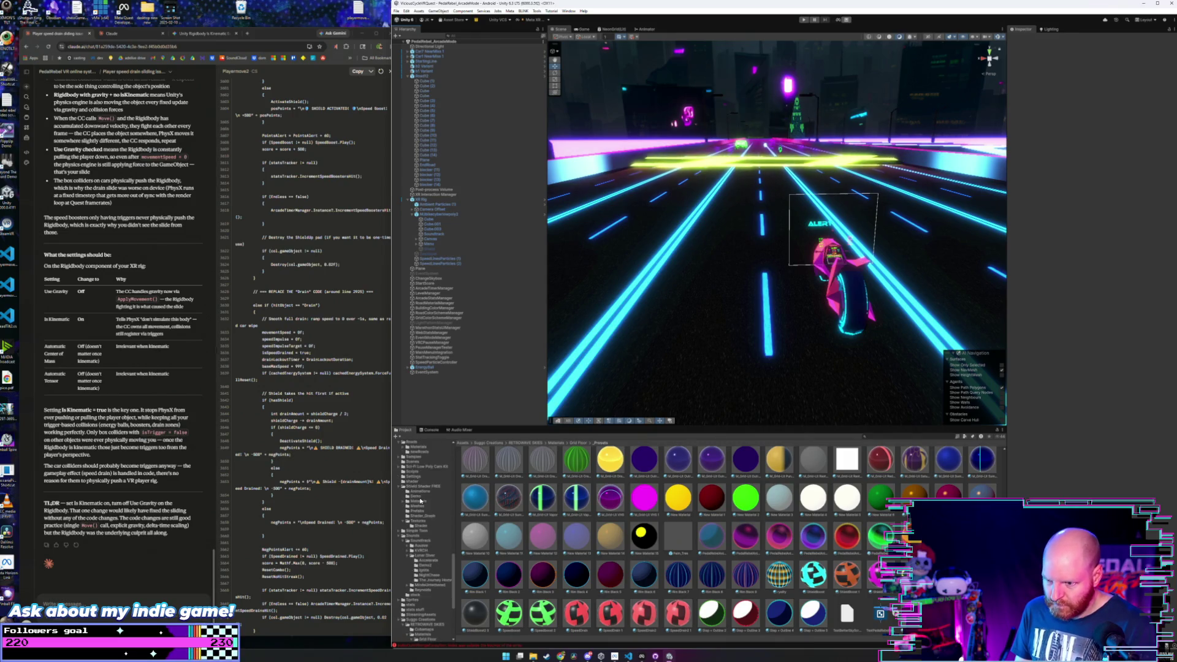
click(418, 452)
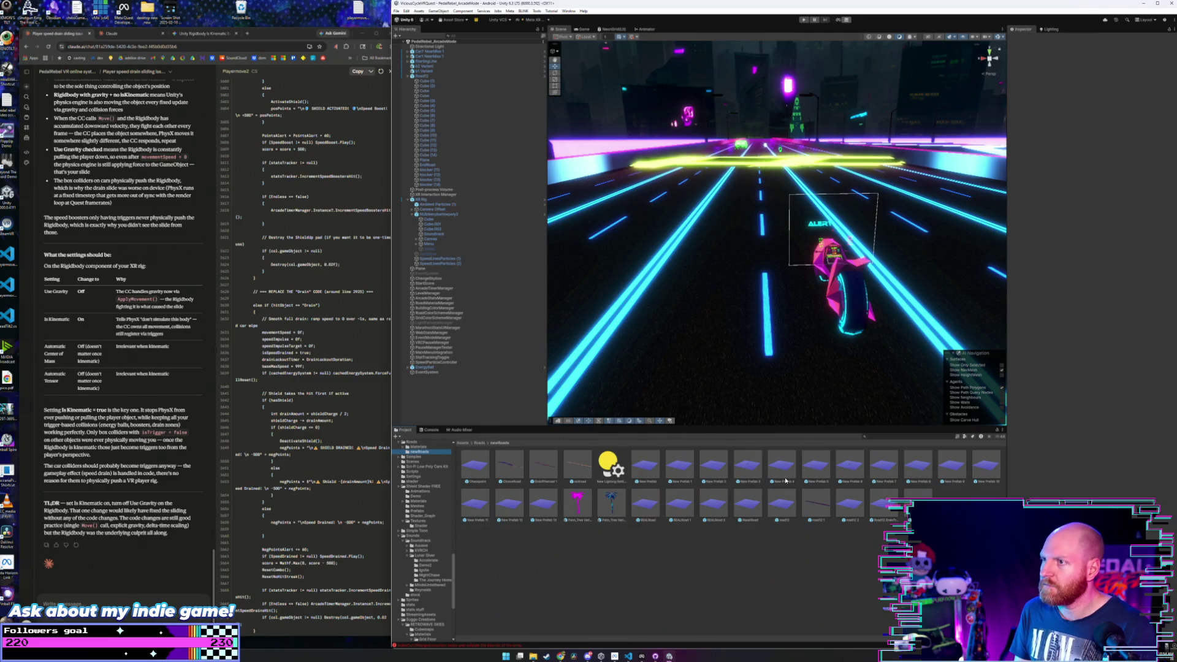
double_click(918, 465)
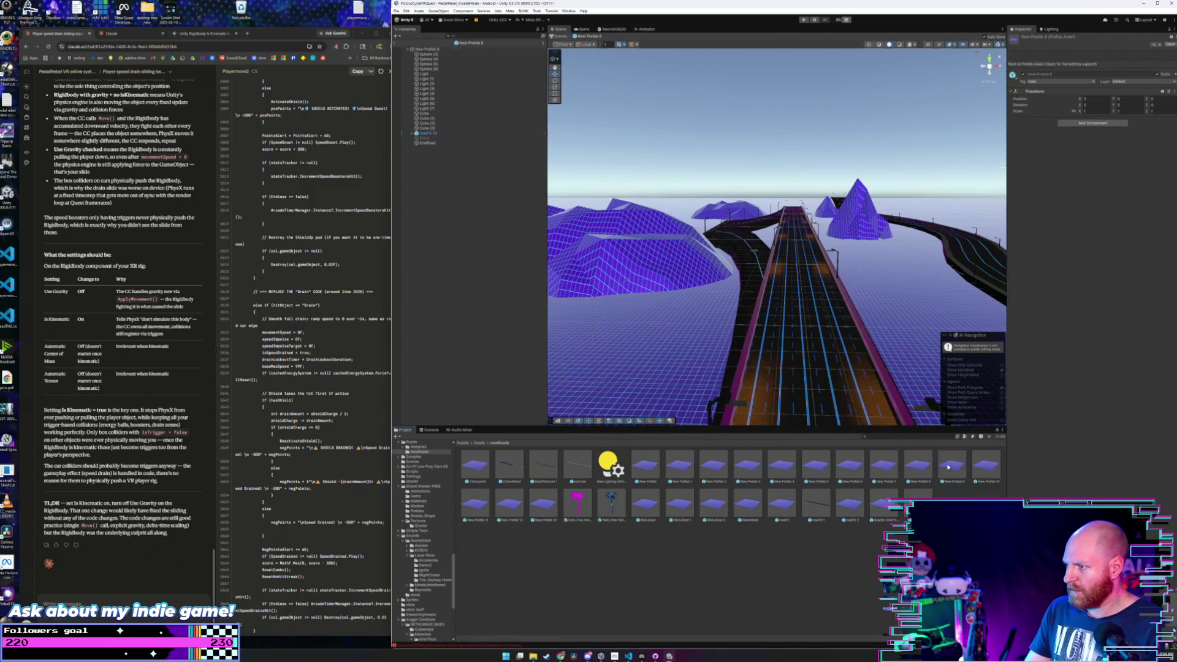
- Show the Roads Materials folder in the Project panel
scroll(775, 285, up, 3)
scroll(775, 285, up, 1)
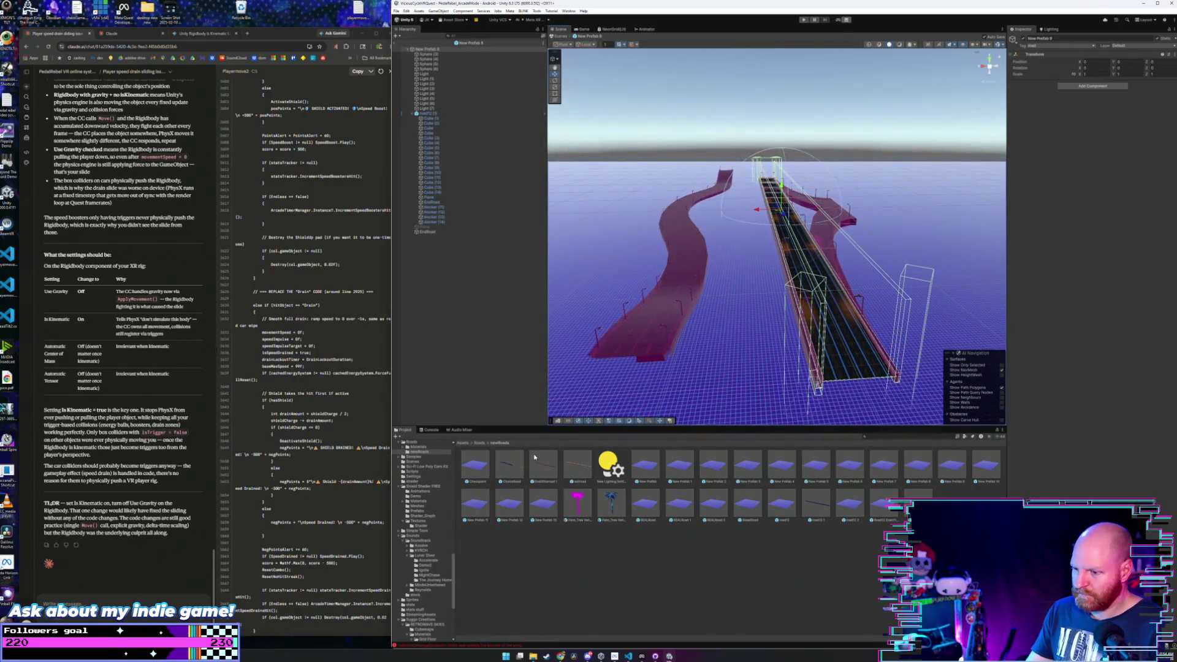
click(483, 442)
double_click(507, 470)
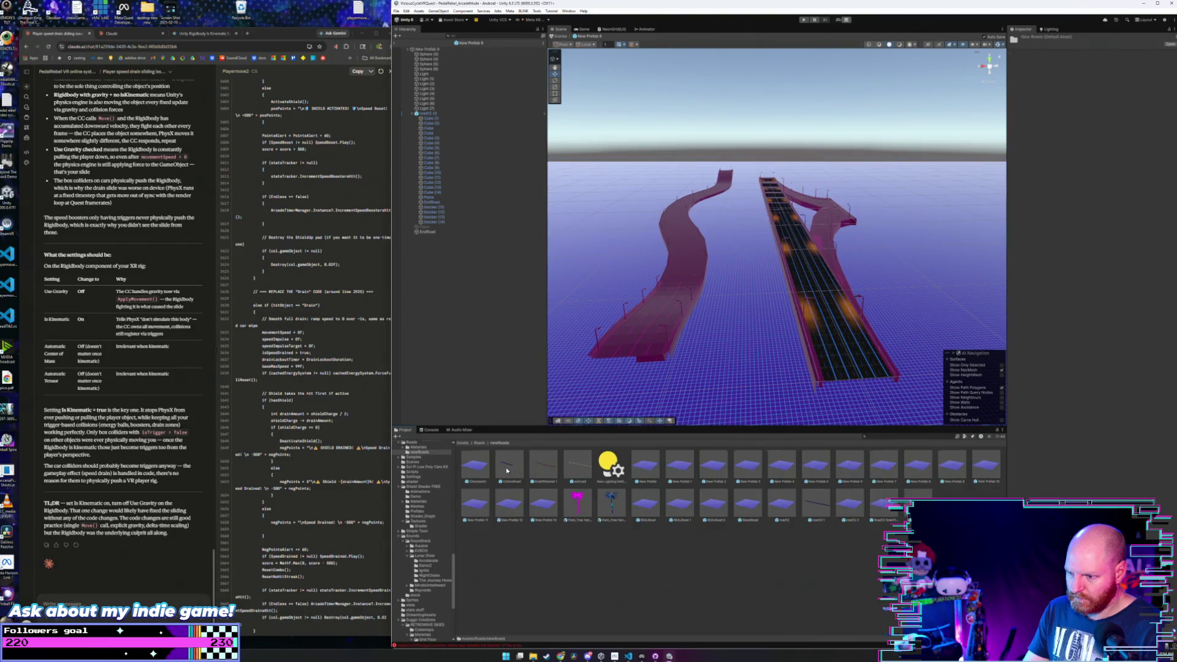
click(479, 443)
double_click(475, 464)
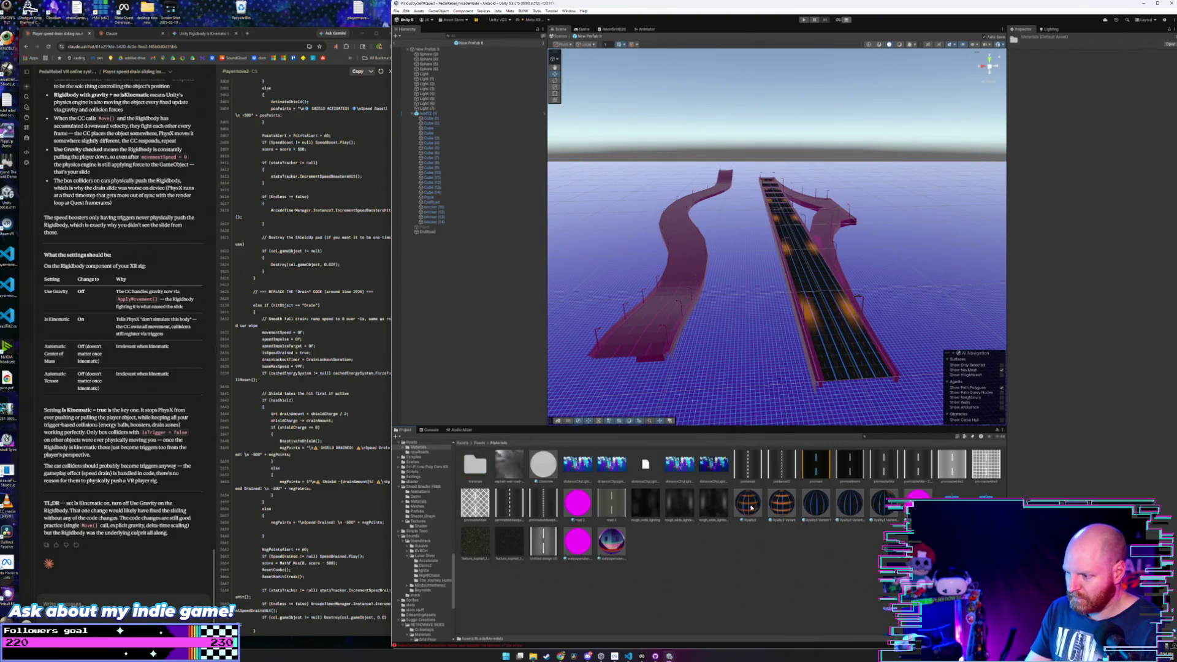
- Apply the black cyan-lined road material to the left road's lower, top, end sections and right ramp
drag(752, 507, 659, 301)
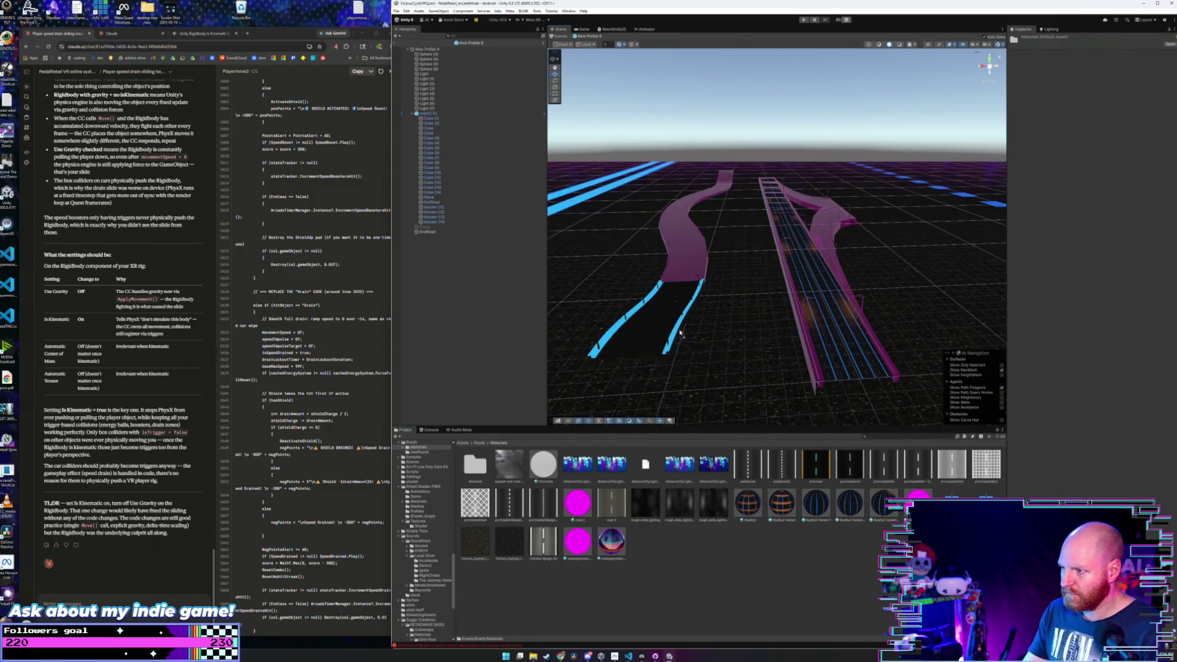
mouse_move(809, 503)
mouse_down()
mouse_move(681, 300)
mouse_move(682, 272)
mouse_up()
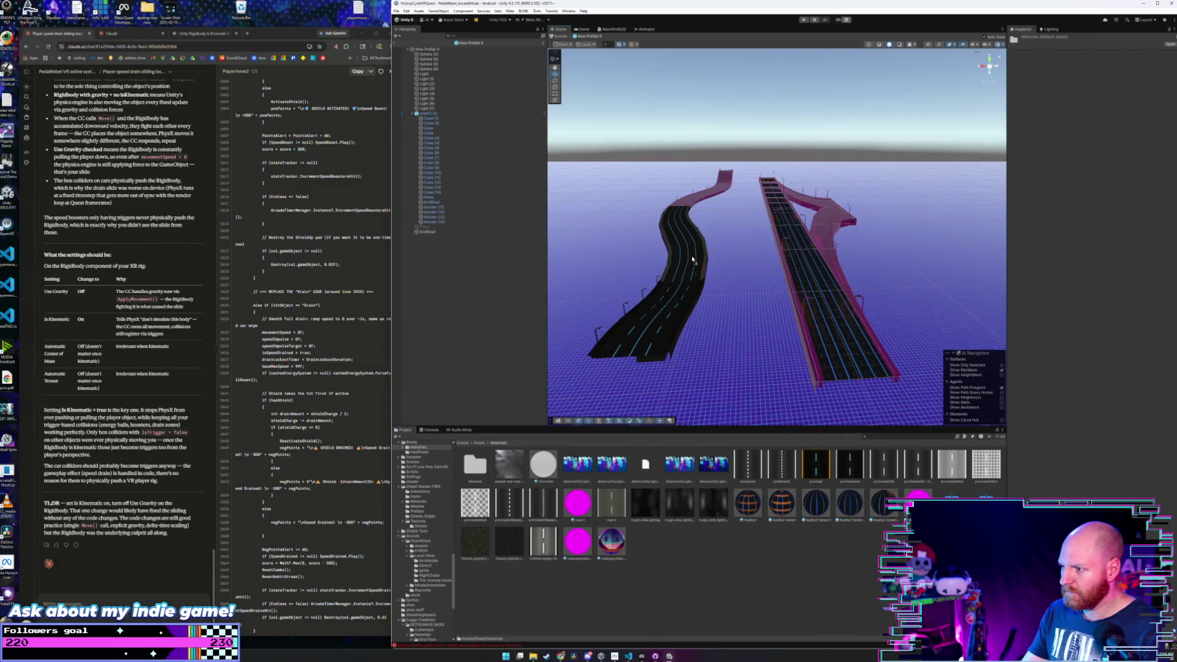
mouse_move(847, 499)
mouse_down()
mouse_move(705, 257)
mouse_move(691, 207)
mouse_up()
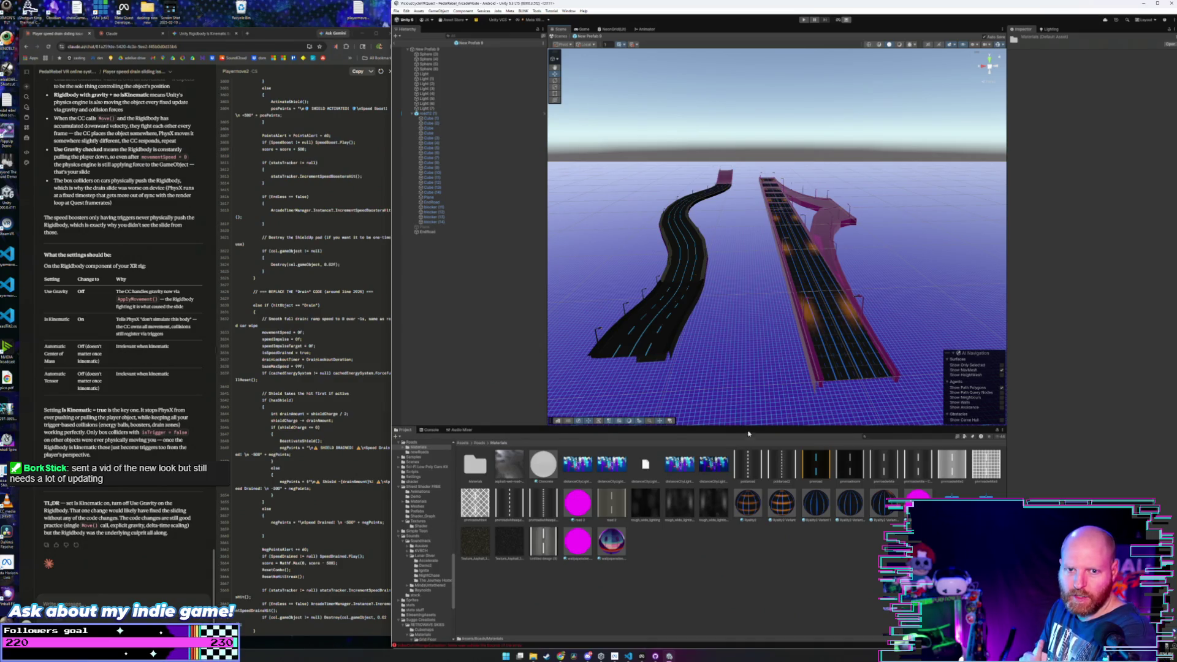
mouse_move(857, 506)
mouse_down()
mouse_move(822, 512)
mouse_move(715, 192)
mouse_move(723, 176)
mouse_up()
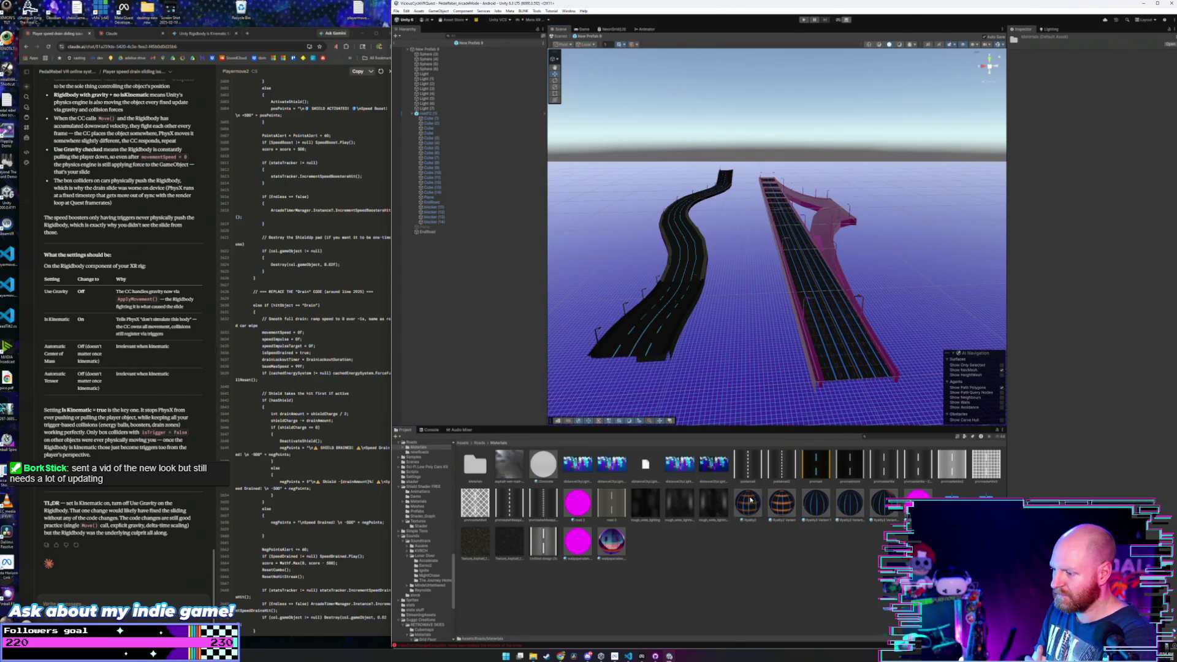
drag(751, 500, 820, 233)
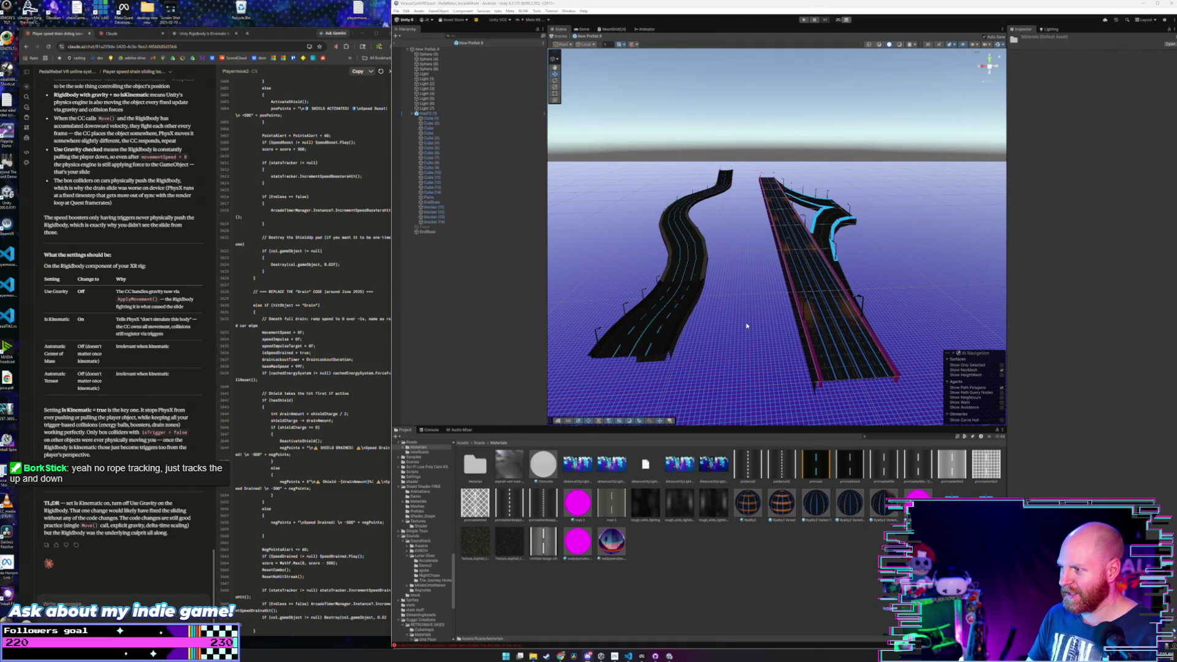
- Inspect the re-textured roads, then exit prefab mode back to the ArcadeMode scene
drag(743, 328, 734, 341)
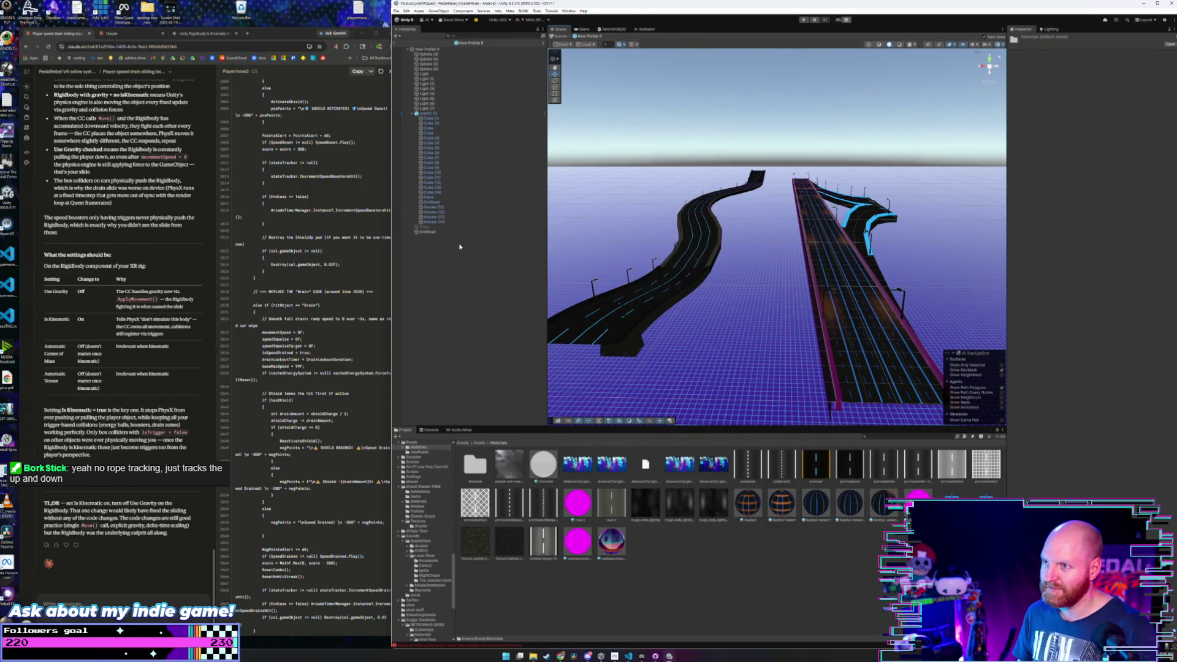
click(395, 43)
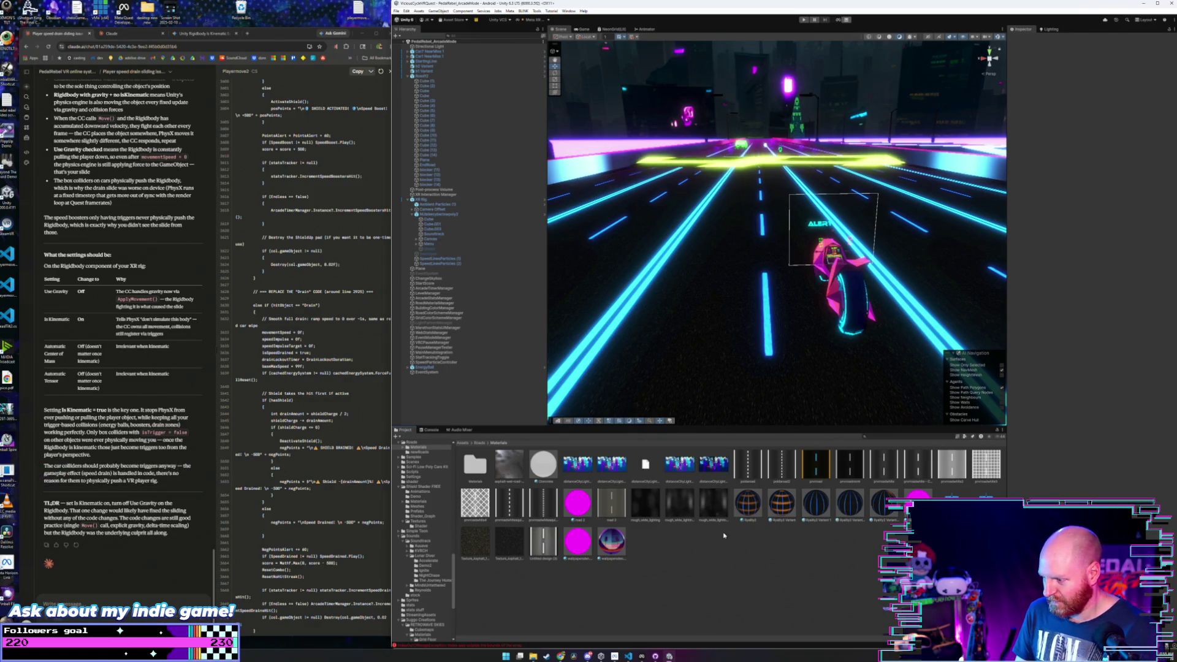
- Open New Prefab 10 from Roads/newRoads and bring up the Roads Materials folder
click(480, 443)
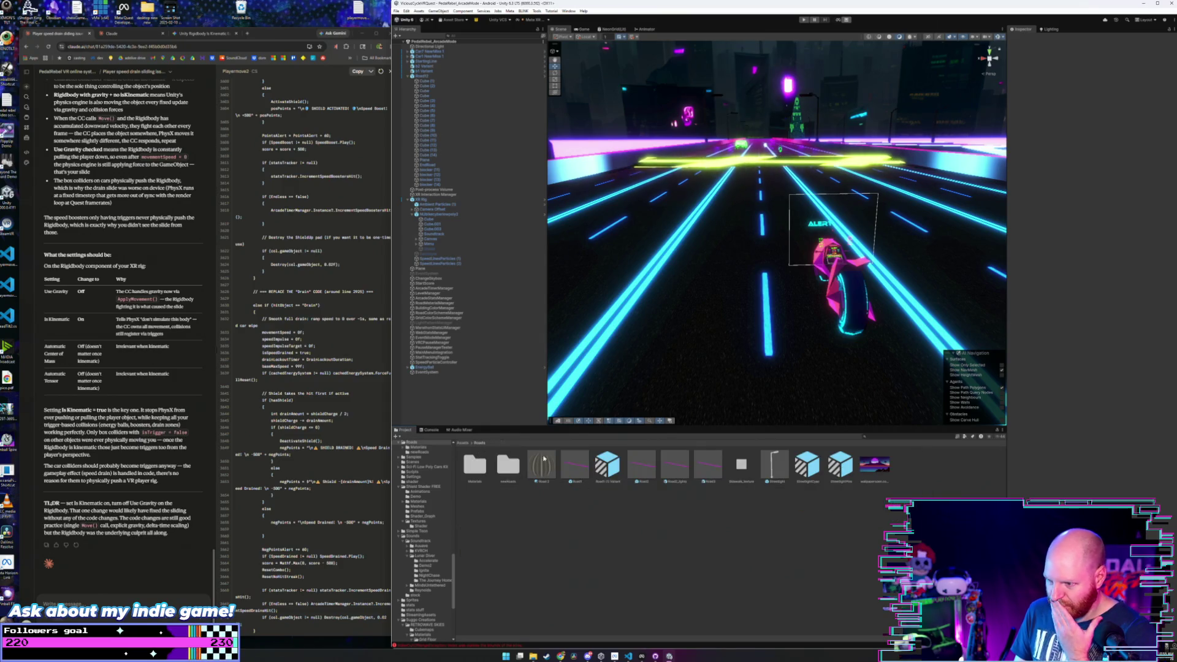
double_click(508, 465)
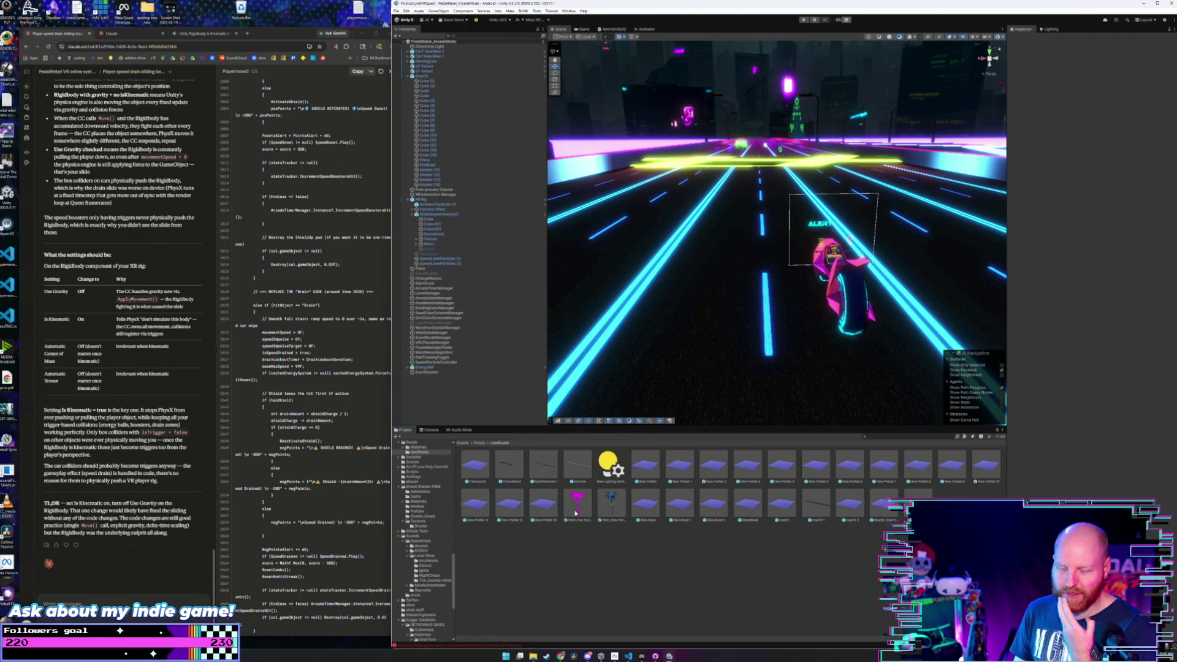
double_click(954, 476)
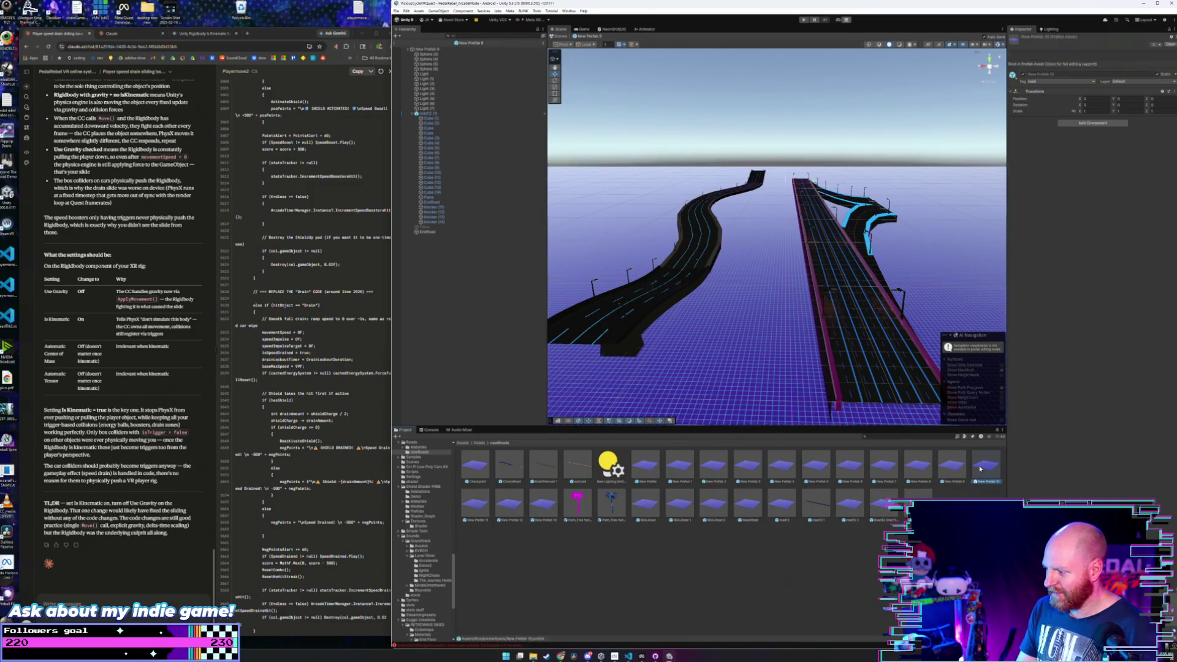
double_click(986, 466)
mouse_move(799, 397)
mouse_down()
mouse_move(905, 293)
mouse_move(835, 316)
mouse_move(748, 310)
mouse_up()
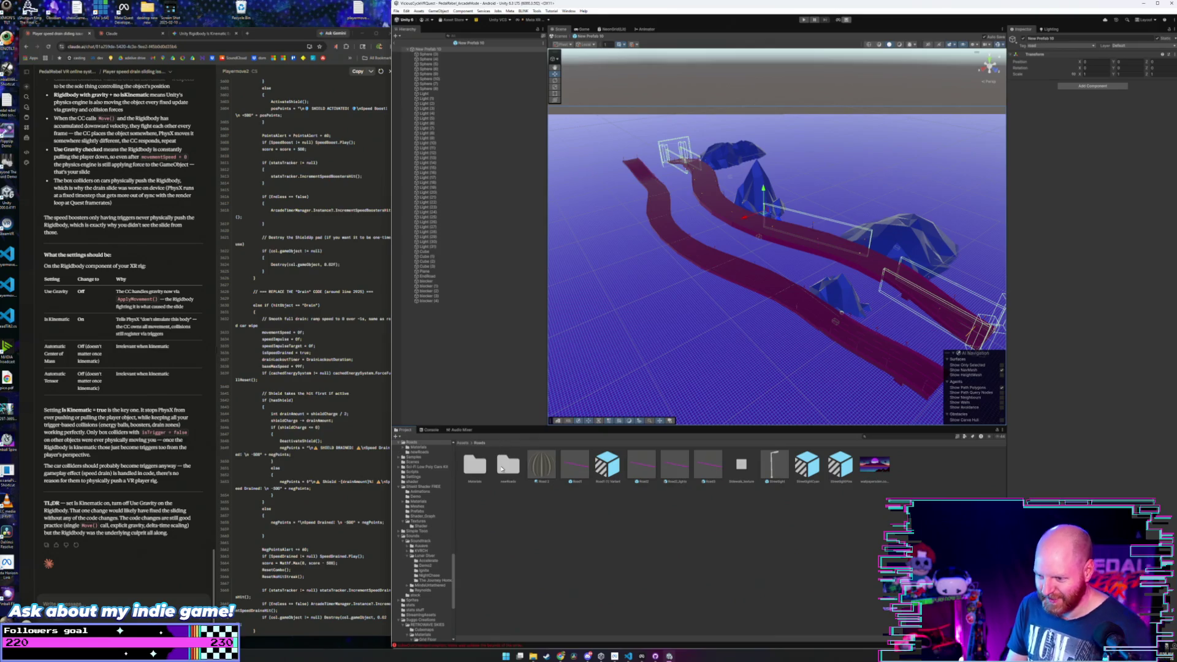
click(502, 469)
click(480, 443)
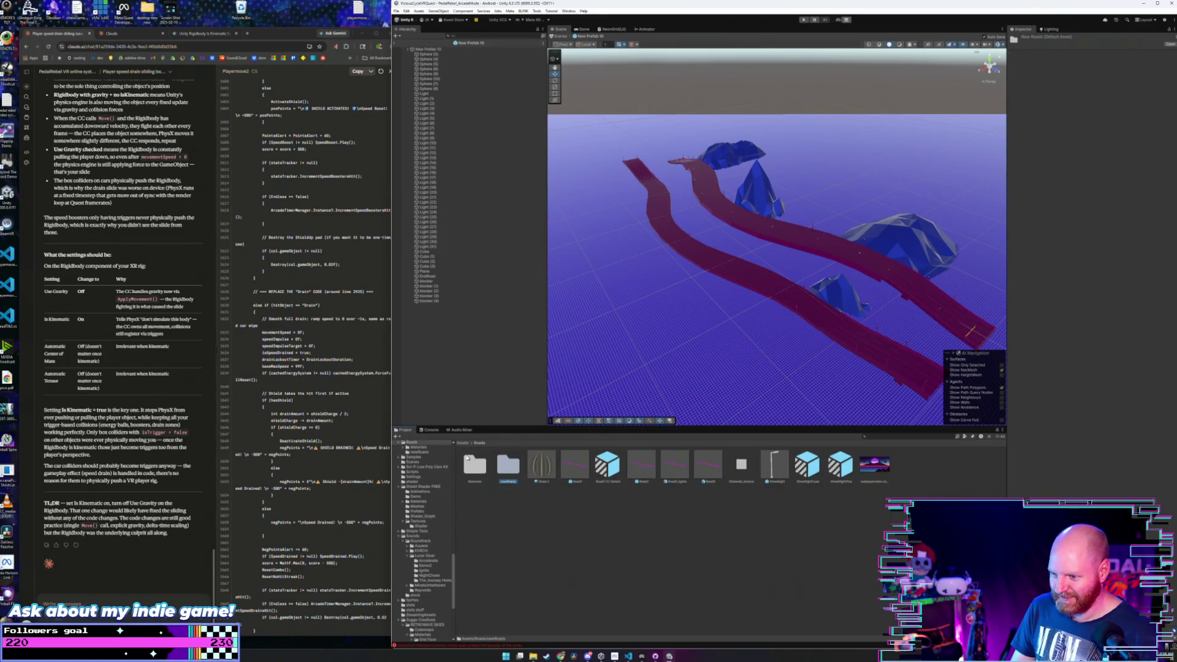
double_click(474, 465)
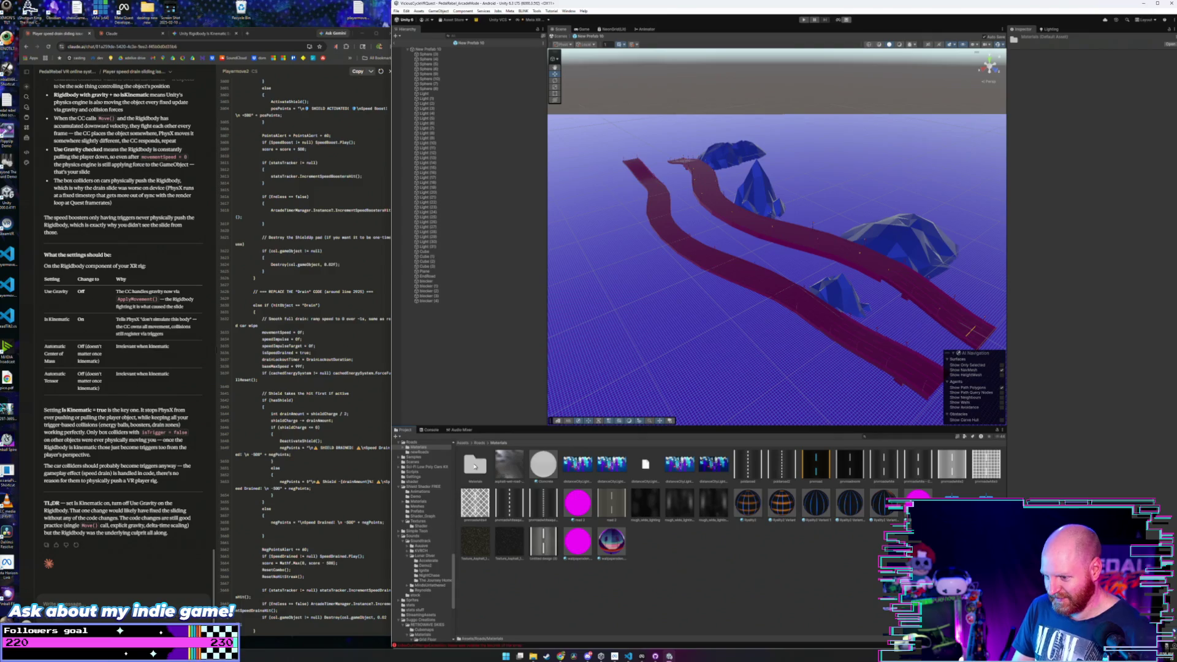
- Make the first segment and both roads' far ends black with dashed cyan lane markings
mouse_move(748, 503)
mouse_down()
mouse_move(804, 383)
mouse_move(859, 337)
mouse_up()
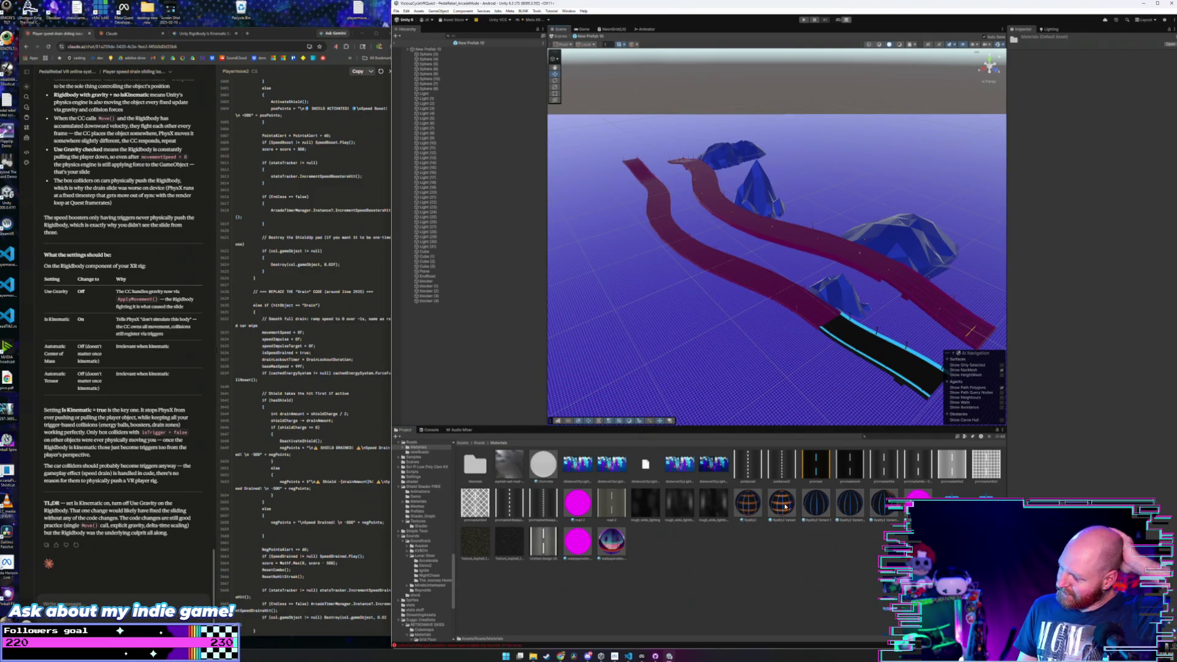
drag(785, 507, 849, 339)
mouse_move(807, 499)
mouse_down()
mouse_move(828, 399)
mouse_move(857, 355)
mouse_up()
mouse_move(823, 511)
mouse_down()
mouse_move(753, 351)
mouse_move(640, 171)
mouse_up()
drag(852, 470, 913, 293)
drag(821, 508, 909, 294)
- Turn the remaining pink middle and end segments of both roads into dark striped asphalt
mouse_move(819, 506)
mouse_down()
mouse_move(754, 283)
mouse_move(685, 164)
mouse_up()
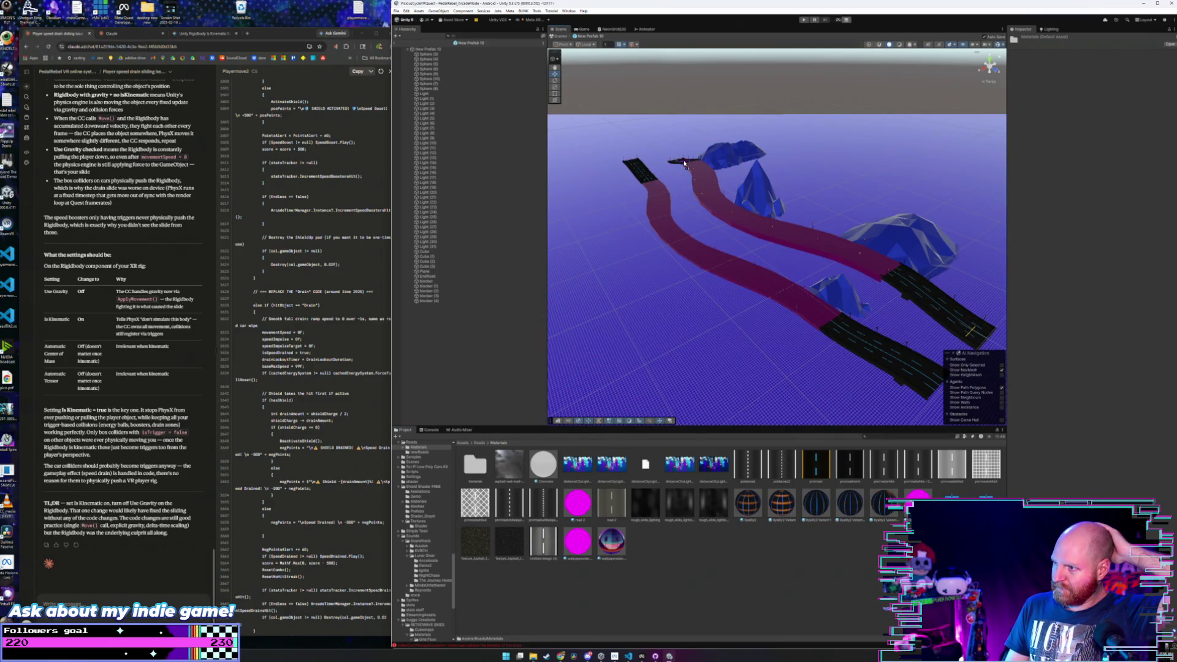
mouse_move(785, 506)
mouse_down()
mouse_move(764, 283)
mouse_move(784, 240)
mouse_up()
drag(848, 485, 786, 289)
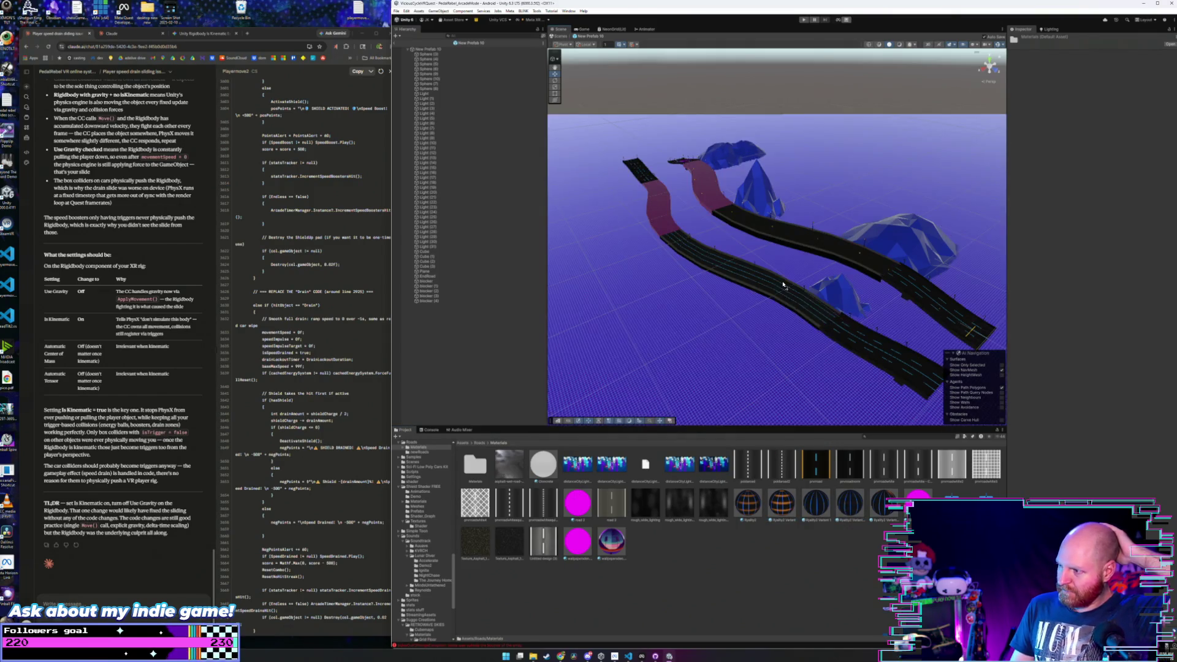
mouse_move(854, 507)
mouse_down()
mouse_move(677, 254)
mouse_move(667, 204)
mouse_up()
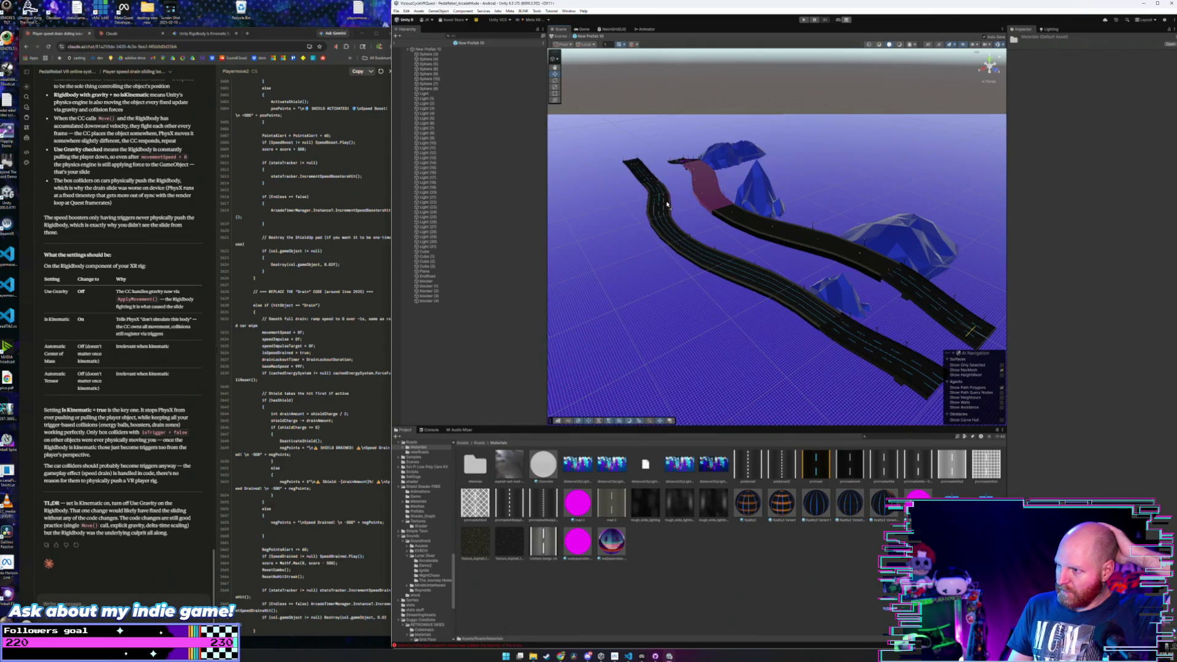
drag(854, 507, 726, 201)
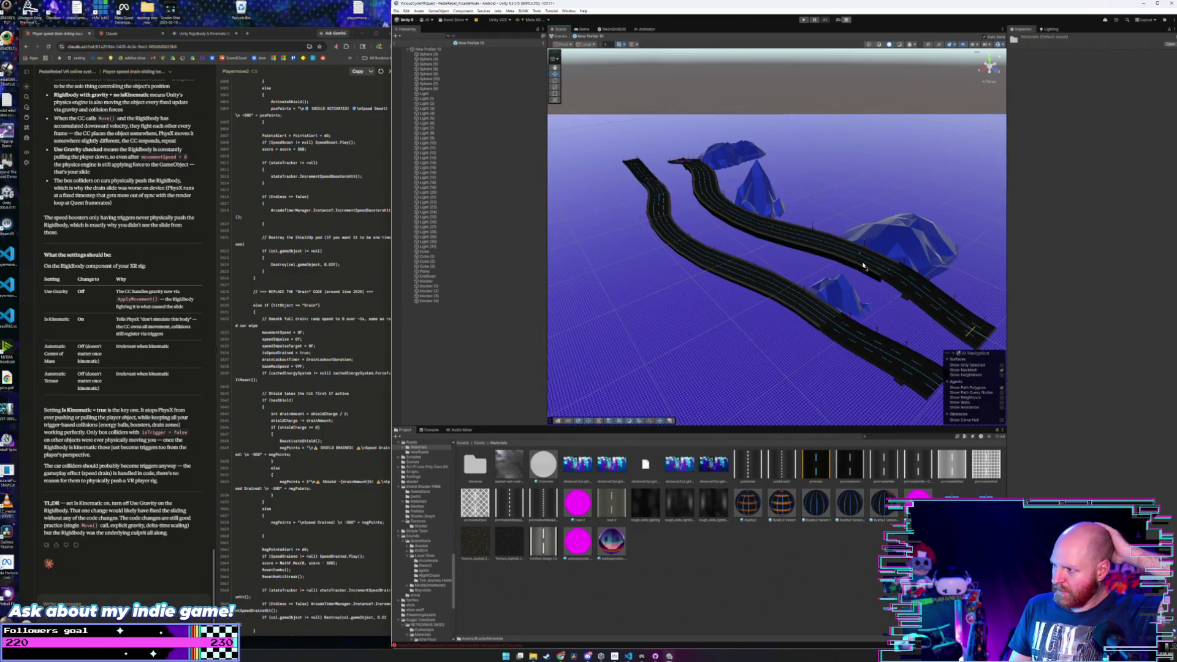
scroll(836, 267, down, 2)
scroll(836, 267, up, 3)
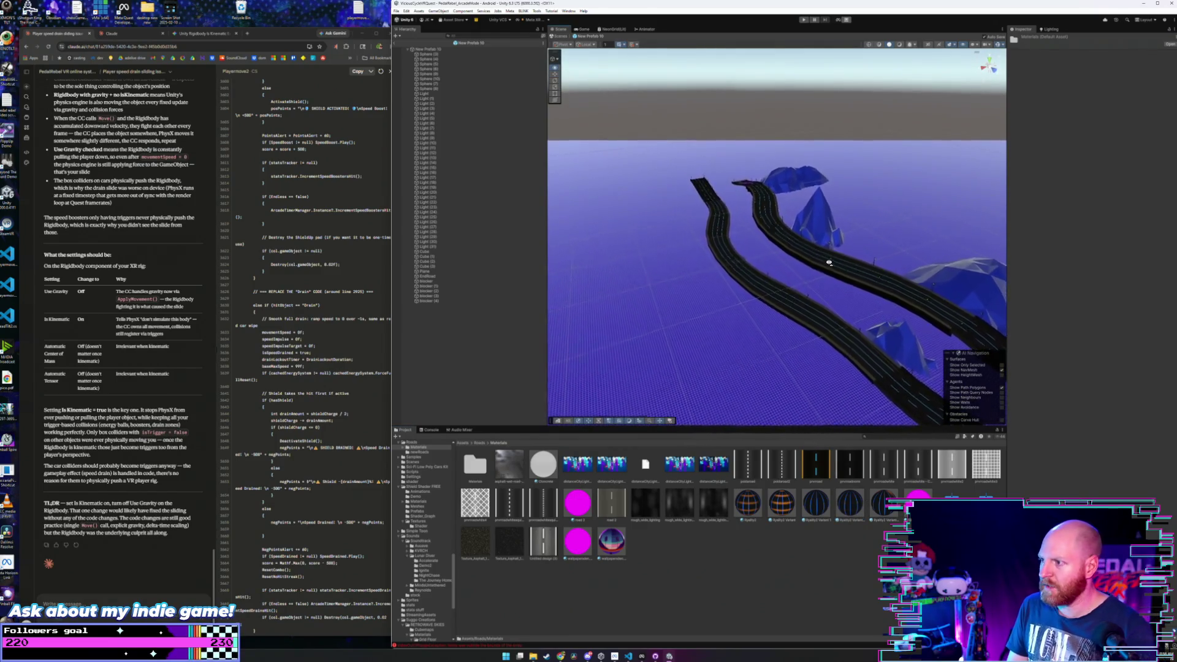
drag(826, 265, 818, 281)
- From the _Presets library, give the blue rock islands the translucent purple grid material
scroll(434, 578, down, 1)
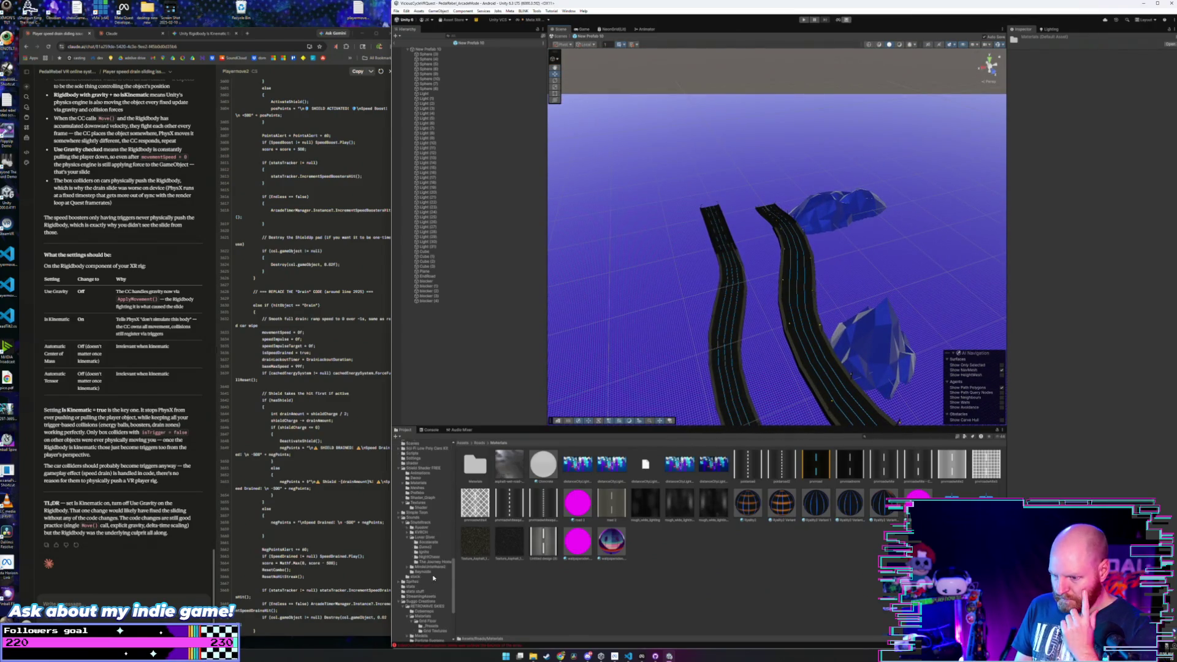
click(430, 627)
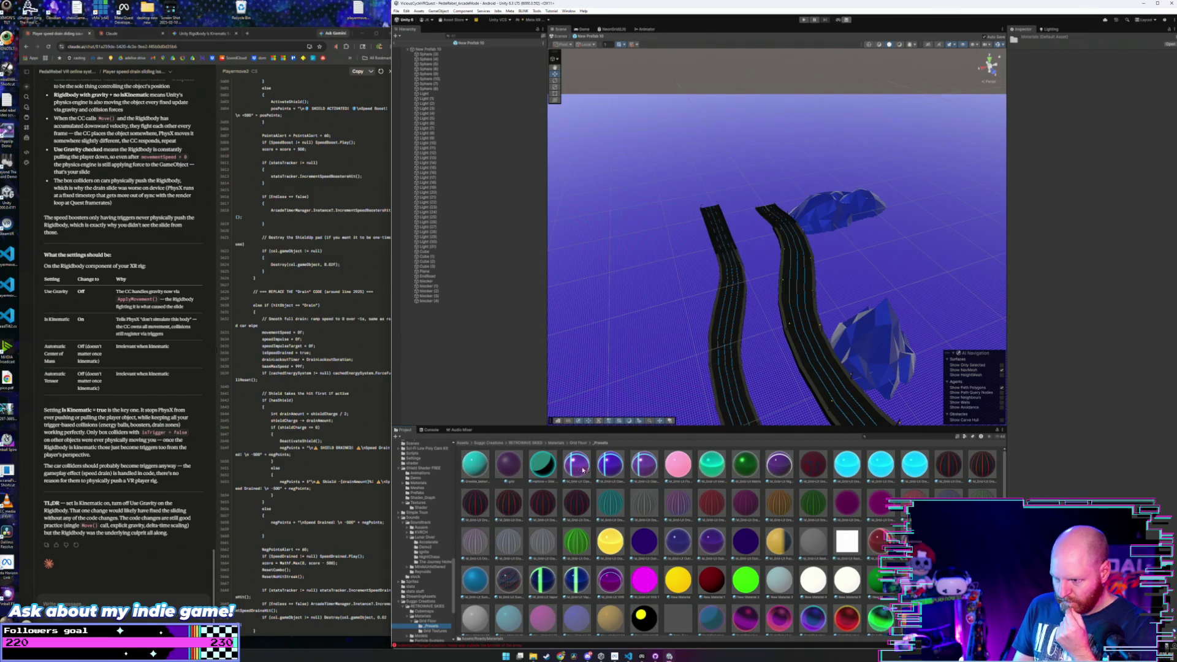
drag(611, 469, 826, 208)
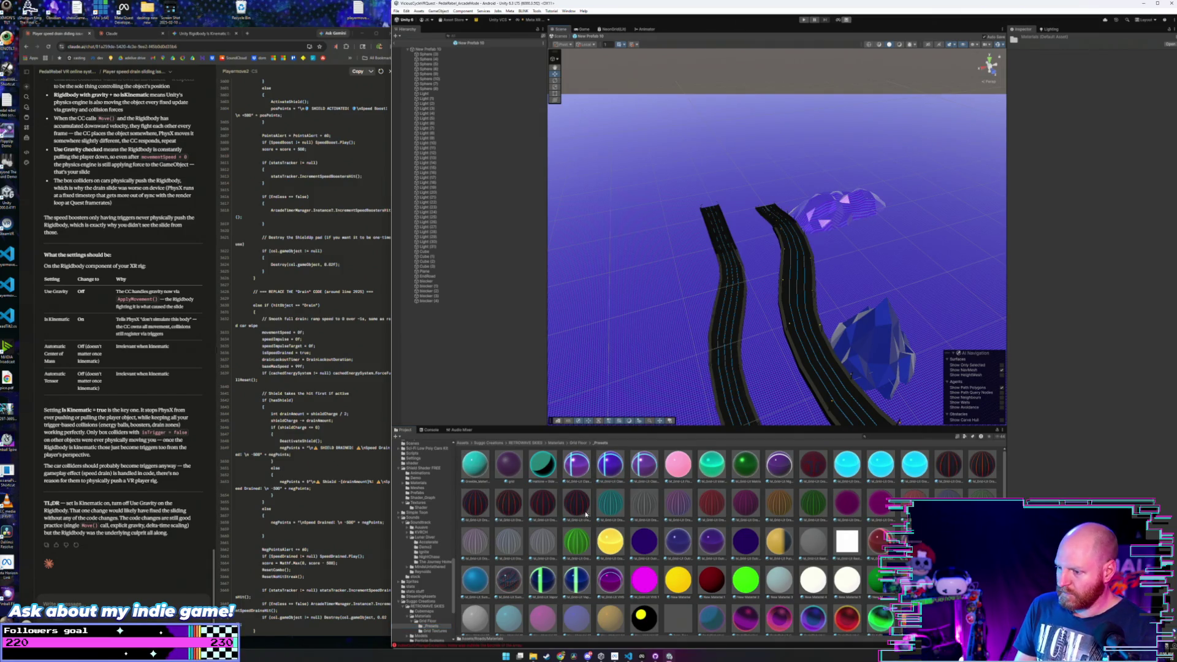
key(f)
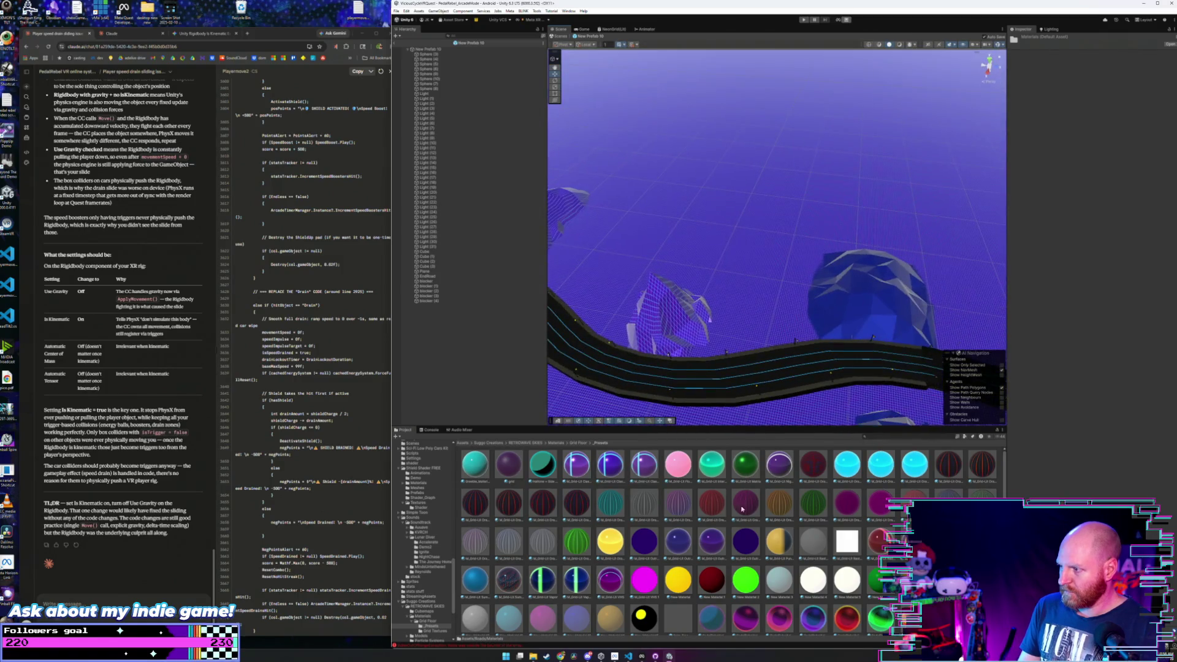
drag(624, 464, 859, 317)
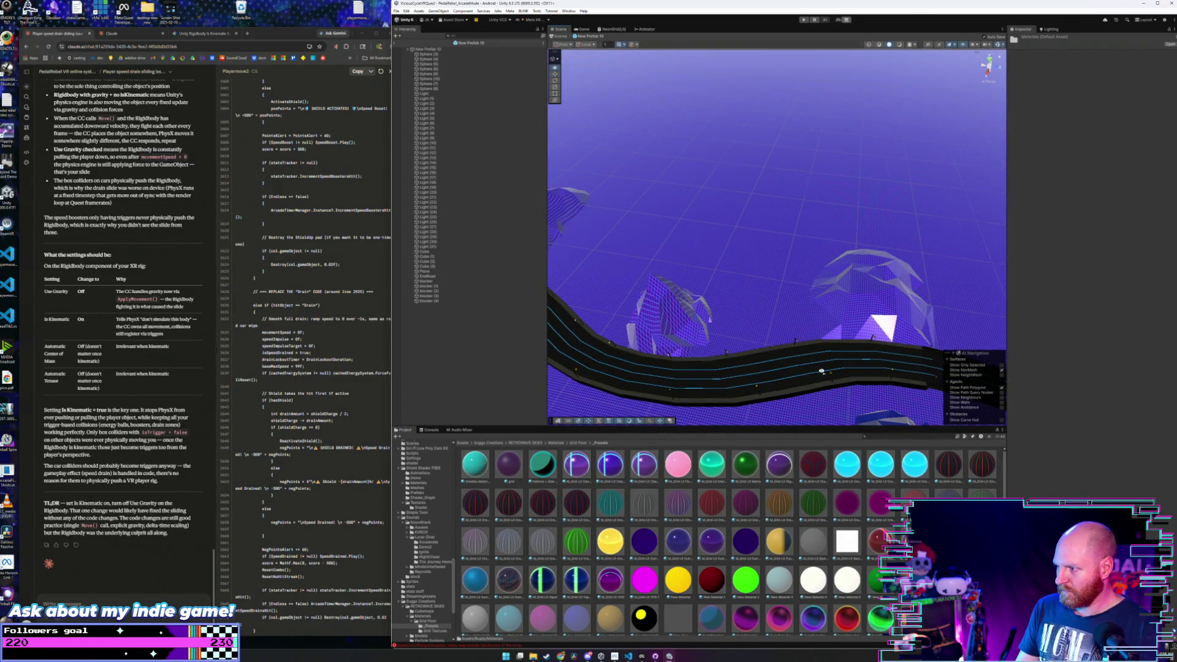
drag(821, 371, 867, 386)
drag(599, 470, 809, 340)
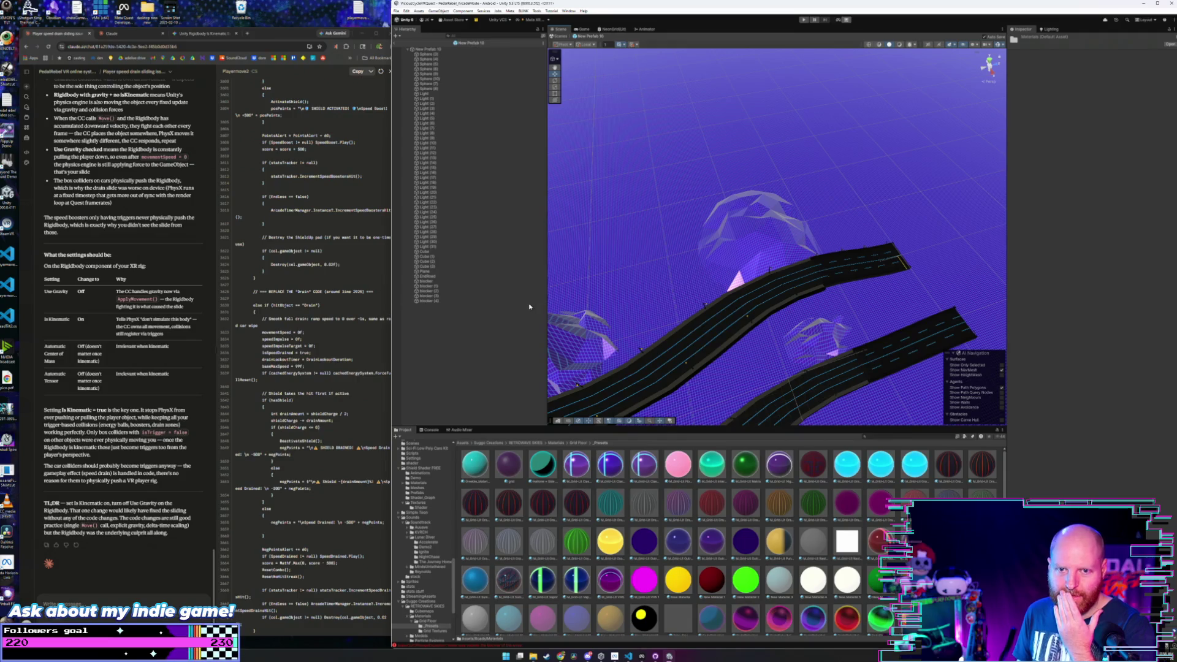
mouse_move(686, 316)
mouse_down()
mouse_move(715, 318)
mouse_move(478, 277)
mouse_move(515, 289)
mouse_move(494, 260)
mouse_up()
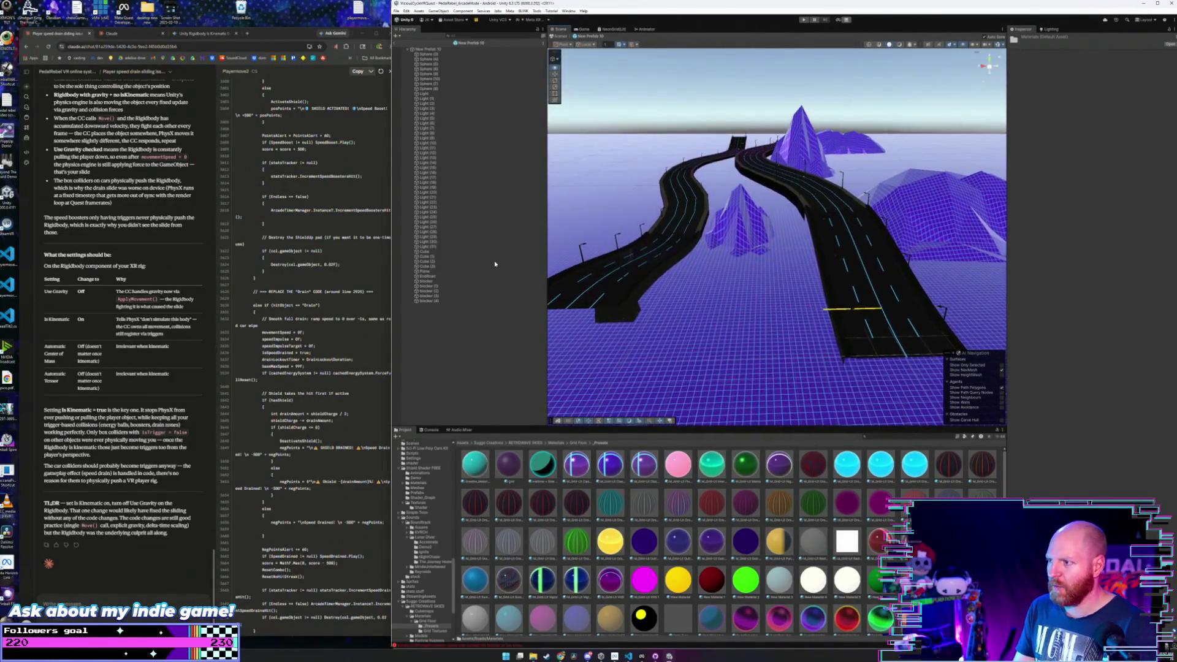
- Save the open work with File > Save, then use File > Save Project
click(396, 11)
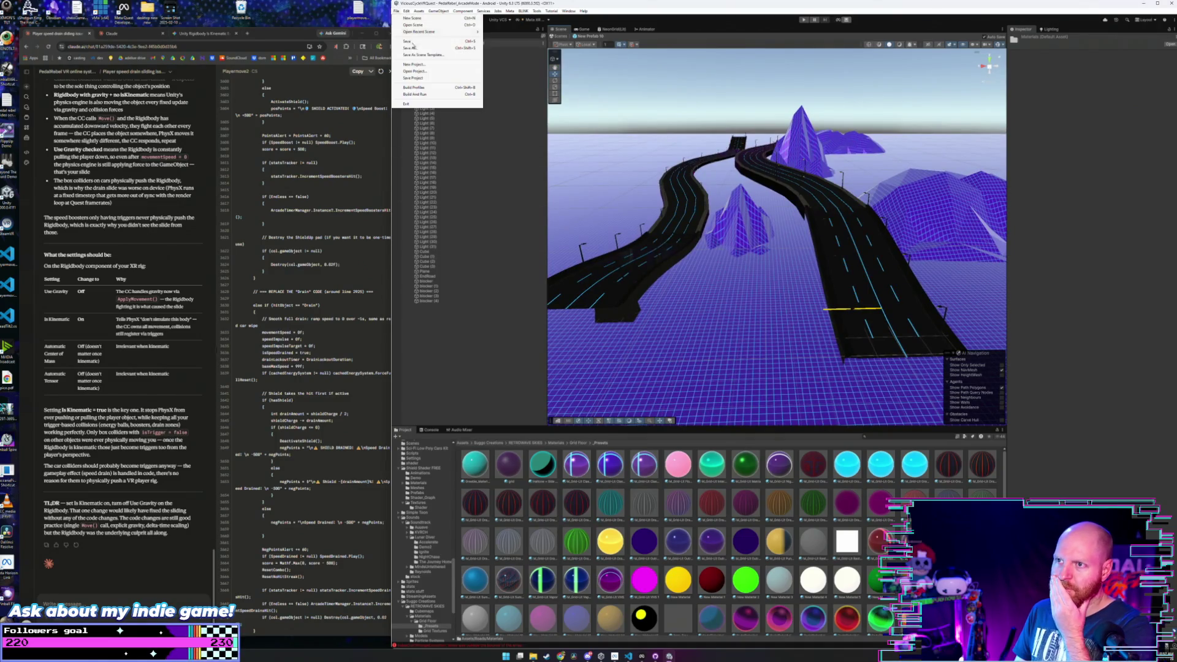
click(414, 42)
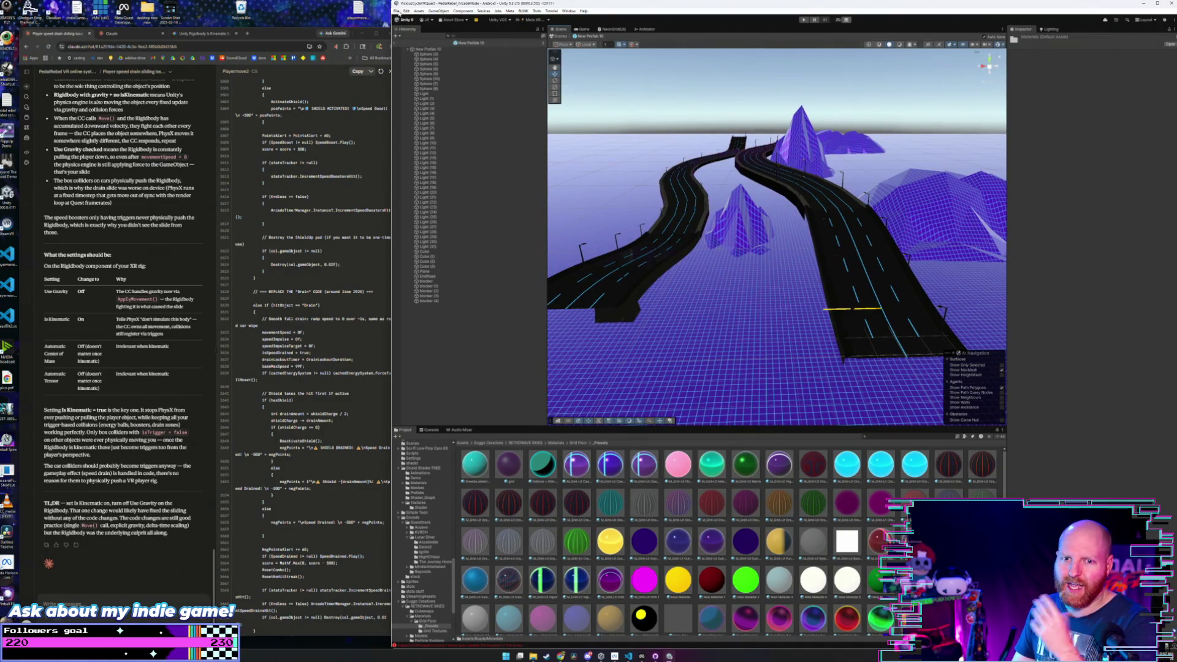
click(396, 11)
click(423, 77)
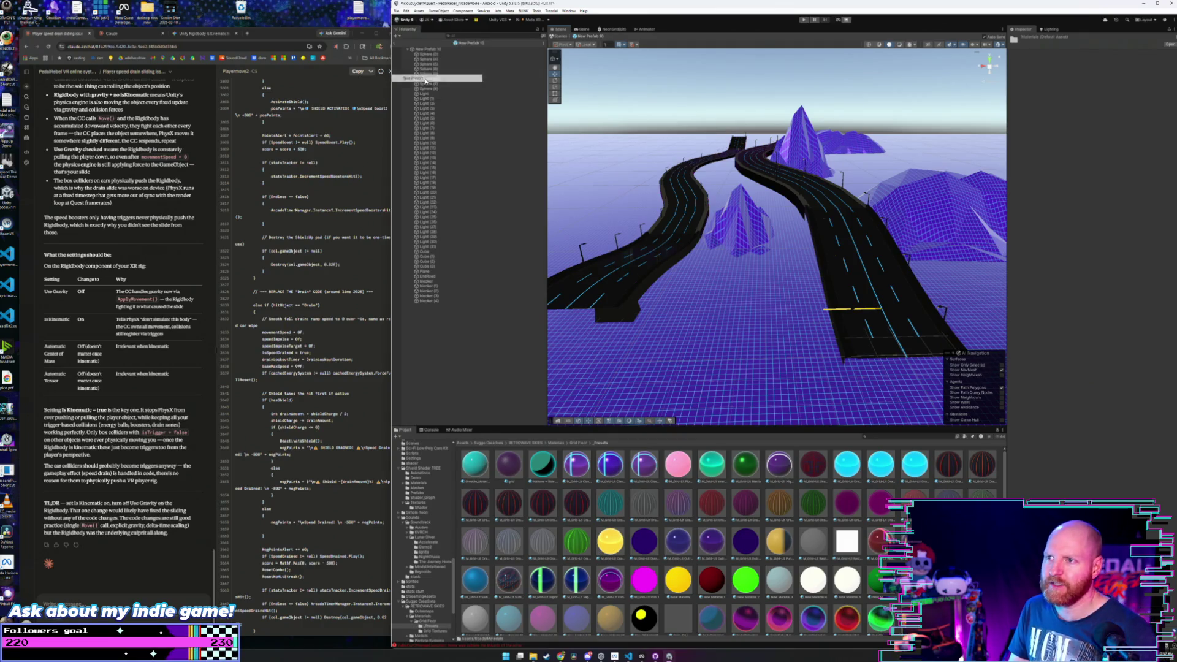
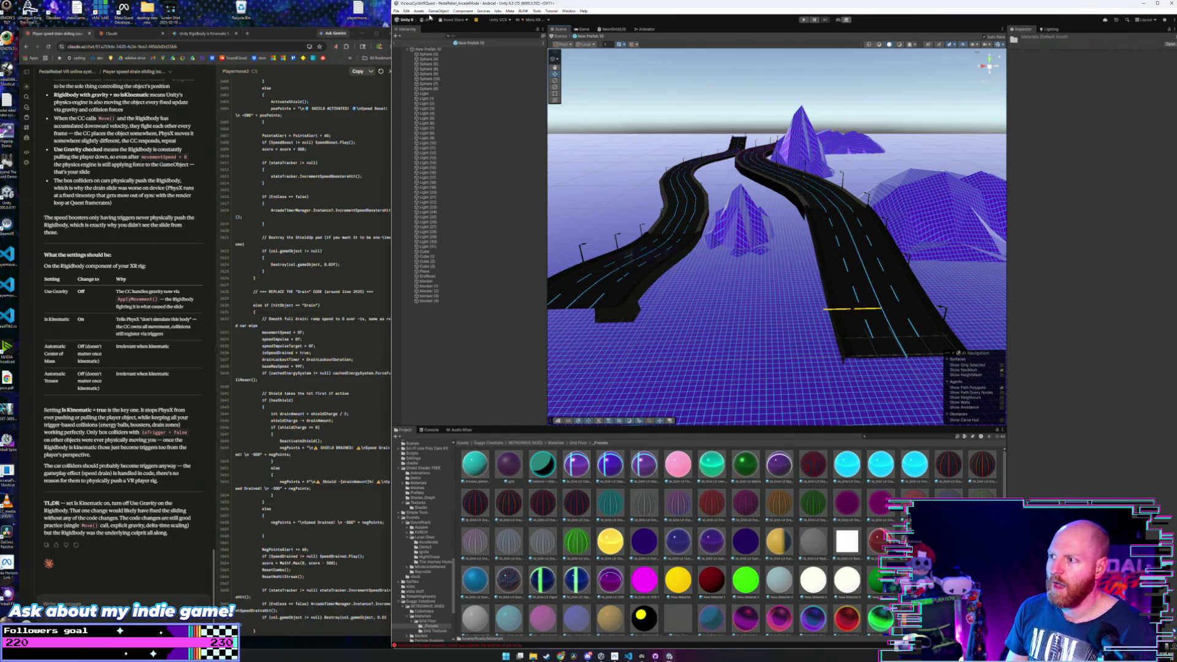
- Orbit the Scene view toward the roads and select the newRoads folder under Roads
drag(657, 241, 588, 236)
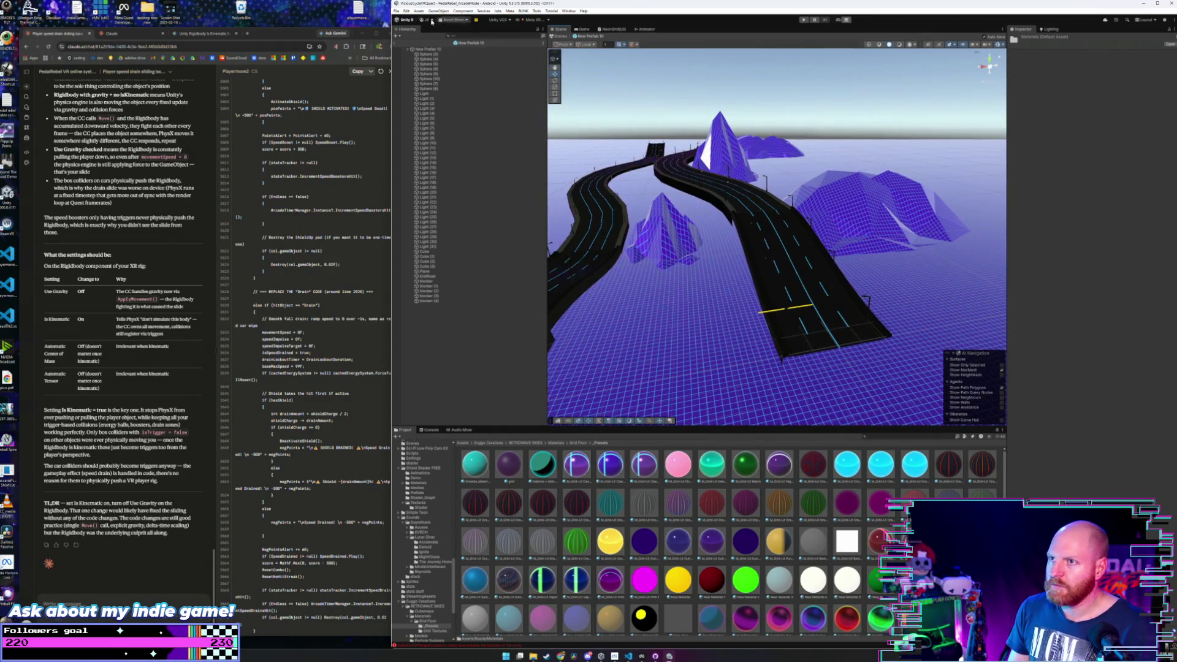
click(396, 11)
key(Escape)
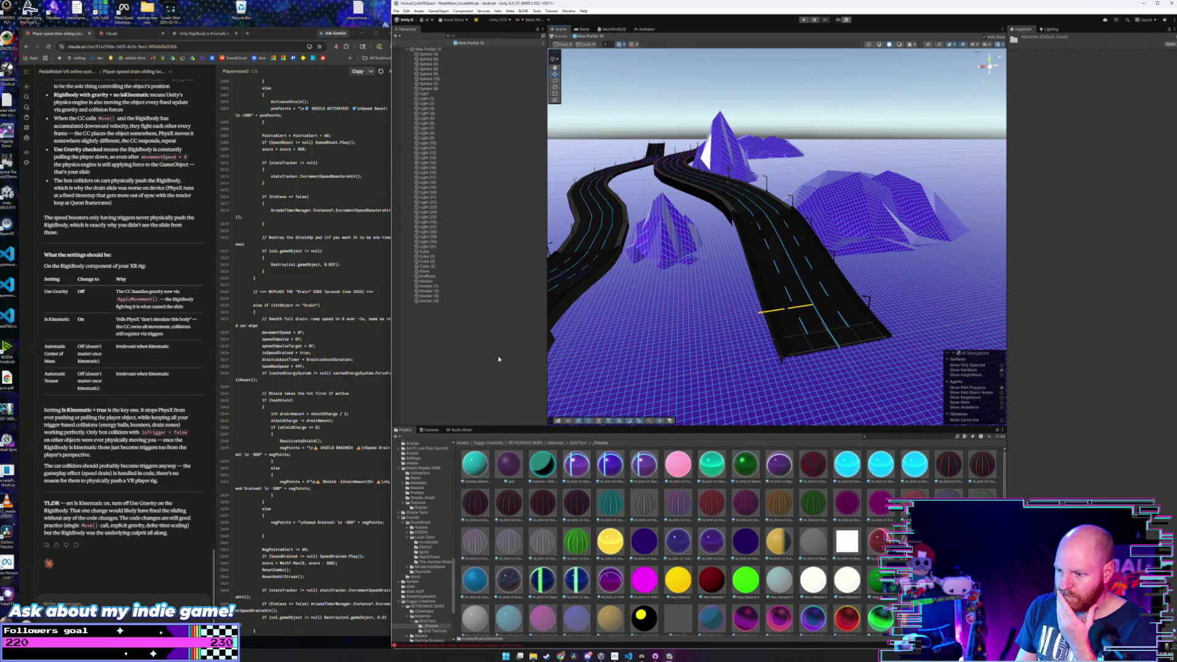
scroll(412, 484, up, 2)
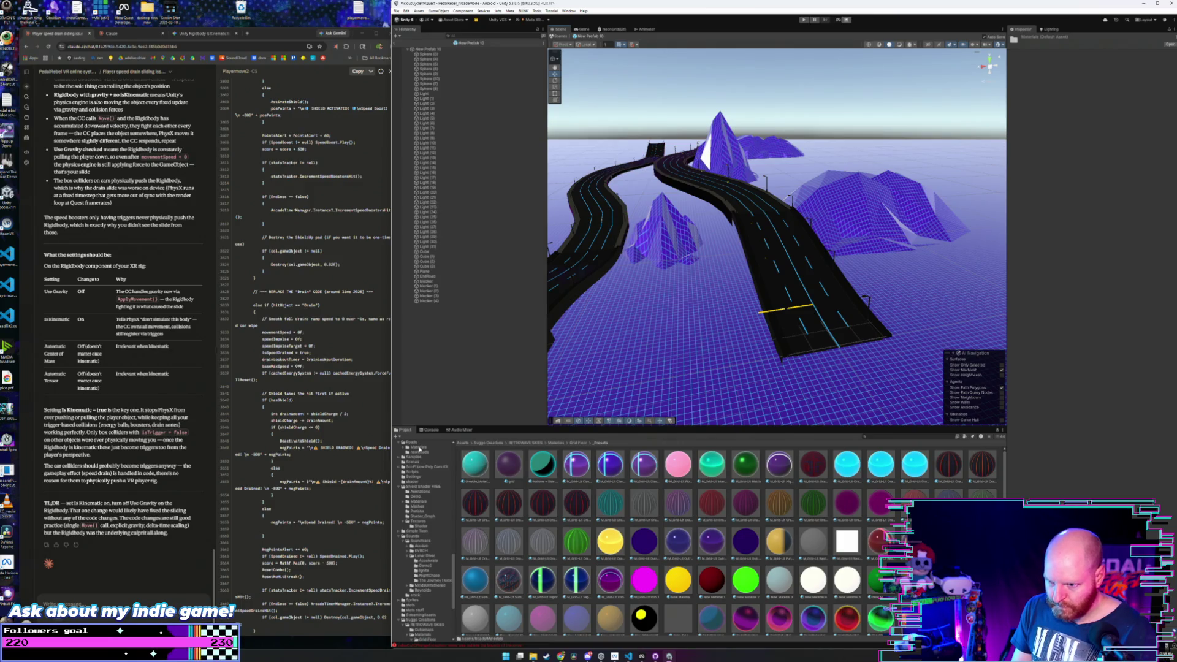
click(420, 452)
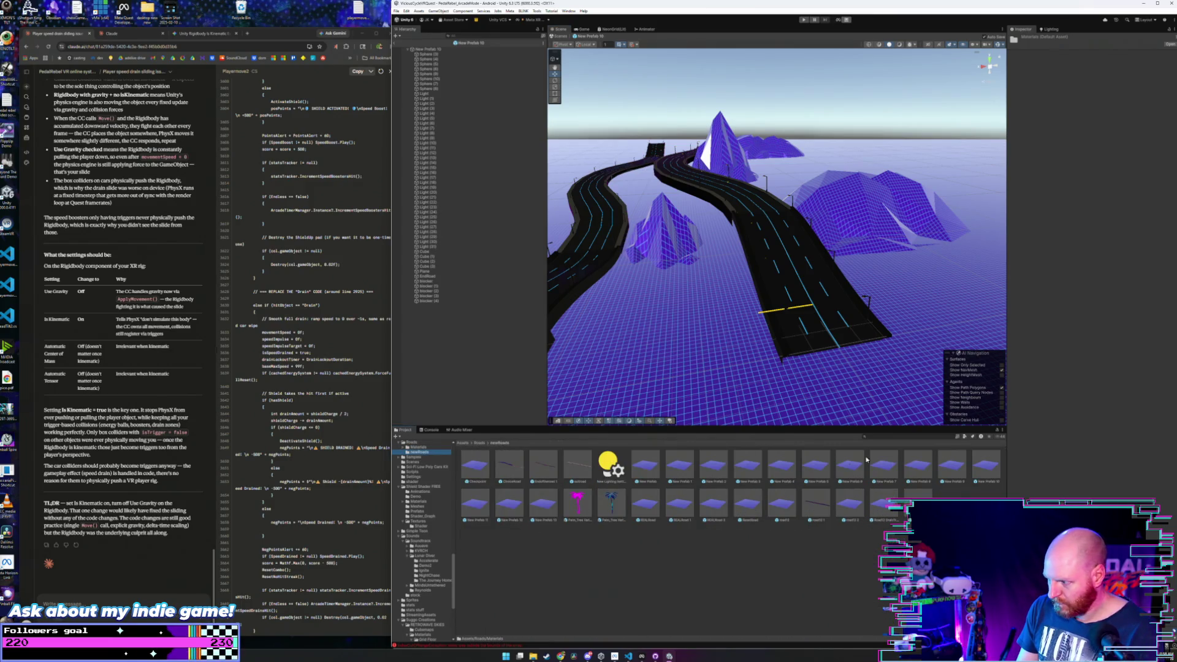
- Open the New Prefab 11 bridge and fly the camera around its deck
double_click(479, 503)
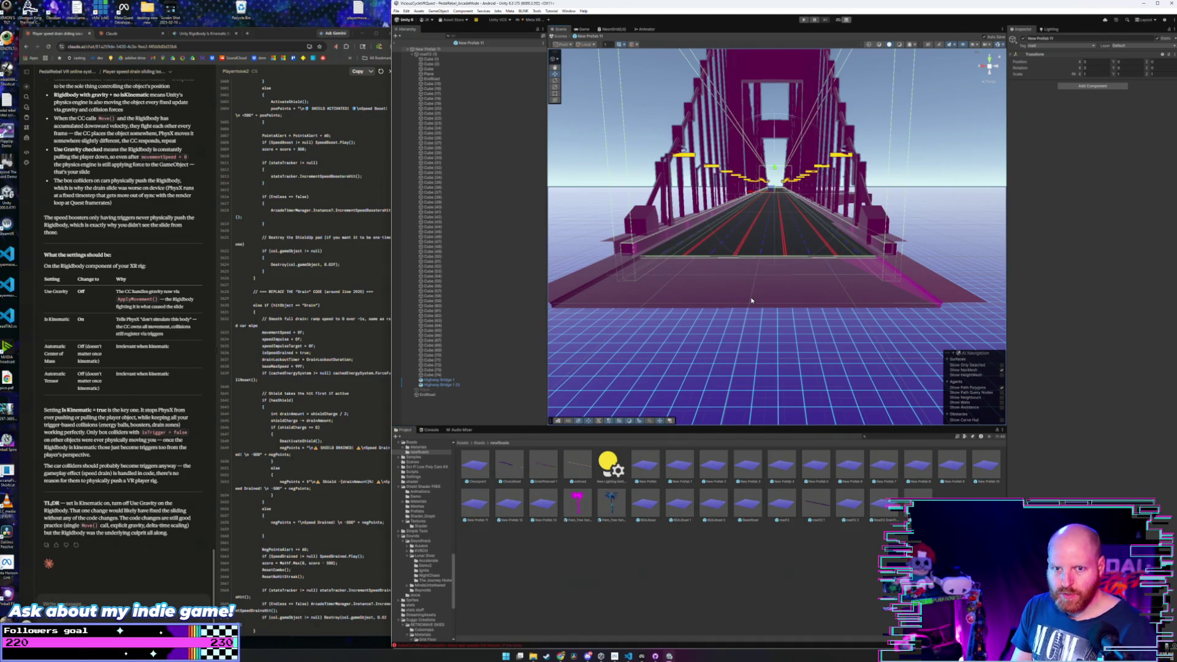
key(w)
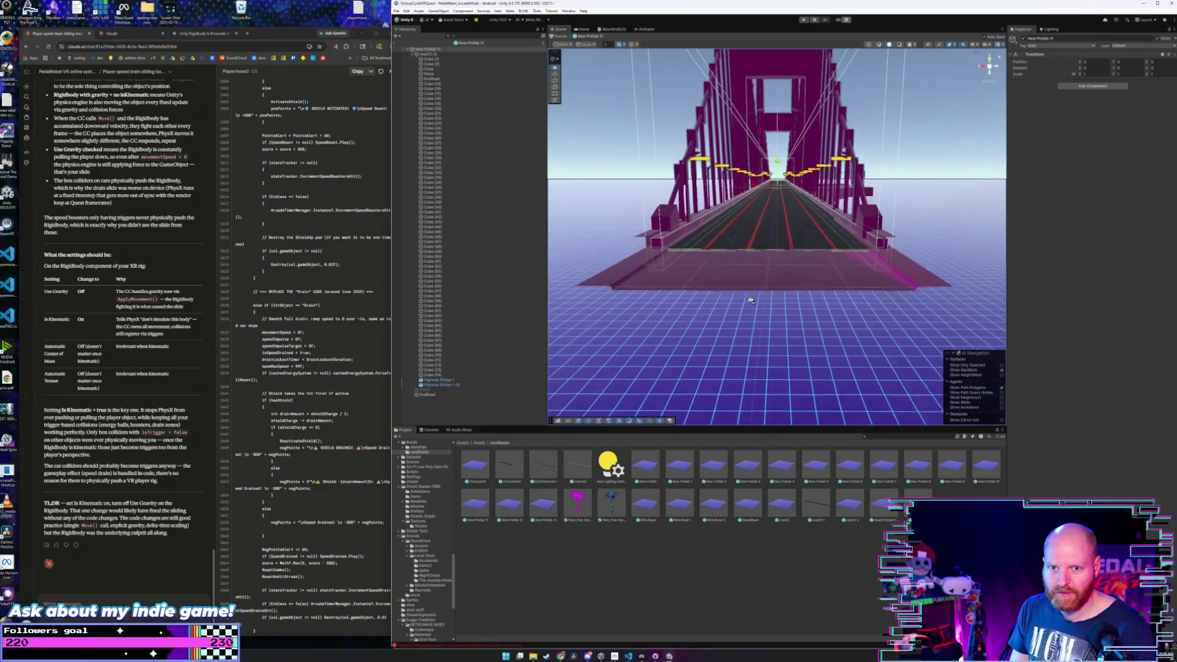
key(a)
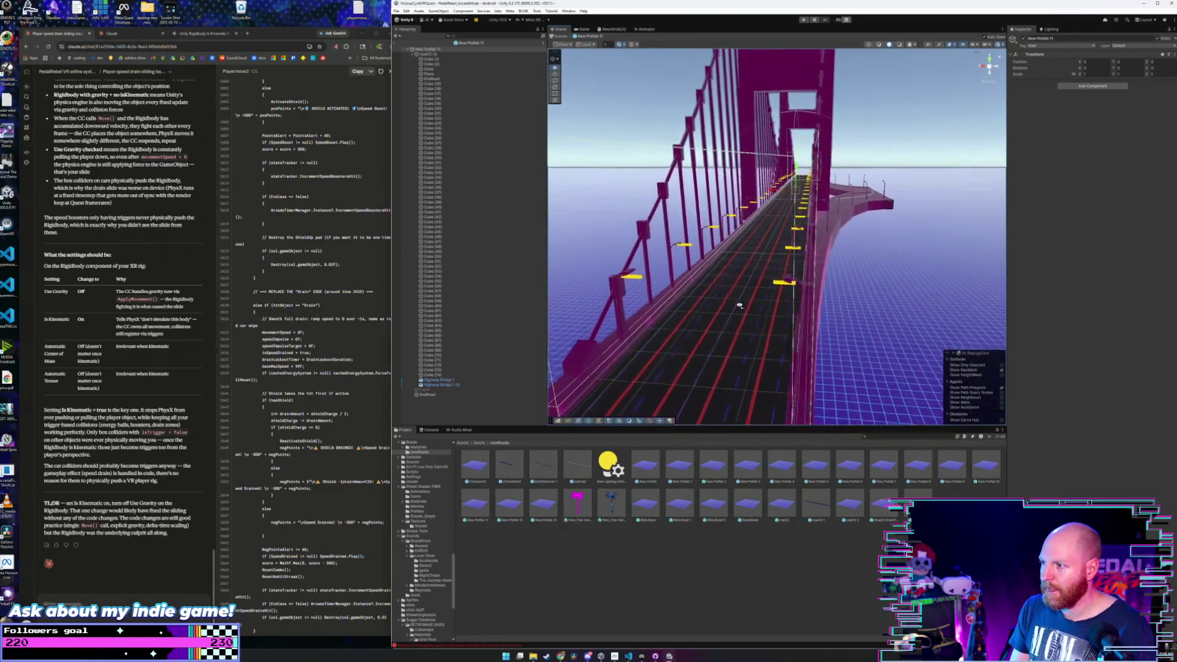
key(s)
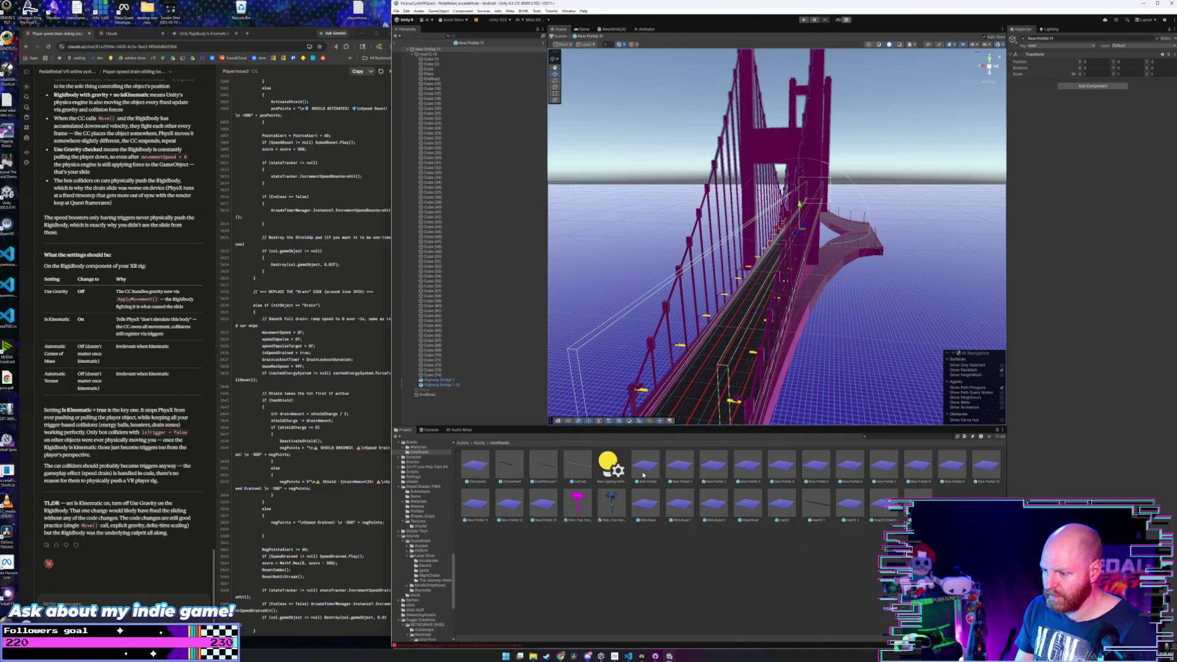
- From Roads > Materials, drag materials onto the bridge towers and cables, turning them orange
click(479, 443)
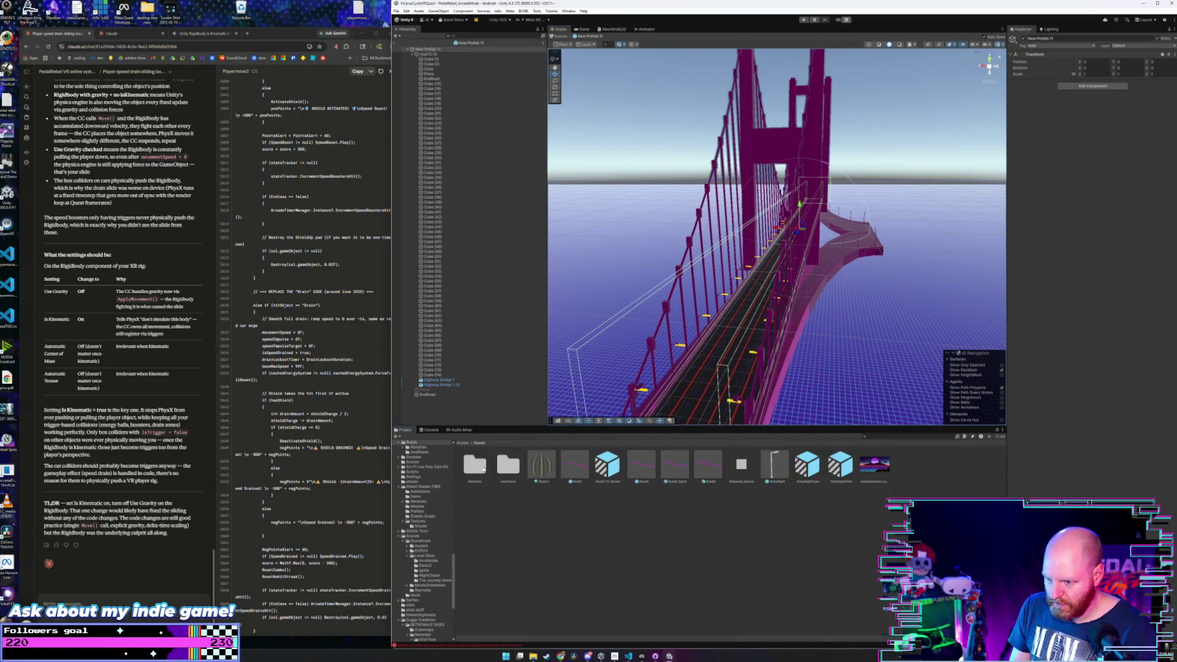
double_click(476, 466)
drag(749, 505, 746, 178)
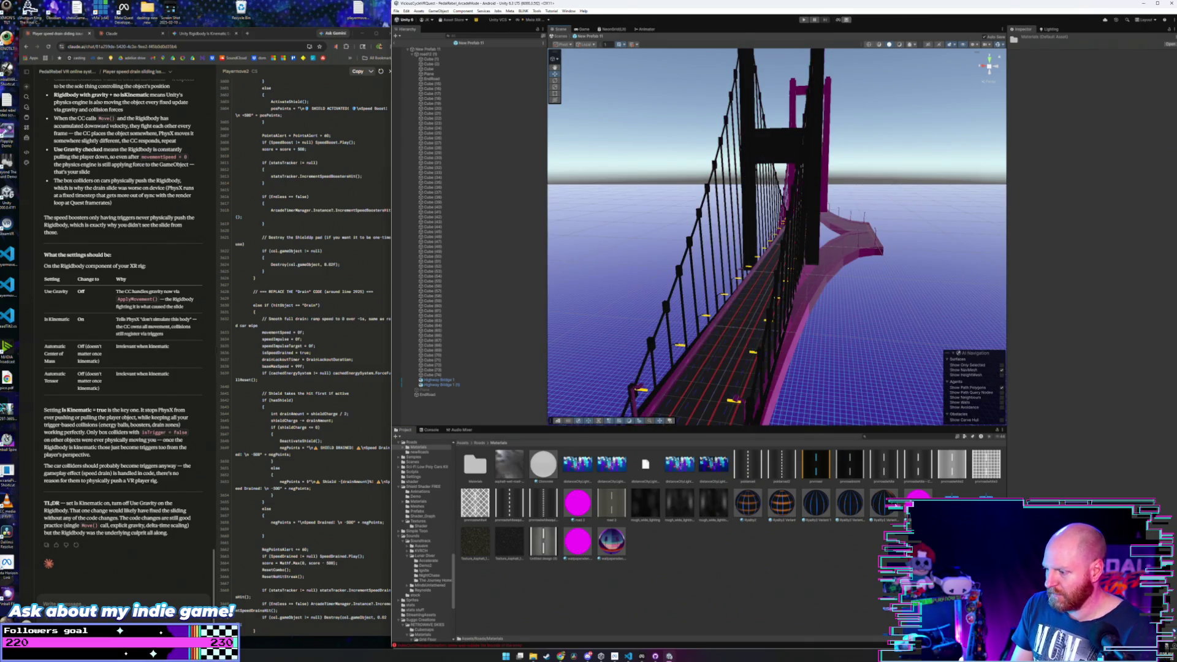
mouse_move(781, 503)
mouse_down()
mouse_move(797, 306)
mouse_move(751, 168)
mouse_move(730, 245)
mouse_move(675, 318)
mouse_move(701, 344)
mouse_up()
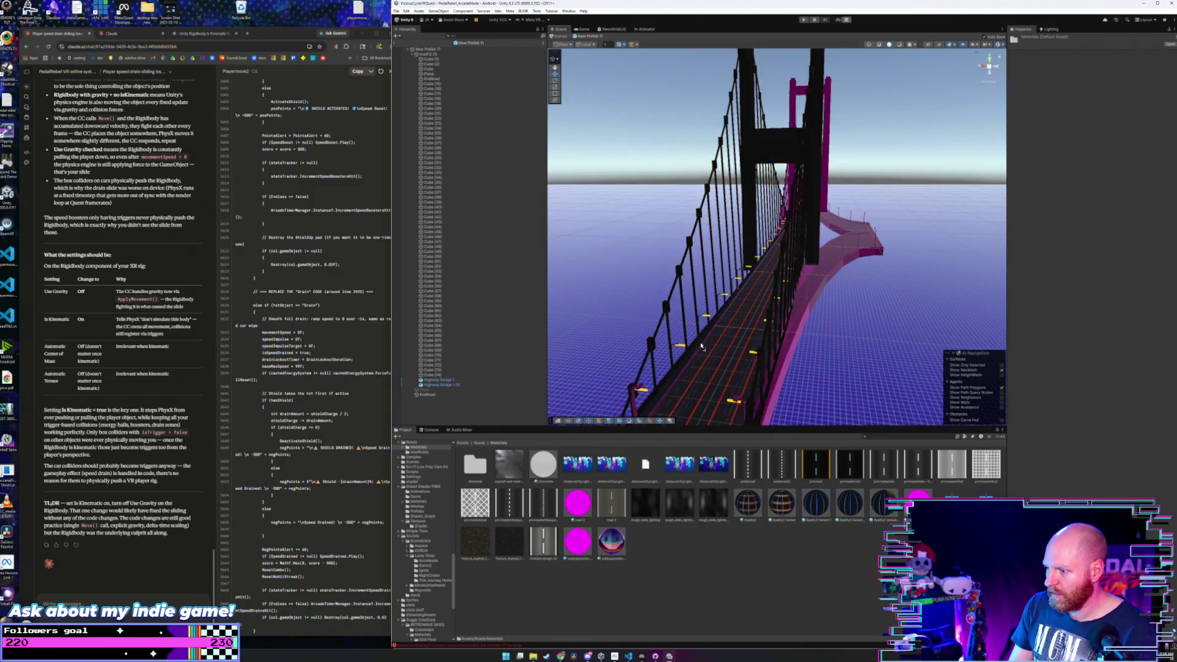
mouse_move(735, 363)
mouse_down()
mouse_move(772, 369)
mouse_move(781, 345)
mouse_move(764, 344)
mouse_move(790, 357)
mouse_move(903, 291)
mouse_move(856, 502)
mouse_up()
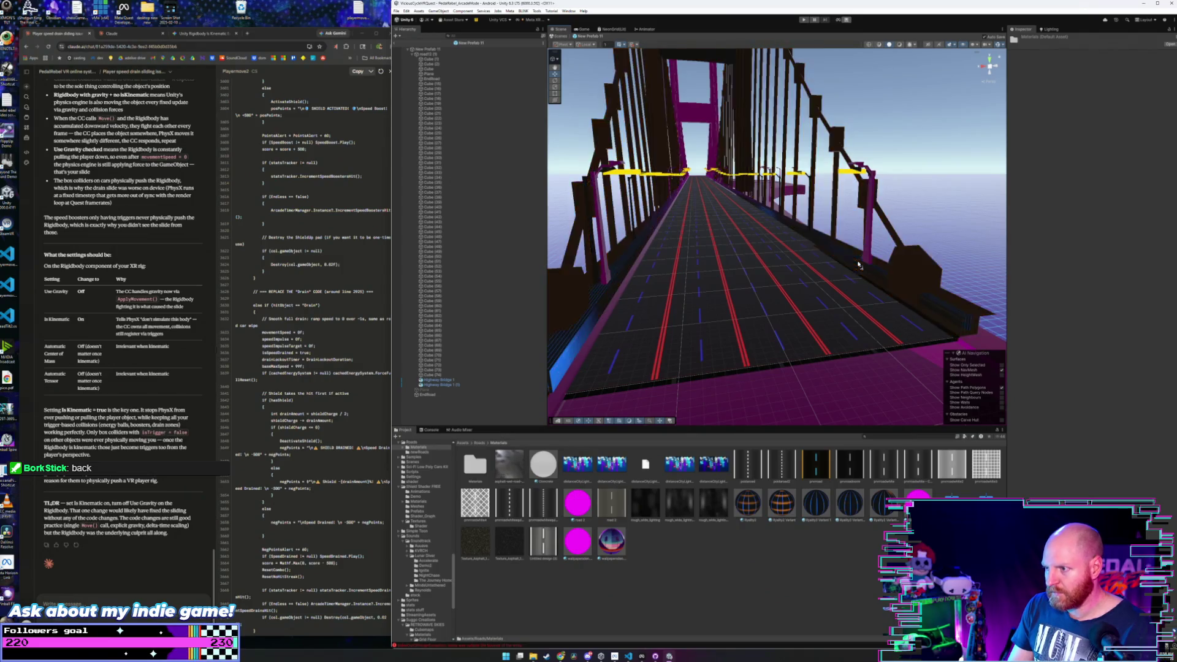
- Give the bridge's pink end platform a dark lane-lined material and inspect the result
scroll(796, 284, down, 5)
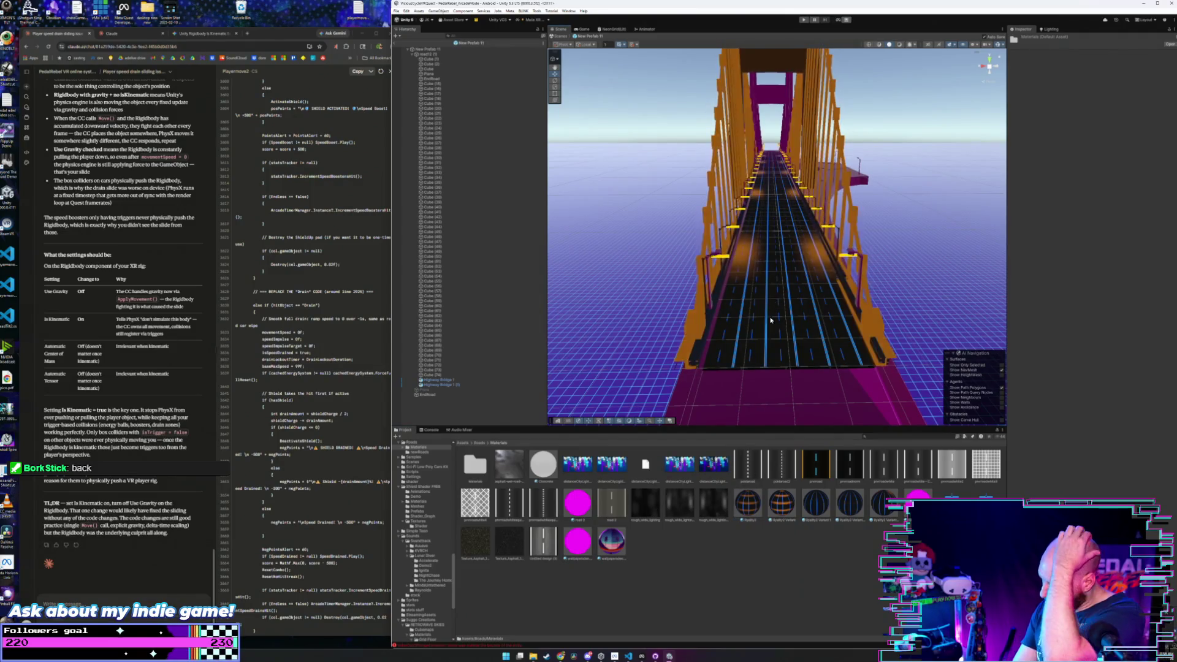
drag(771, 320, 781, 337)
drag(747, 498, 764, 291)
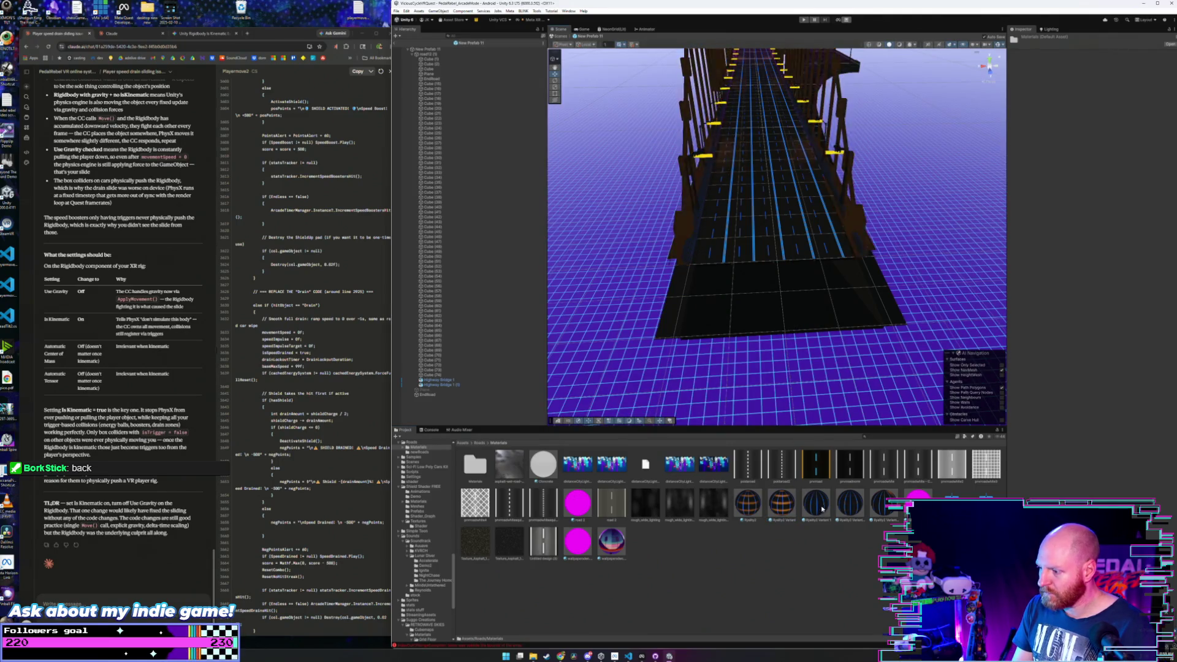
drag(822, 509, 793, 243)
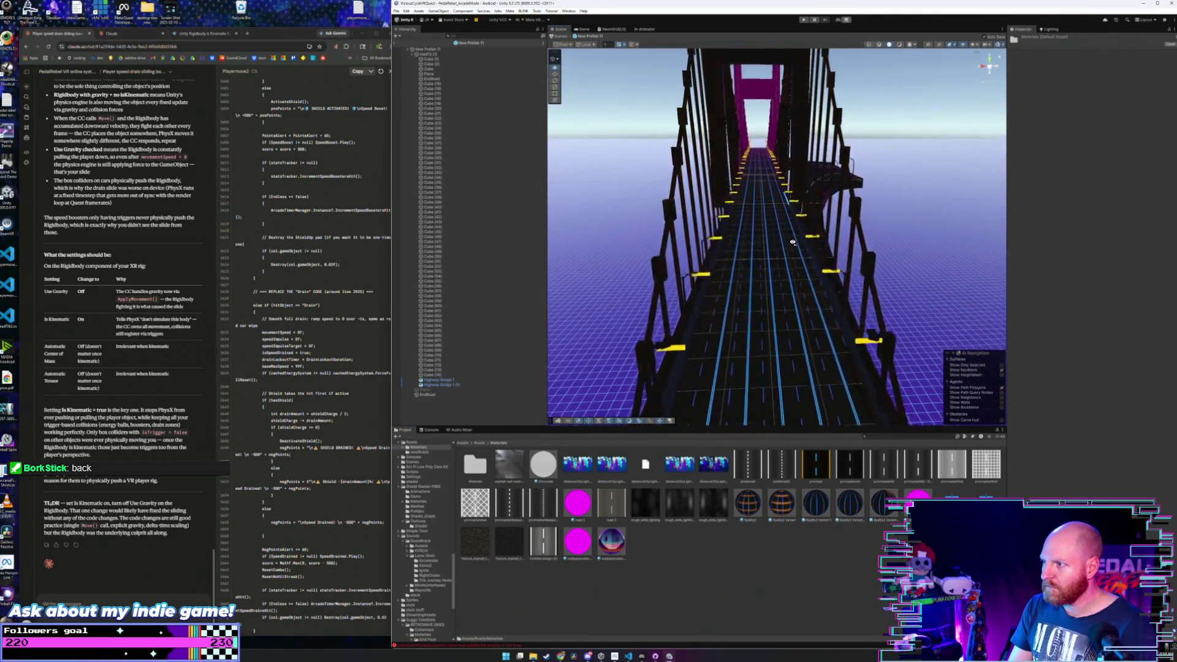
scroll(793, 242, down, 6)
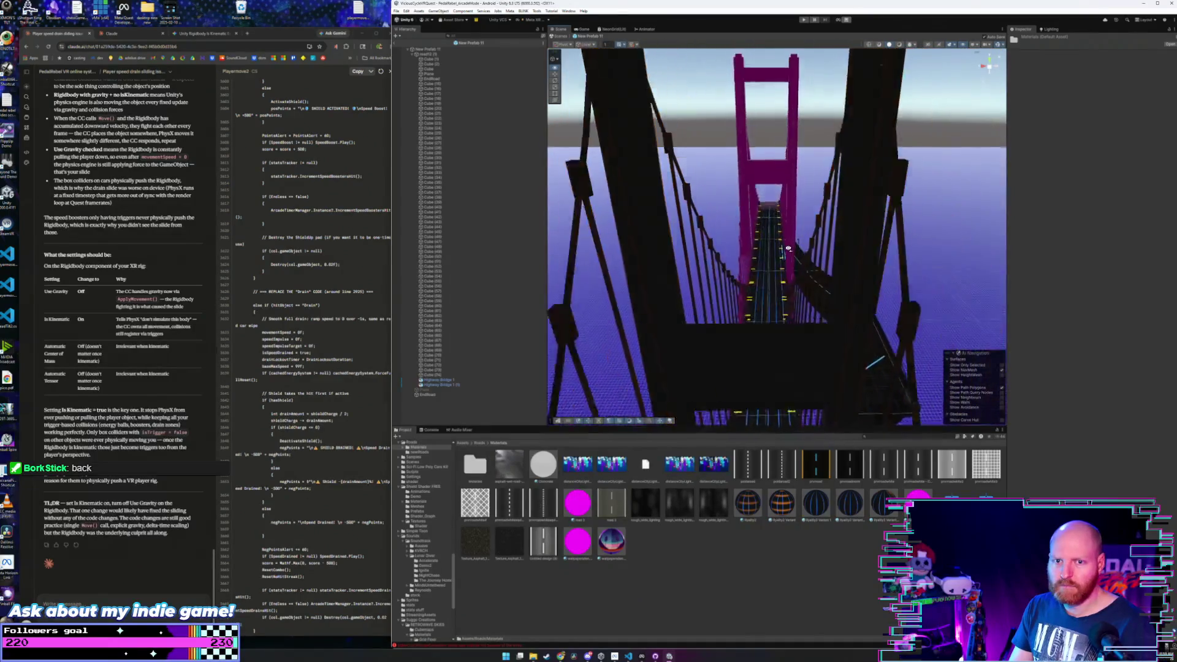
drag(787, 252, 794, 316)
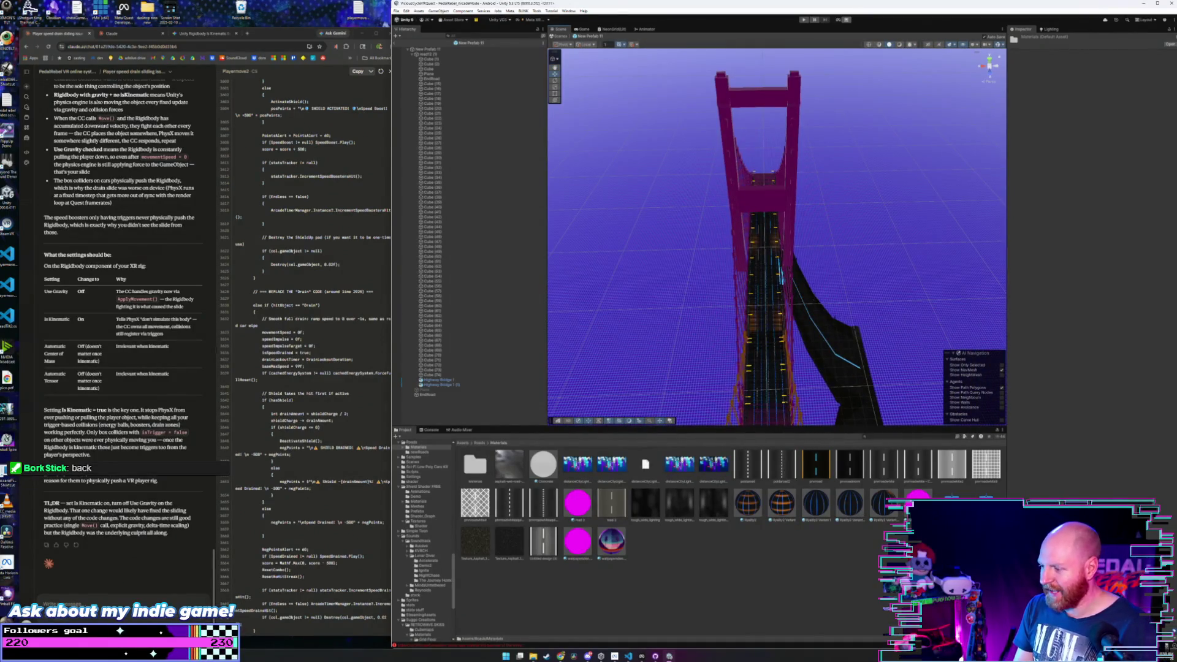
mouse_move(783, 212)
mouse_down()
mouse_move(573, 203)
mouse_move(567, 241)
mouse_move(762, 200)
mouse_up()
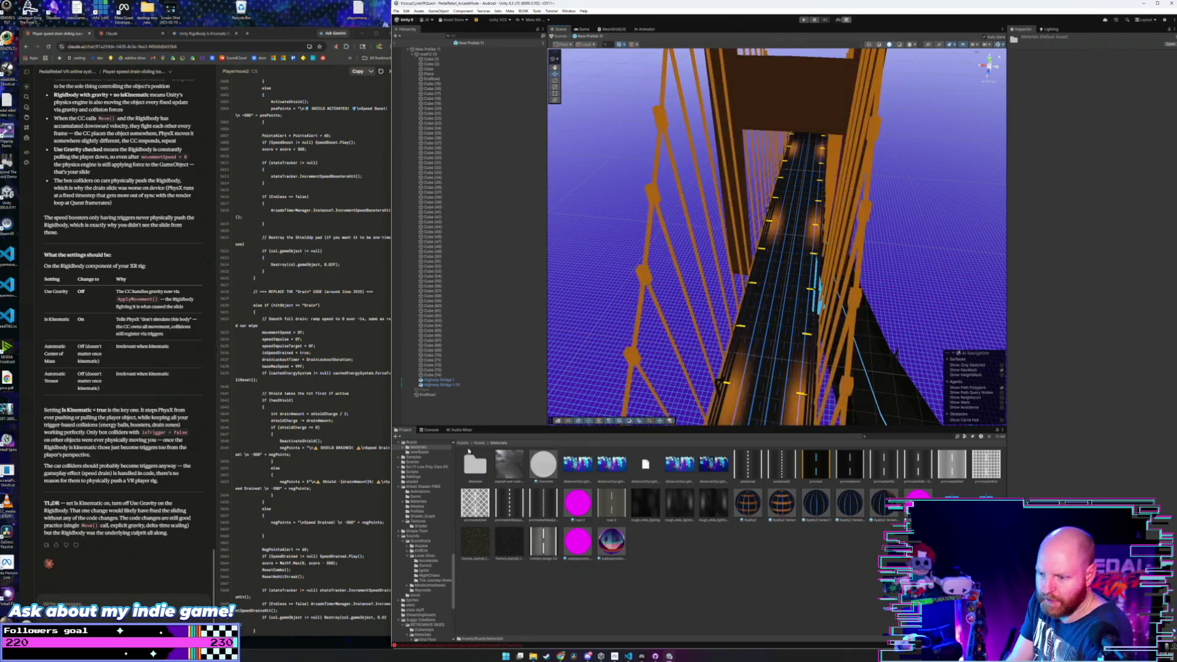
click(479, 444)
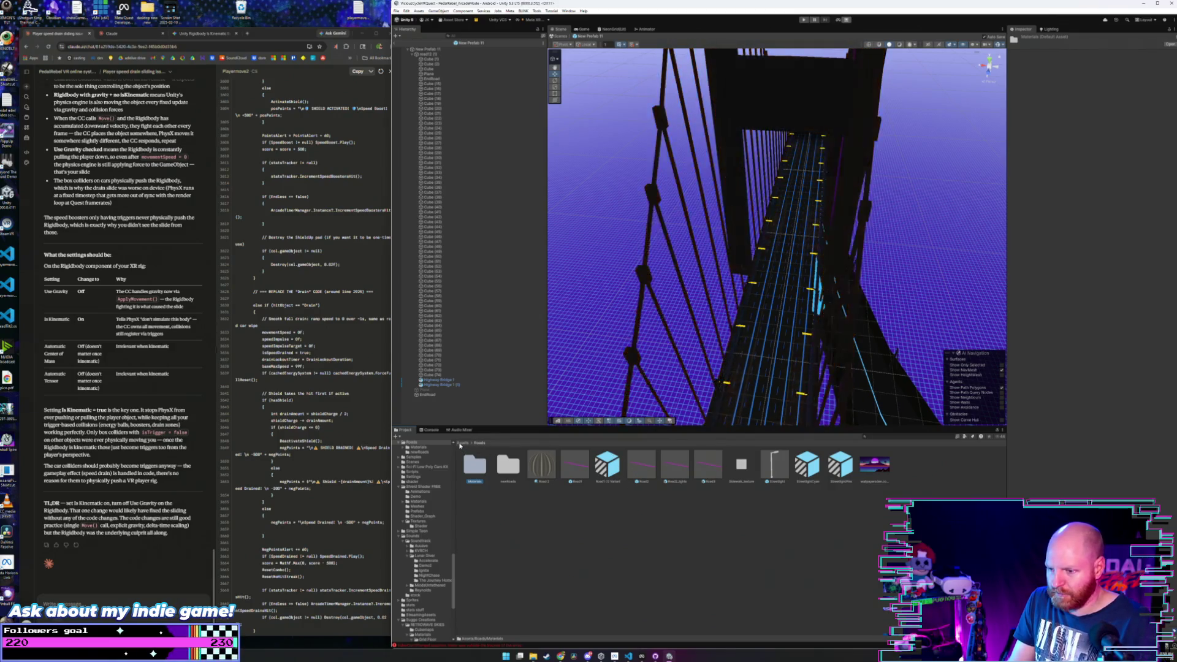
- Go up to Assets and browse down to the URP Prefabs folder
click(462, 443)
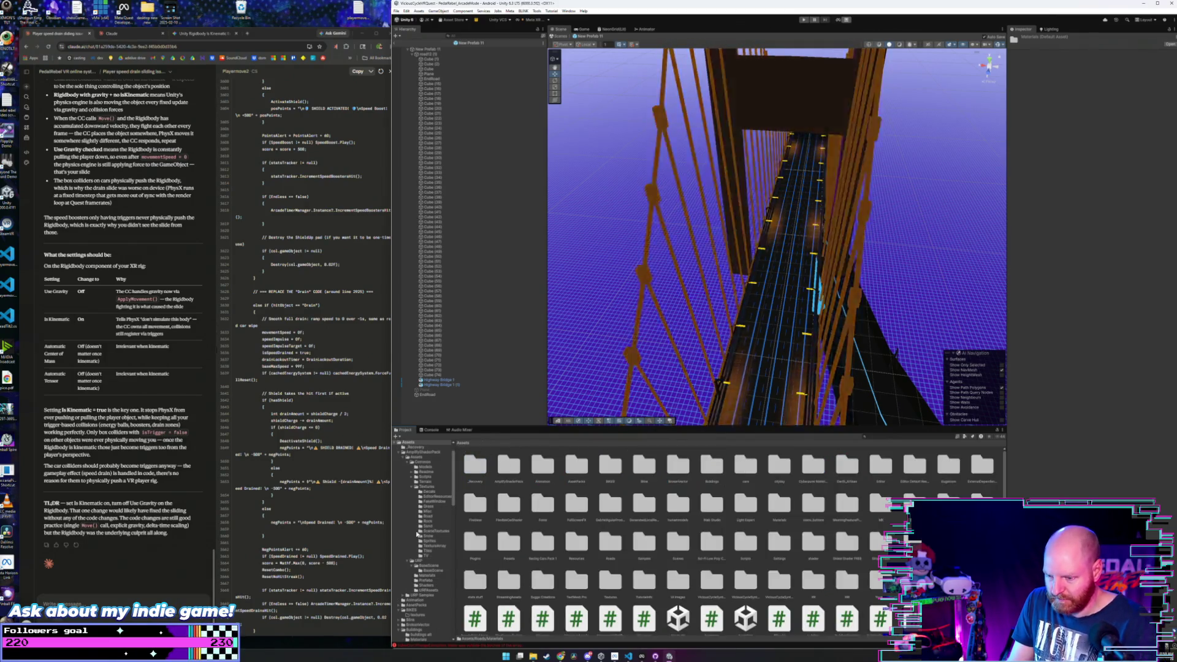
scroll(428, 508, down, 3)
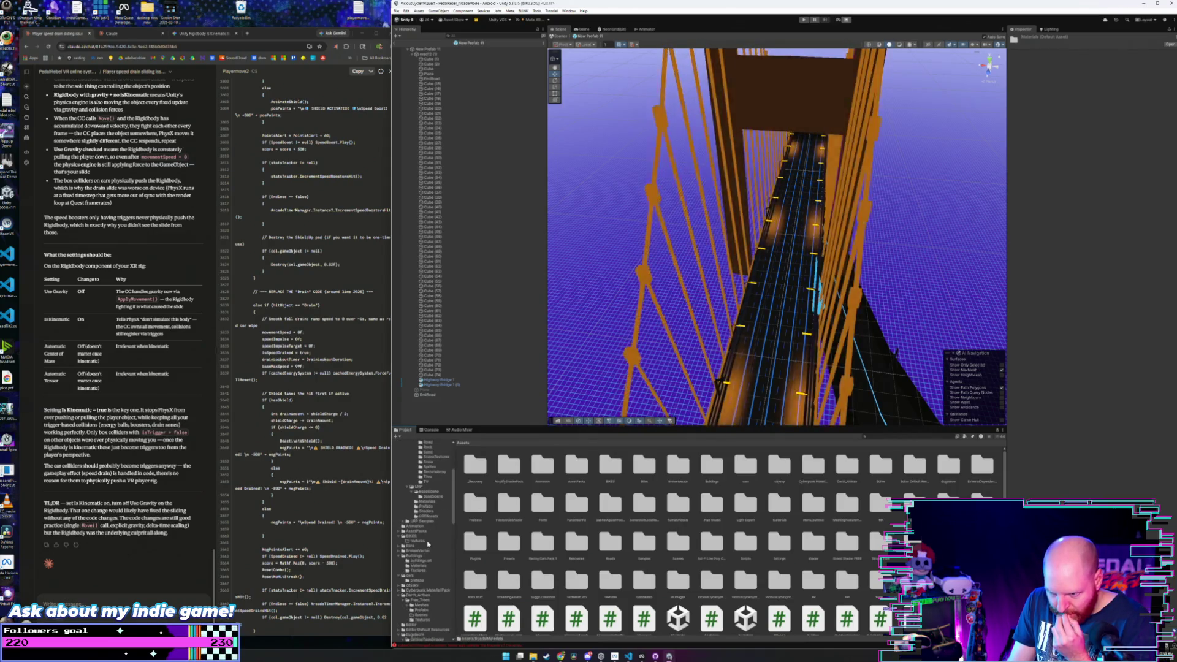
scroll(428, 545, down, 2)
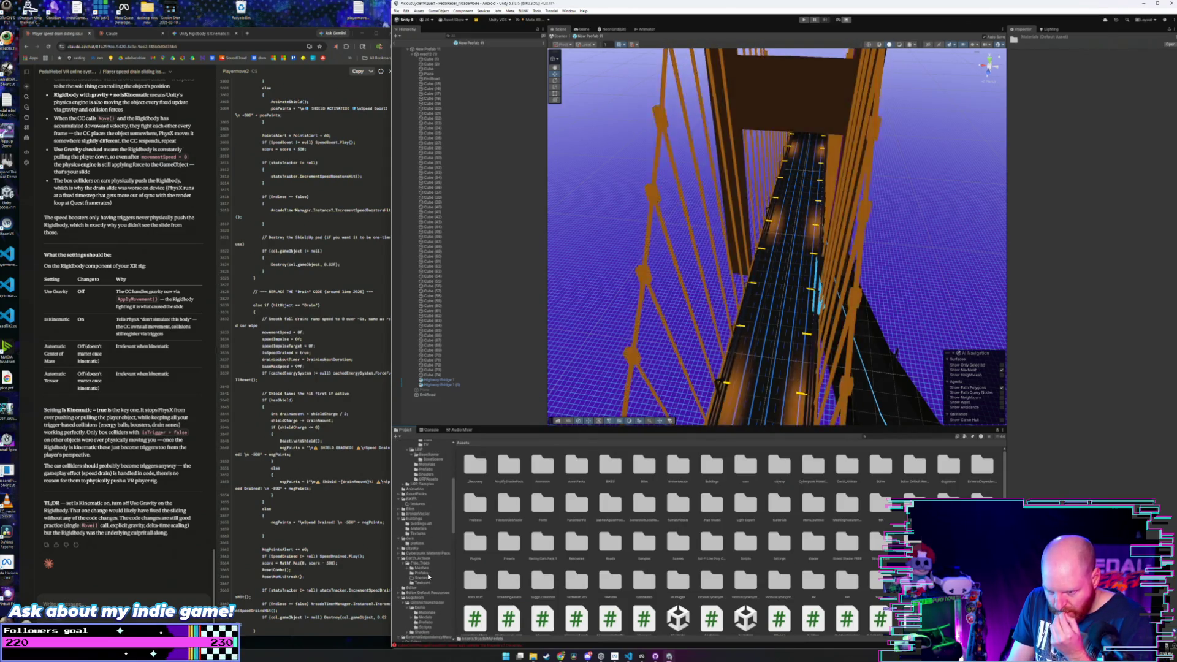
scroll(431, 536, down, 3)
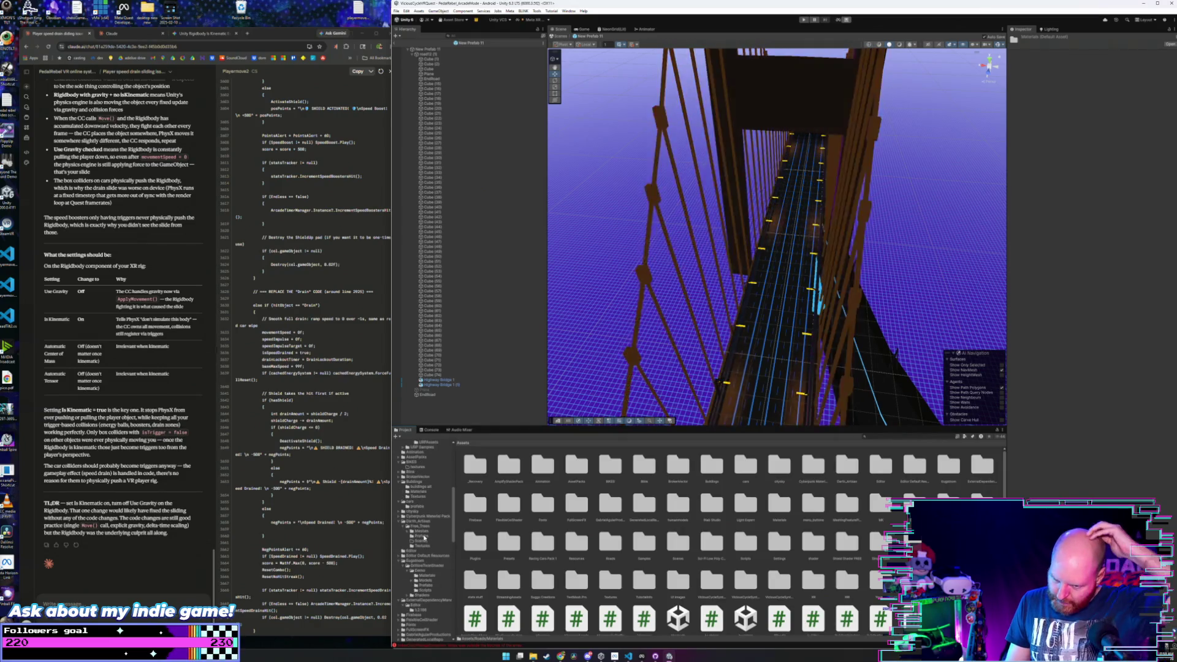
scroll(426, 531, down, 3)
scroll(426, 531, down, 3)
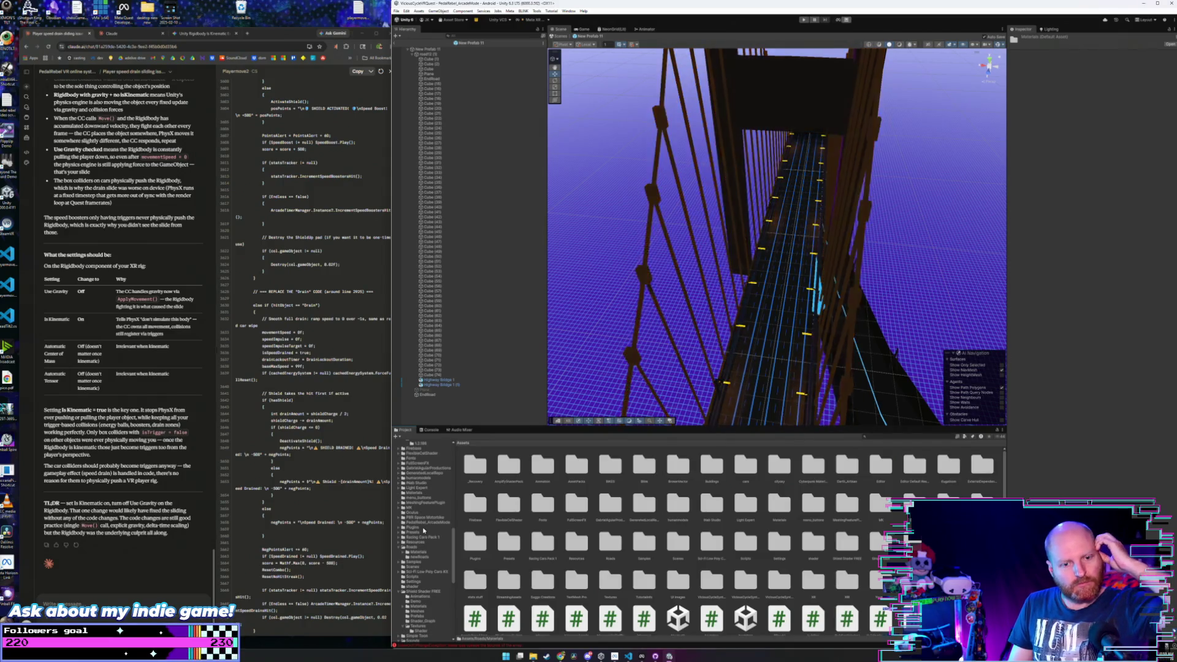
scroll(423, 529, up, 10)
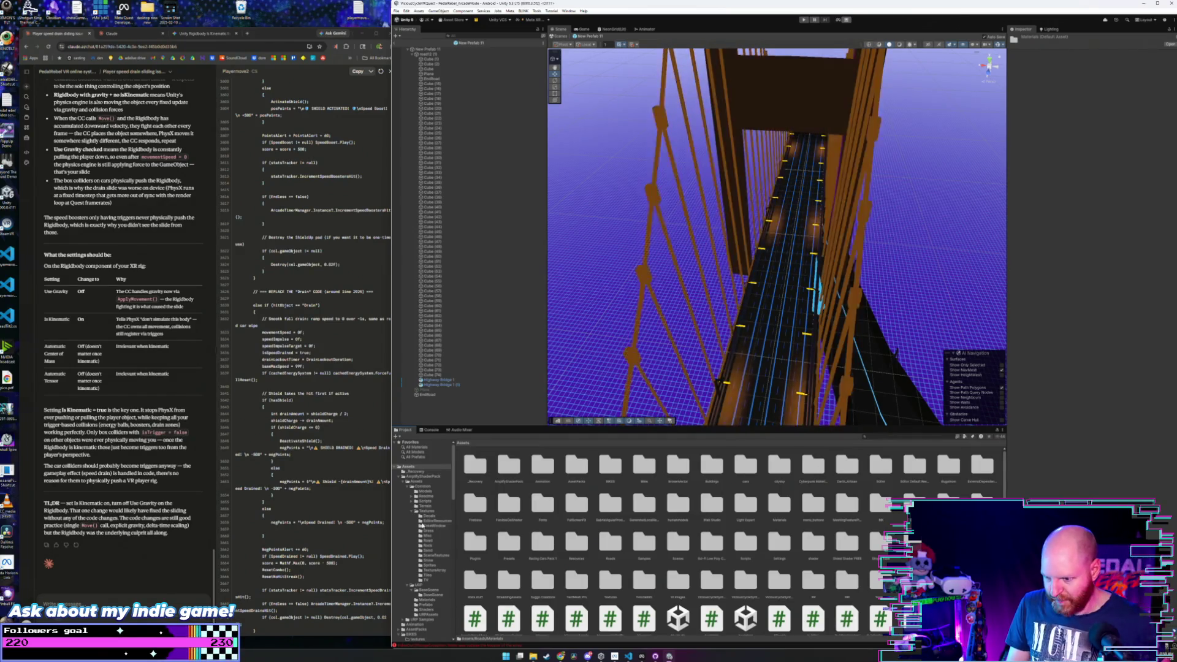
scroll(422, 525, down, 3)
click(428, 531)
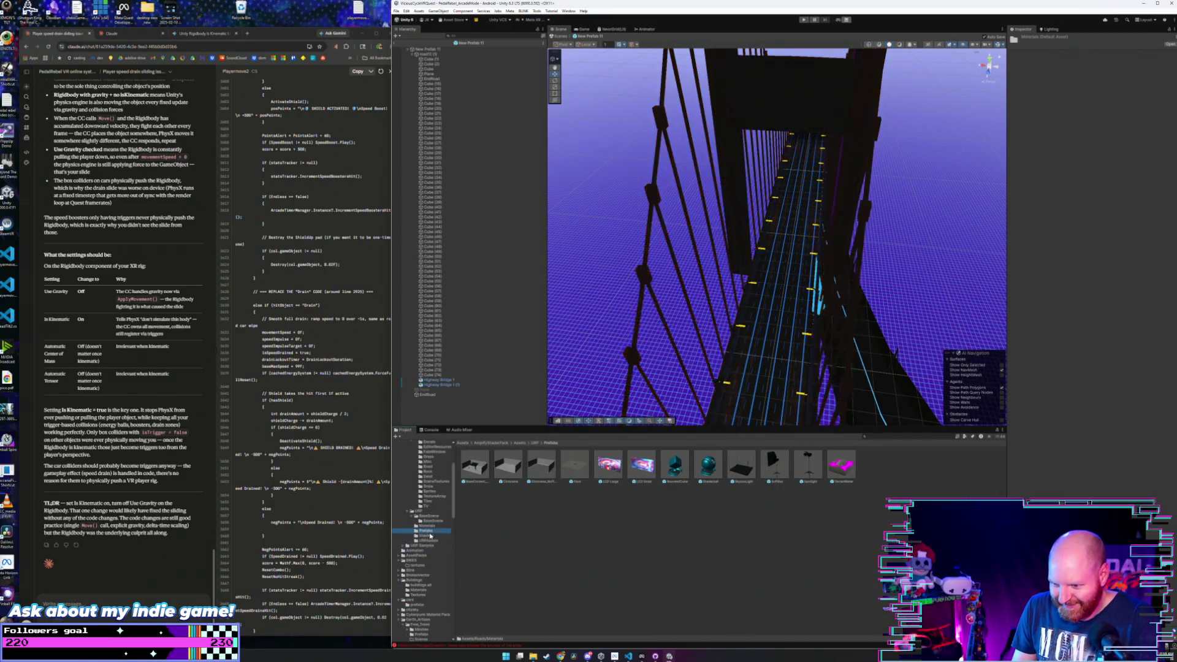
- Browse the Free_Trees prefabs and the Grid Floor preset materials
scroll(429, 546, down, 4)
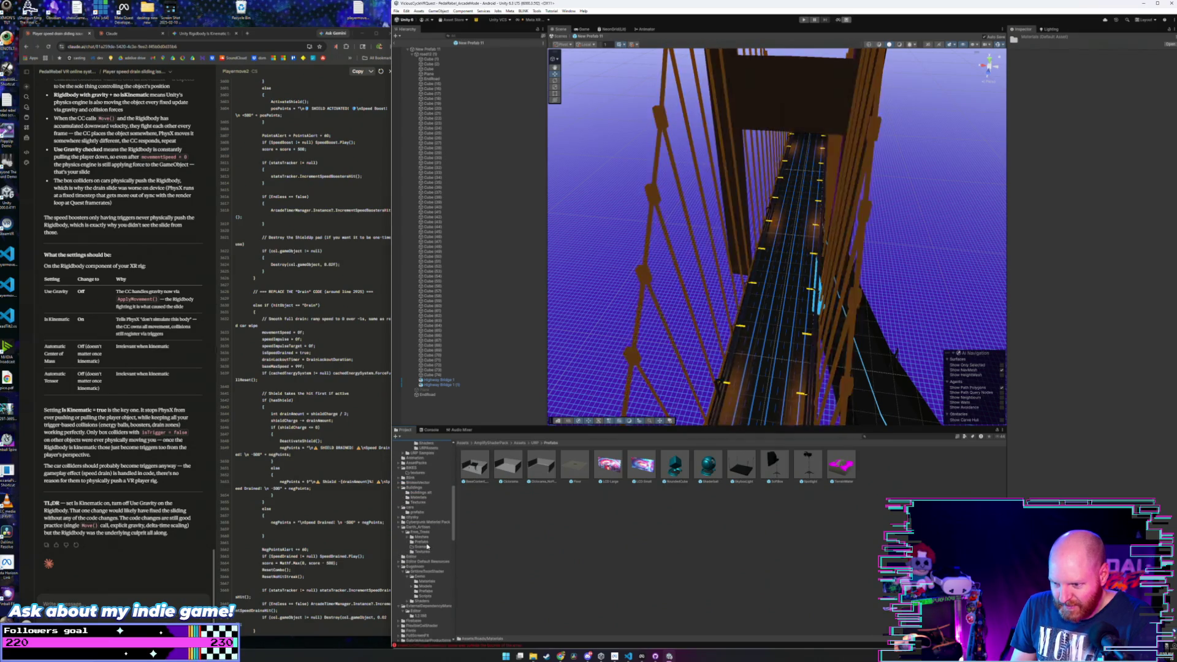
click(427, 543)
scroll(430, 546, down, 5)
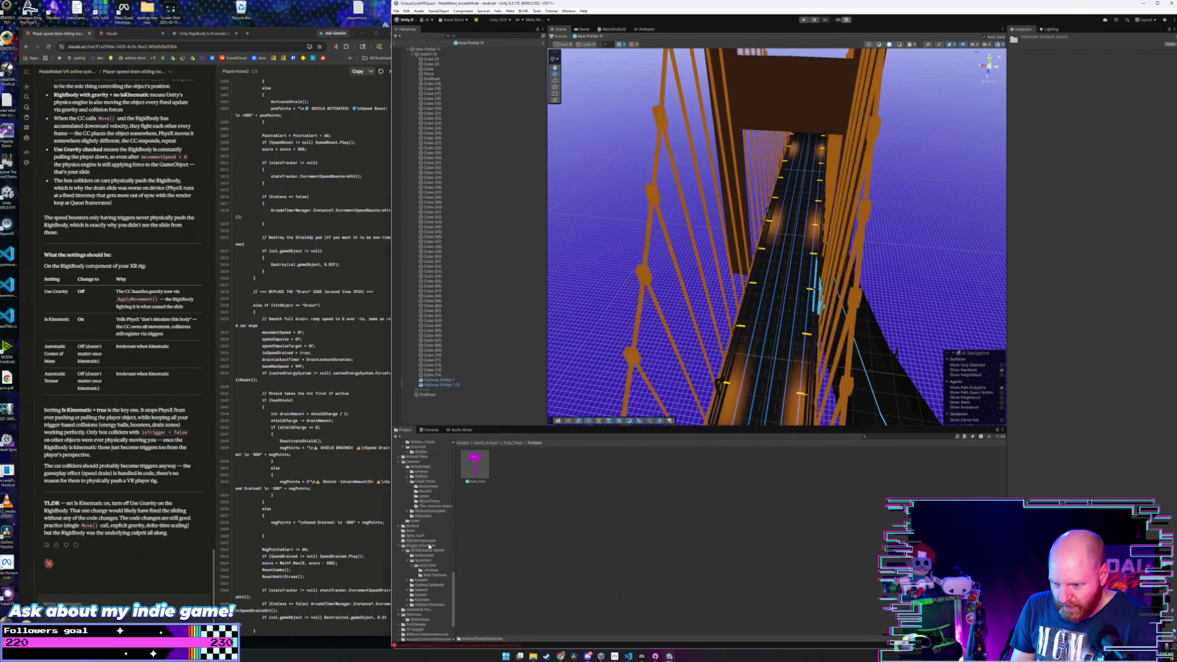
scroll(429, 546, down, 5)
click(431, 608)
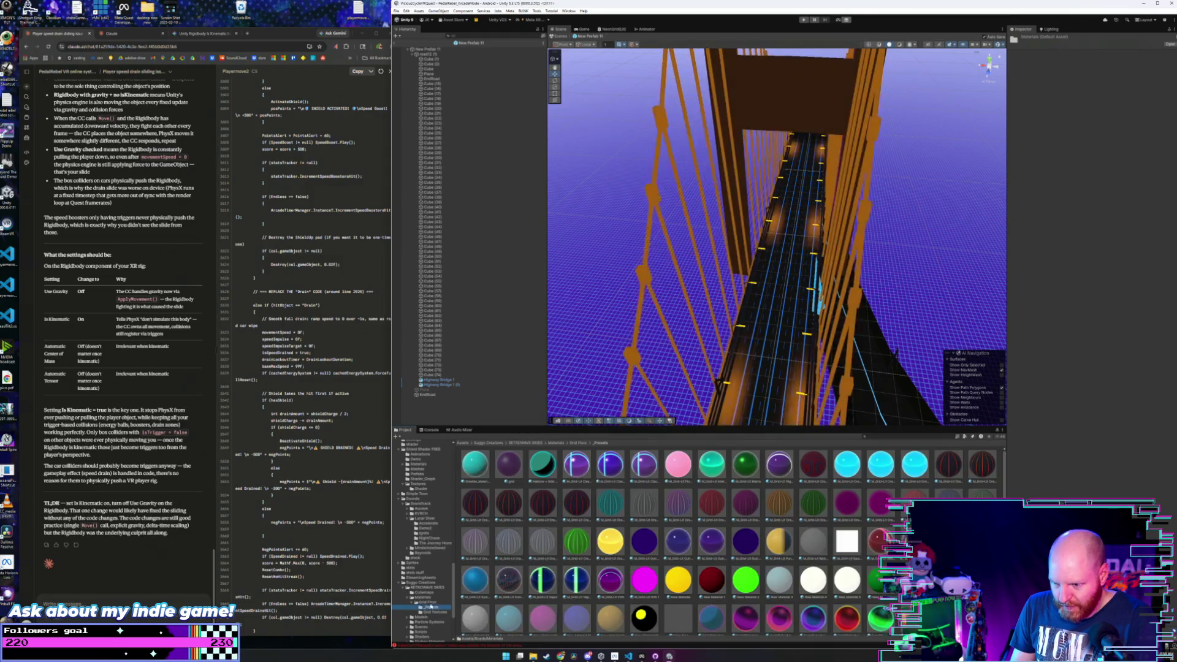
scroll(436, 582, up, 2)
scroll(438, 585, down, 2)
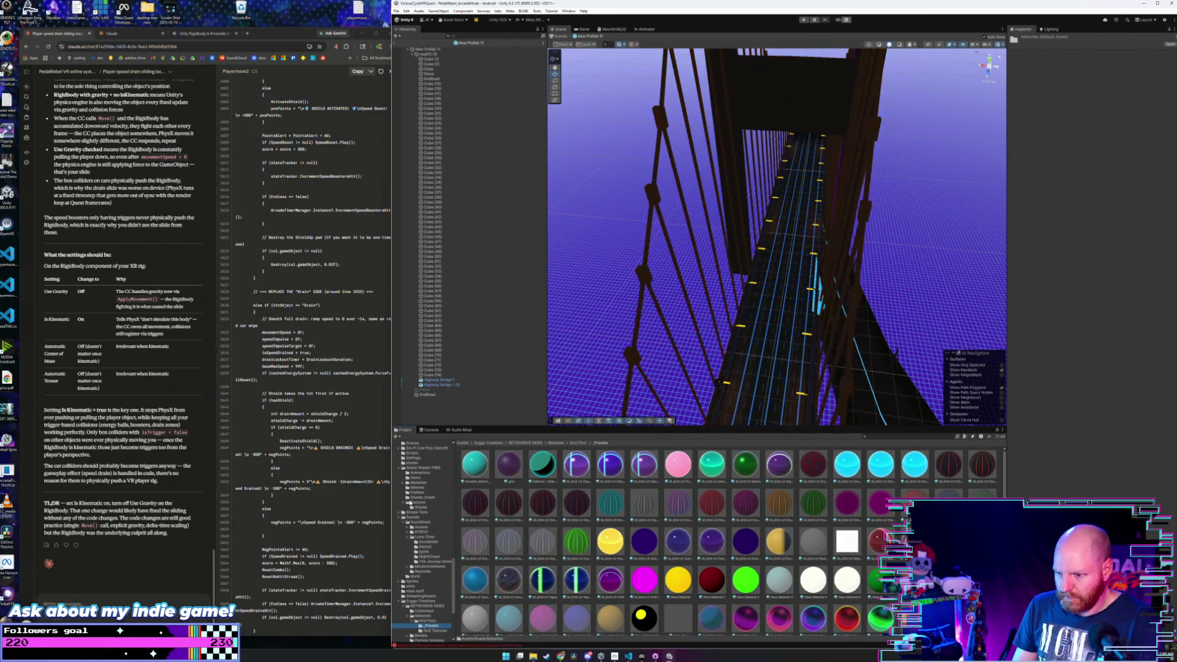
- Check the Shader textures and Roads materials, then select the newRoads folder
click(421, 507)
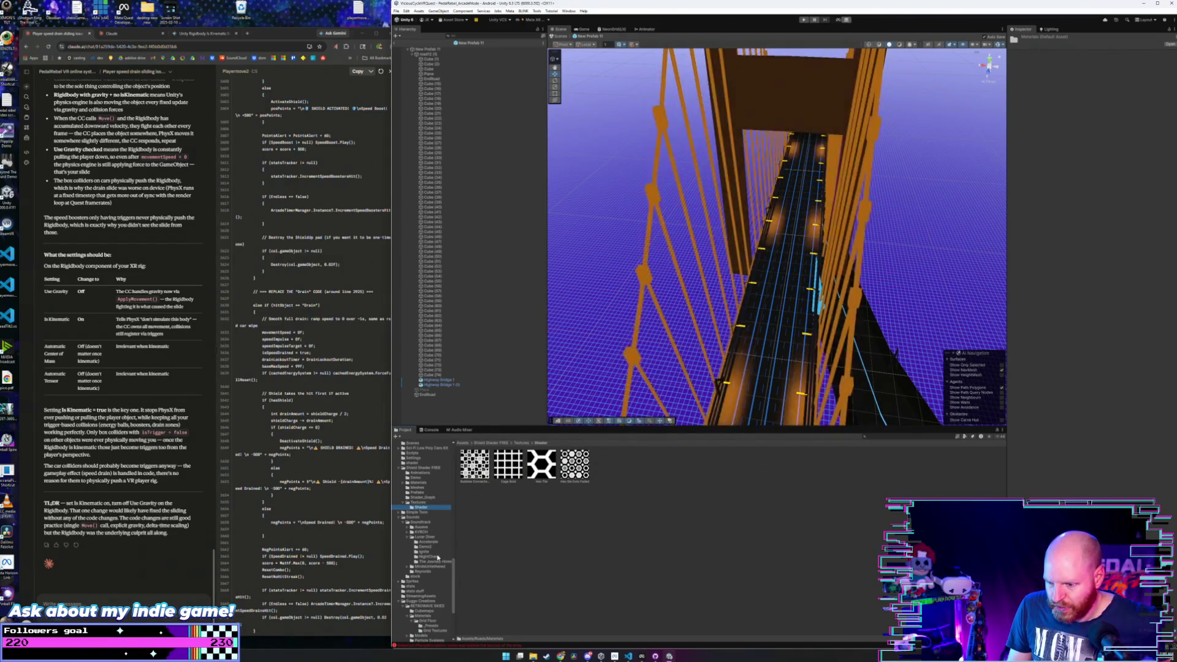
scroll(426, 501, up, 2)
click(418, 448)
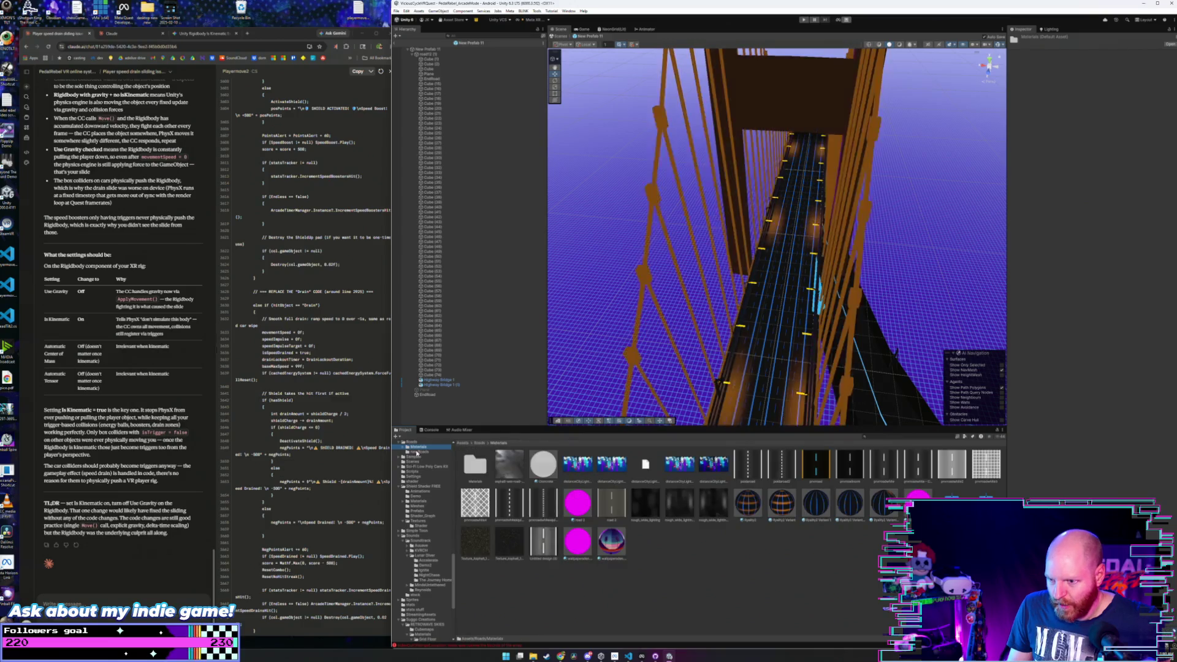
click(419, 451)
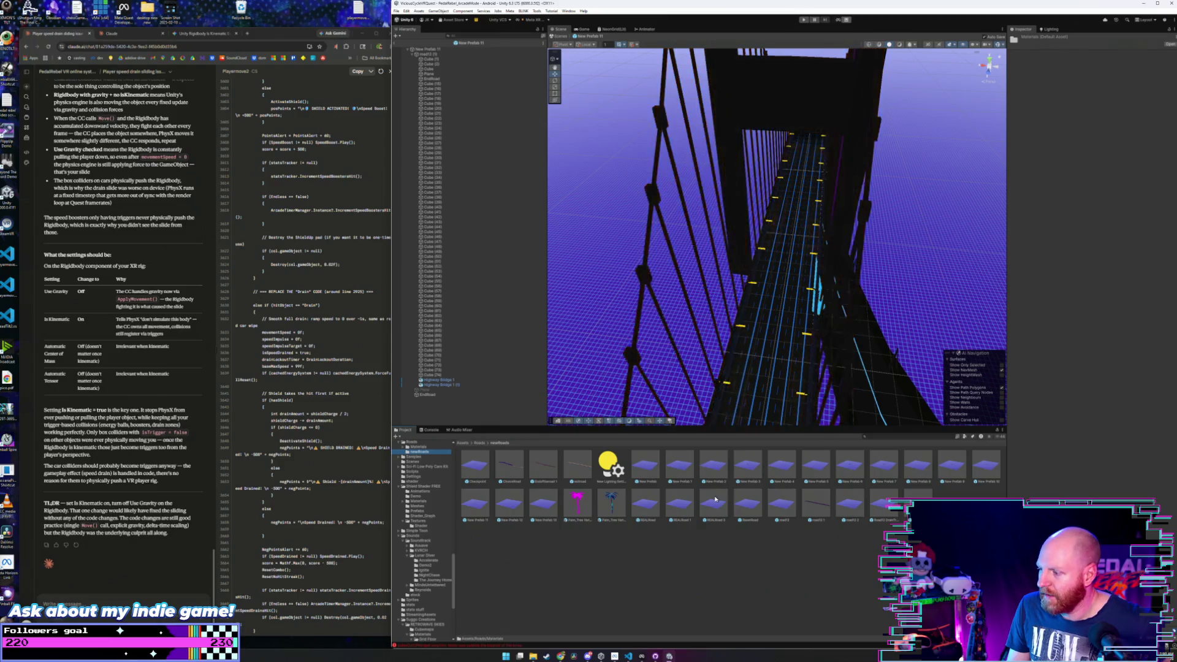
- Open New Prefab 12 and bring up the Roads materials folder
double_click(515, 506)
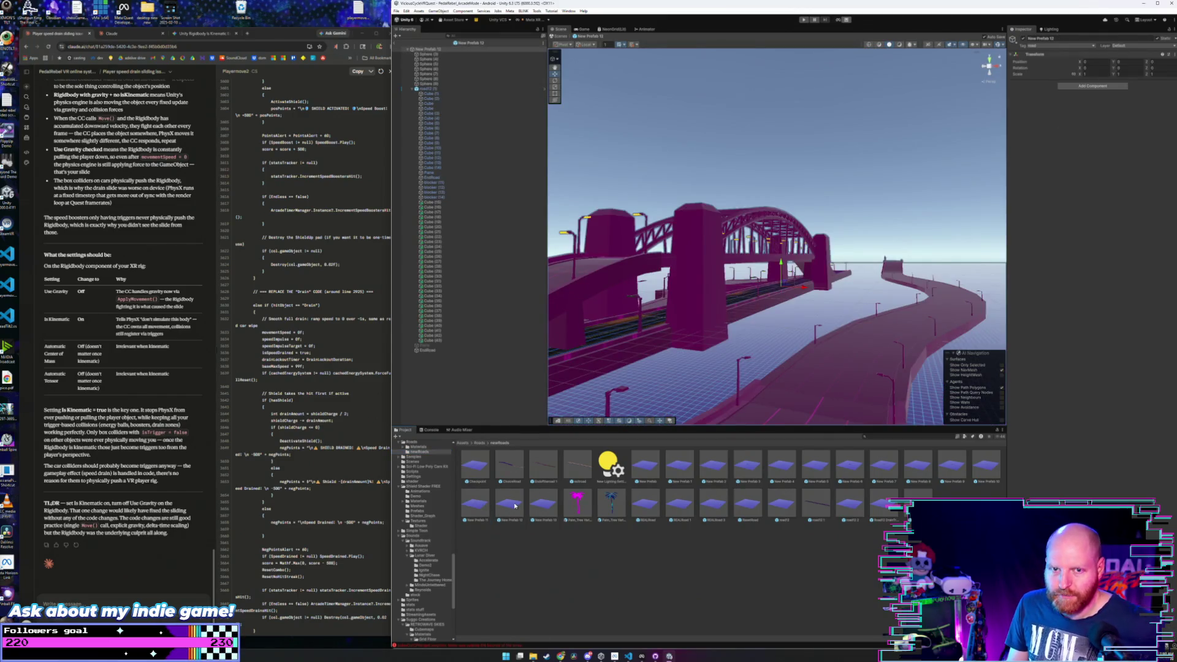
mouse_move(670, 333)
mouse_down()
mouse_move(637, 372)
mouse_move(689, 381)
mouse_move(711, 340)
mouse_up()
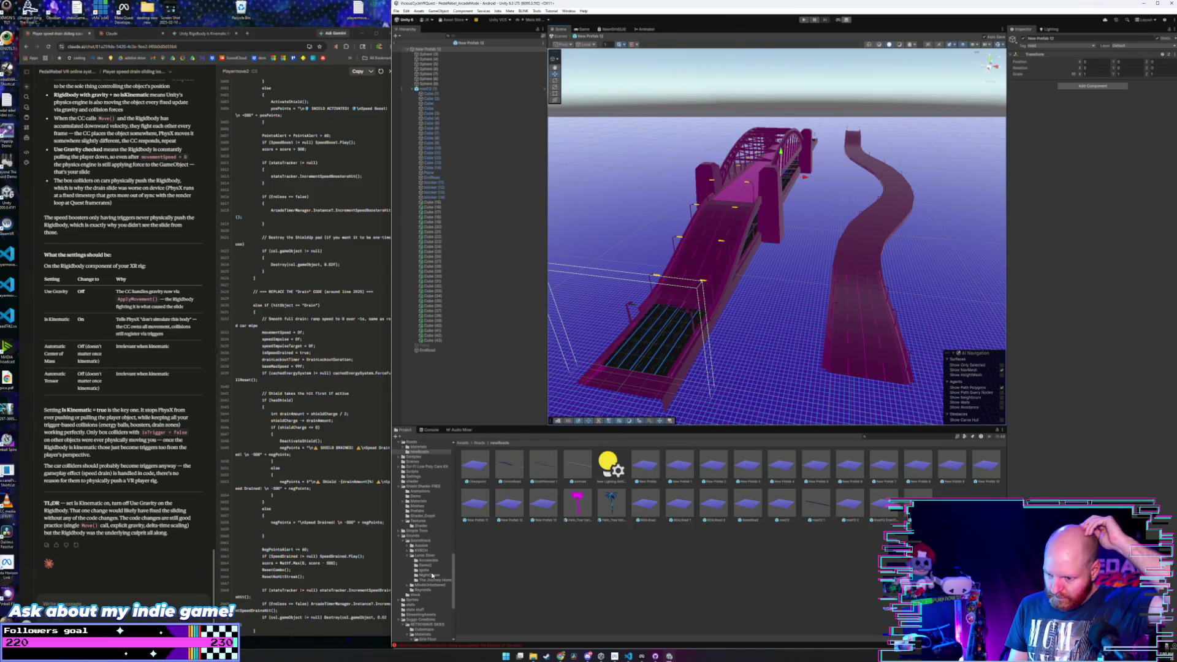
scroll(432, 576, down, 3)
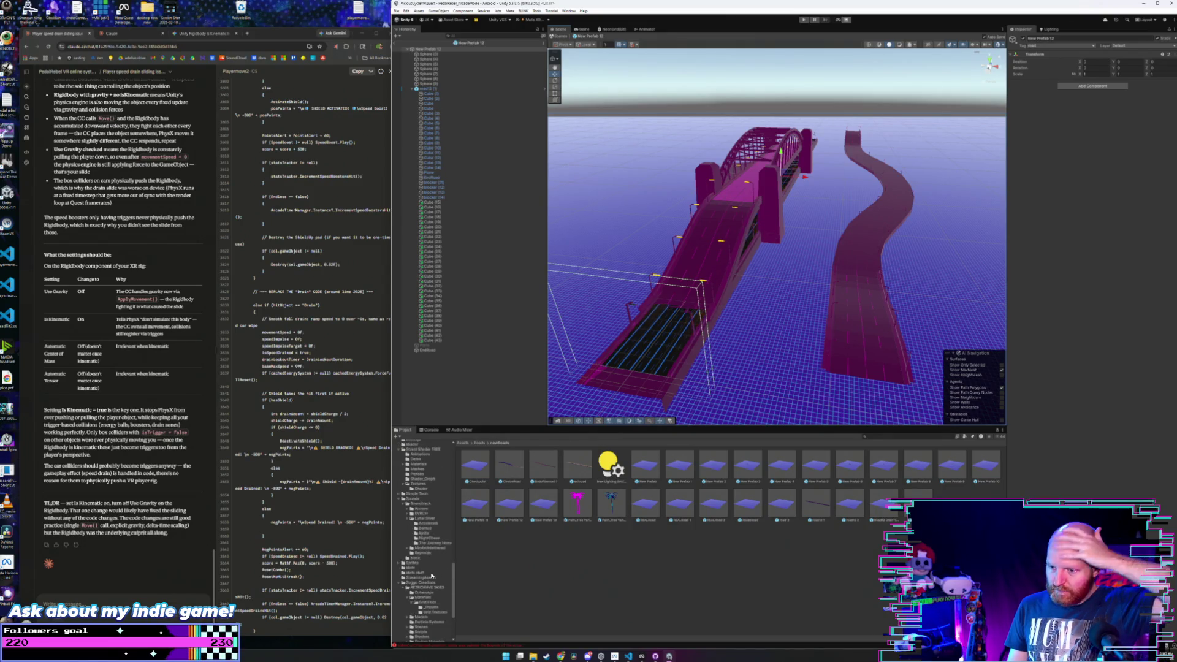
click(431, 609)
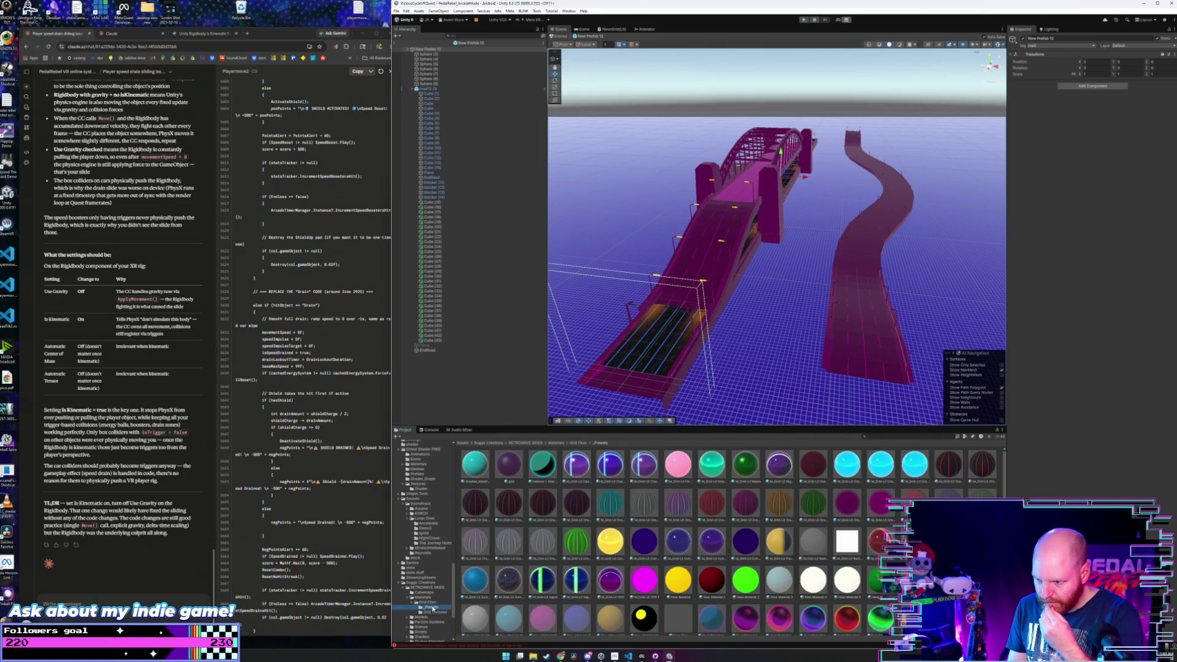
scroll(436, 550, up, 1)
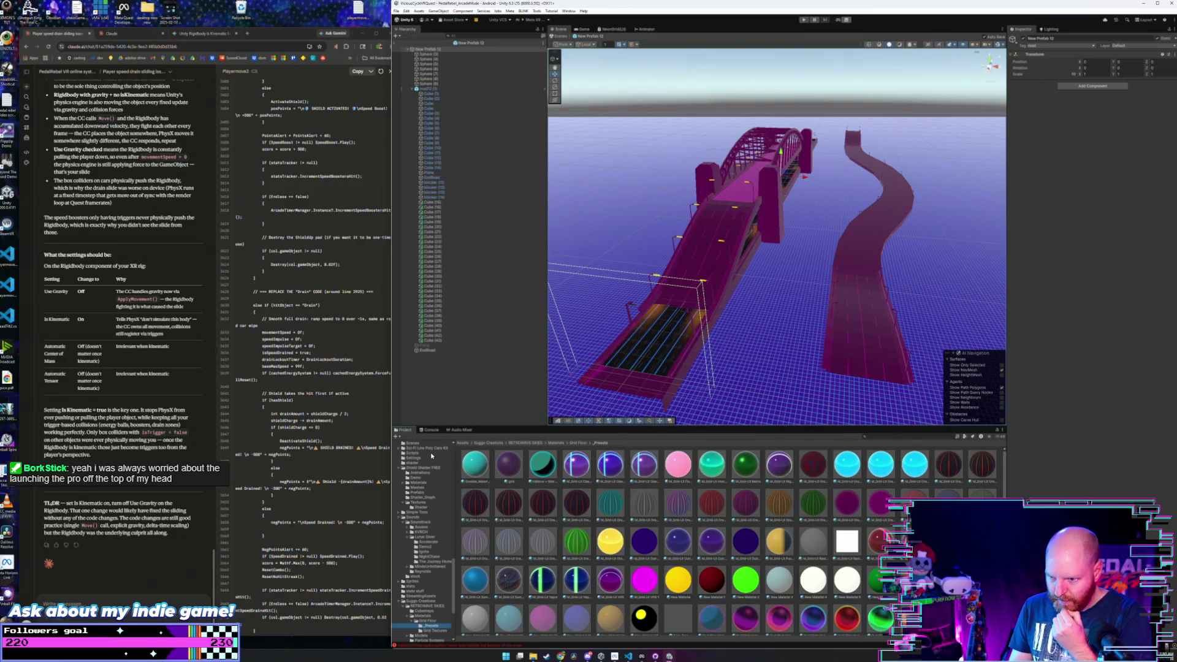
scroll(425, 466, up, 1)
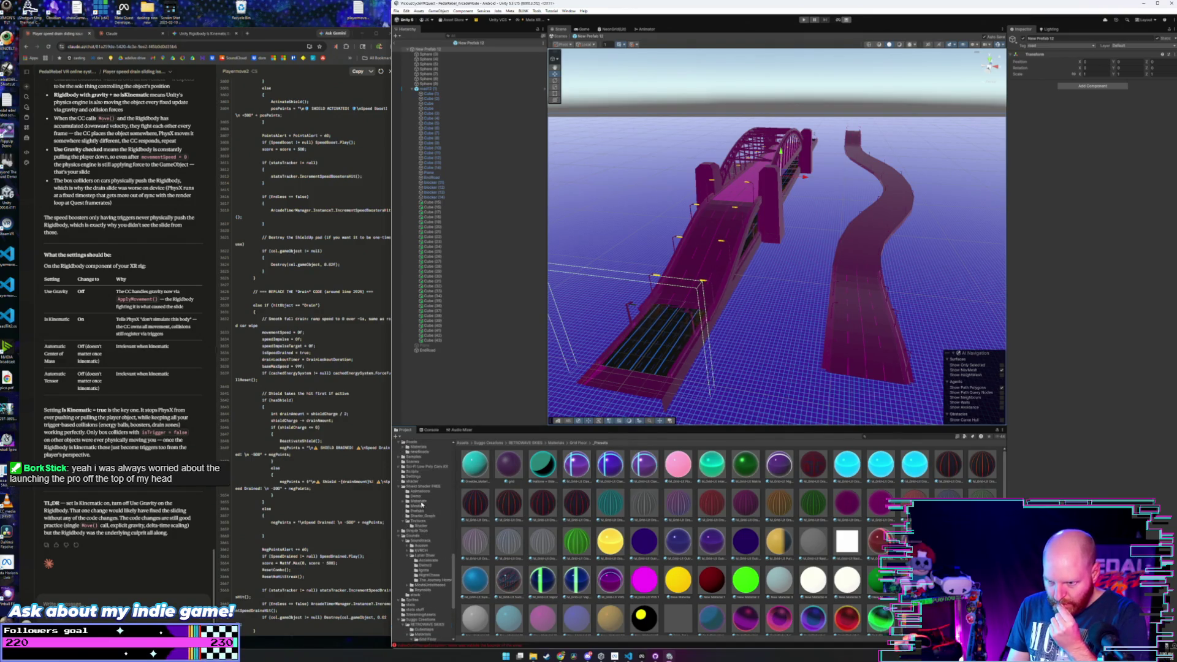
click(427, 452)
click(423, 447)
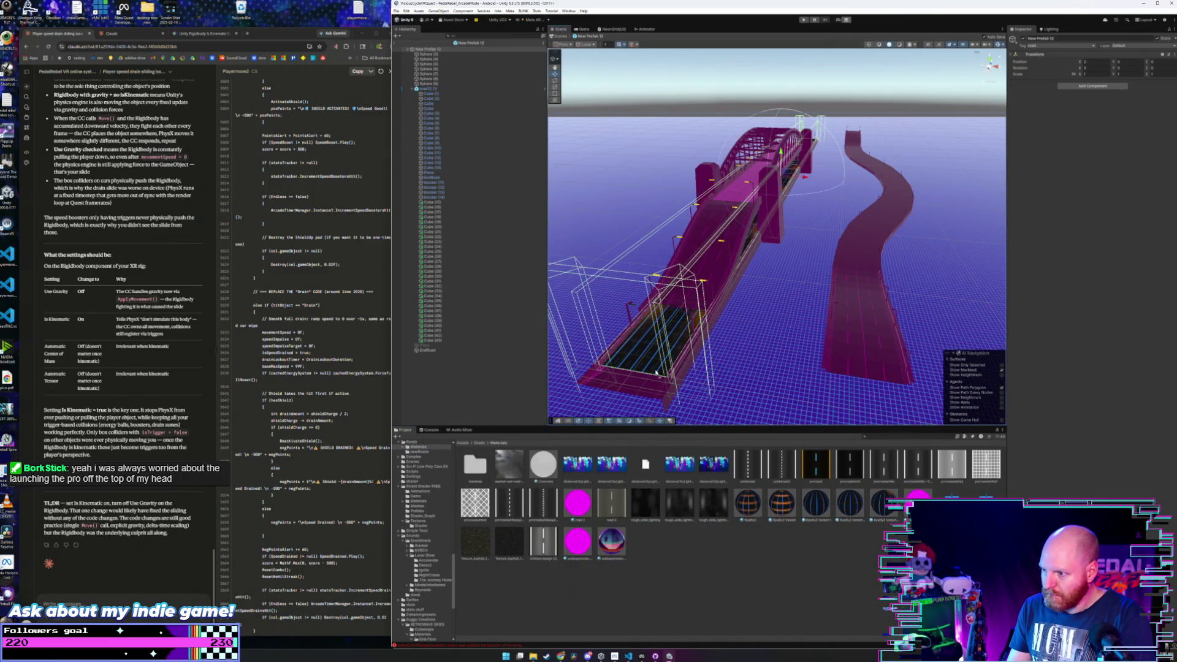
- Apply the dark black-and-blue road material to the magenta bridge deck
mouse_move(817, 515)
mouse_down()
mouse_move(723, 319)
mouse_move(628, 388)
mouse_up()
drag(816, 508, 728, 283)
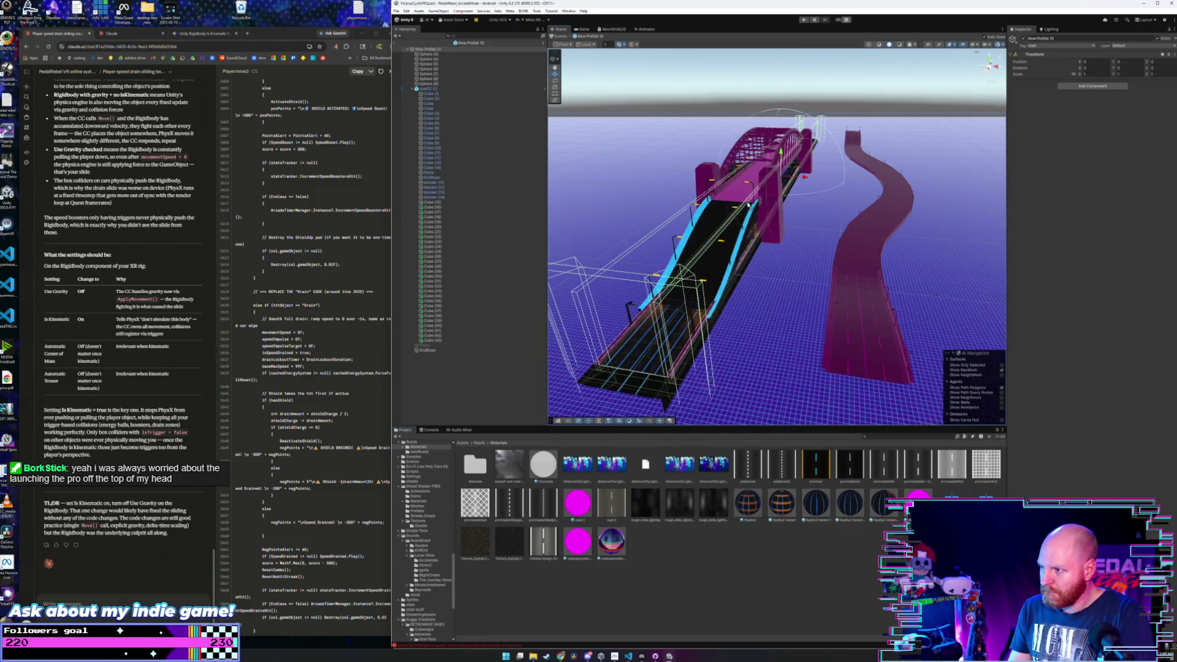
drag(783, 486, 749, 200)
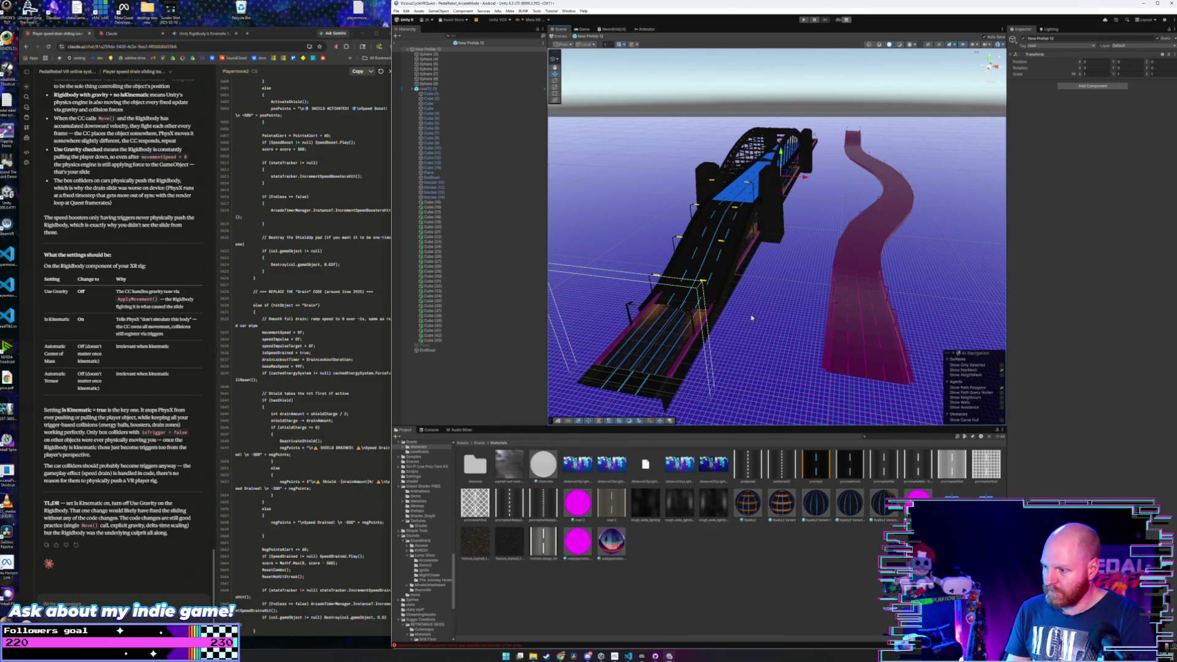
click(751, 198)
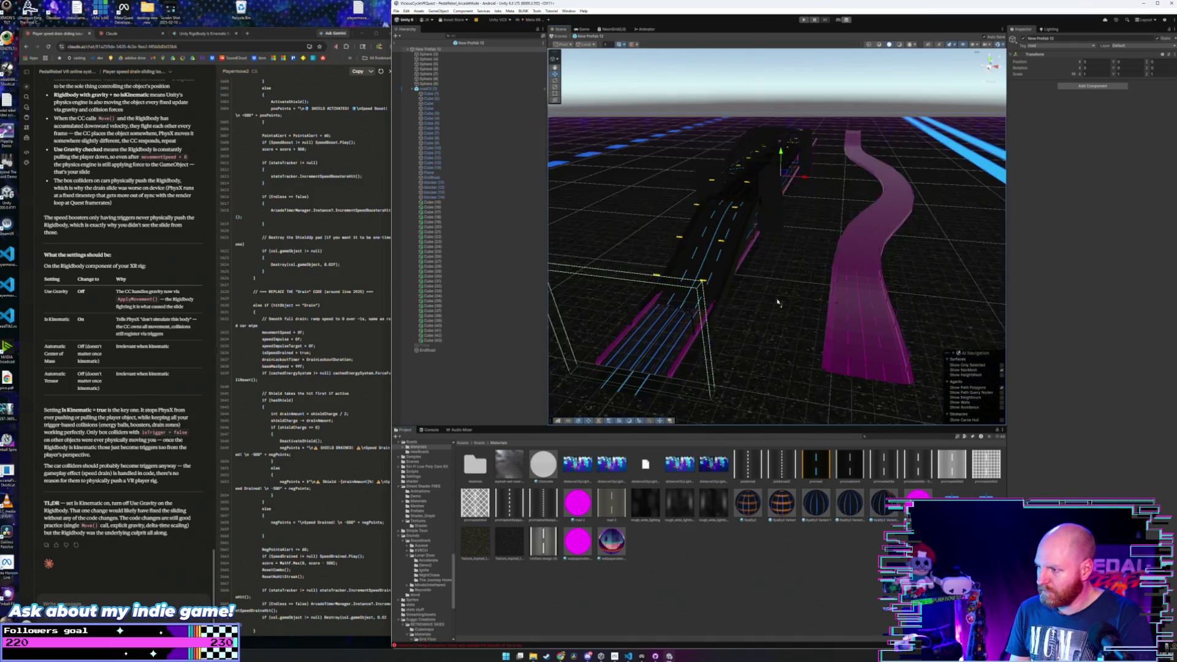
- Orbit around to inspect the retextured bridge and the curving magenta ramp
mouse_move(747, 187)
mouse_down()
mouse_move(764, 189)
mouse_move(766, 224)
mouse_up()
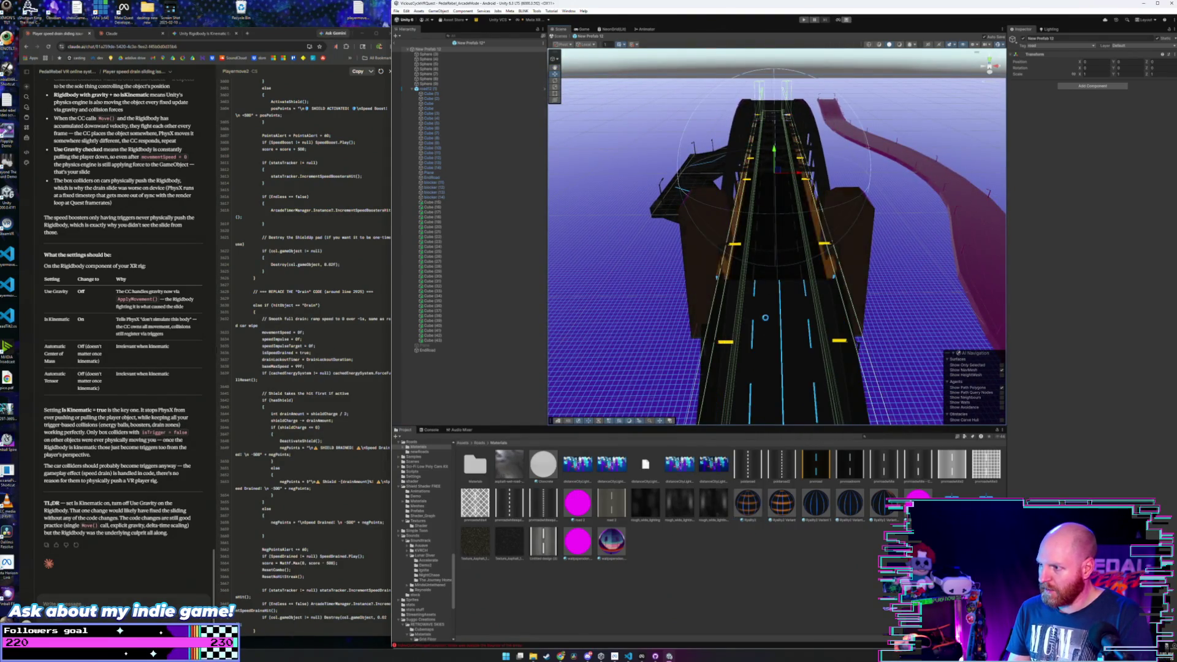
drag(772, 255, 801, 480)
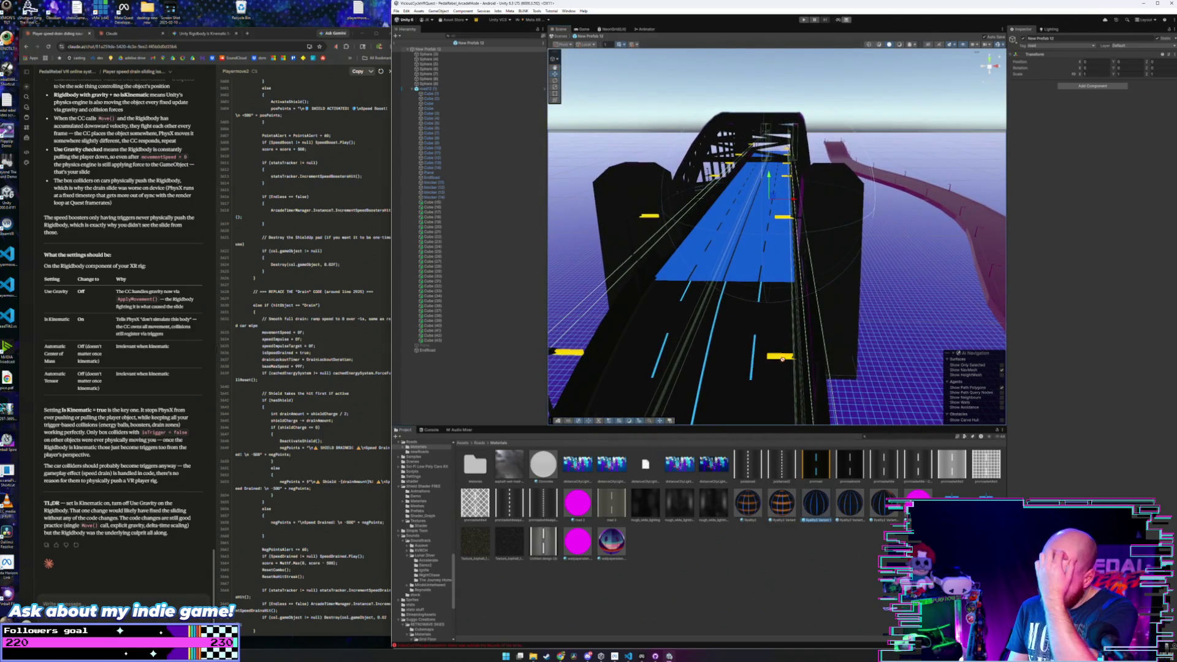
drag(762, 284, 749, 447)
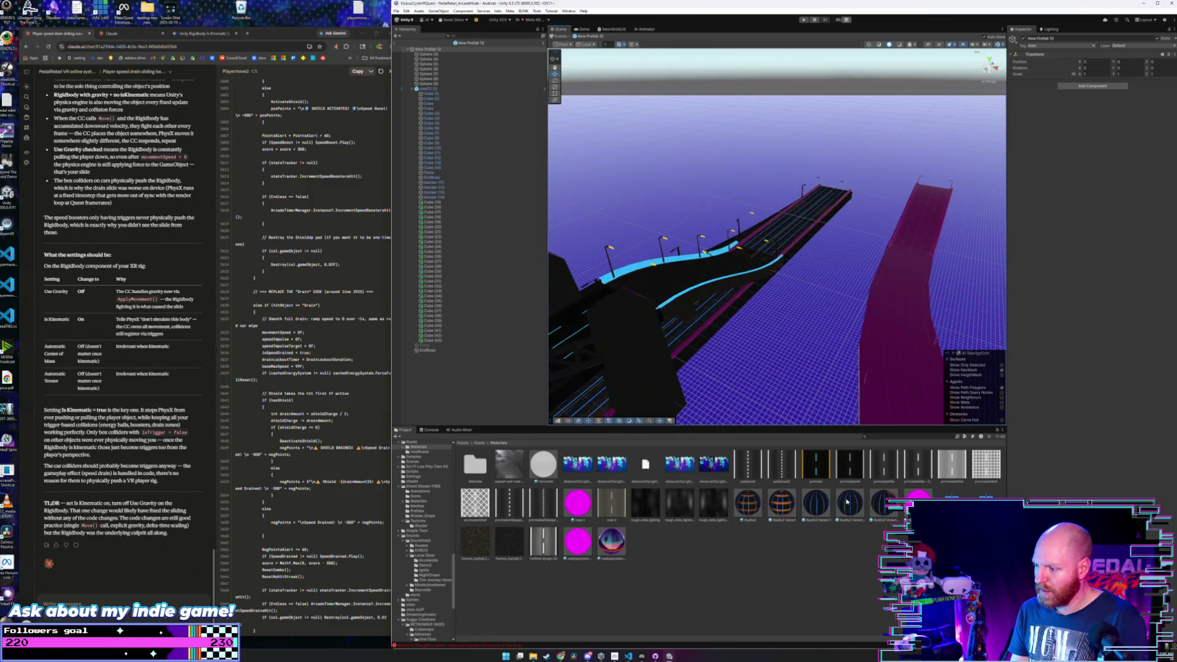
click(695, 282)
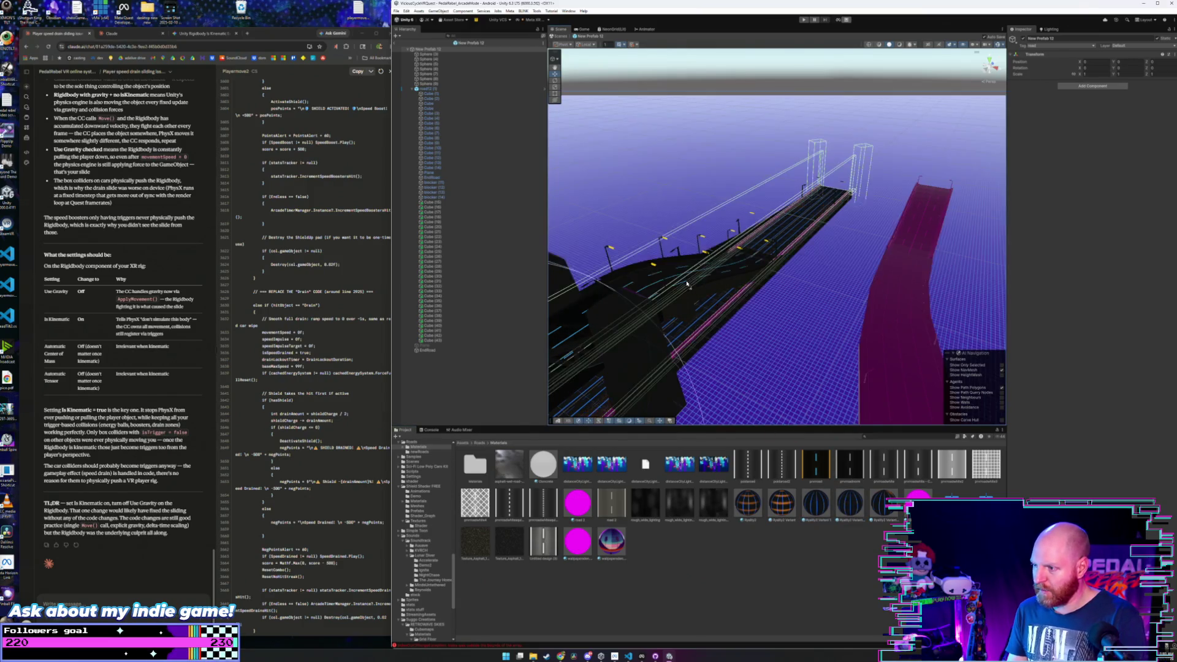
mouse_move(689, 286)
mouse_down()
mouse_move(755, 332)
mouse_move(775, 160)
mouse_up()
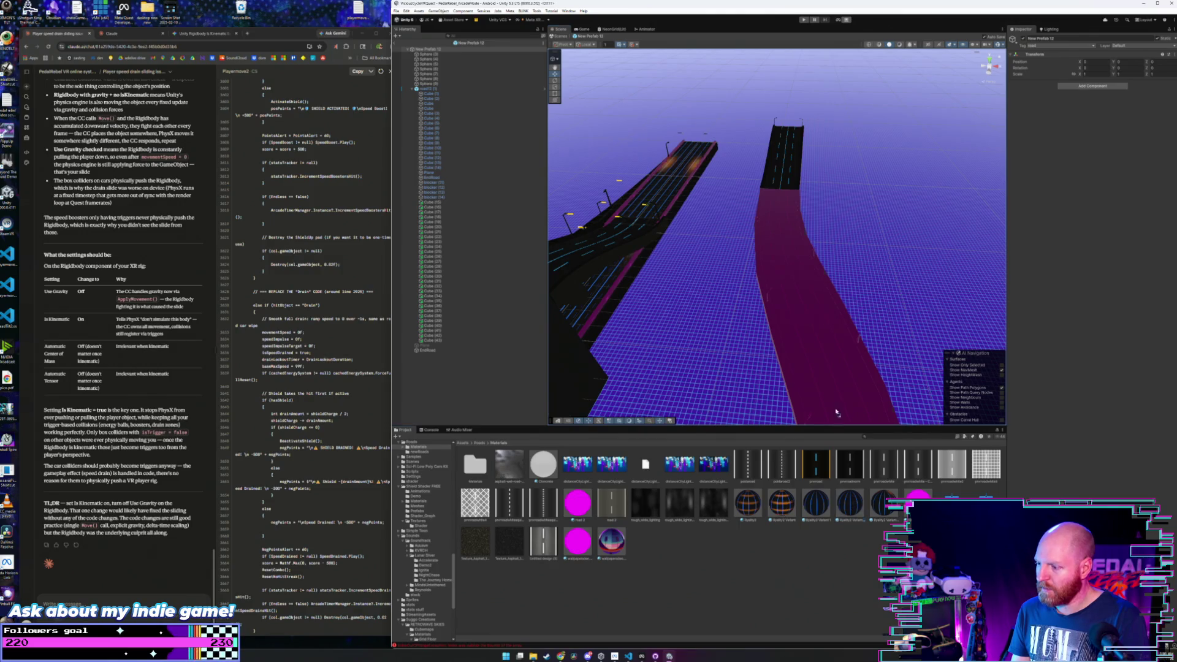
mouse_move(837, 412)
mouse_down()
mouse_move(1082, 333)
mouse_move(888, 510)
mouse_up()
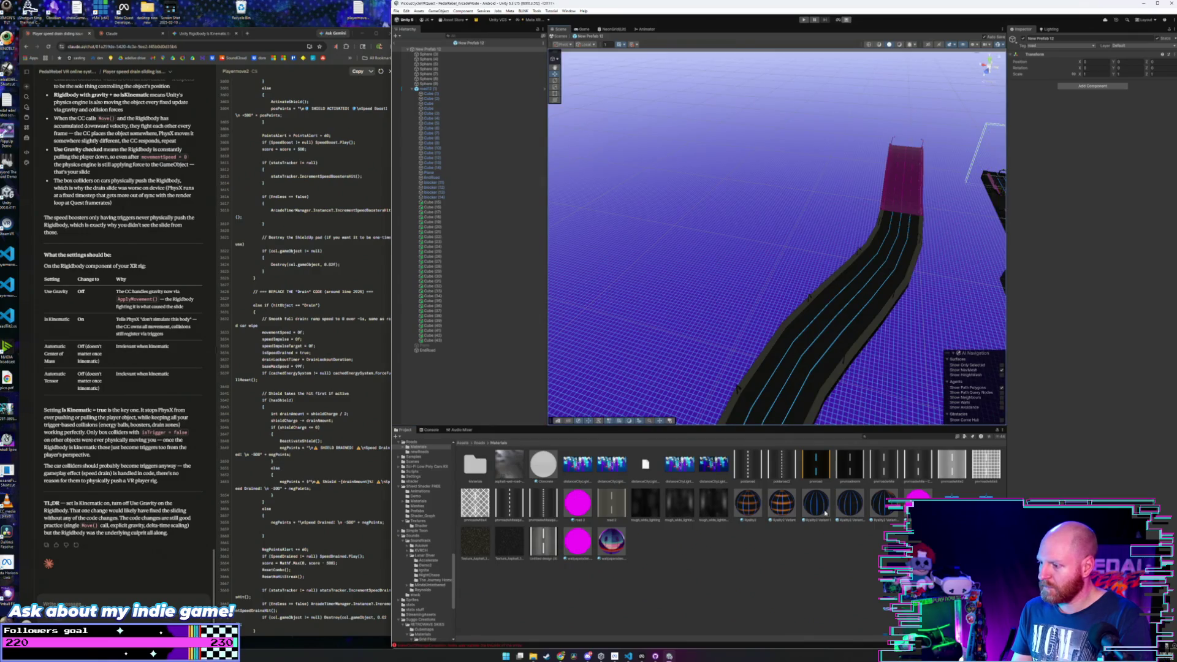
mouse_move(918, 190)
mouse_down()
mouse_move(16, 267)
mouse_move(7, 301)
mouse_up()
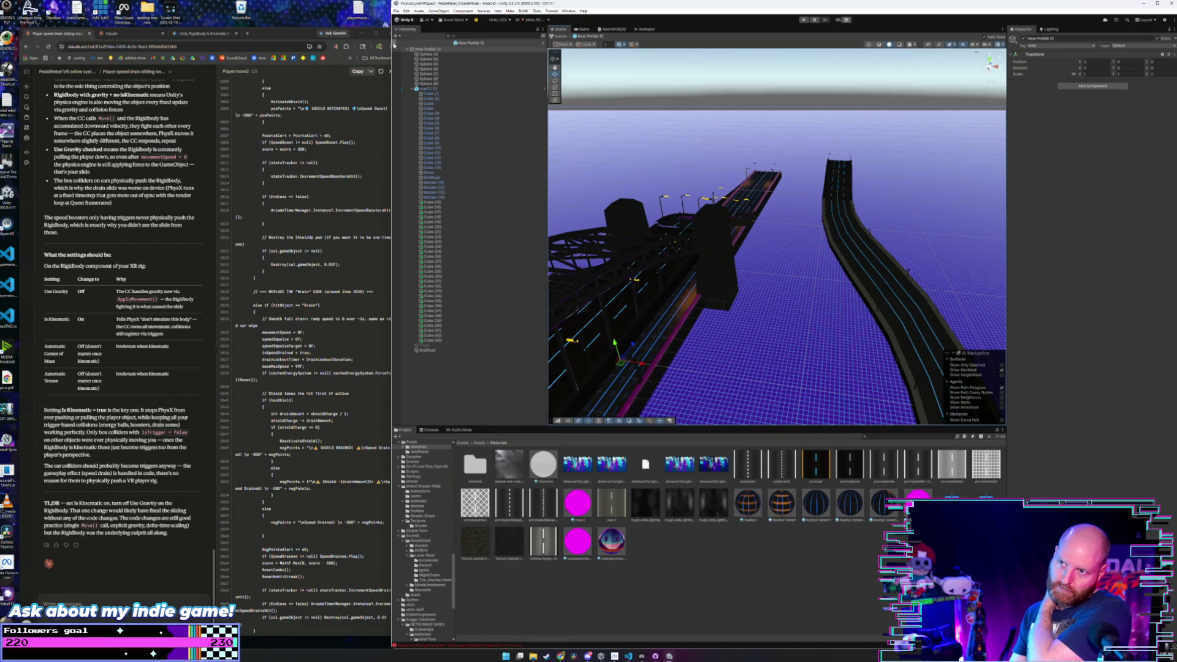
click(480, 443)
- Open New Prefab 13 from newRoads and bring up the road materials
double_click(509, 464)
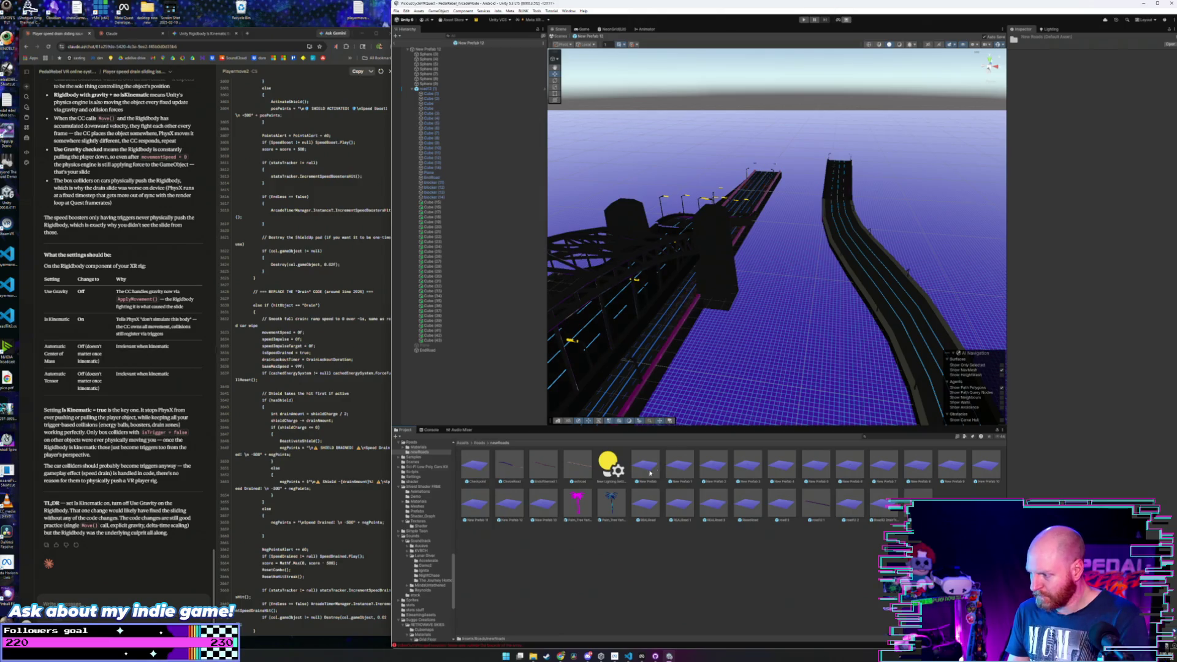
double_click(543, 502)
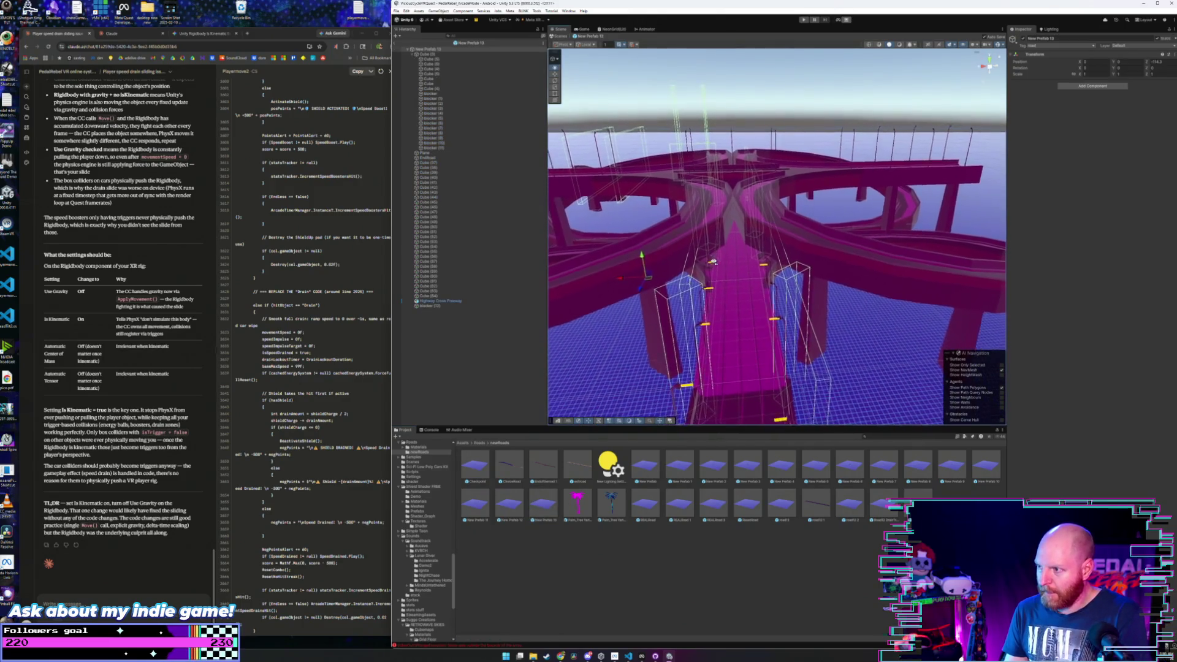
drag(711, 263, 763, 437)
click(480, 444)
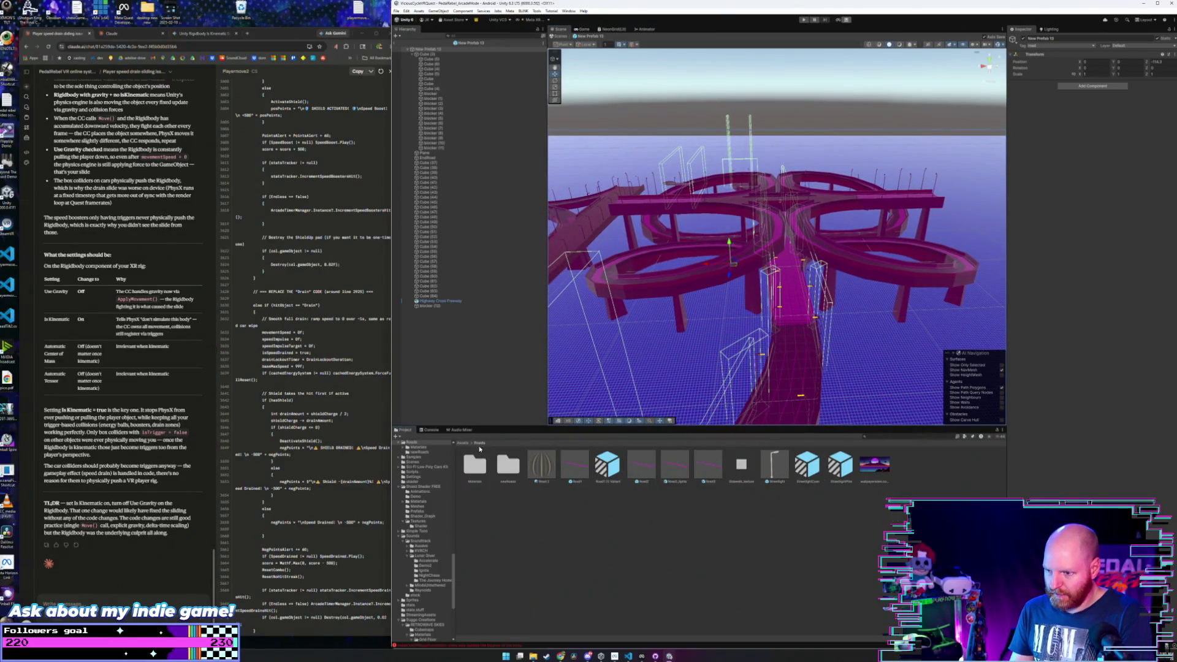
double_click(481, 467)
- Give the magenta looping highway the dark neon road material
mouse_move(867, 507)
mouse_down()
mouse_move(767, 380)
mouse_move(724, 288)
mouse_up()
scroll(714, 392, down, 2)
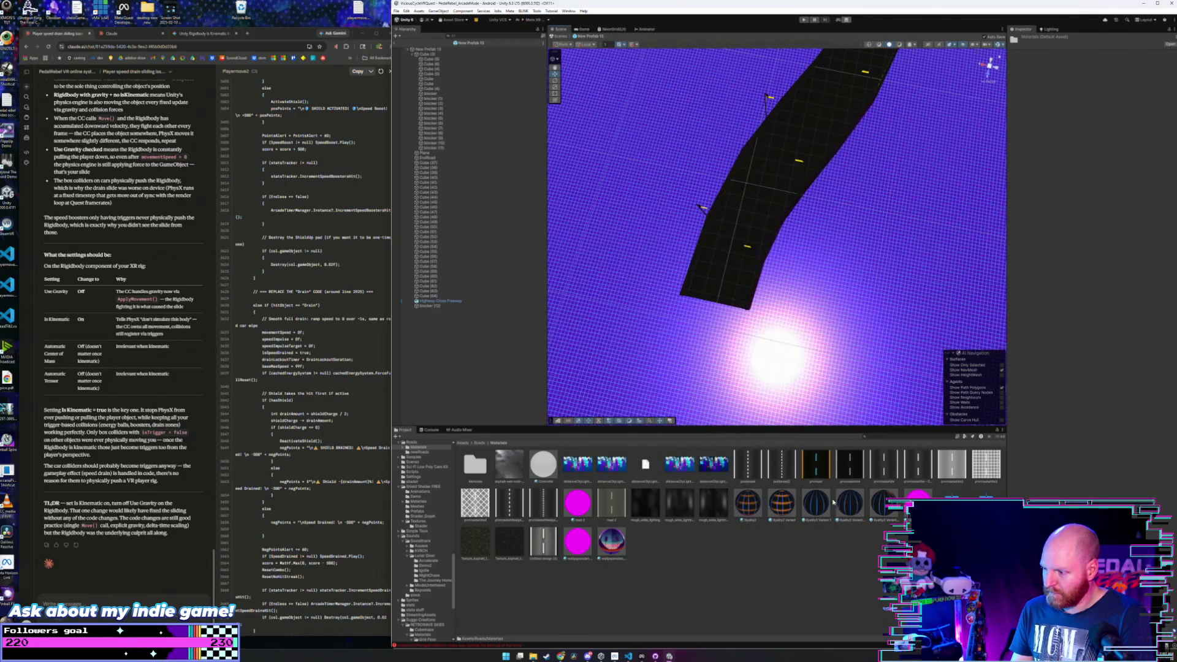
mouse_move(750, 204)
mouse_down()
mouse_move(758, 357)
mouse_move(772, 294)
mouse_move(773, 305)
mouse_up()
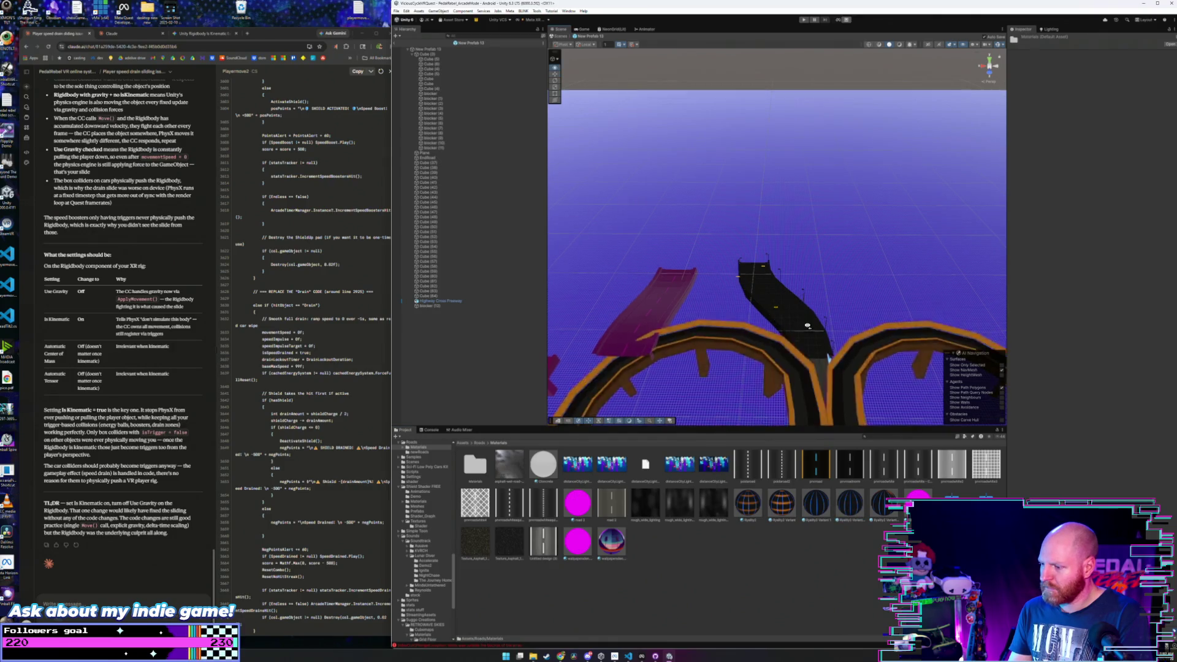
drag(807, 326, 760, 486)
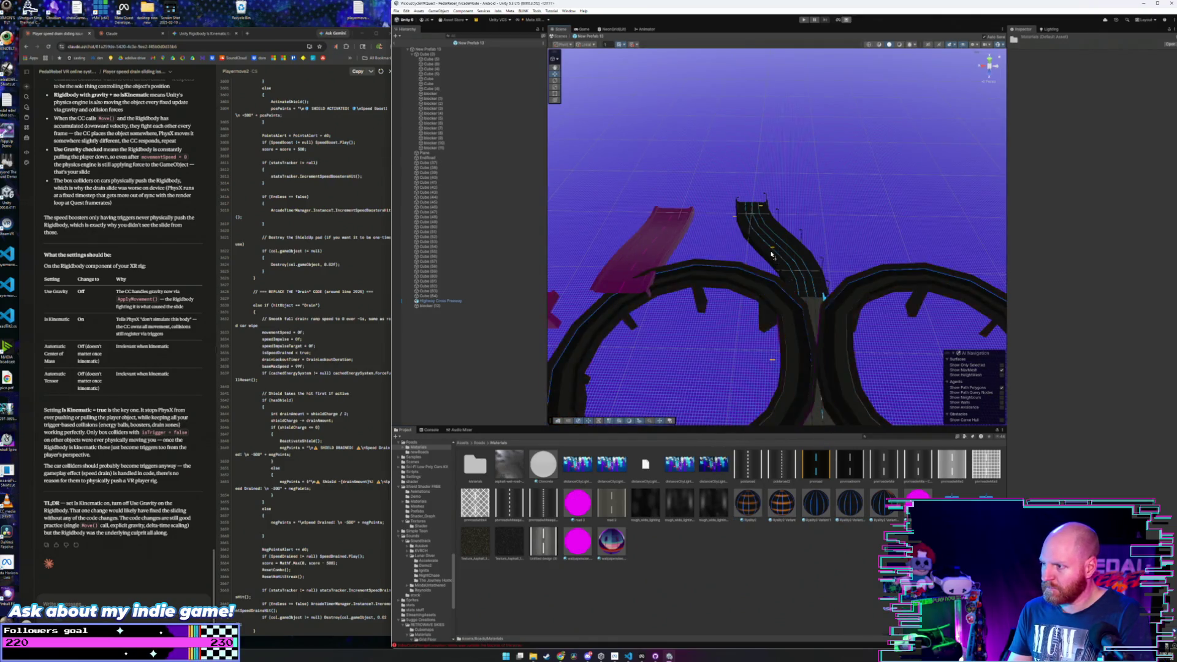
drag(772, 254, 704, 262)
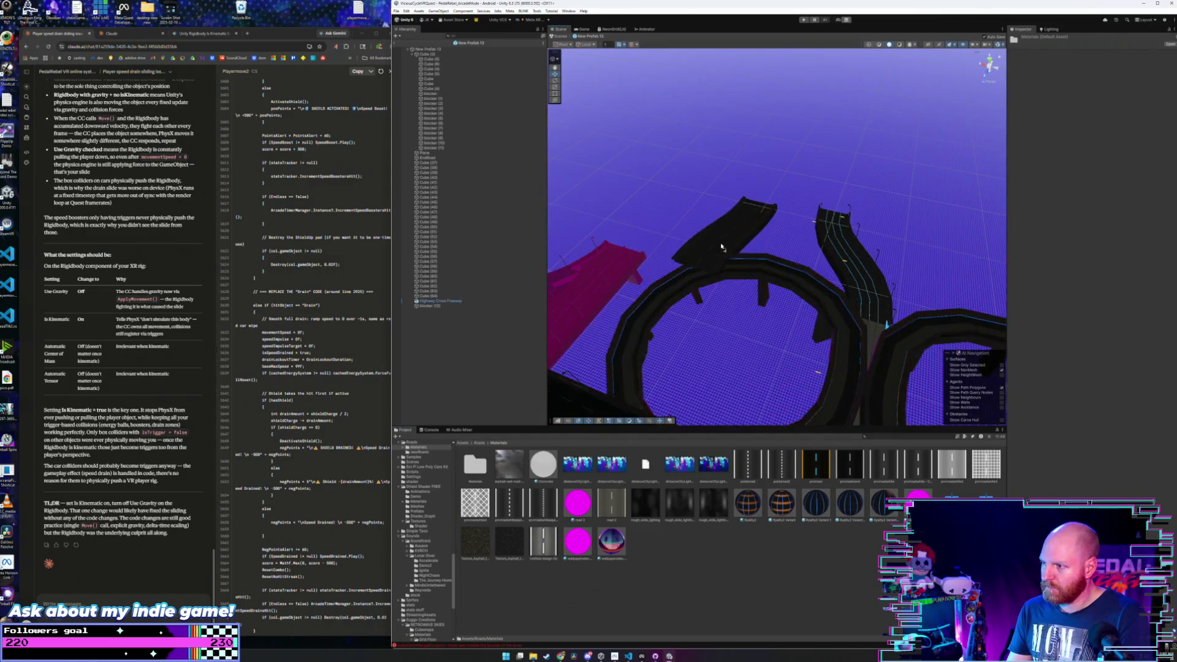
- Darken the magenta ramp's end with the Ryaby2 Variant material
mouse_move(722, 252)
mouse_down()
mouse_move(651, 282)
mouse_move(553, 285)
mouse_up()
mouse_move(845, 506)
mouse_down()
mouse_move(785, 184)
mouse_move(758, 219)
mouse_up()
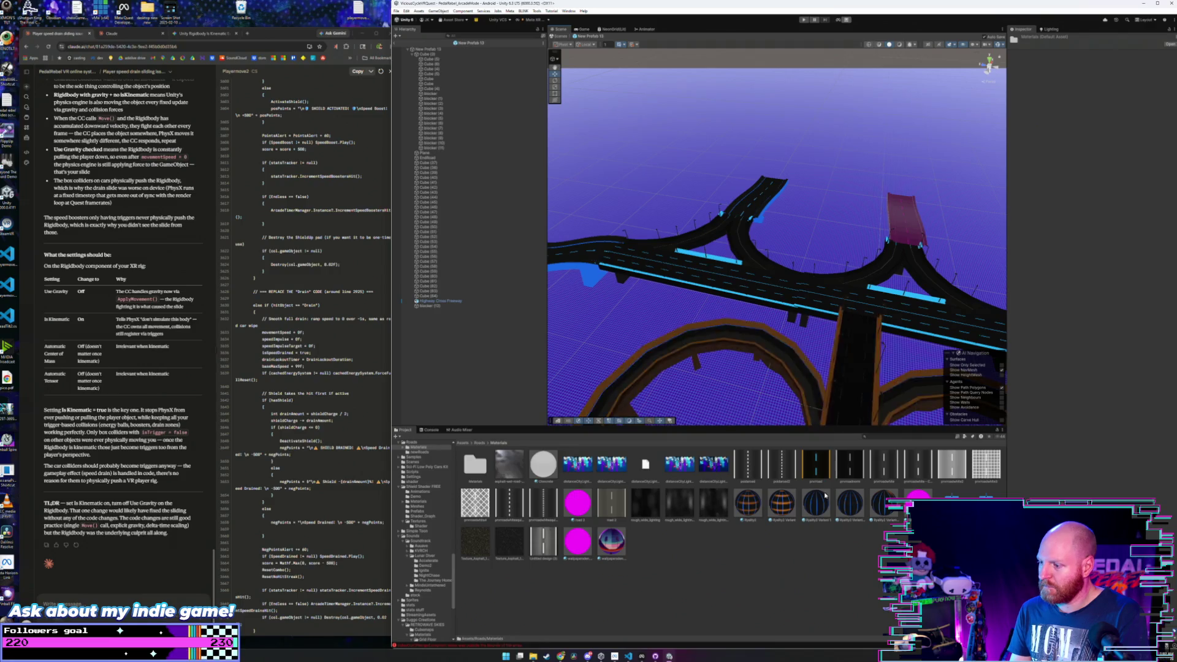
mouse_move(914, 213)
mouse_down()
mouse_move(680, 277)
mouse_move(677, 294)
mouse_move(889, 276)
mouse_move(914, 286)
mouse_move(705, 245)
mouse_up()
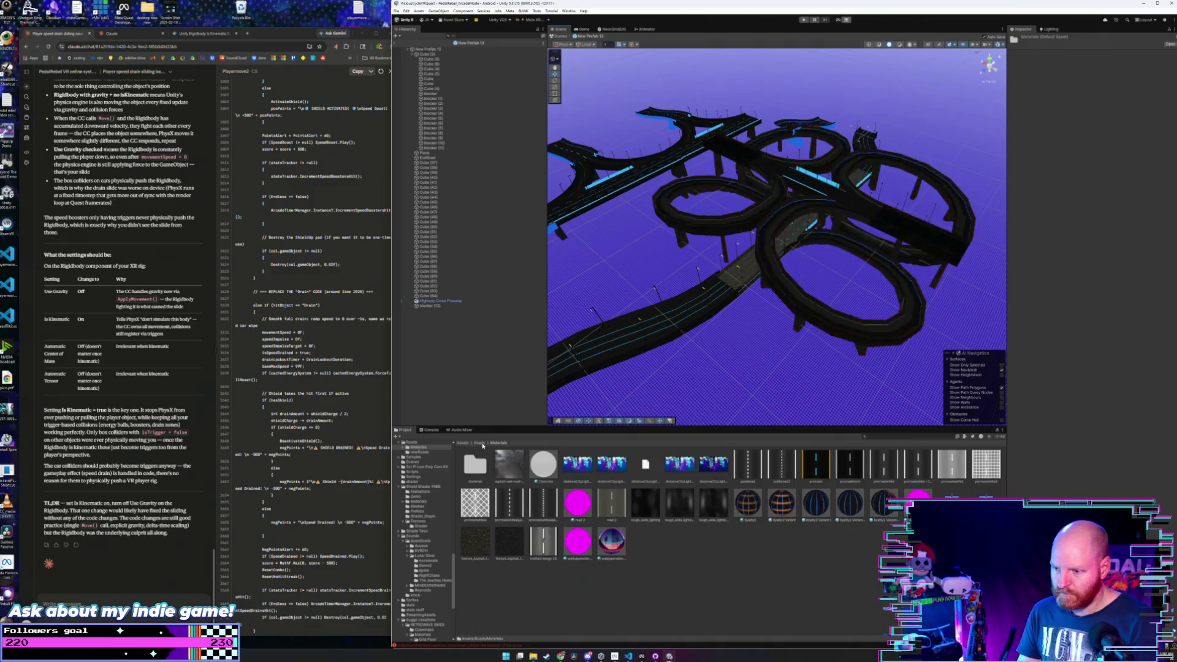
click(479, 443)
- Open REALRoad and apply the blue-lined asphalt material to its road surface
double_click(509, 465)
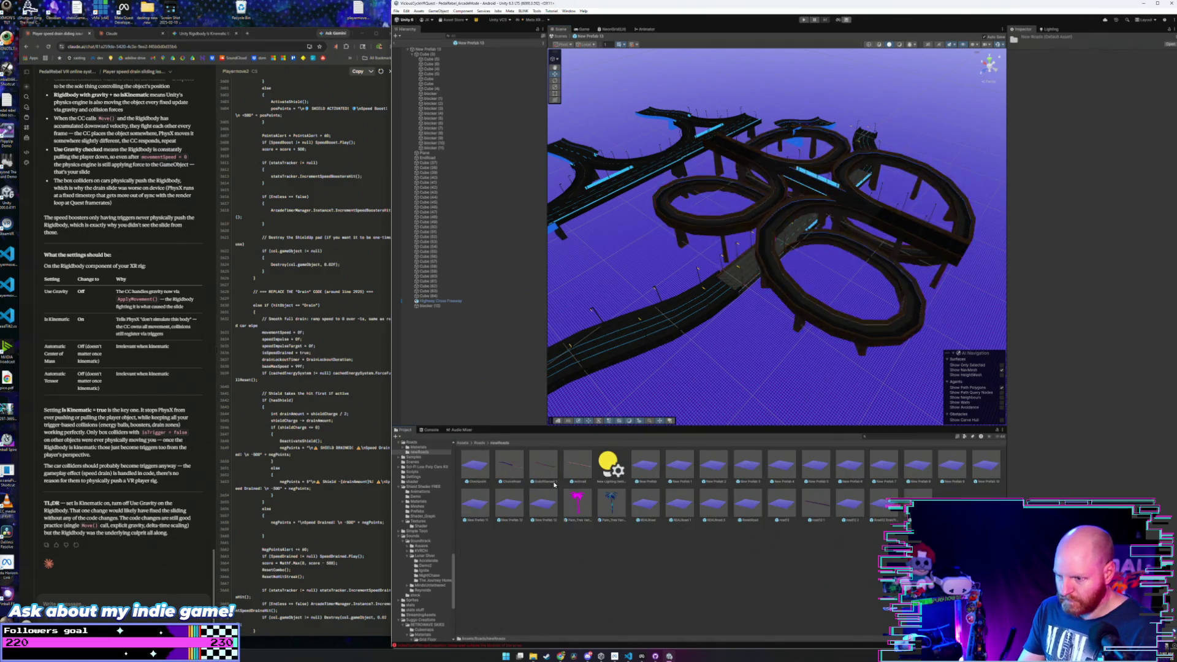
double_click(644, 508)
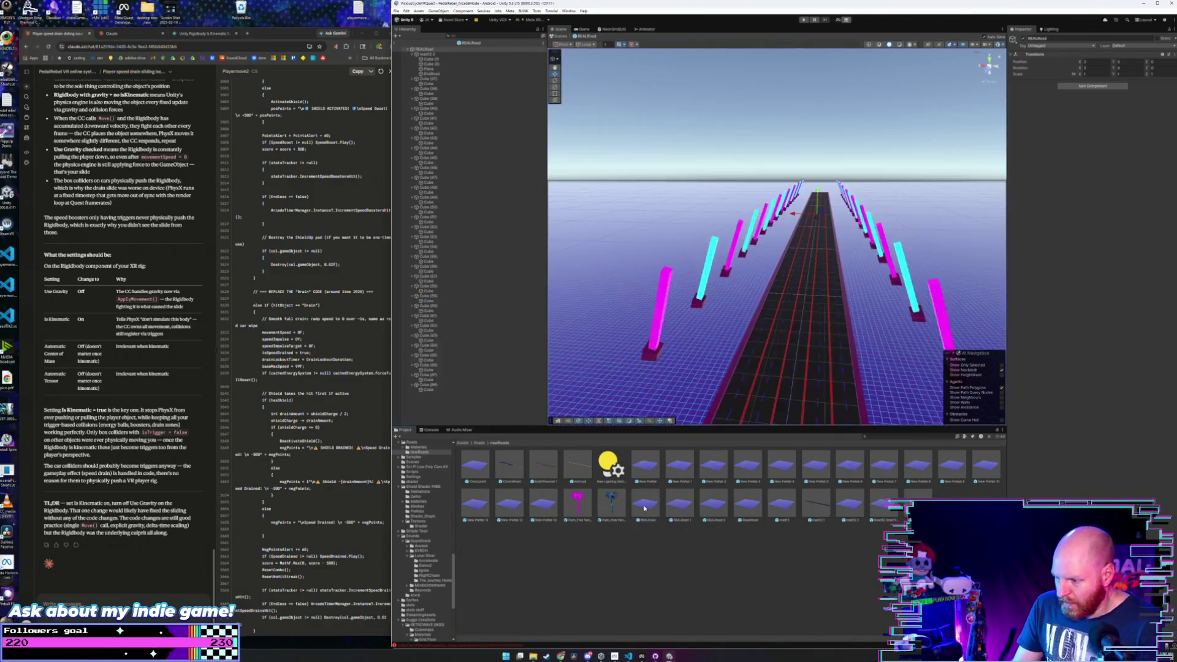
scroll(756, 387, up, 3)
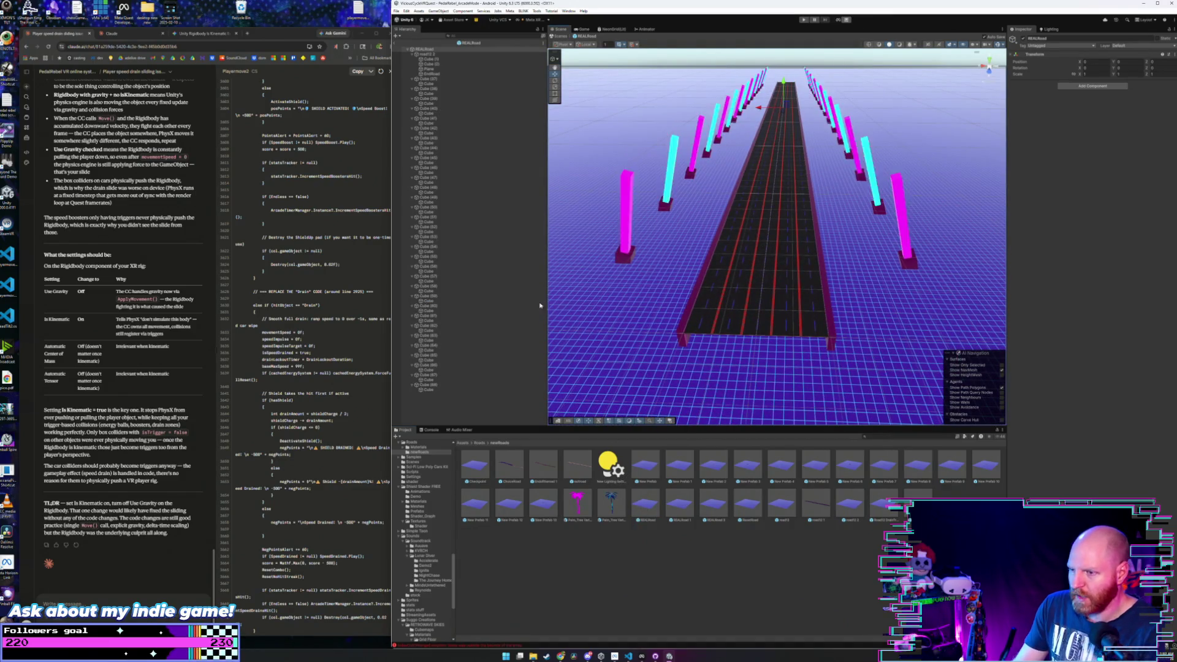
click(478, 442)
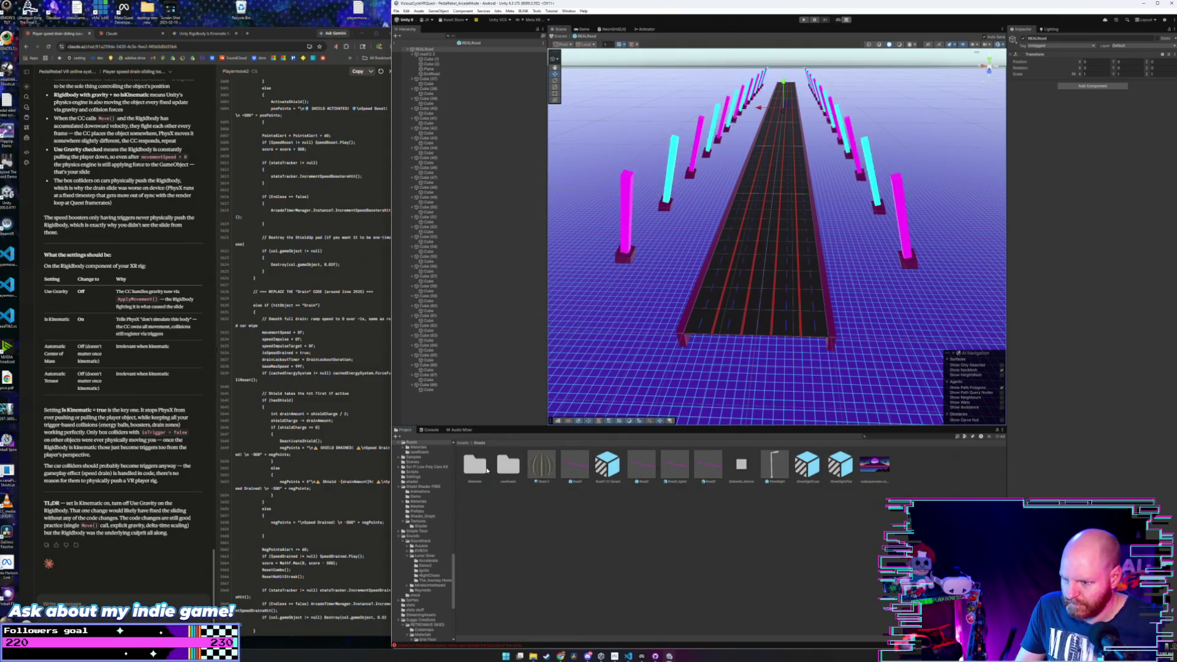
click(476, 467)
double_click(481, 470)
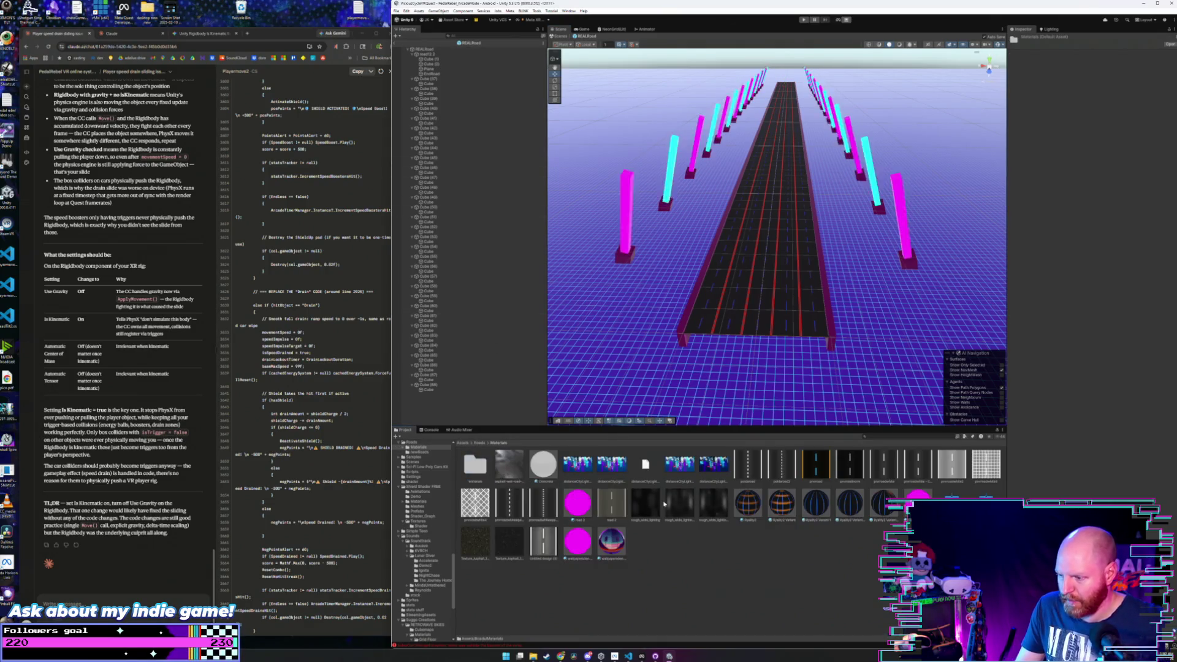
drag(742, 505, 752, 264)
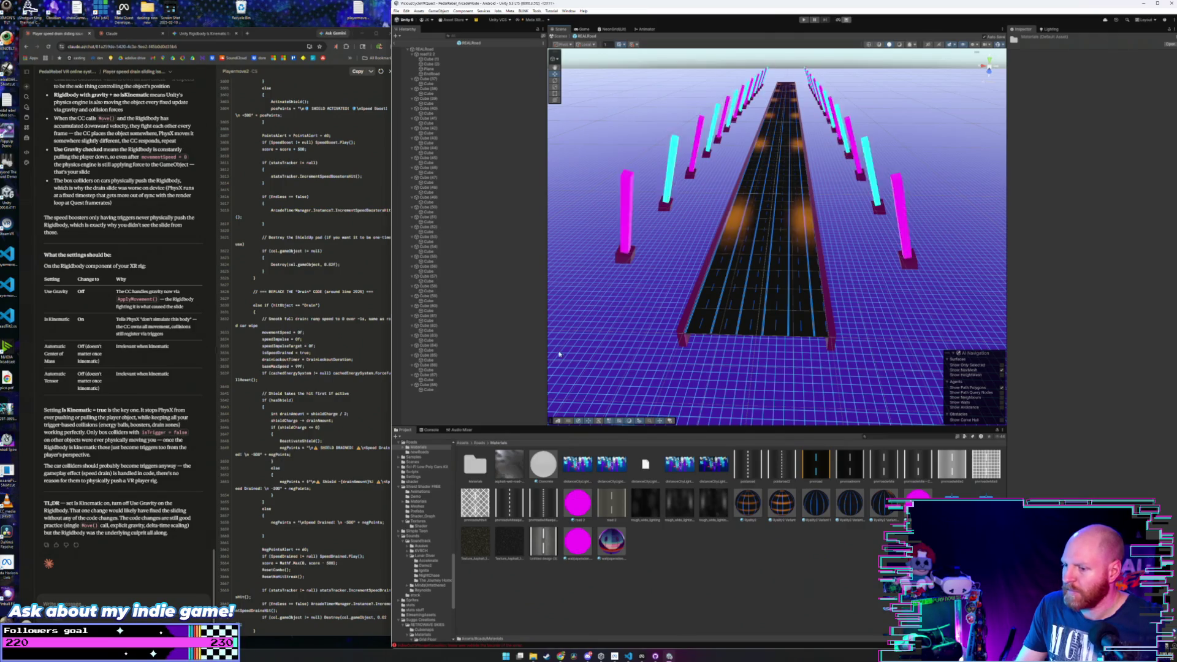
click(479, 443)
double_click(508, 465)
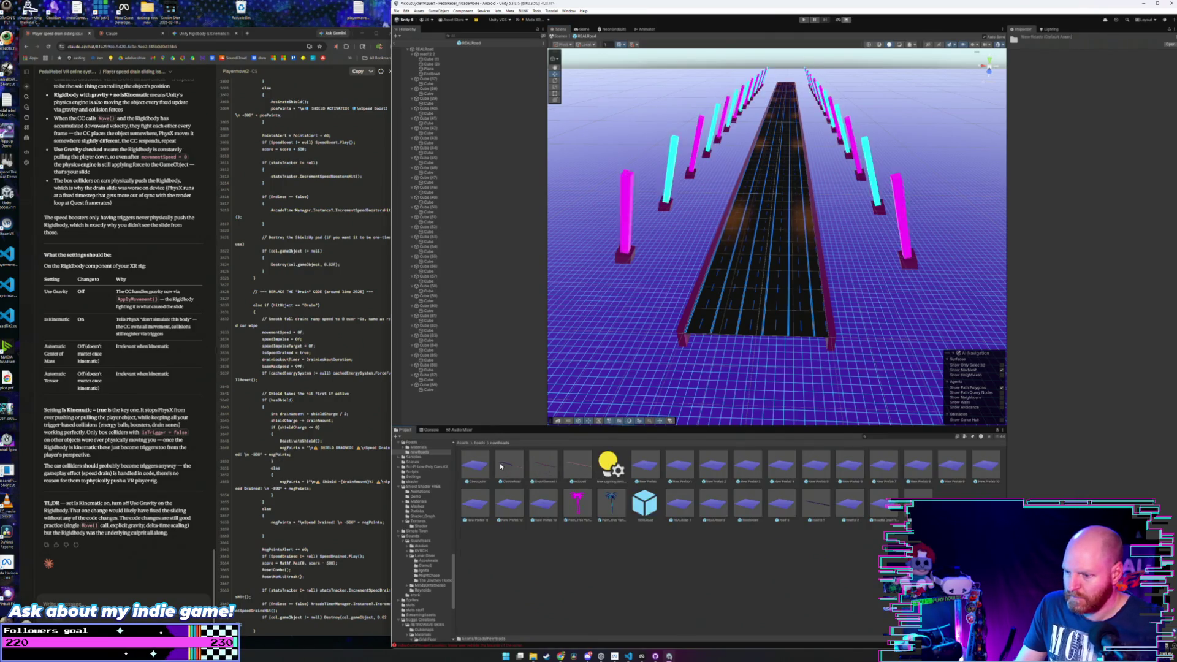
- Open REALRoad 1 and apply the blue-lined asphalt material to its road
double_click(678, 502)
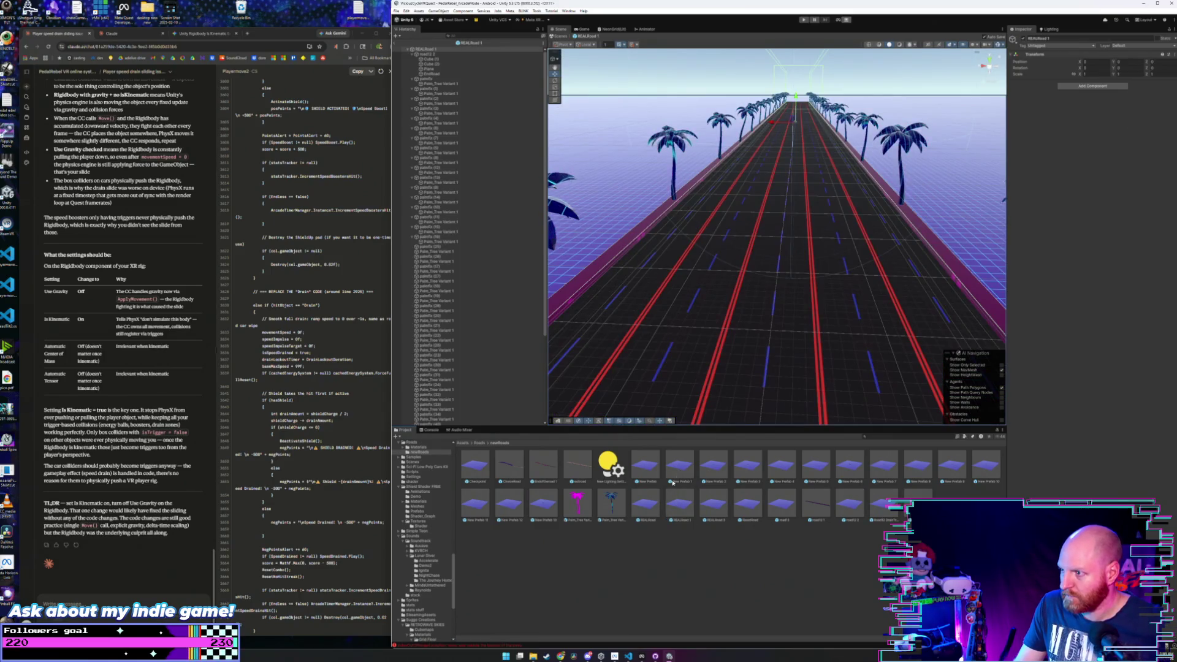
click(483, 443)
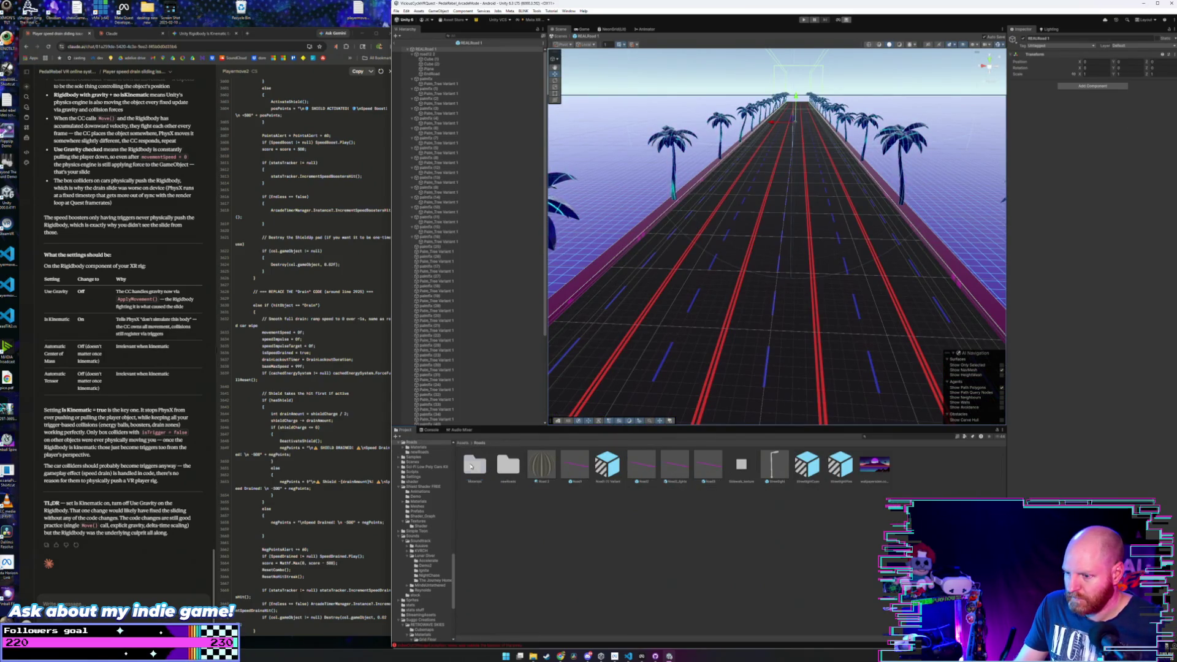
double_click(473, 464)
drag(748, 507, 766, 347)
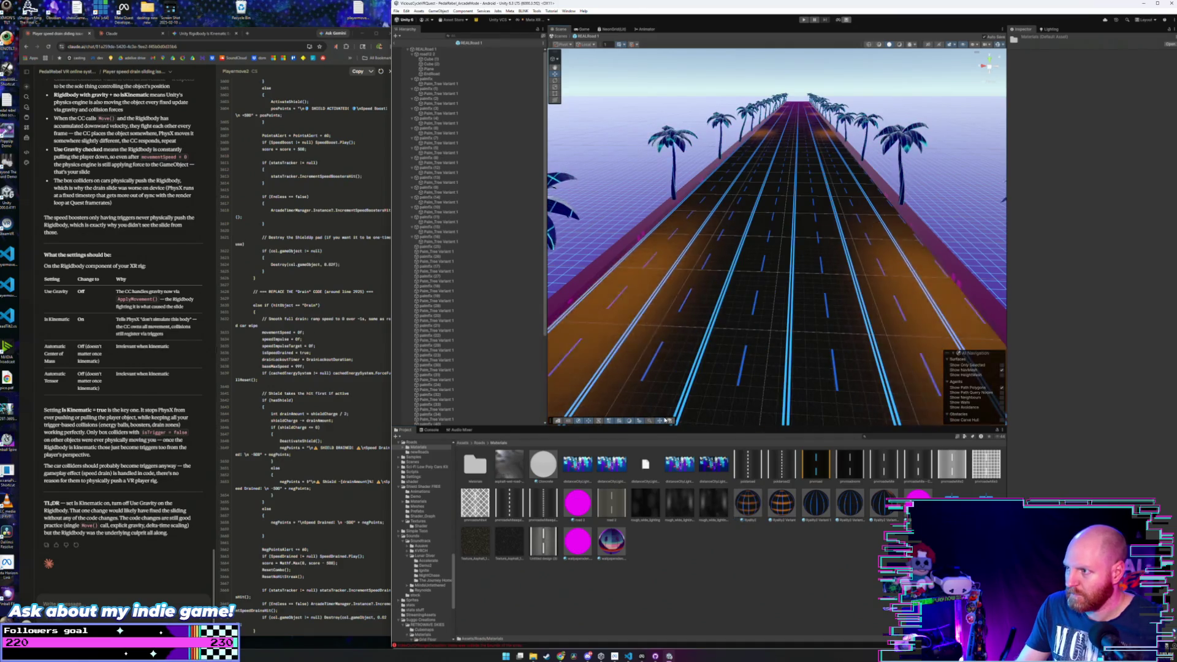
- Set the material's Grid Color to cyan and exit prefab mode
click(677, 140)
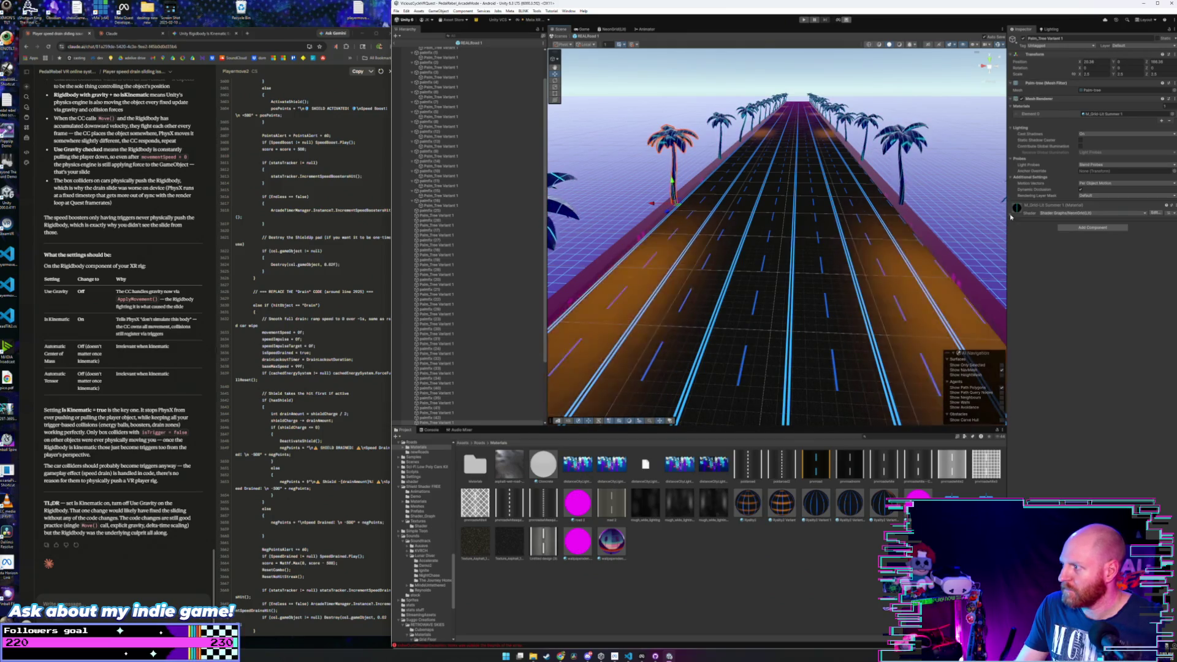
click(1012, 216)
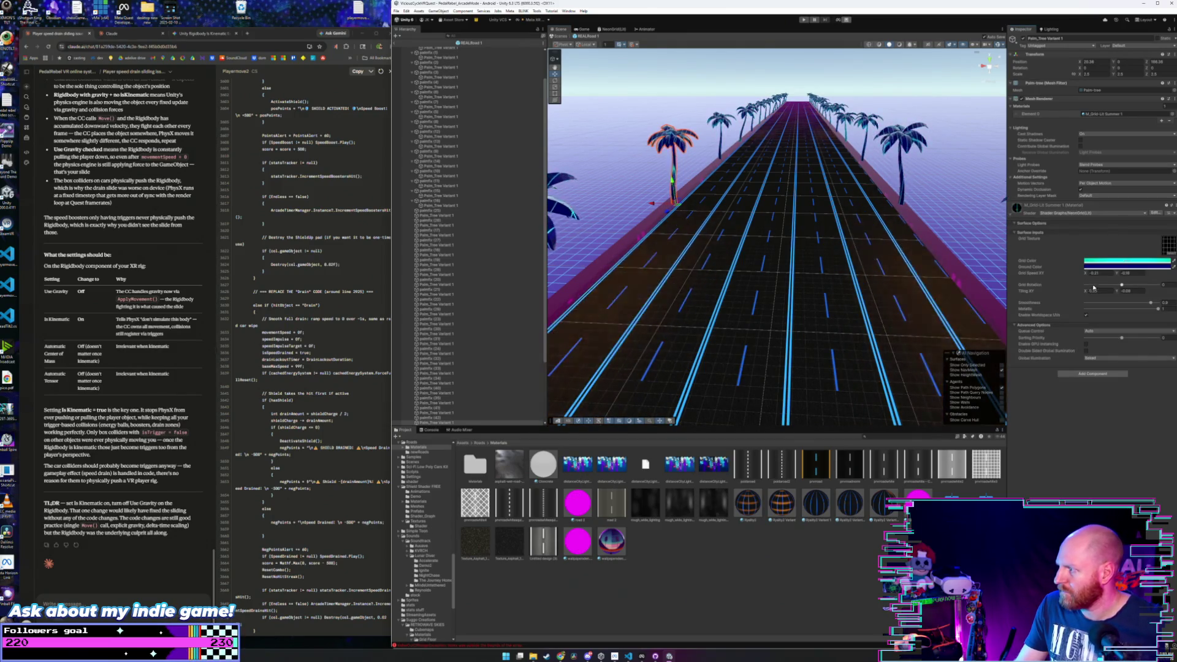
click(1166, 263)
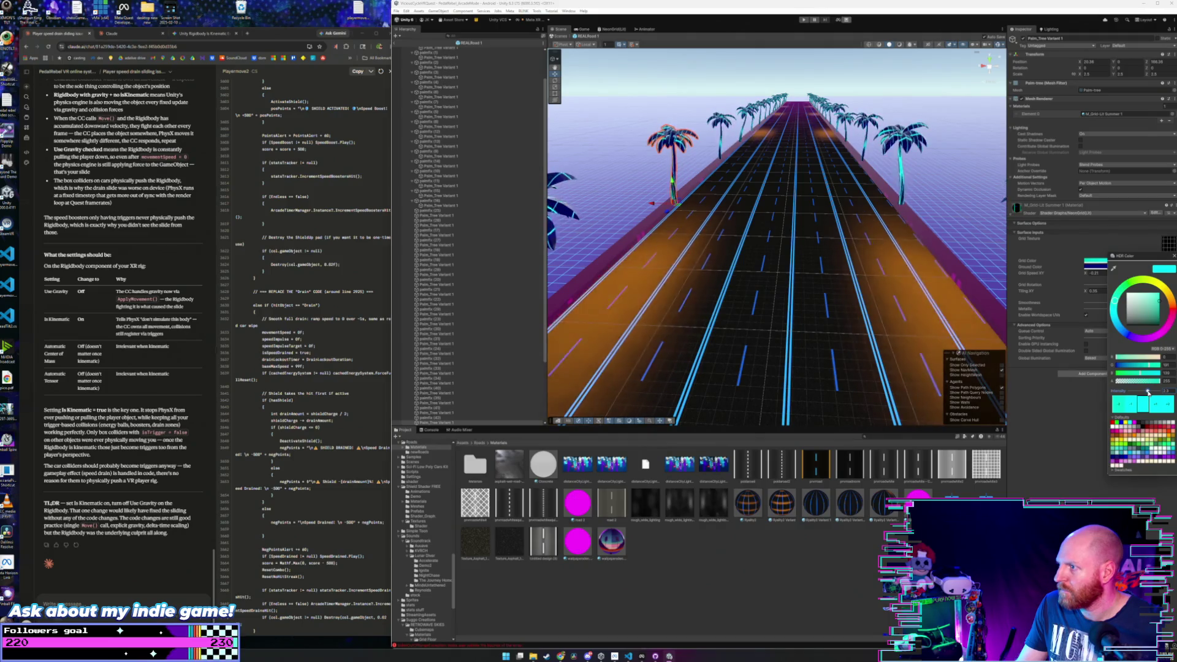
click(1173, 258)
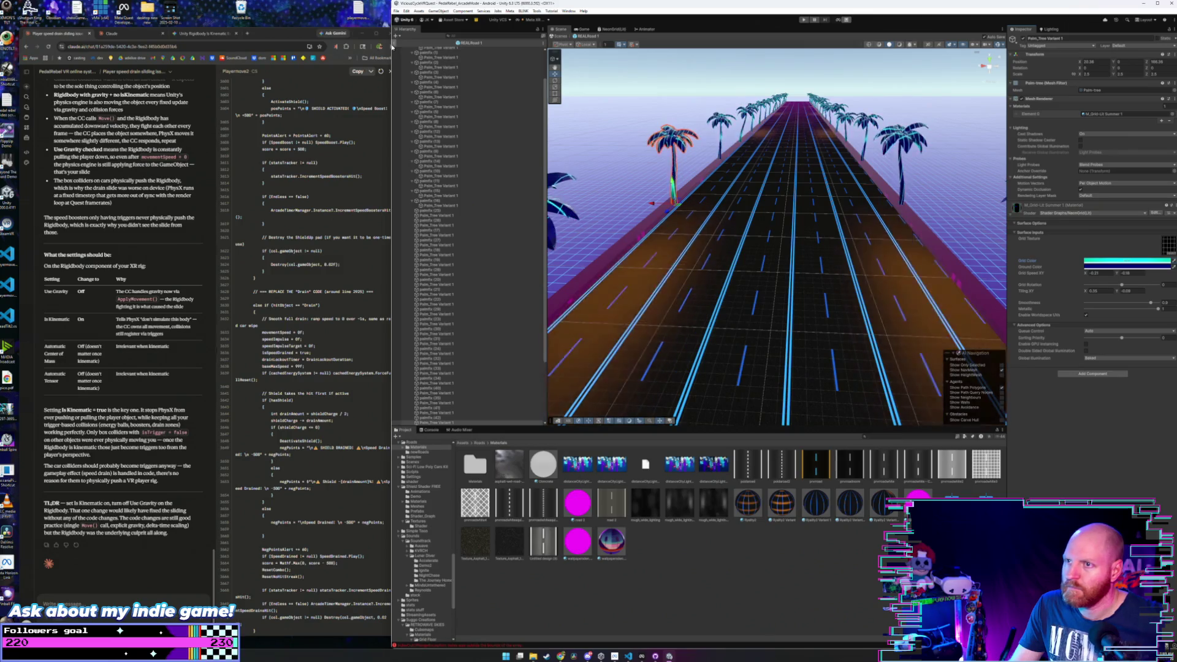
click(393, 44)
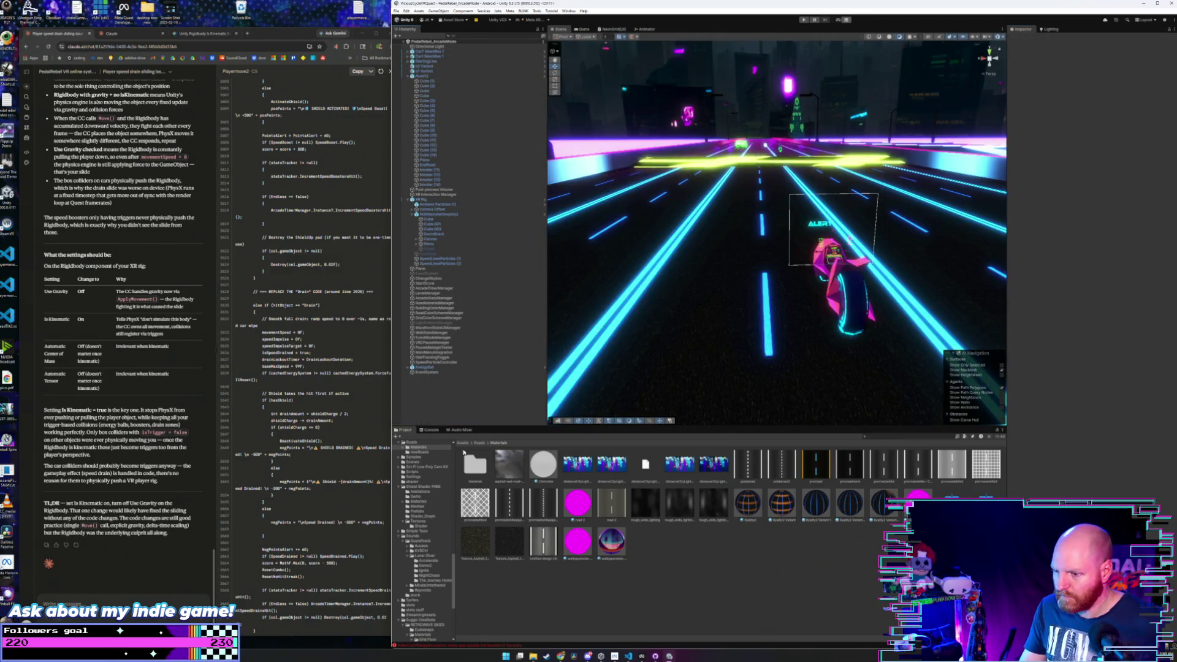
- Give REALRoad 3 the blue-lined asphalt material and exit prefab mode
click(480, 443)
double_click(507, 472)
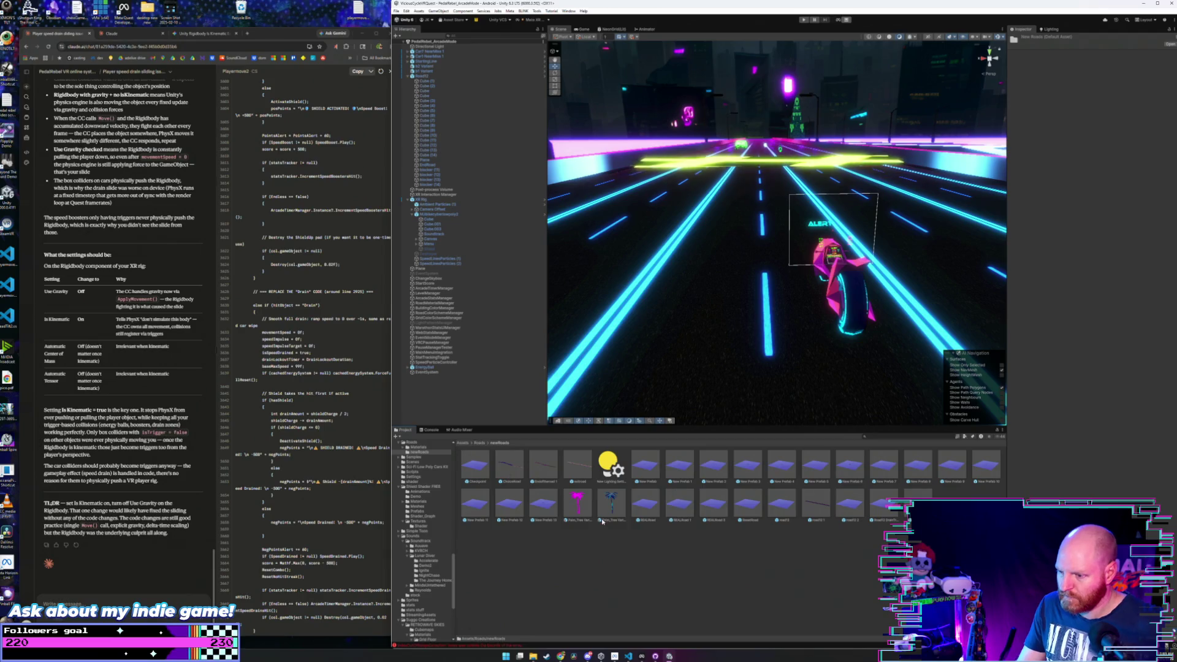
double_click(710, 506)
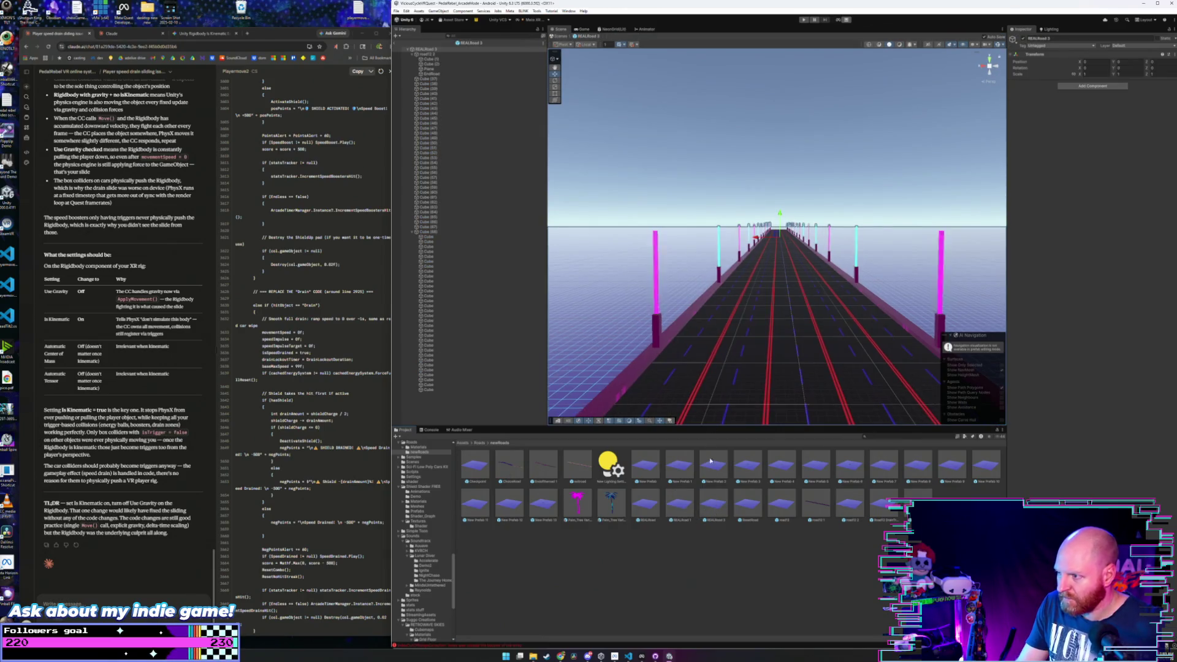
click(482, 442)
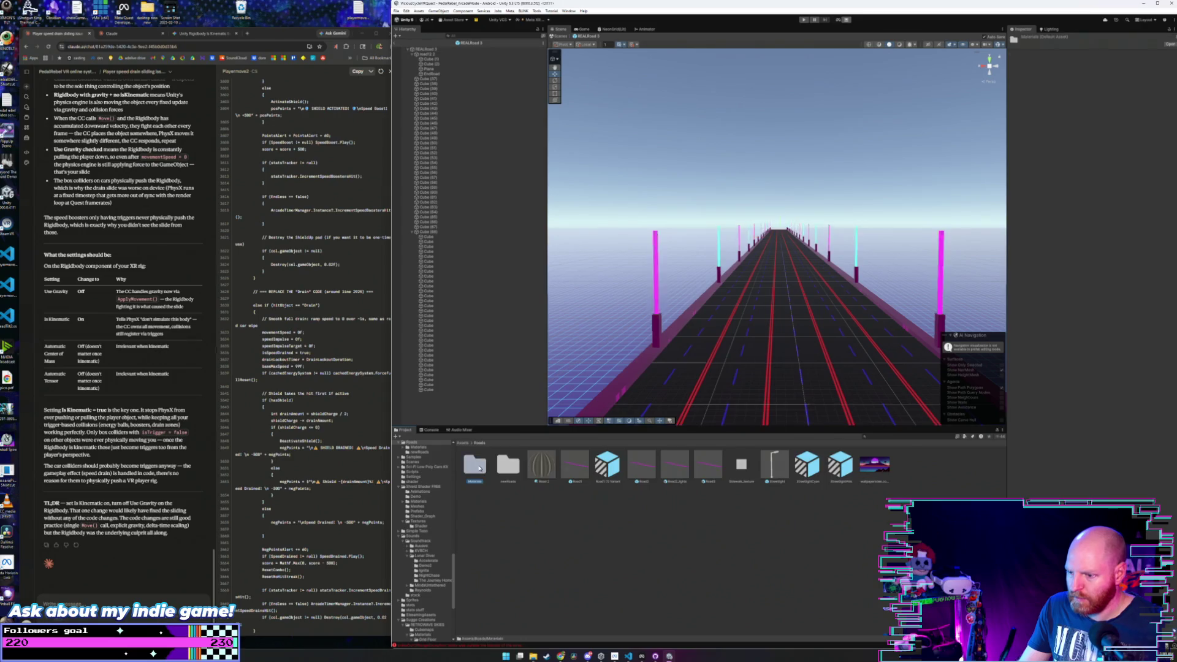
double_click(475, 464)
drag(750, 514, 762, 381)
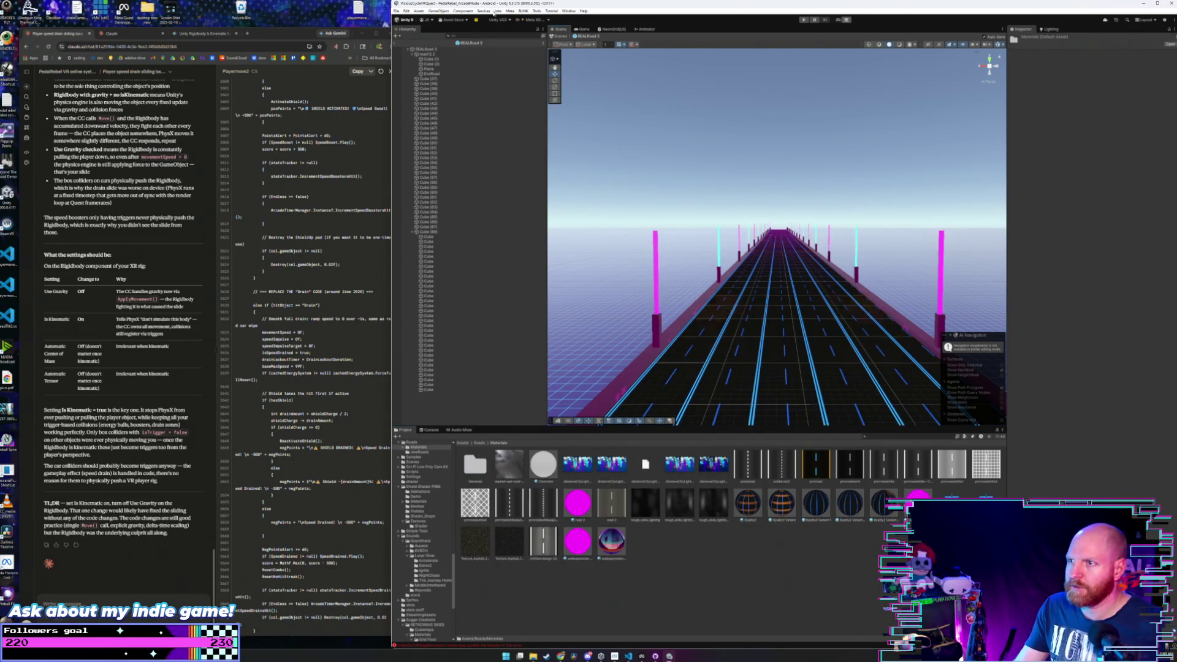
click(397, 45)
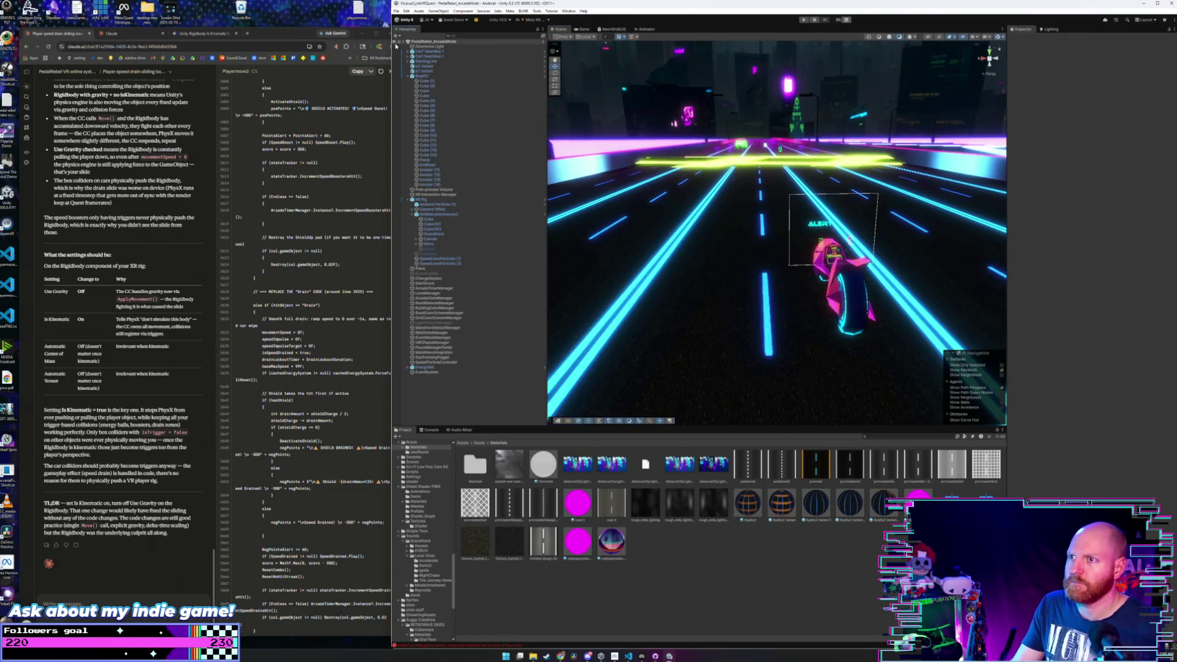
- Open the ResetRoad prefab from newRoads for editing
click(478, 444)
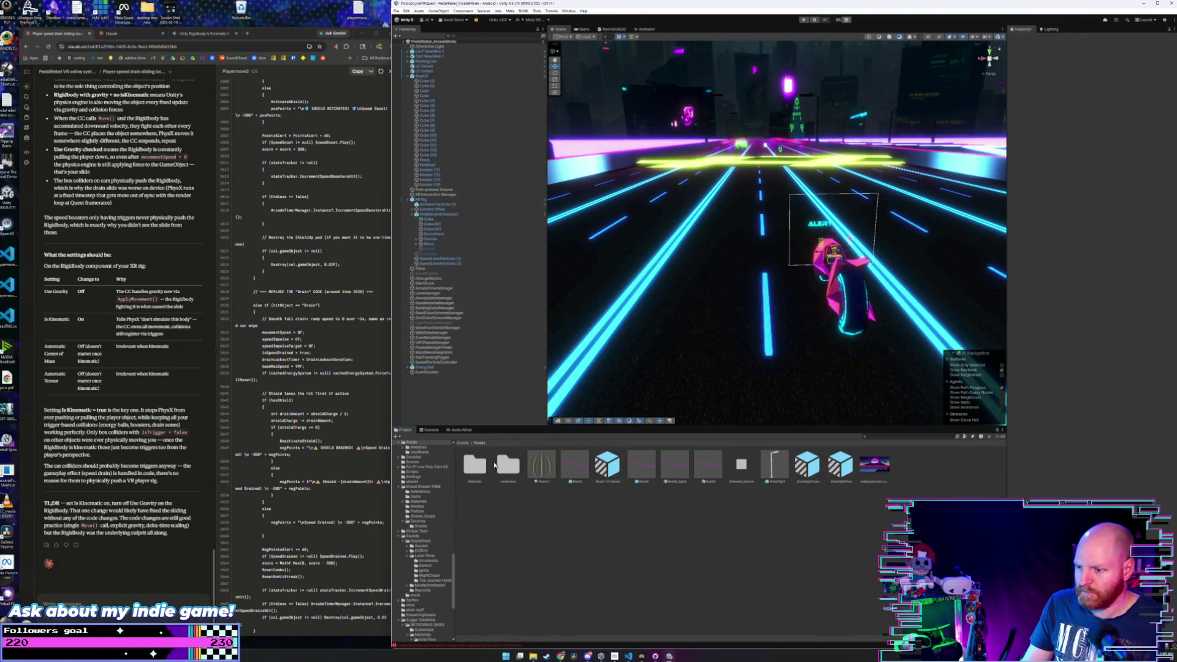
double_click(503, 466)
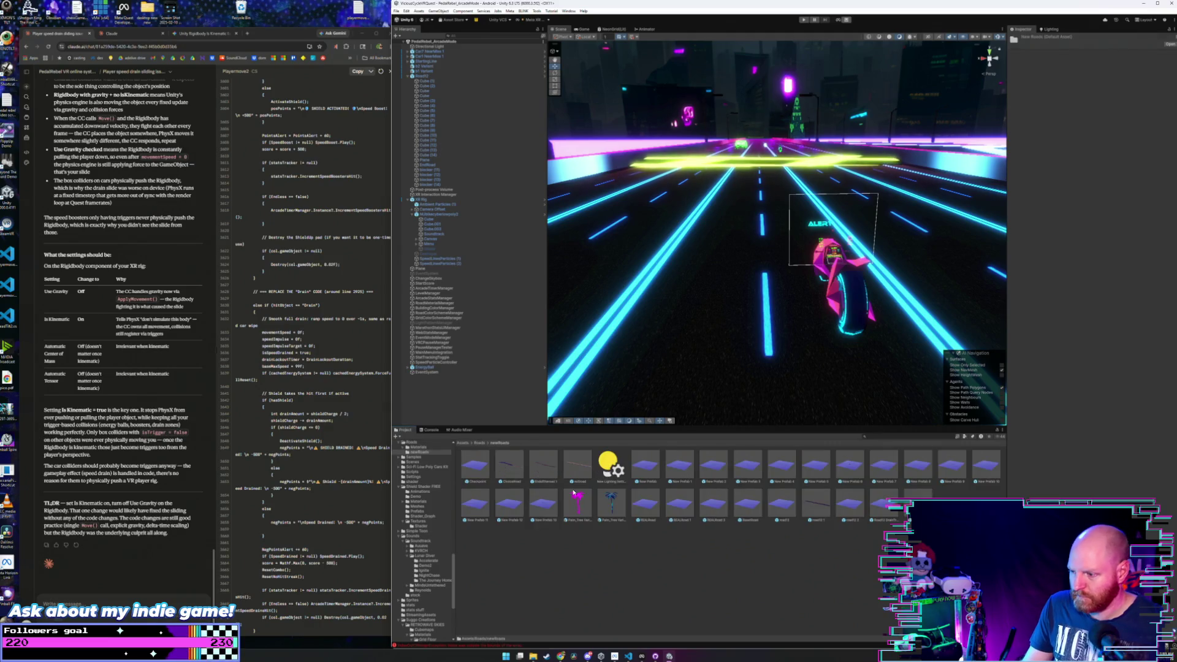
double_click(747, 510)
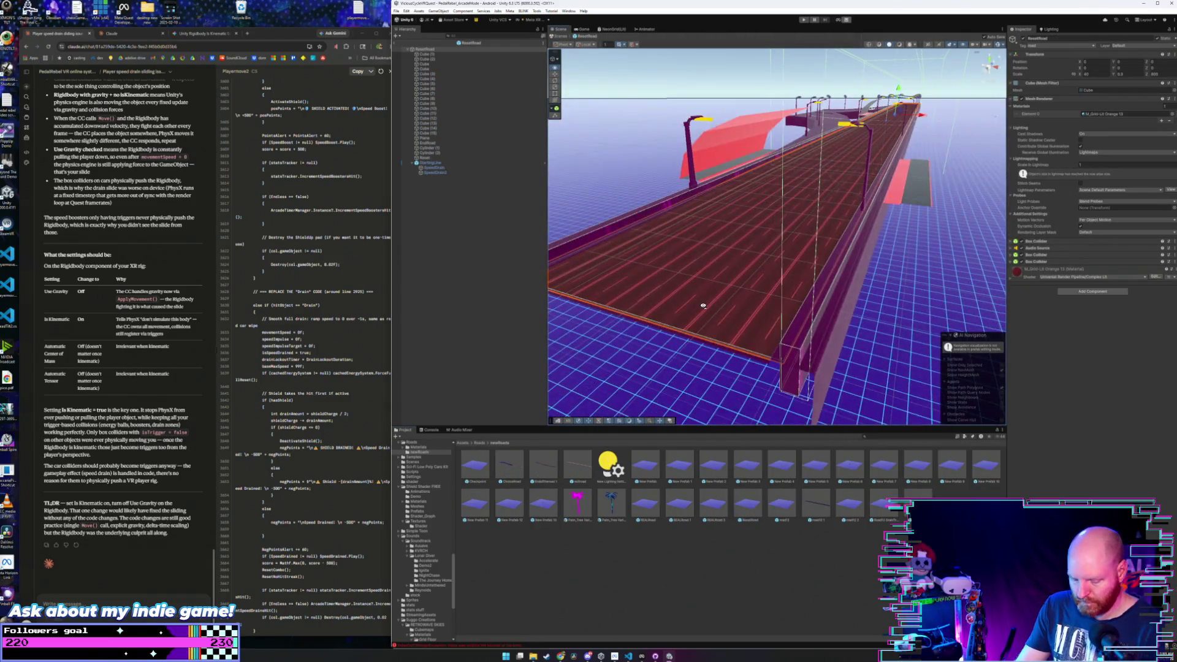
- Give ResetRoad's magenta left branch the cyan-edged asphalt and return to the arcade scene
drag(709, 286, 742, 326)
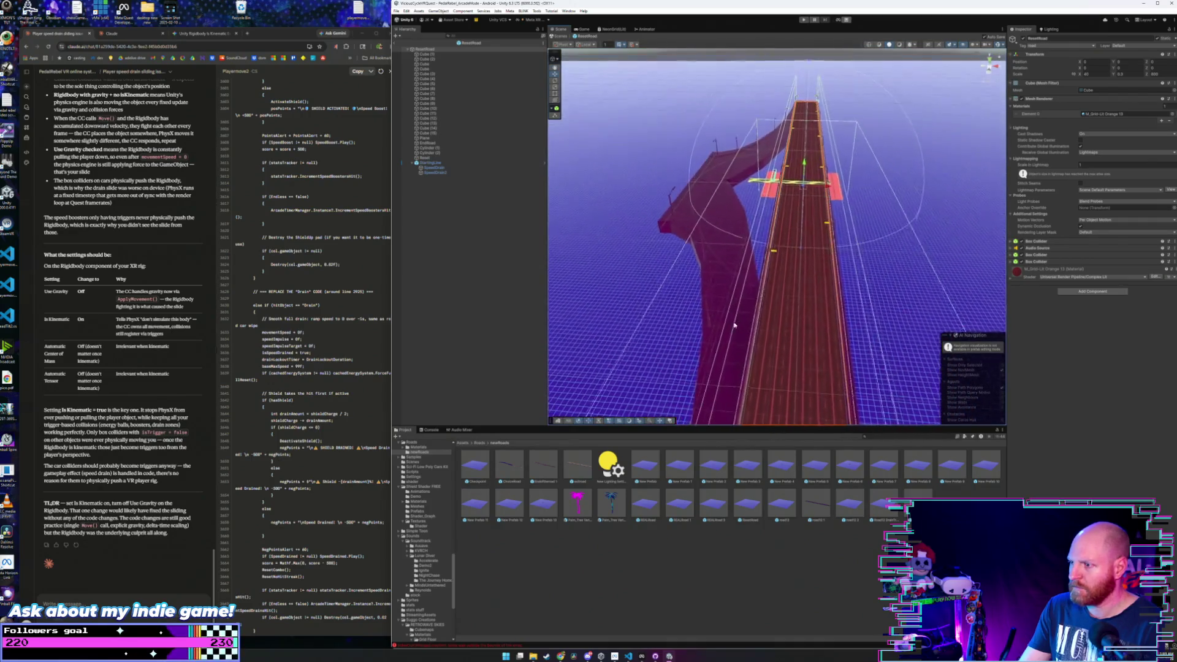
click(481, 443)
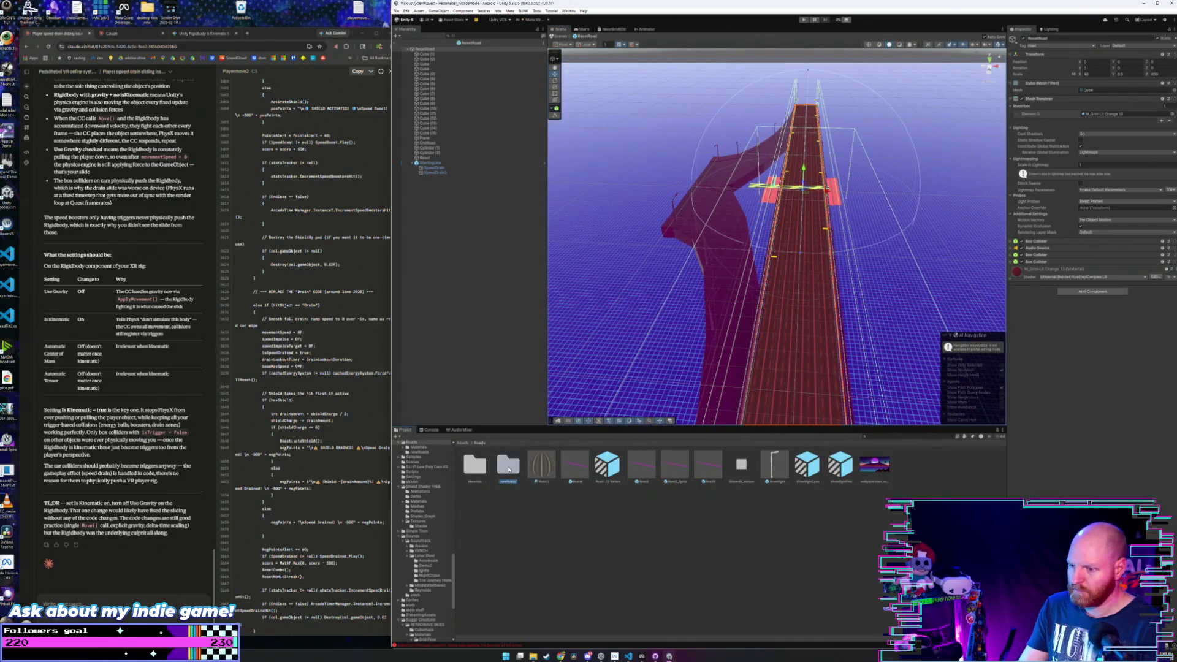
double_click(509, 469)
click(479, 444)
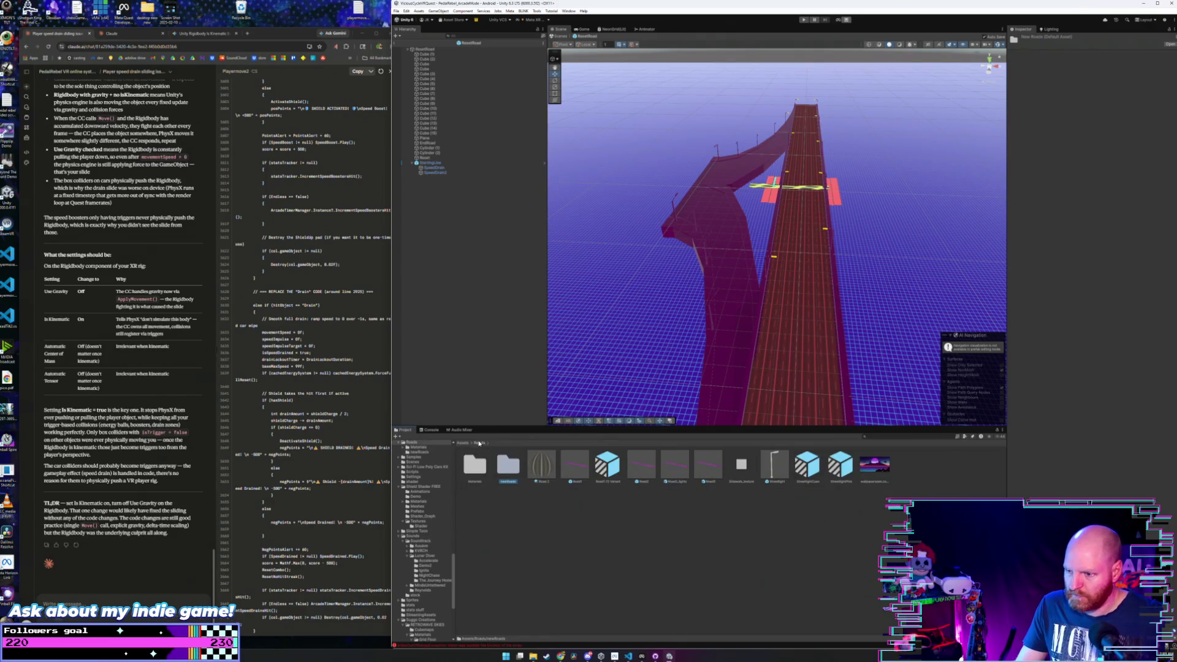
double_click(482, 469)
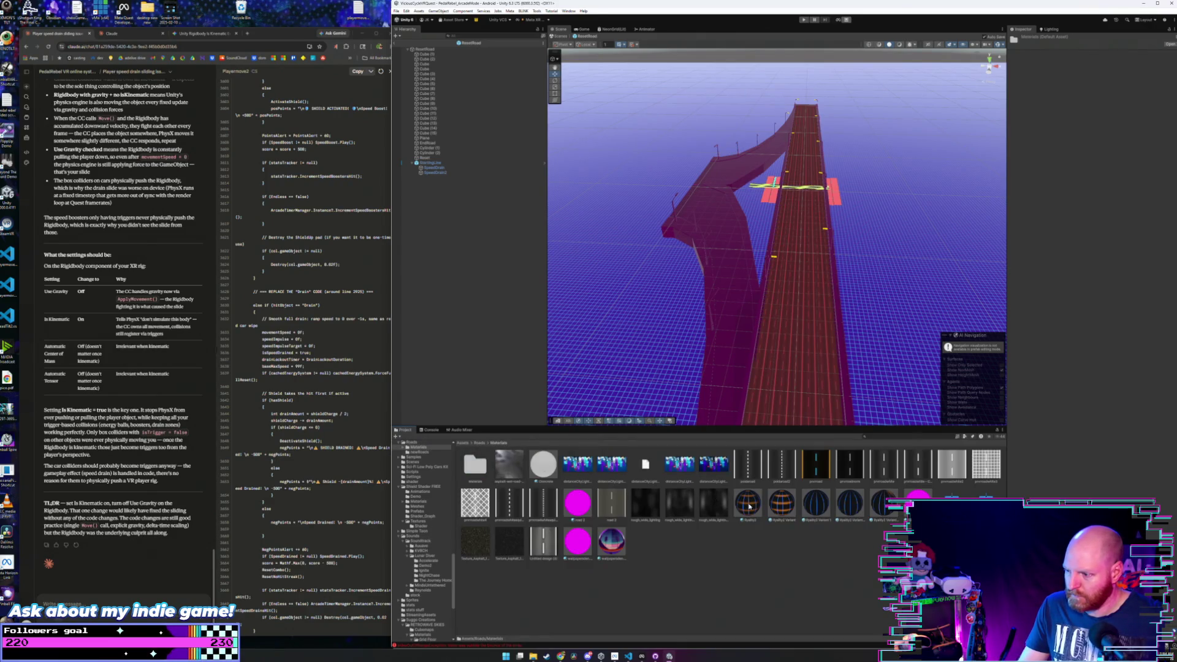
mouse_move(749, 506)
mouse_down()
mouse_move(713, 323)
mouse_move(686, 299)
mouse_move(660, 238)
mouse_up()
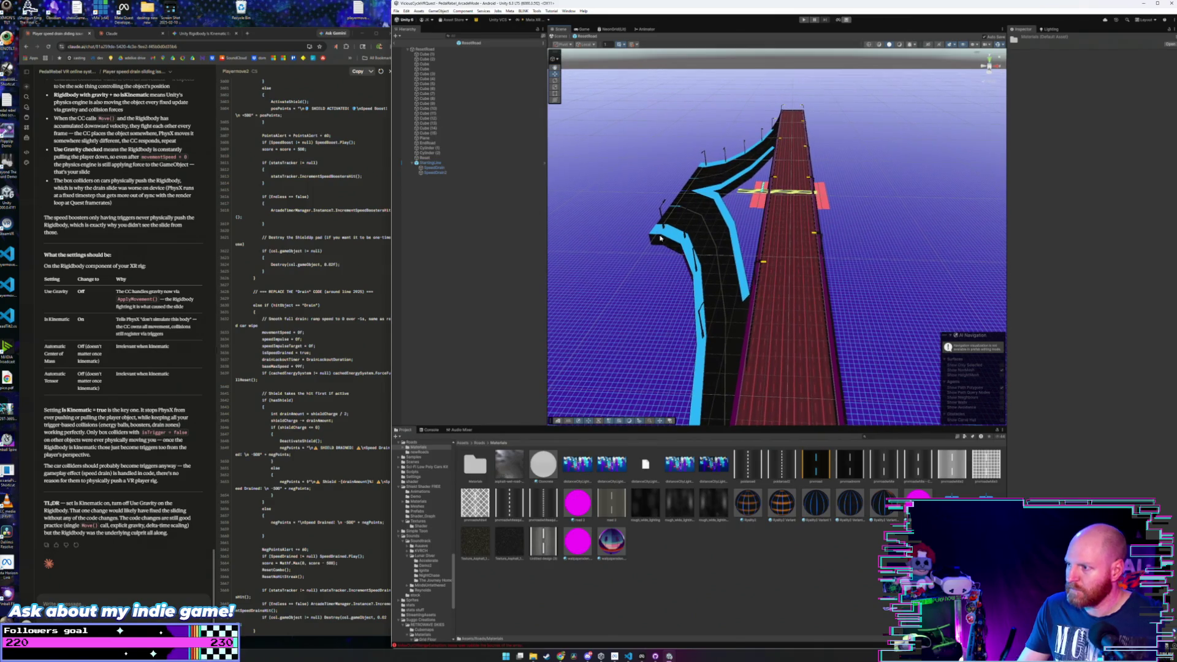
click(396, 43)
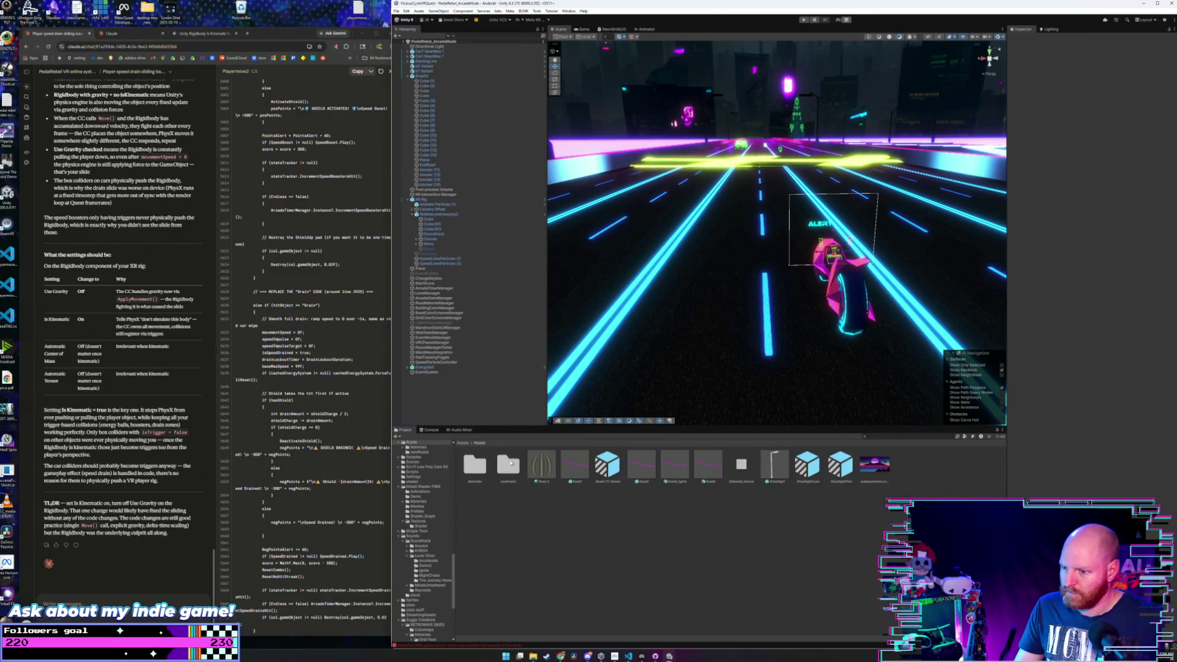
- Open the road12 prefab from newRoads and browse to the road materials
double_click(508, 464)
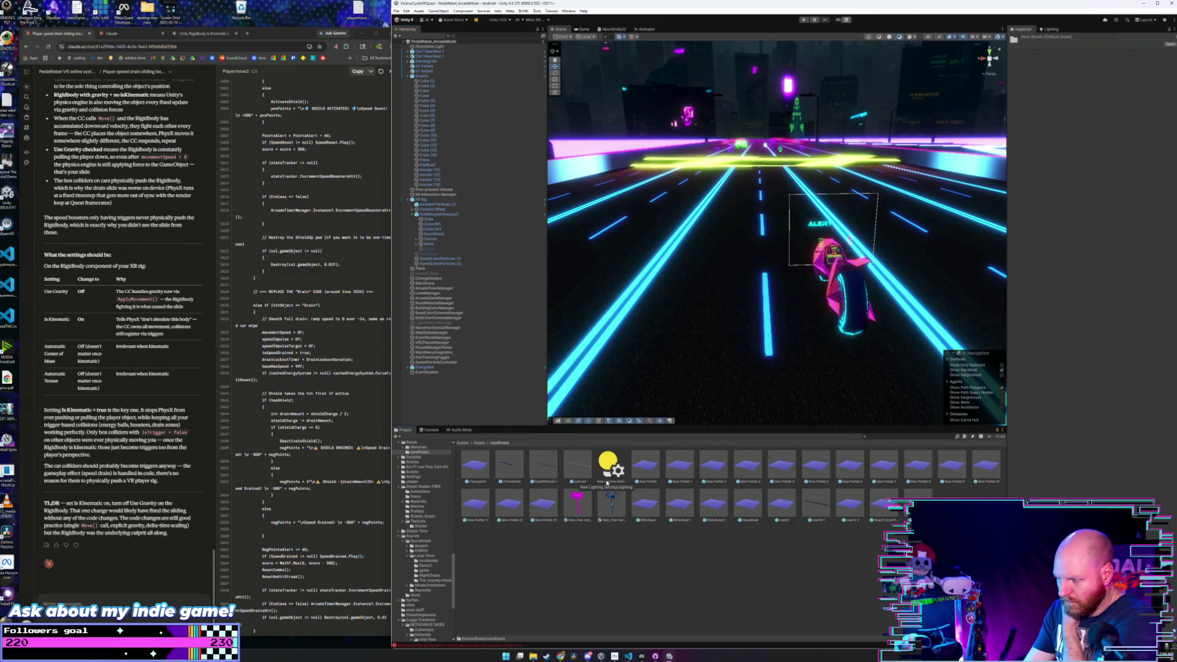
click(681, 504)
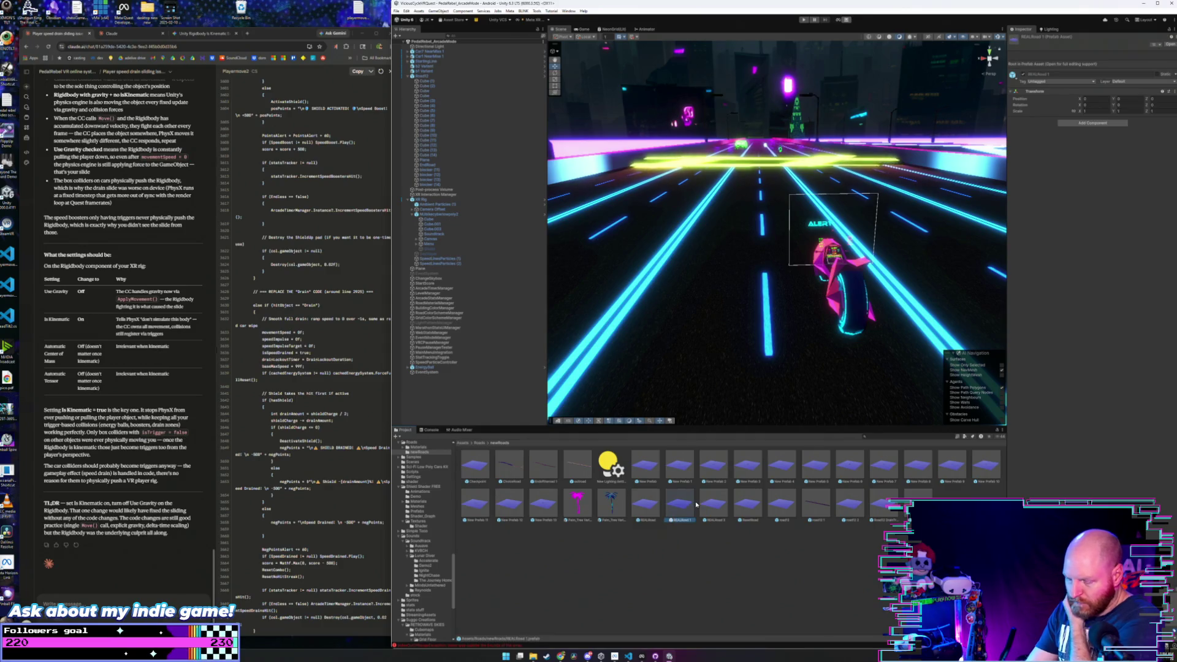
double_click(788, 504)
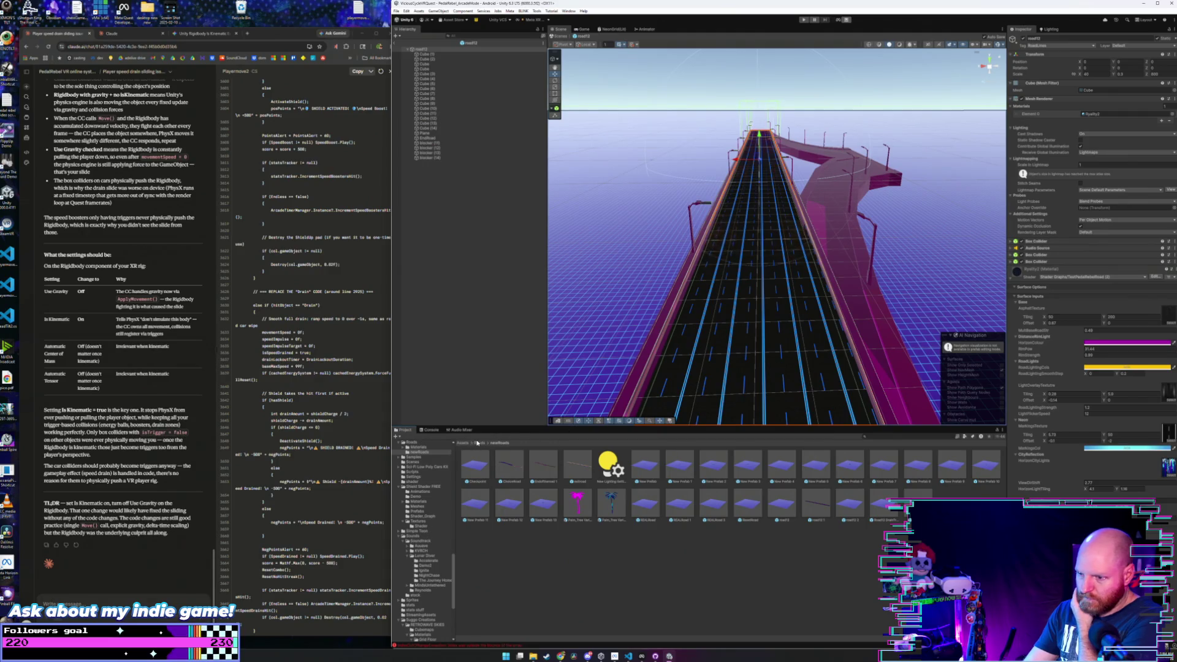
click(479, 443)
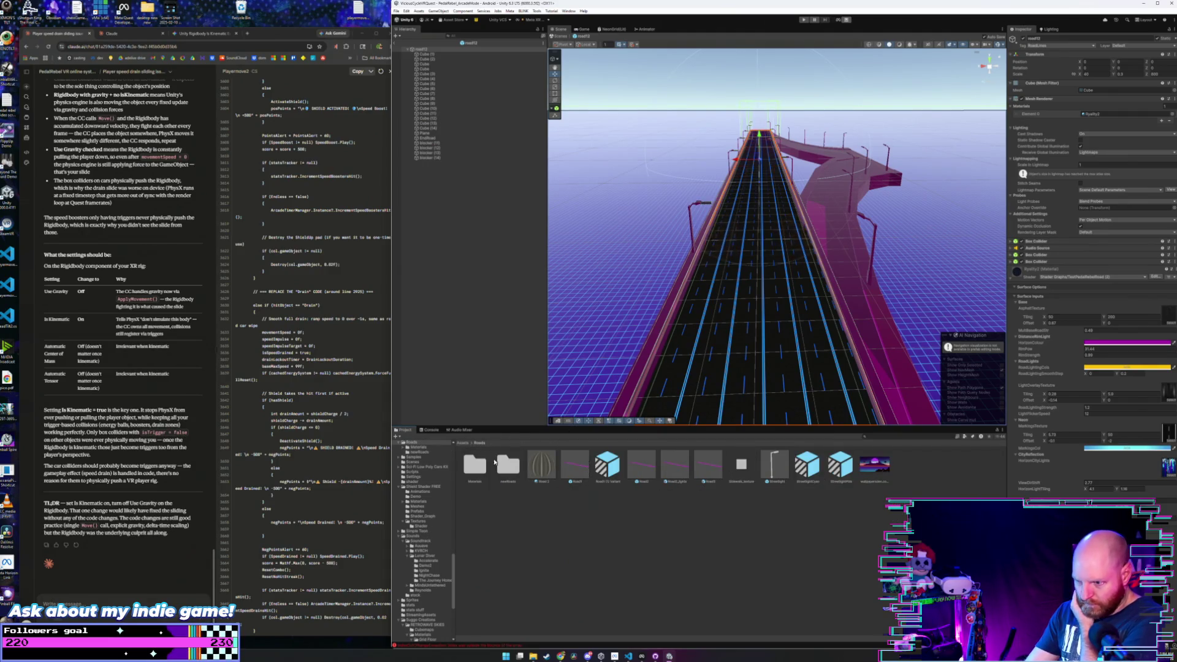
double_click(487, 464)
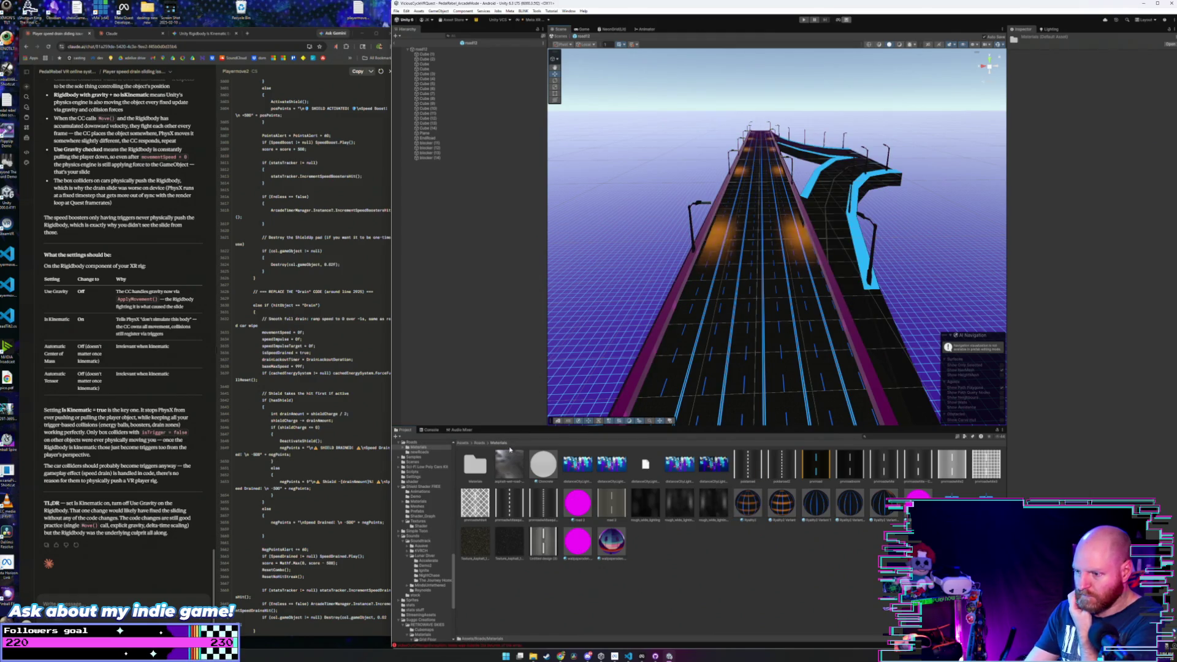
- Return to newRoads and open road12 1, then road12 2
click(479, 442)
double_click(507, 466)
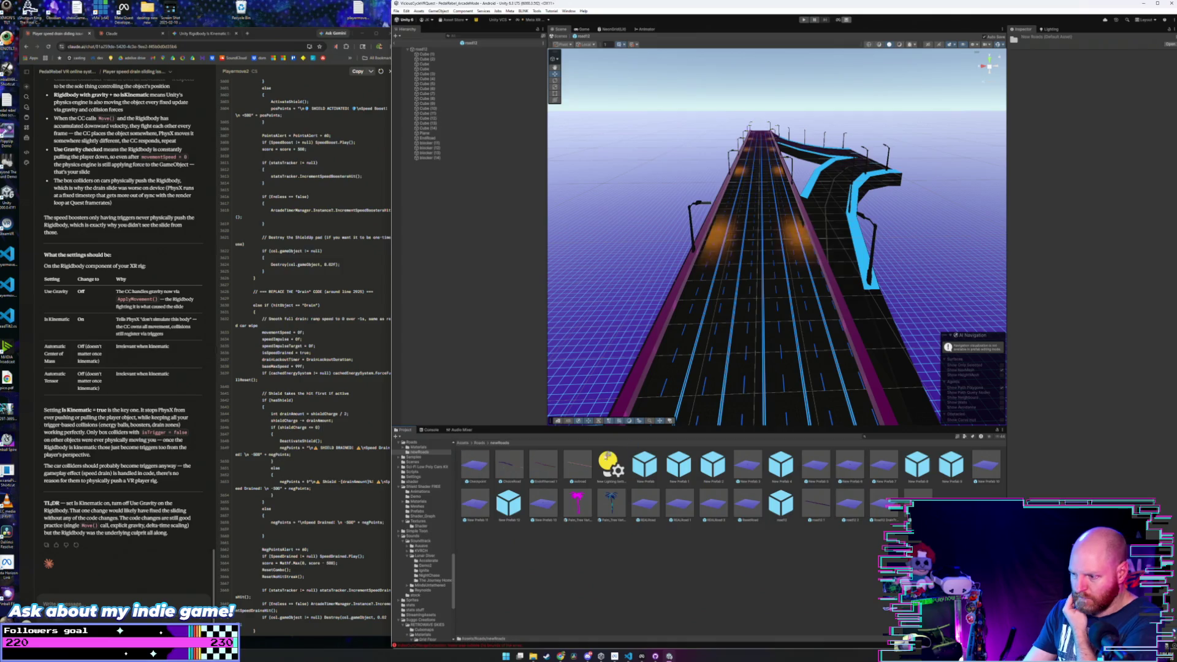
scroll(704, 360, down, 1)
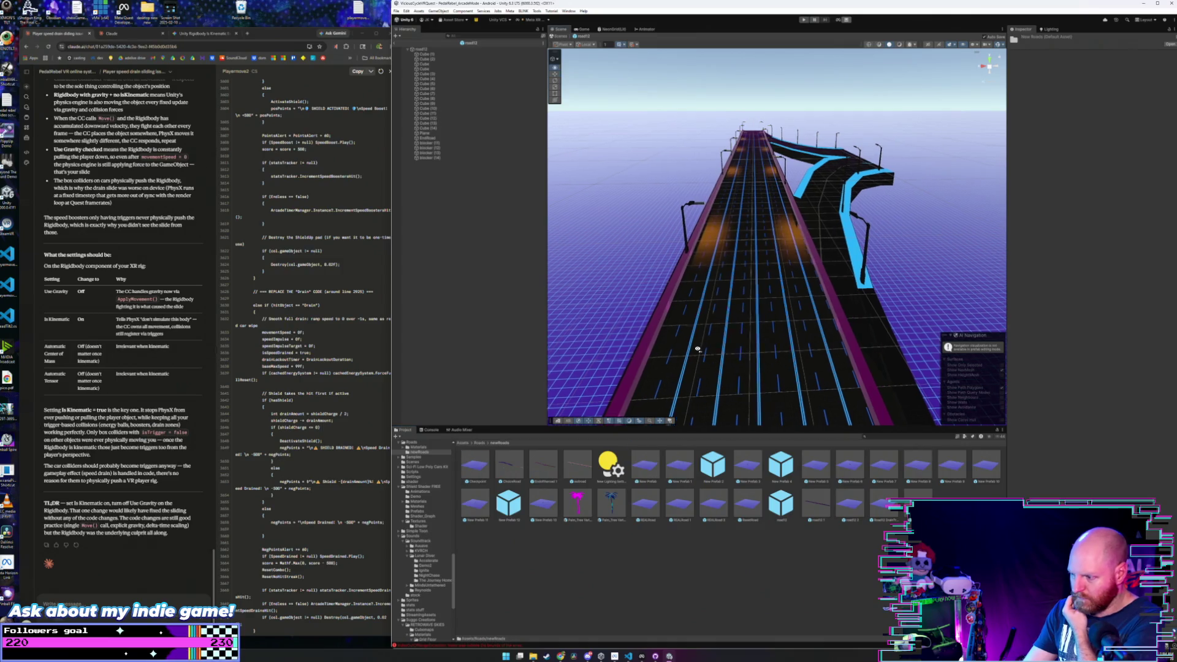
double_click(824, 501)
double_click(859, 500)
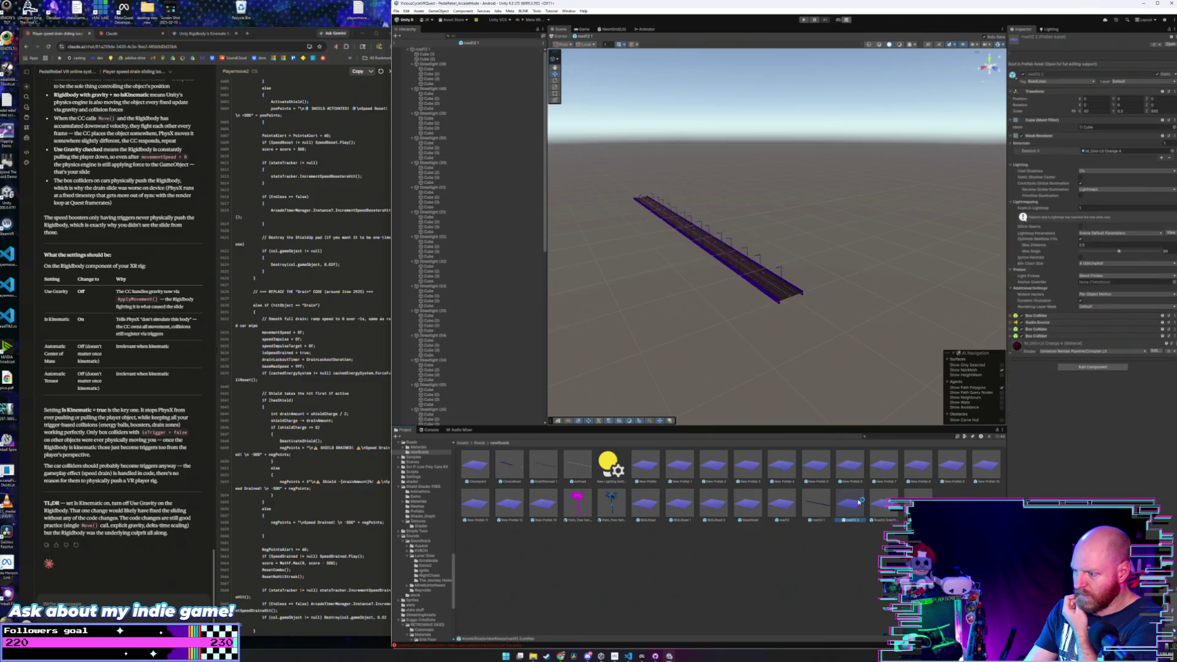
- Apply the dark cyan-lined material from Roads > Materials to the Road12 DrainTrap's magenta ramp
double_click(881, 505)
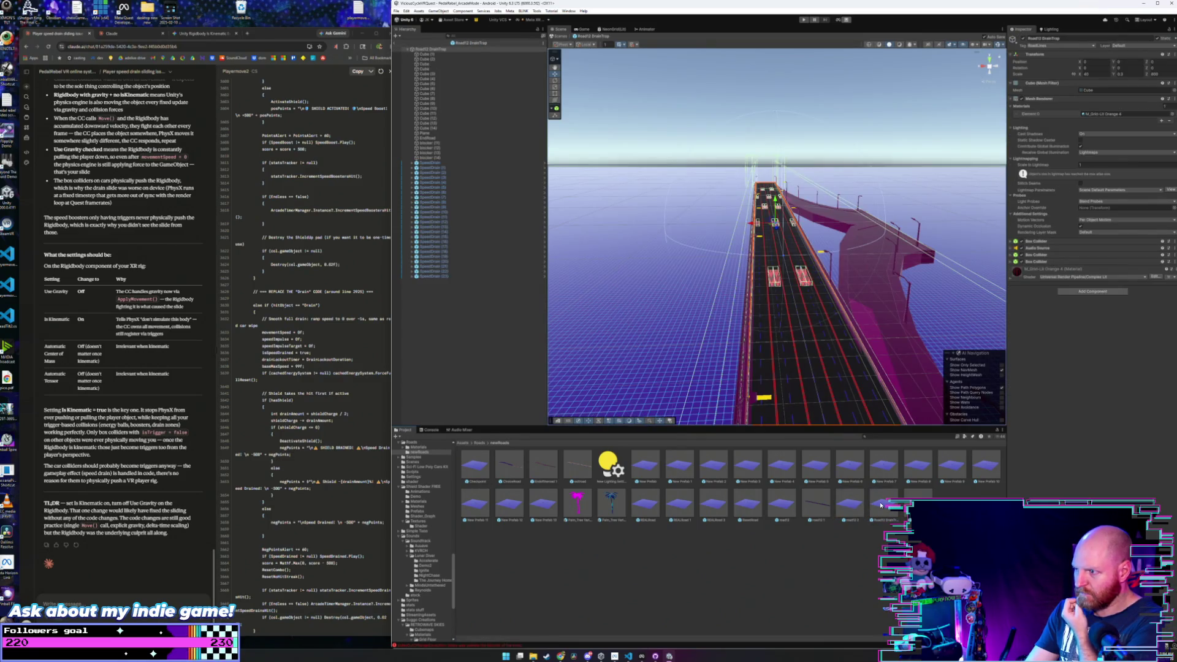
drag(724, 368, 691, 347)
click(482, 444)
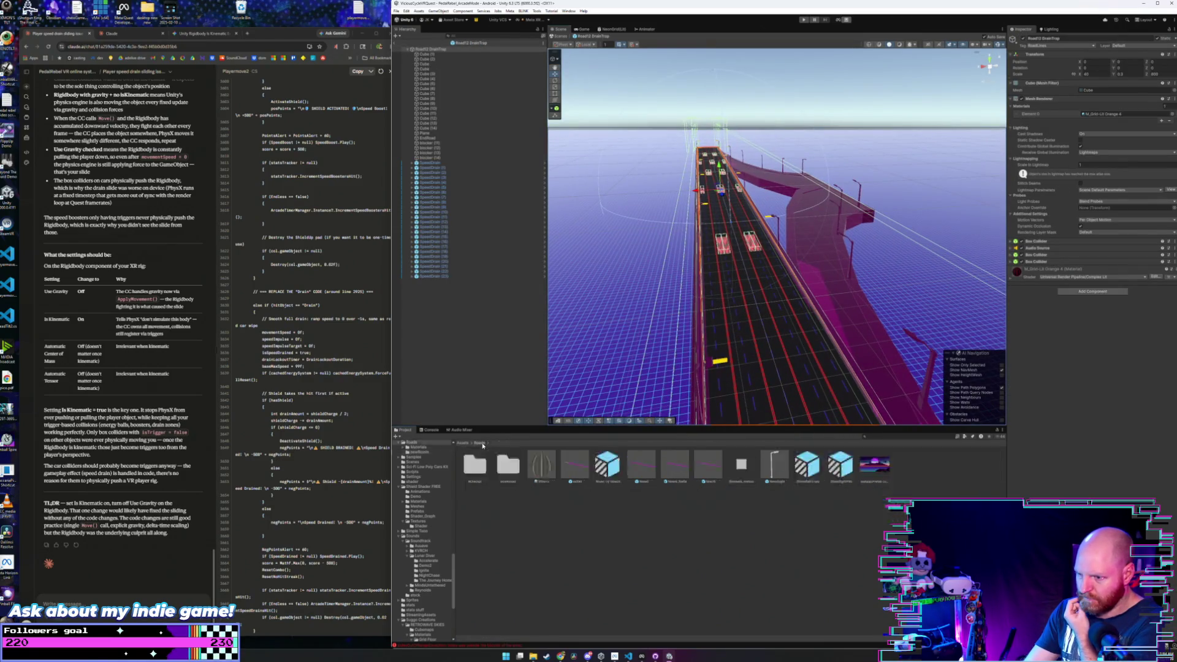
double_click(484, 471)
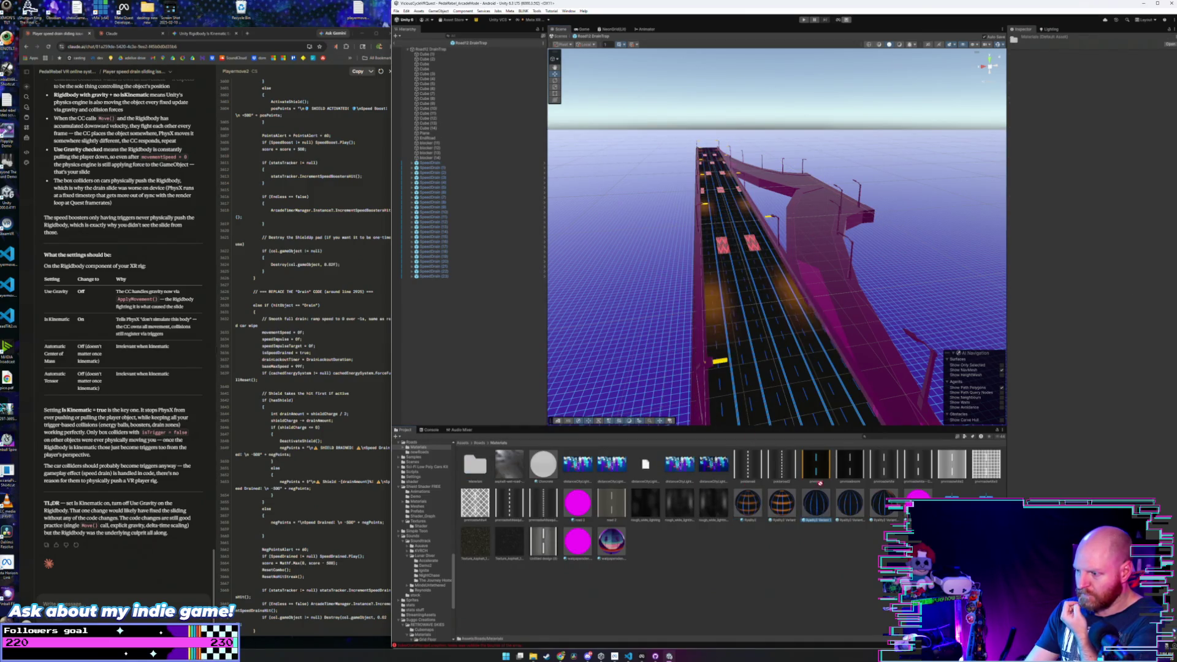
mouse_move(815, 466)
mouse_down()
mouse_move(846, 344)
mouse_move(736, 381)
mouse_up()
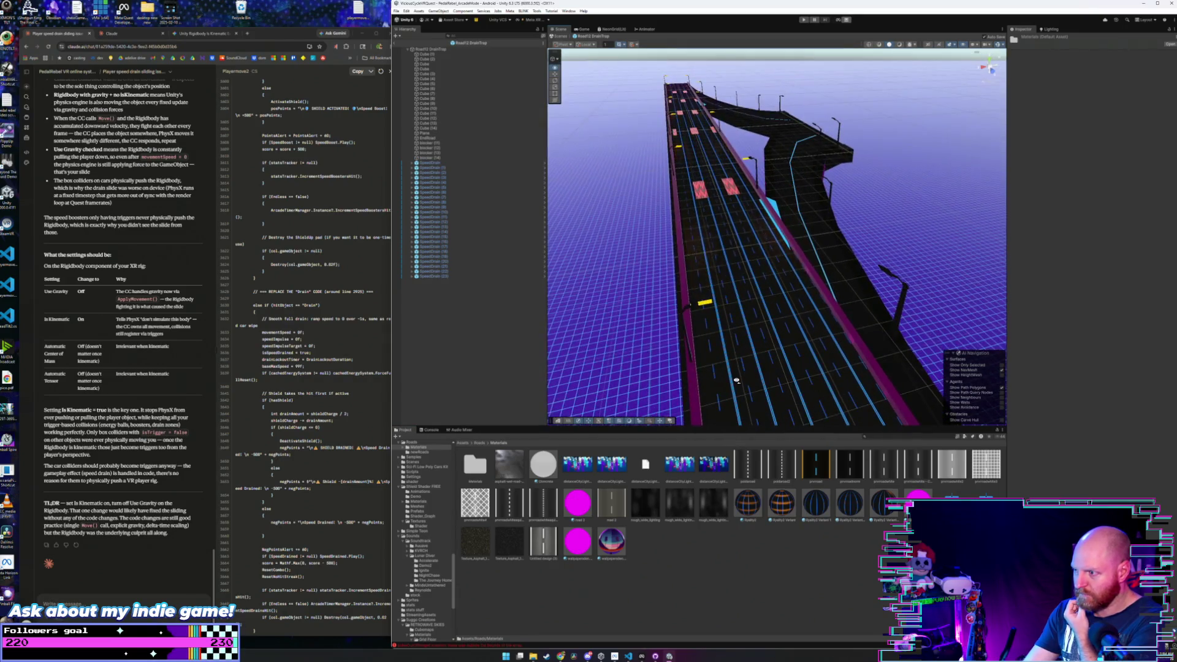
- Save the prefab and the whole project, then return the Project window to Assets
click(397, 11)
click(408, 41)
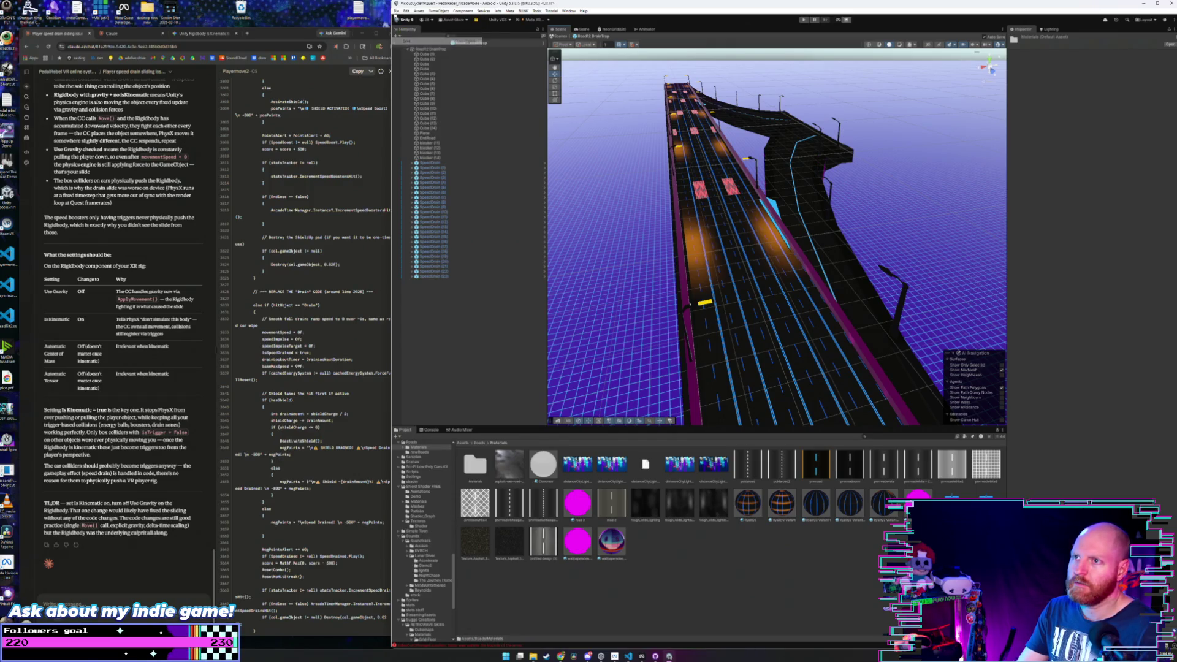
click(396, 11)
click(430, 78)
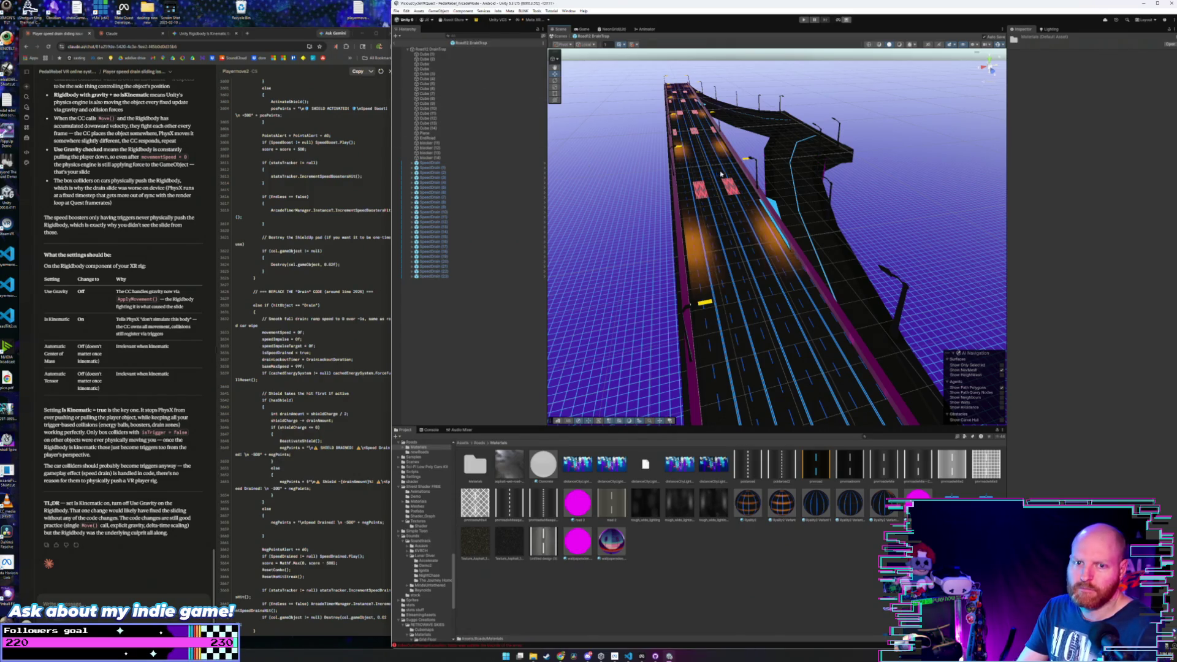
drag(723, 178, 731, 157)
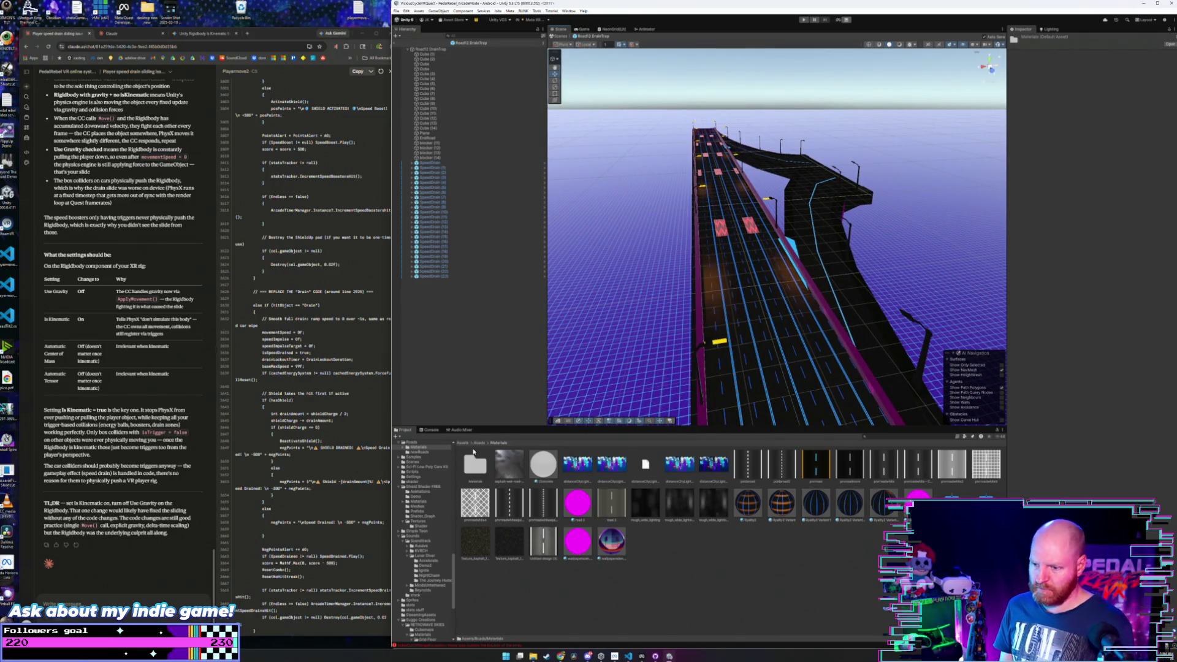
click(479, 443)
click(462, 442)
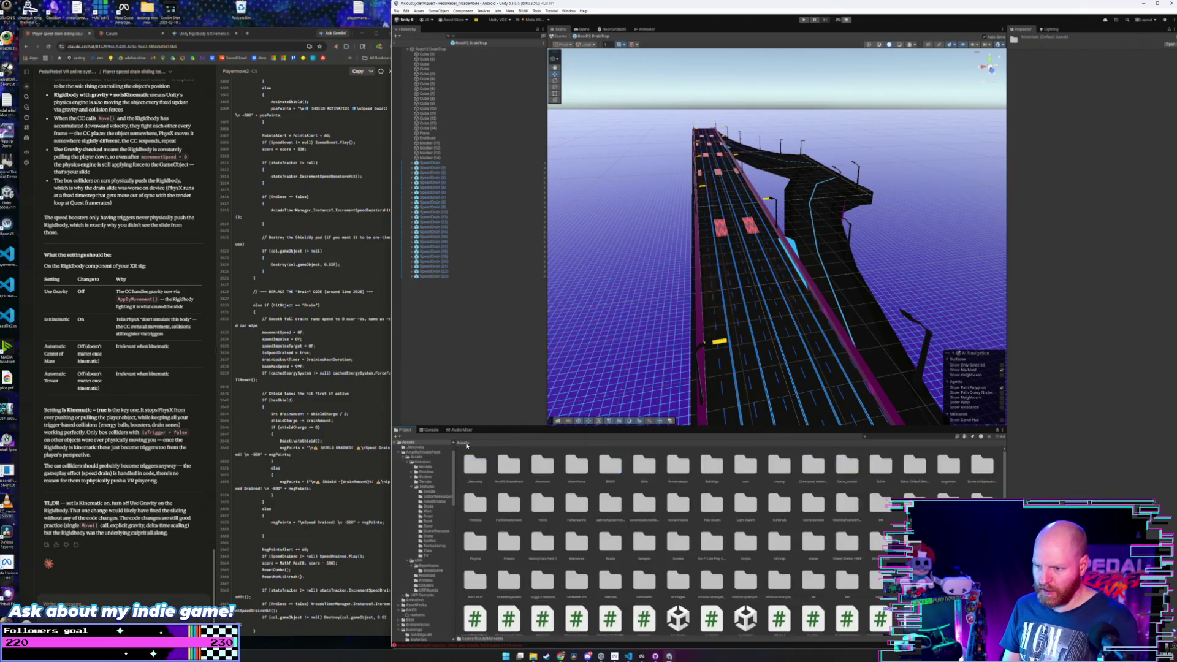
- Exit Prefab Mode to the ArcadeMode scene and fly the view forward along the road
click(399, 43)
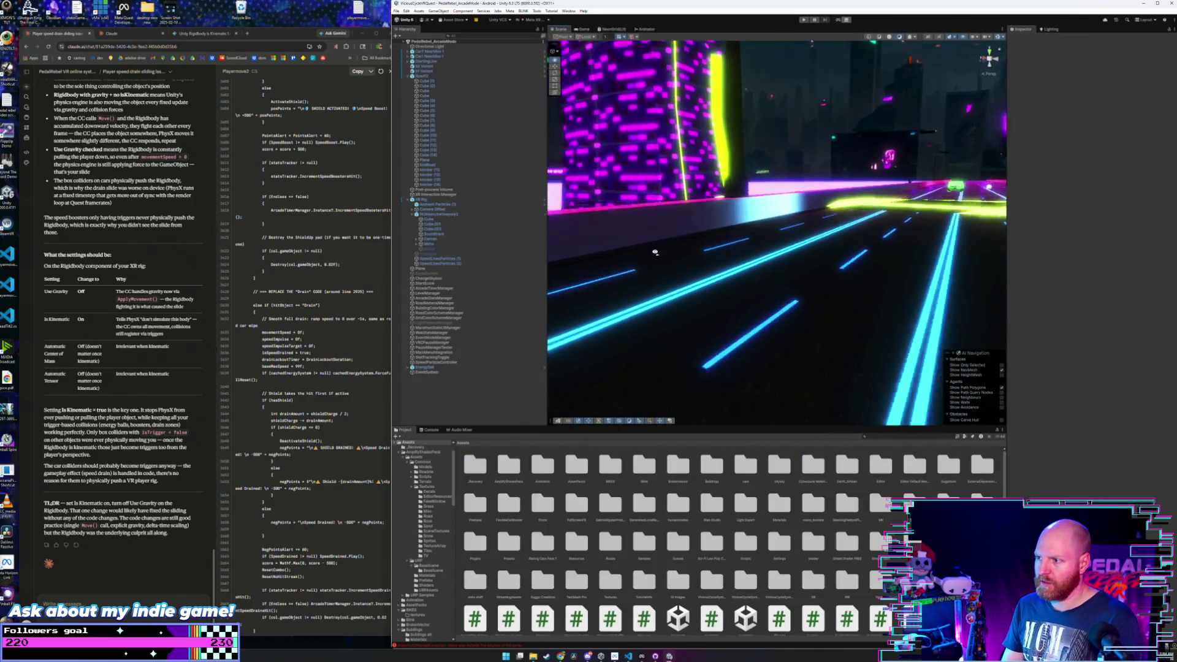
key(w)
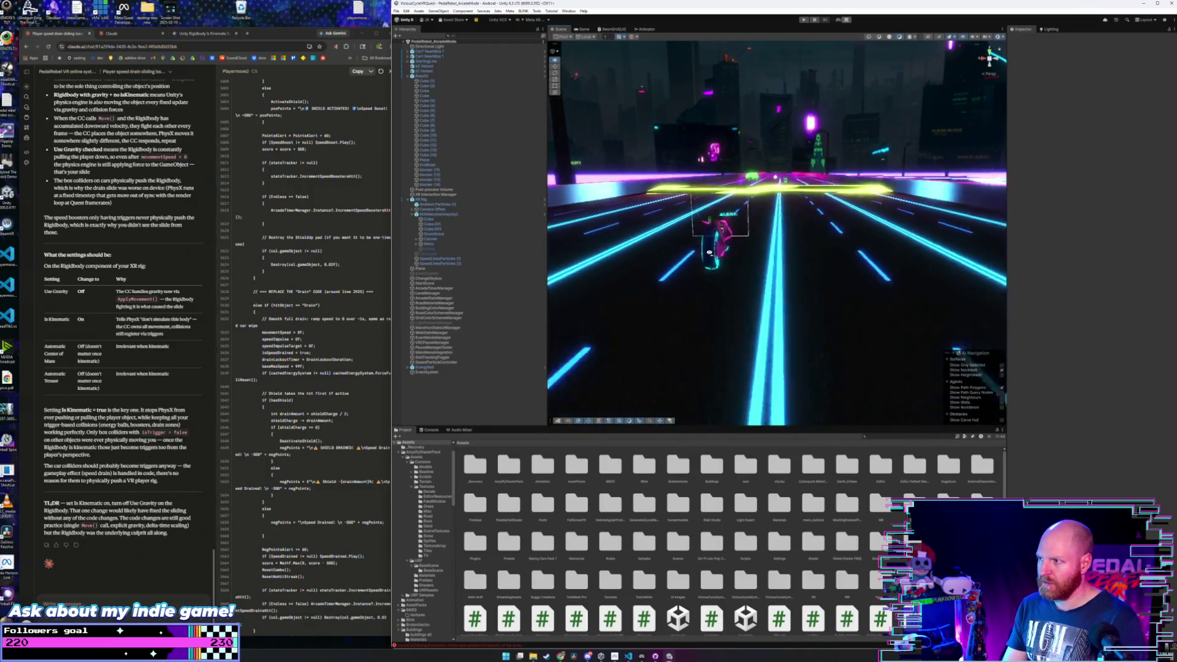
key(w)
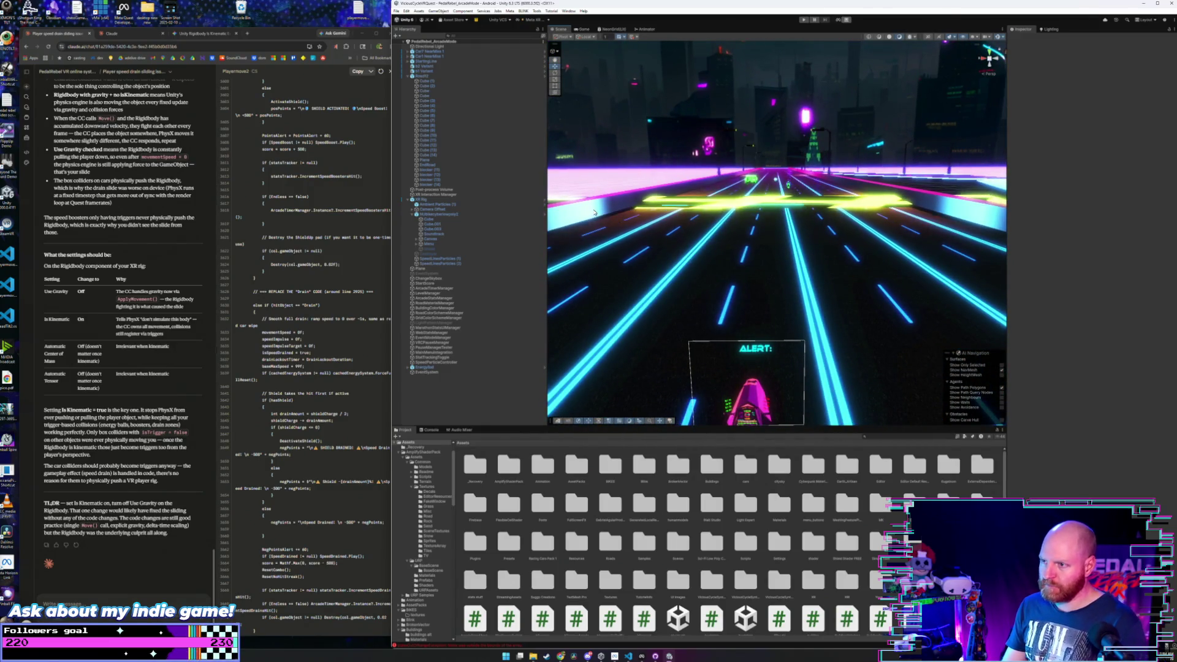
- Check the materials of XR Rig, Cube (1), Cube (2) and the freeway join road piece
click(420, 199)
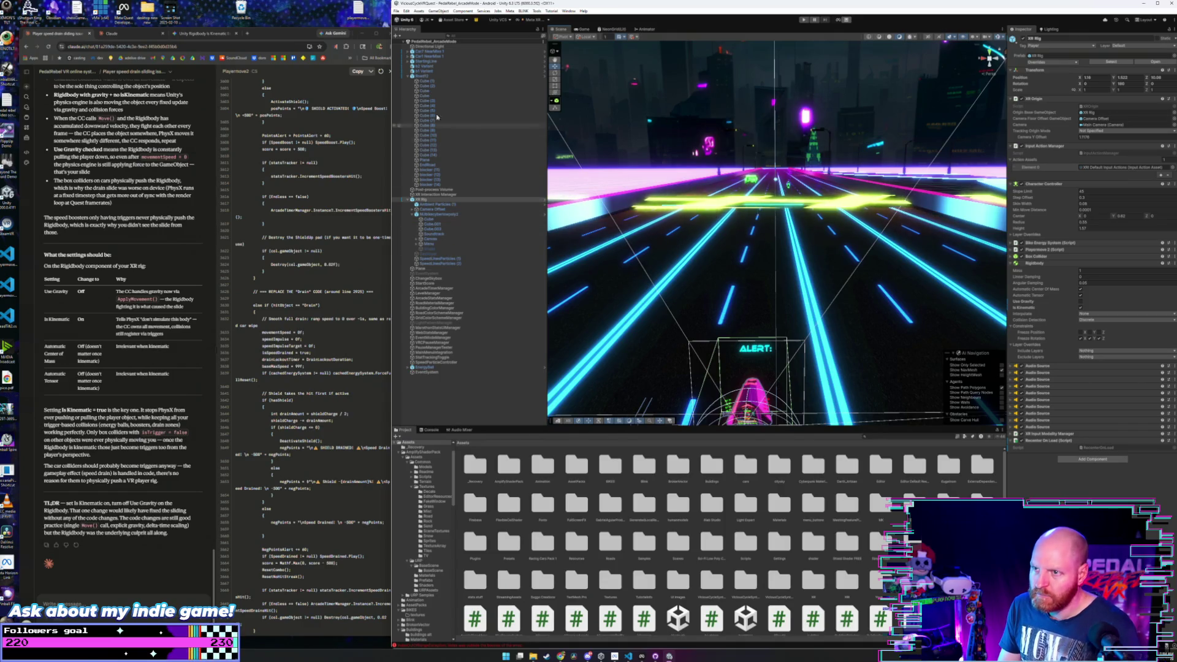
click(433, 81)
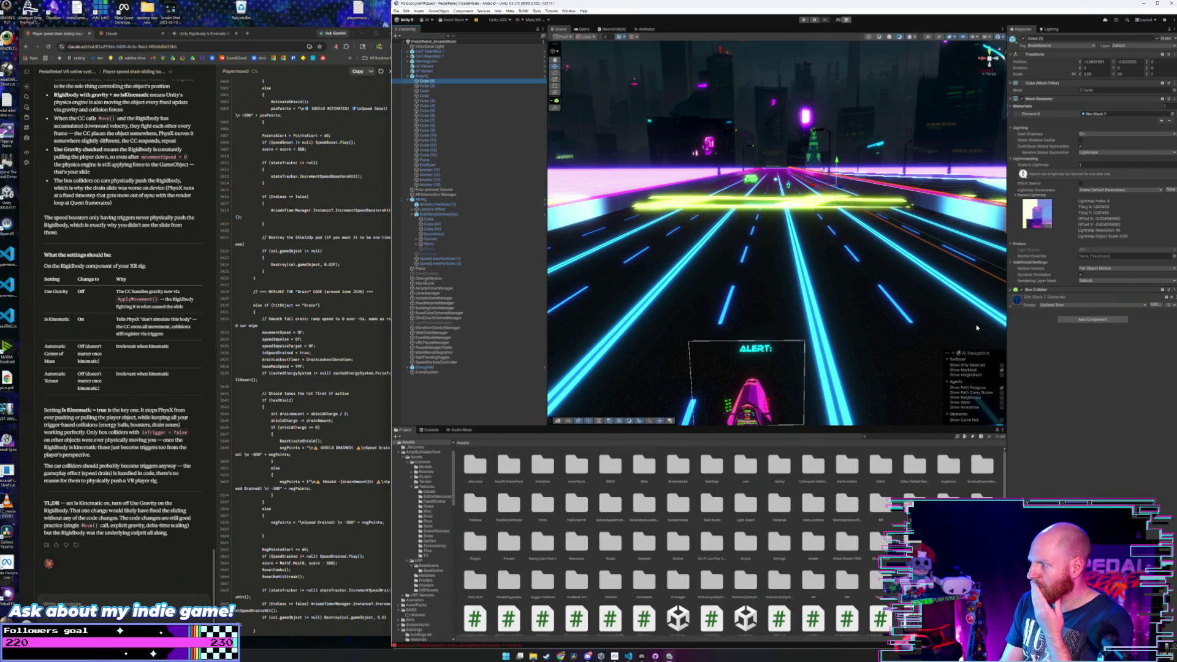
drag(977, 328, 878, 251)
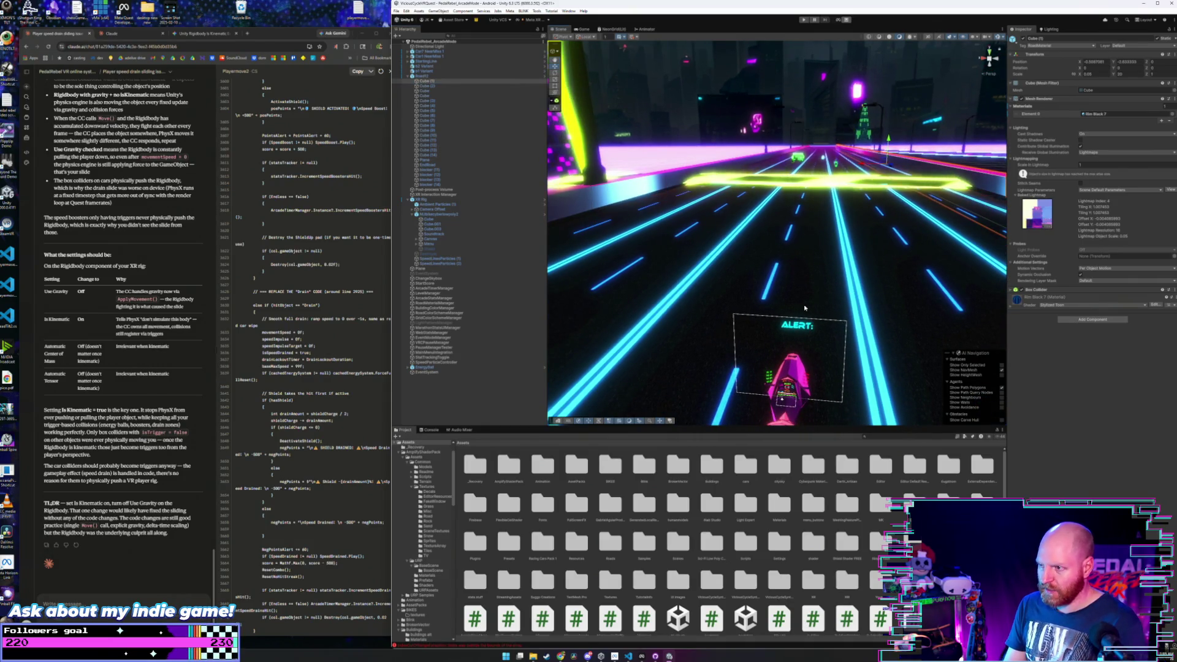
drag(786, 275, 576, 180)
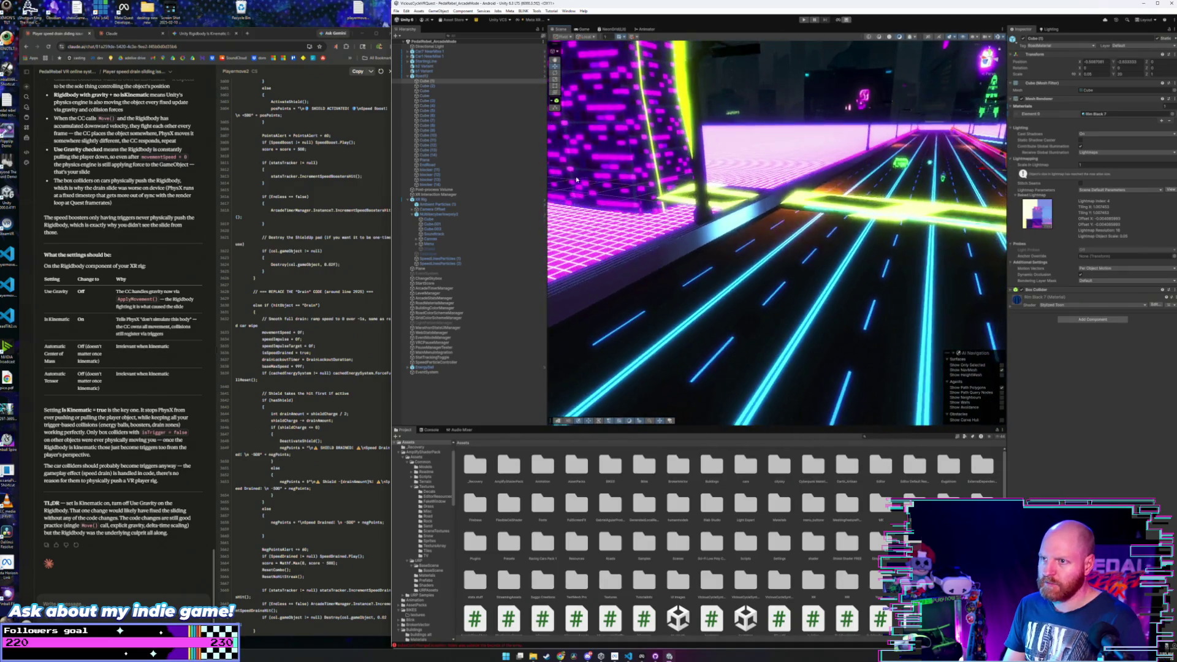
click(423, 86)
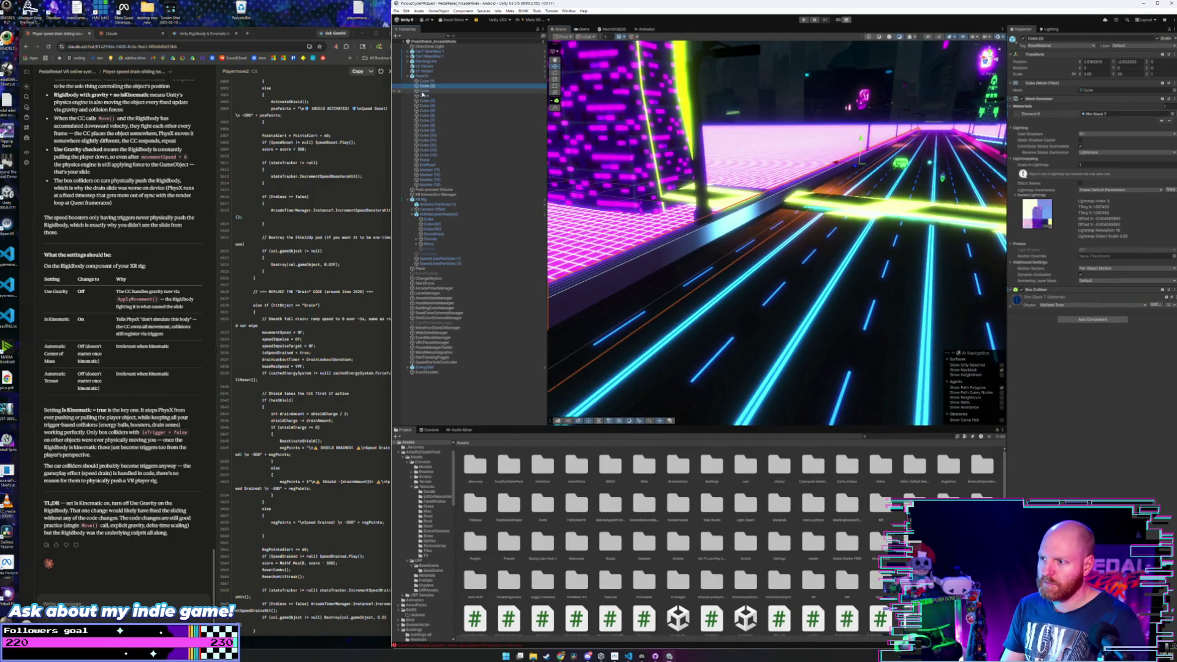
click(423, 92)
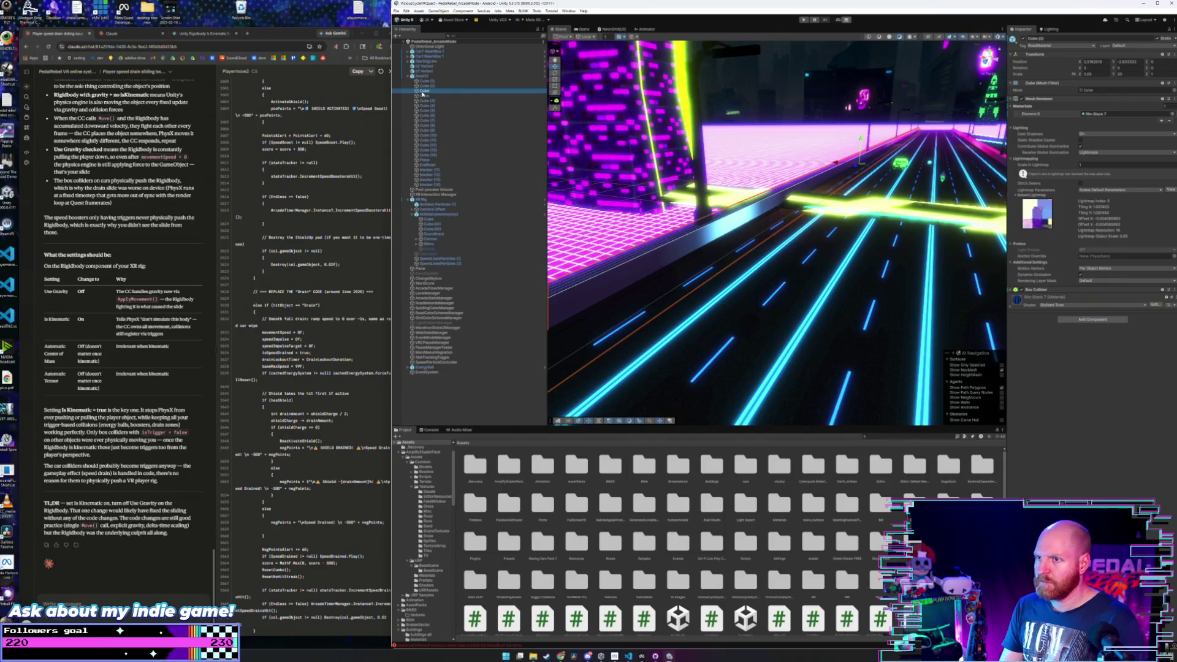
click(425, 88)
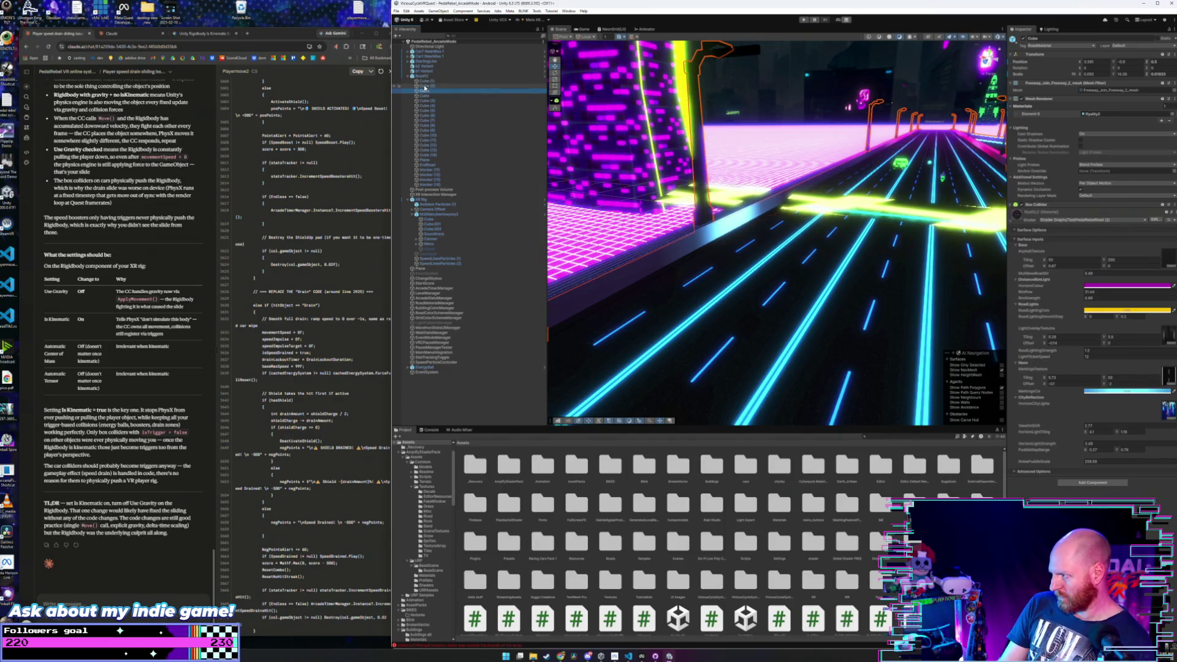
click(425, 87)
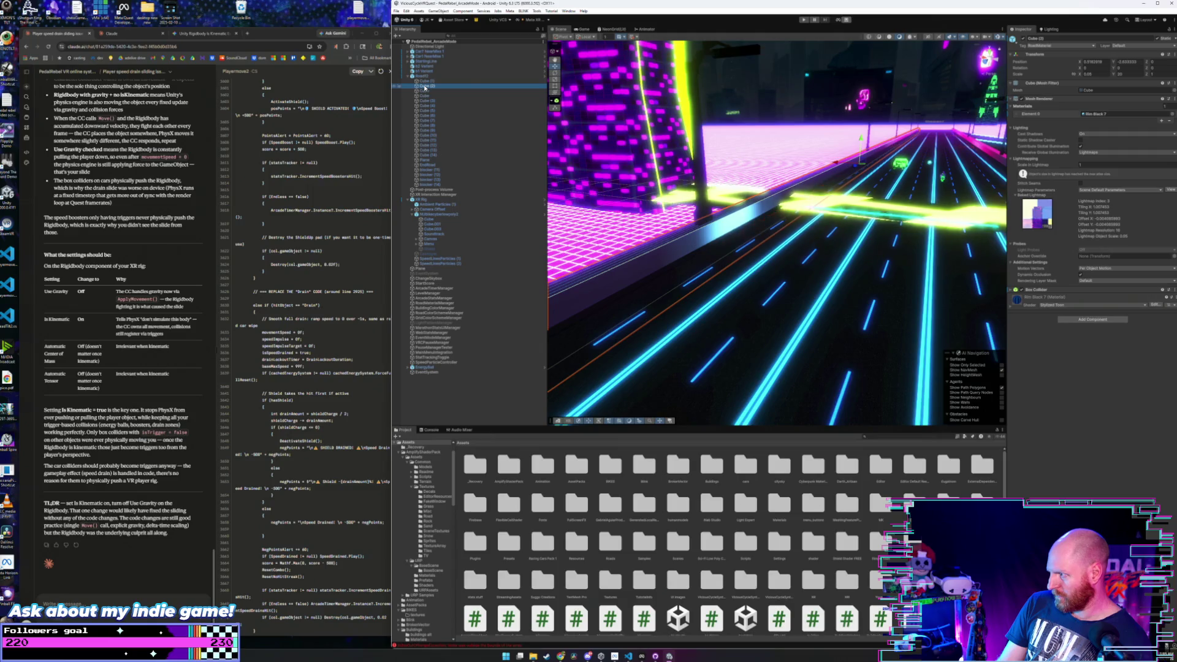
drag(711, 239, 705, 213)
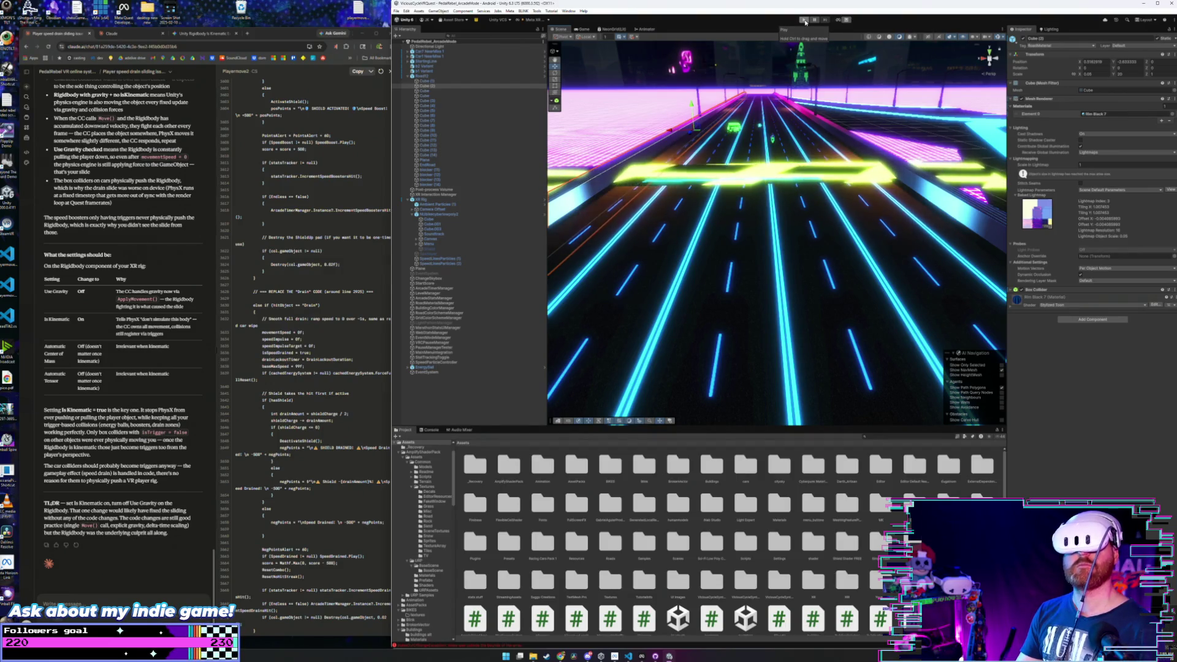
click(805, 22)
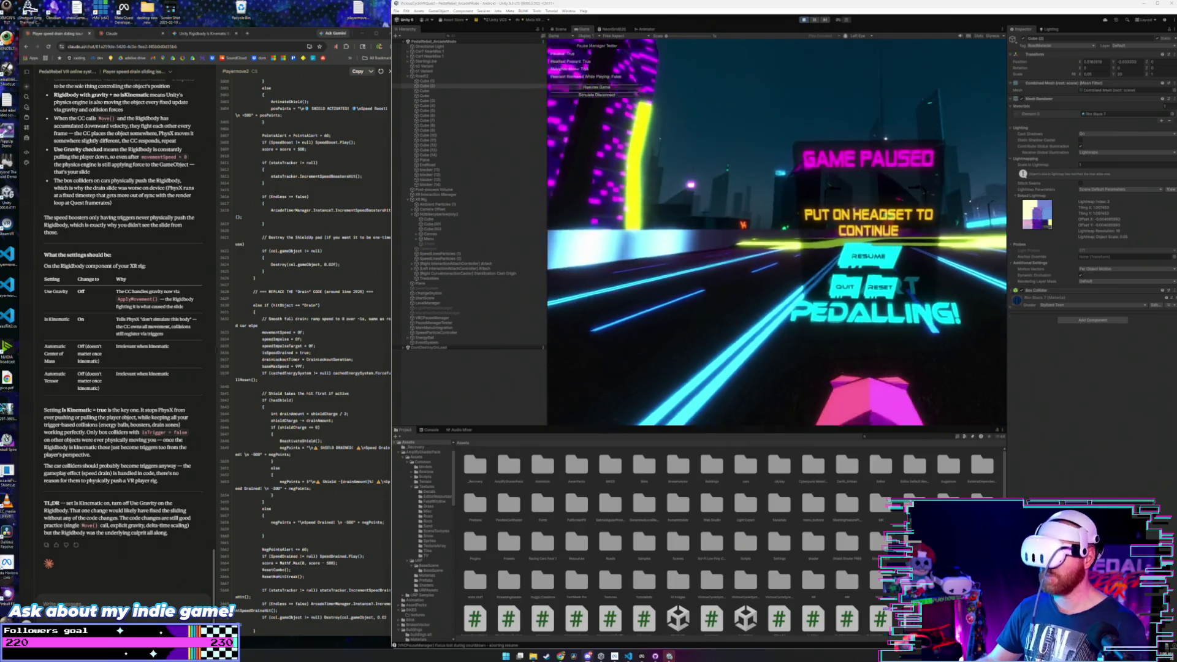
click(726, 192)
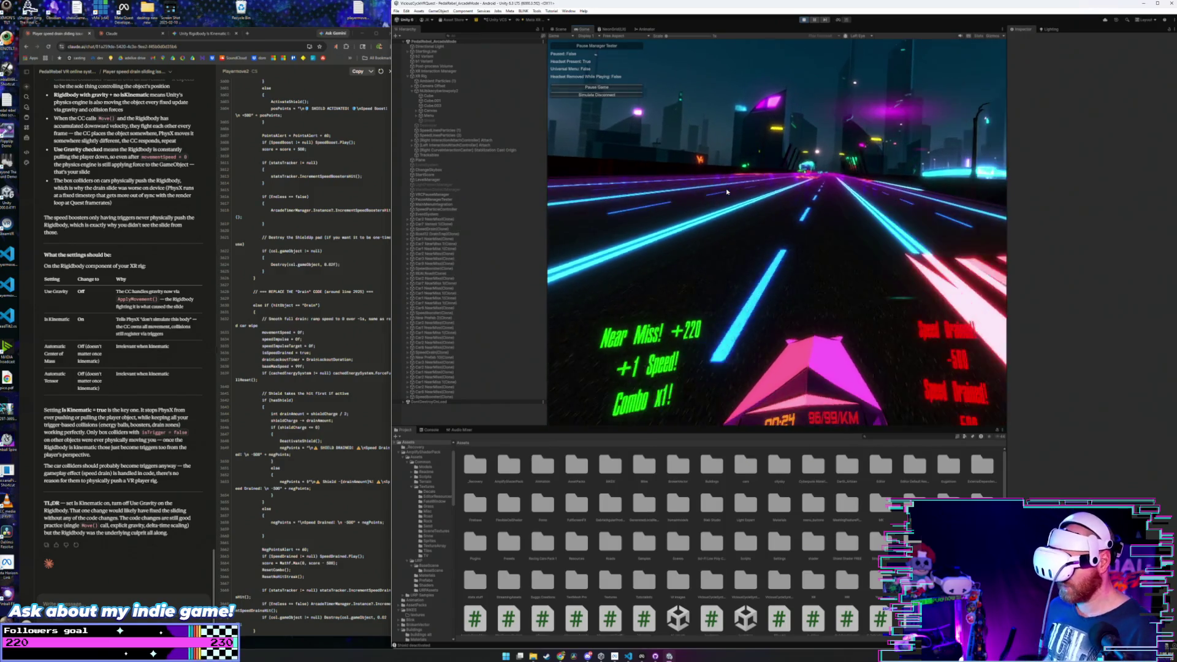
click(805, 20)
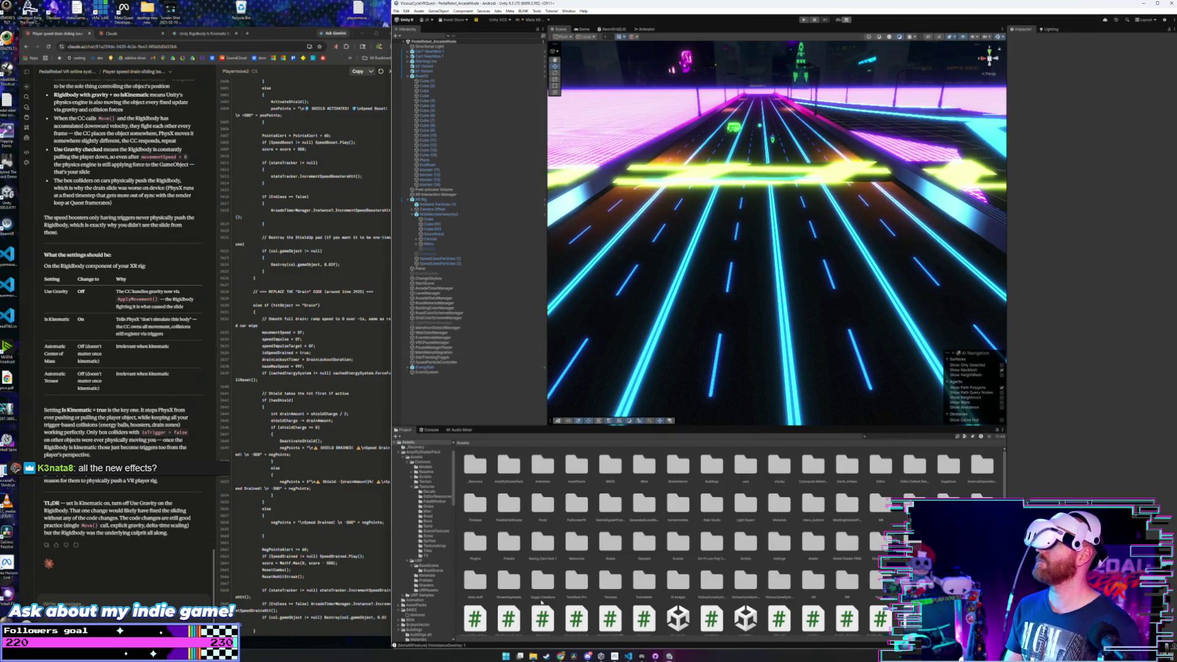
- Select Road12, frame the XR Rig, switch to the Move tool, and start Play mode
mouse_move(748, 197)
mouse_down()
mouse_move(788, 233)
mouse_move(508, 221)
mouse_up()
key(Caps_Lock)
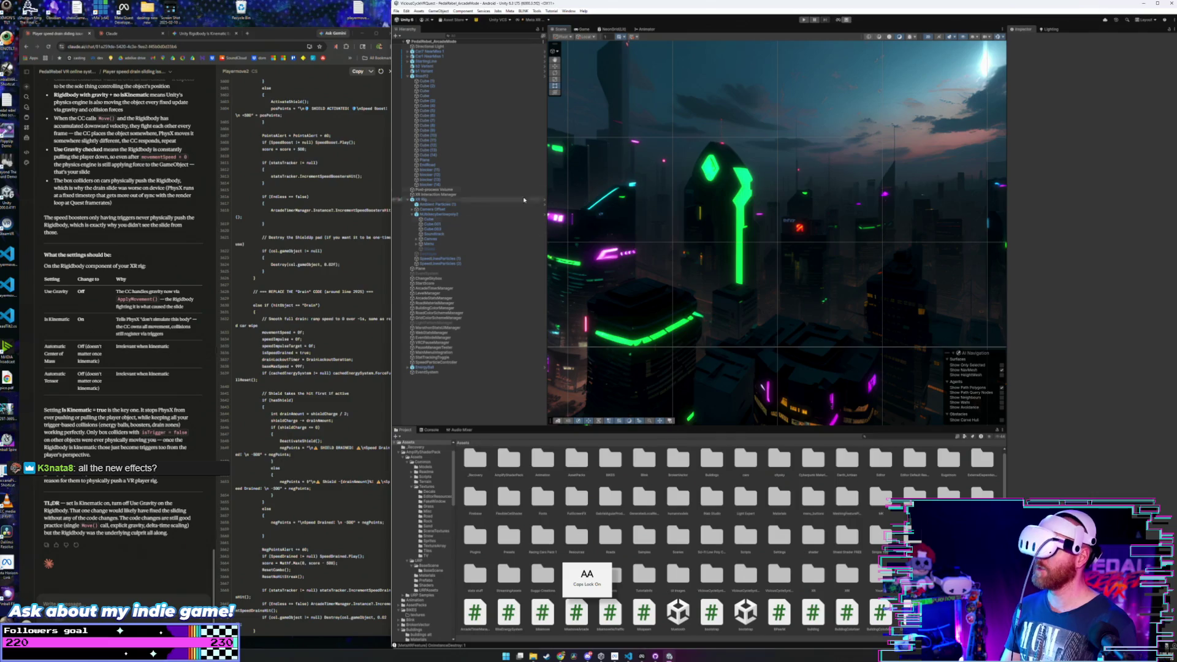
click(439, 76)
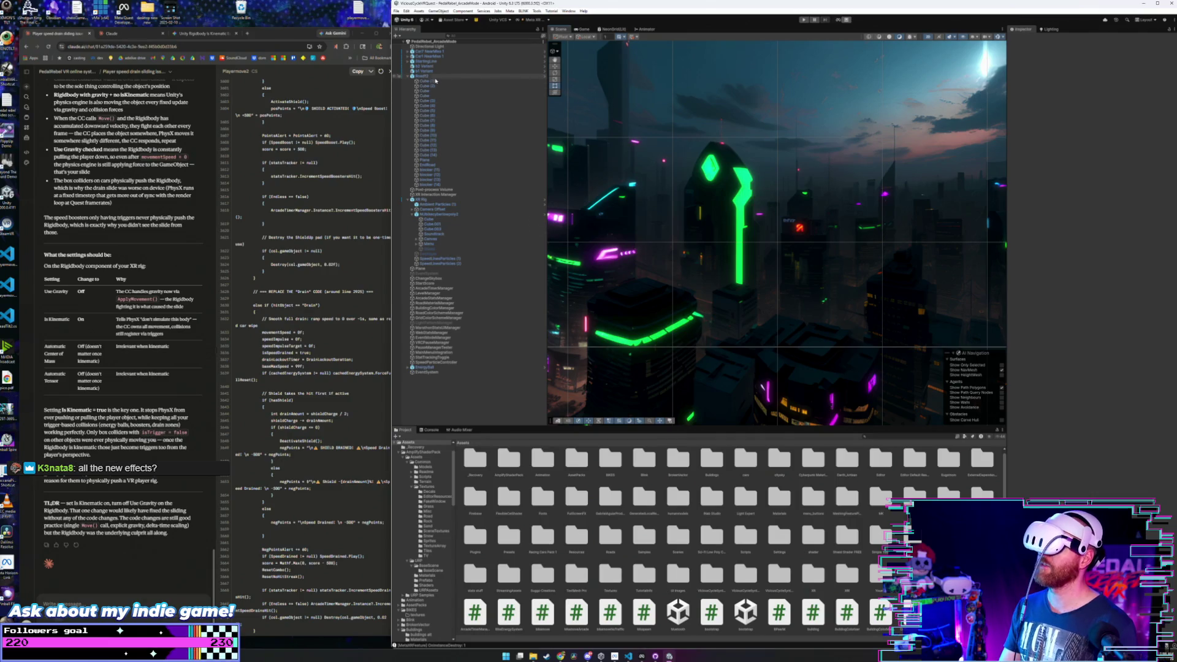
double_click(457, 200)
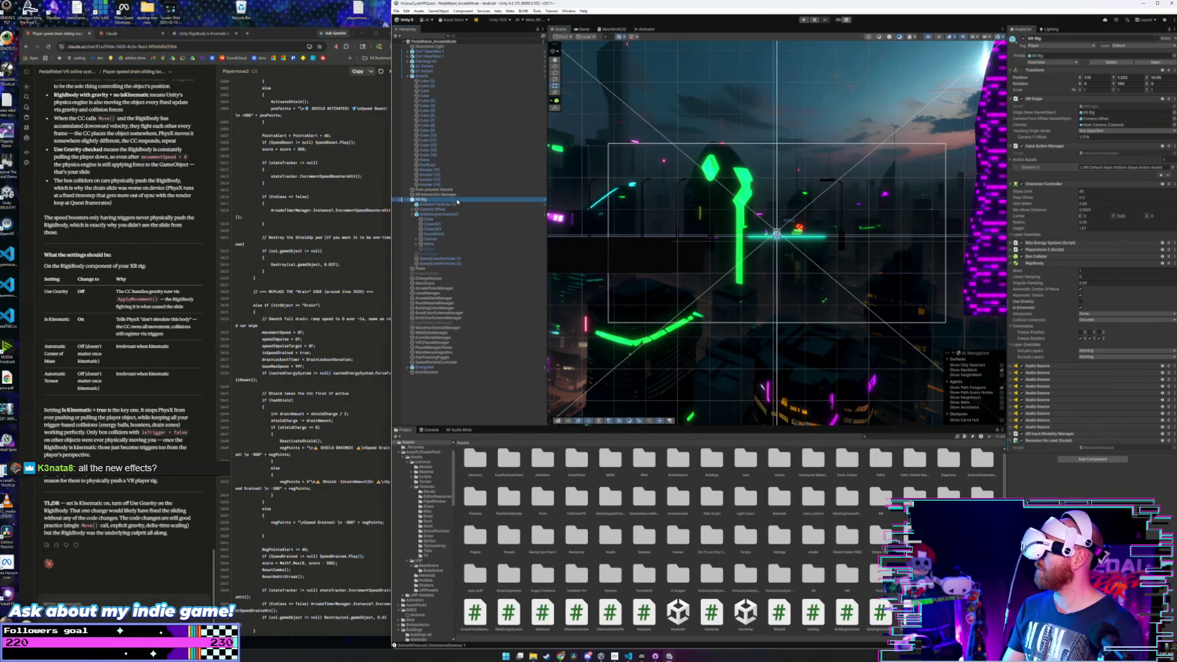
key(Caps_Lock)
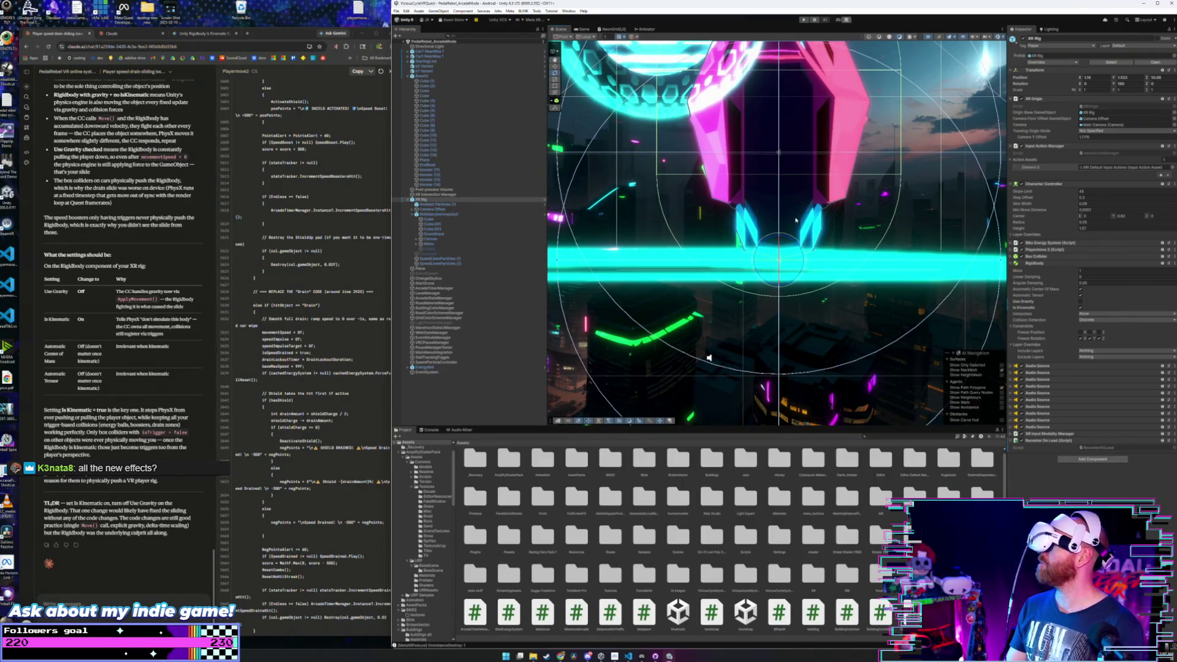
click(554, 66)
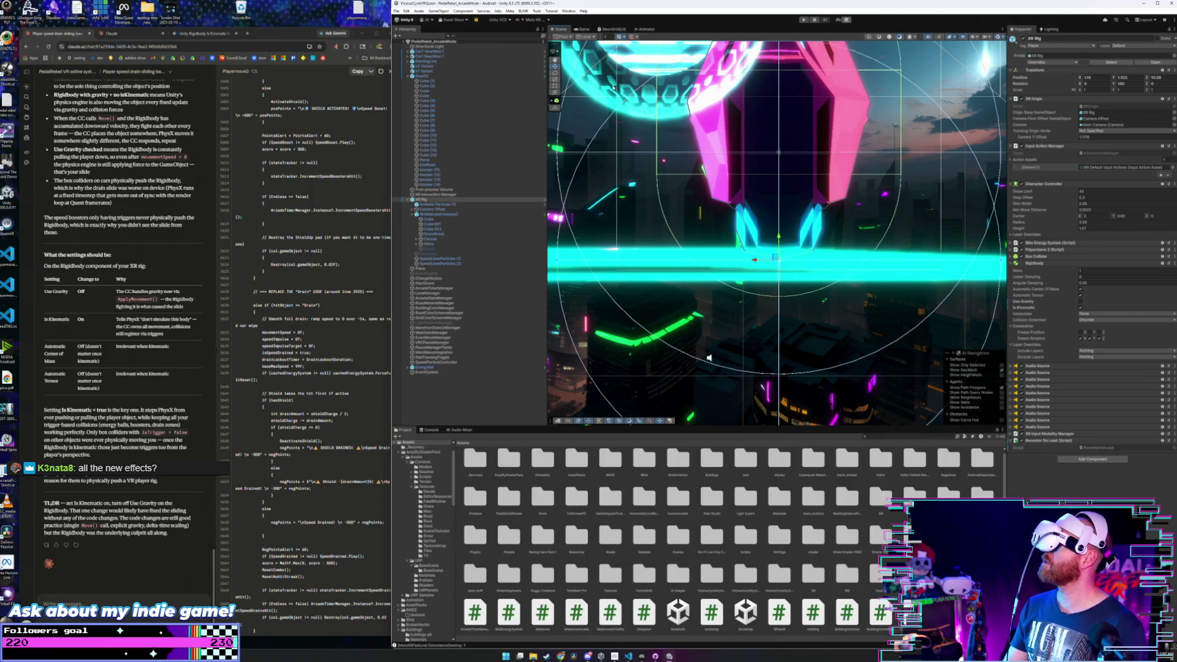
drag(922, 73, 904, 212)
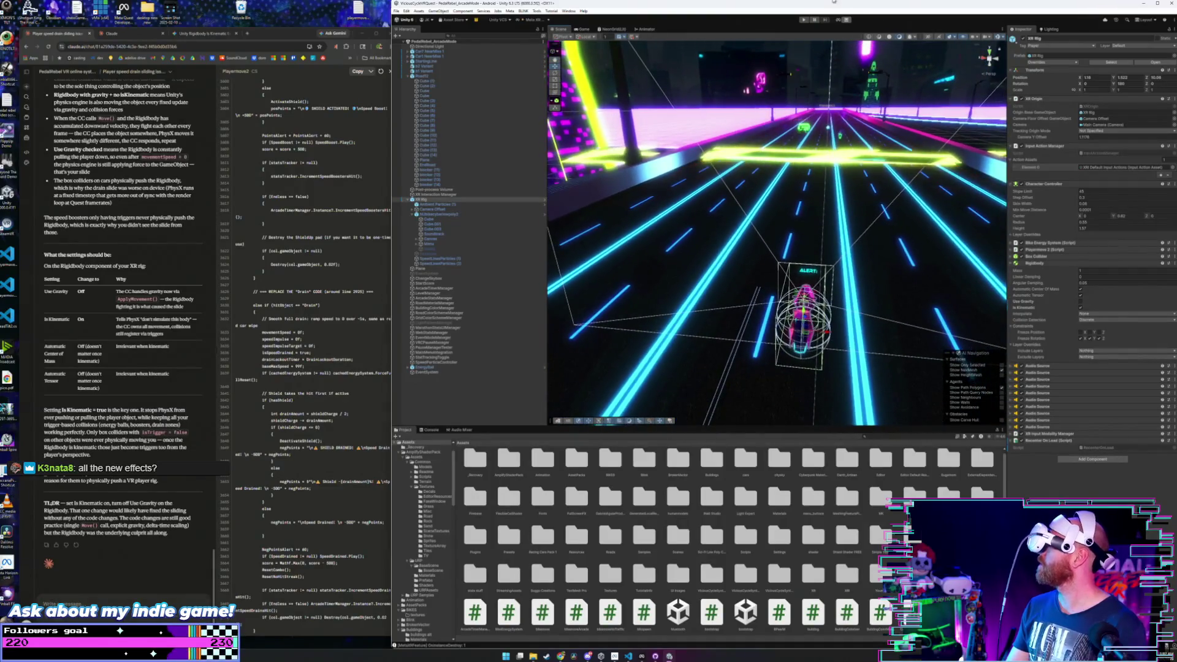
key(ctrl+p)
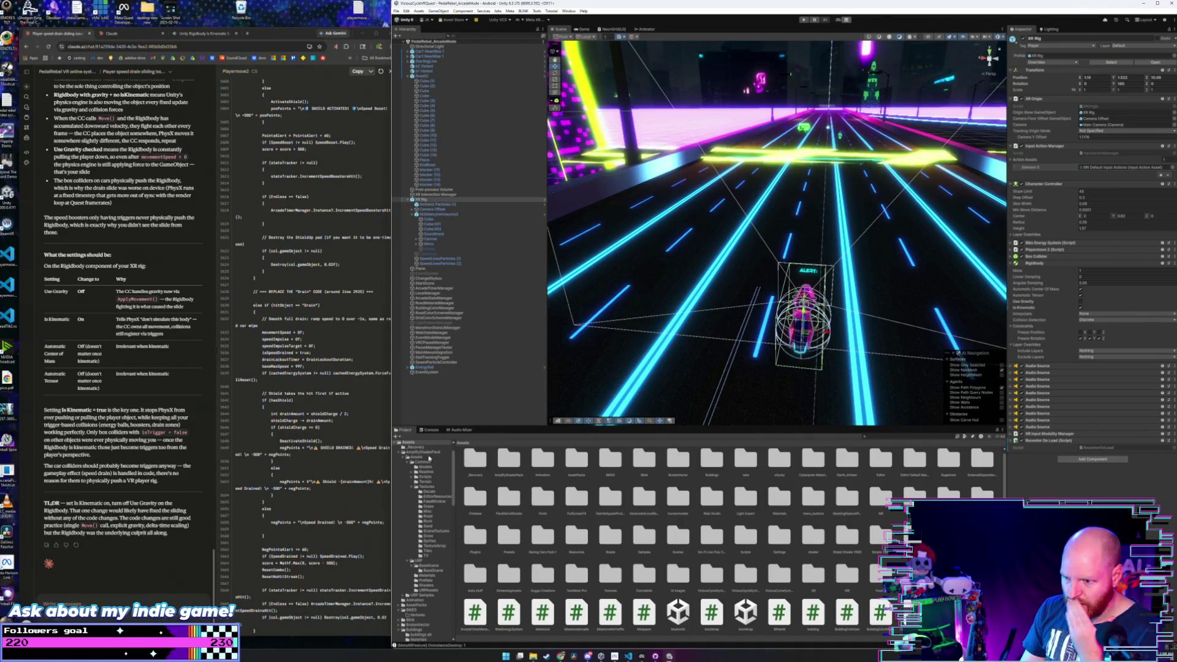
- Scroll through the Project window and open the Roads > Materials folder
scroll(449, 451, up, 2)
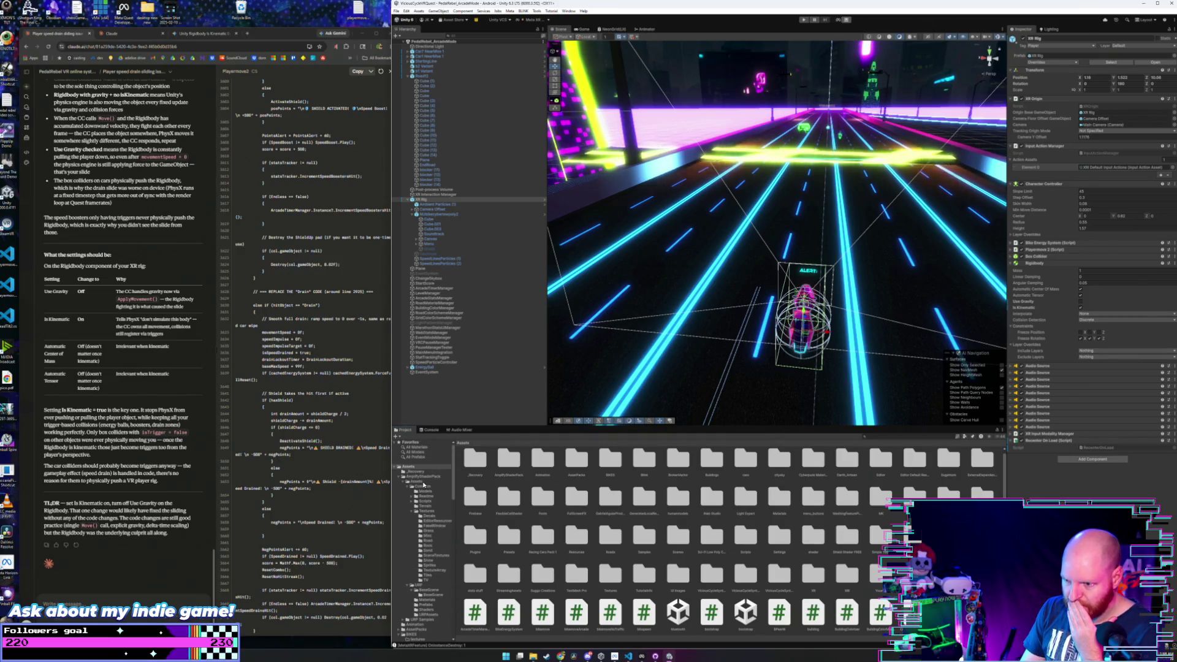
scroll(433, 581, down, 3)
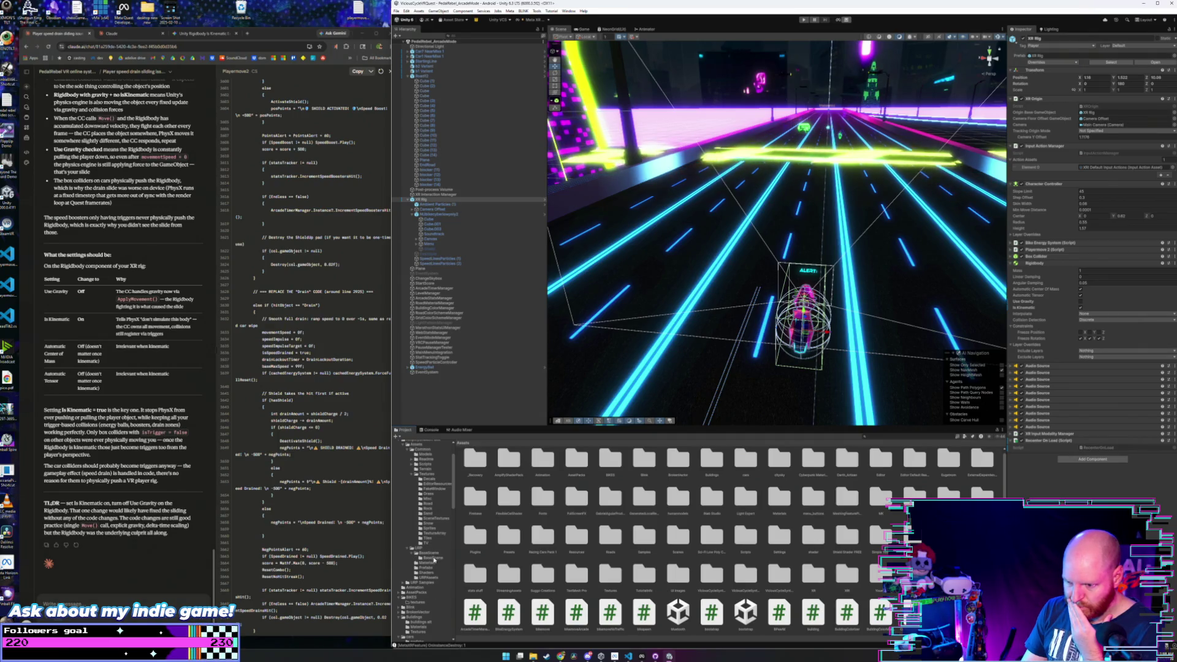
scroll(433, 565, down, 6)
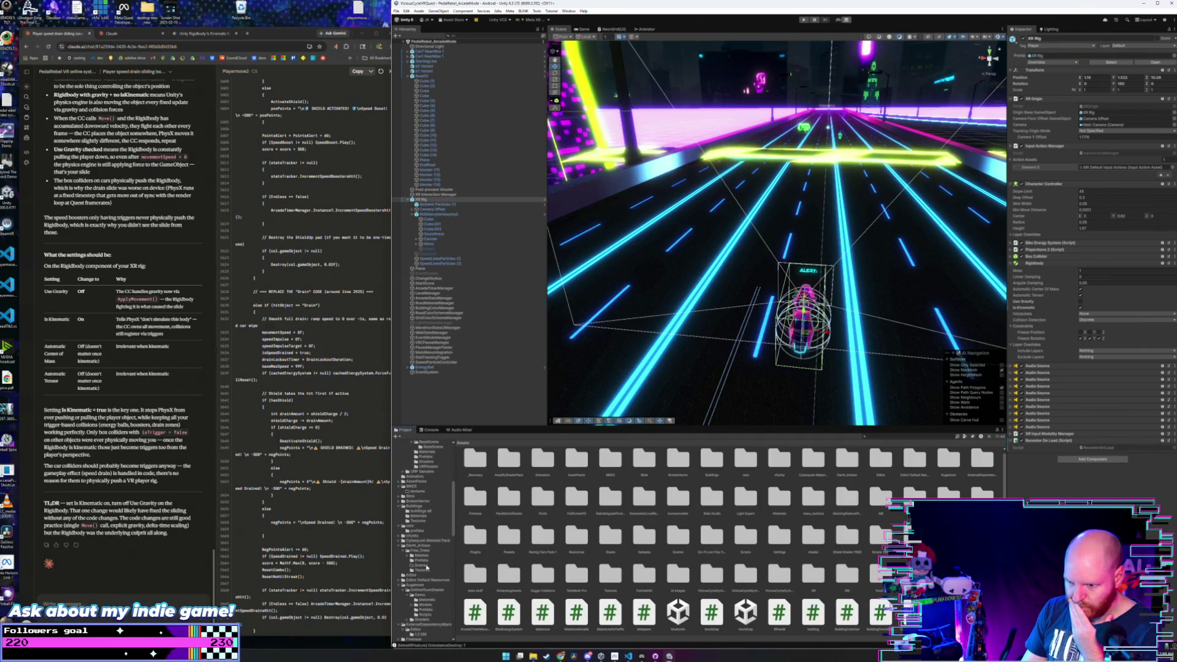
scroll(426, 567, down, 3)
scroll(429, 556, down, 3)
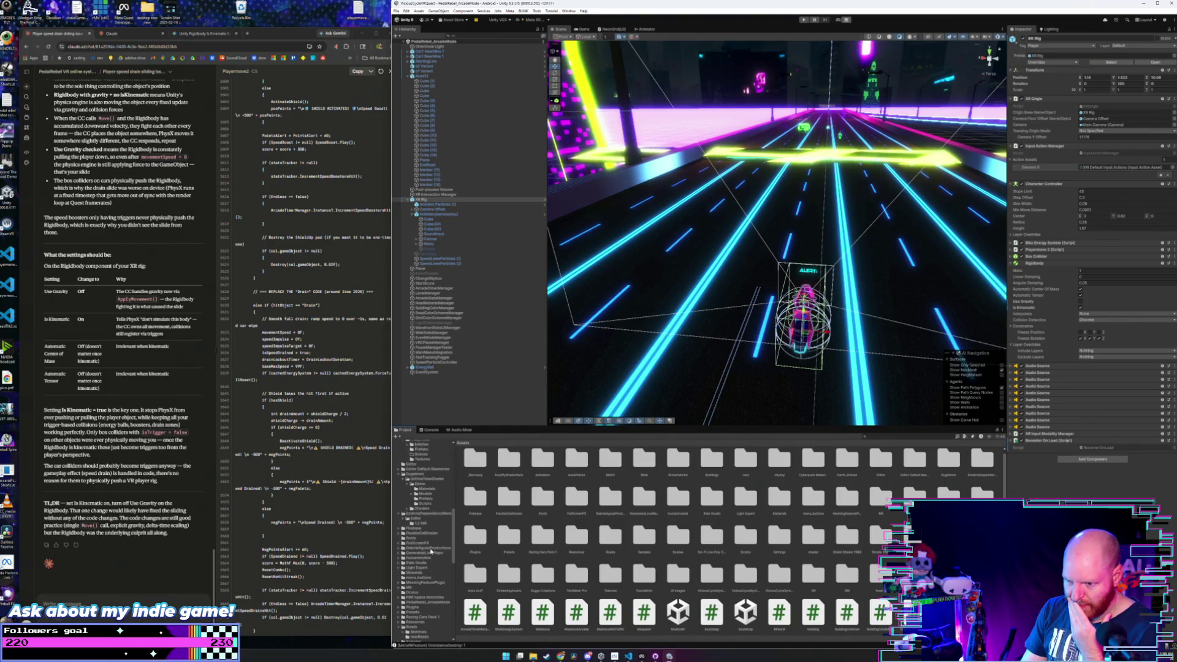
scroll(431, 552, down, 4)
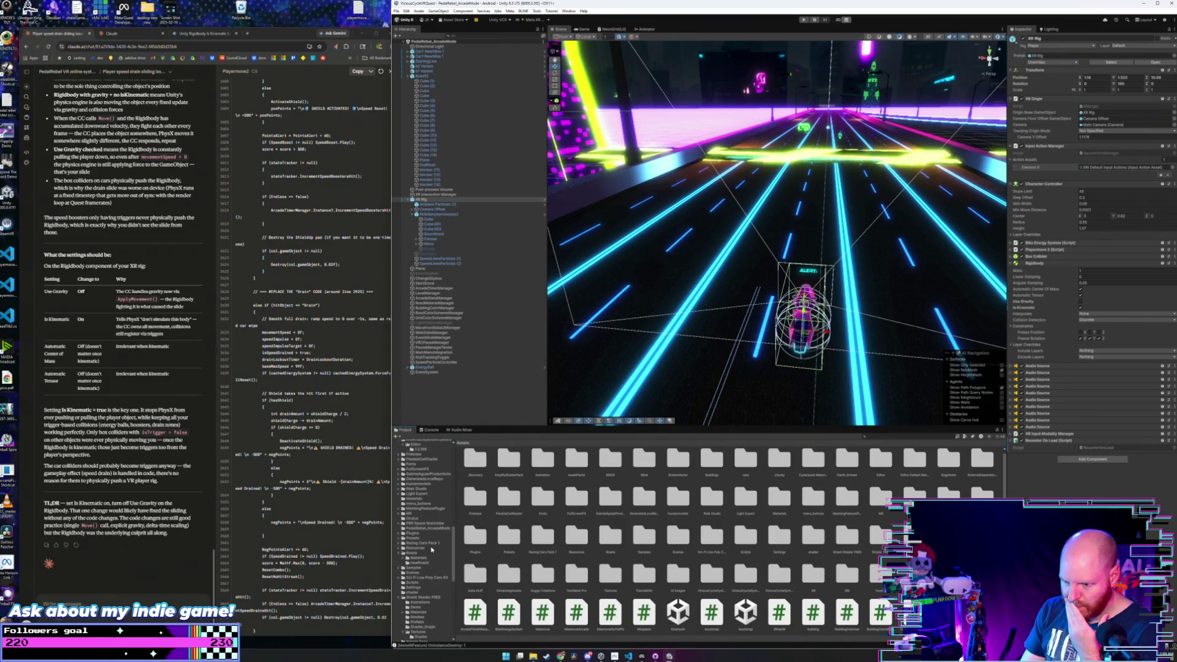
scroll(431, 550, down, 5)
scroll(431, 550, down, 4)
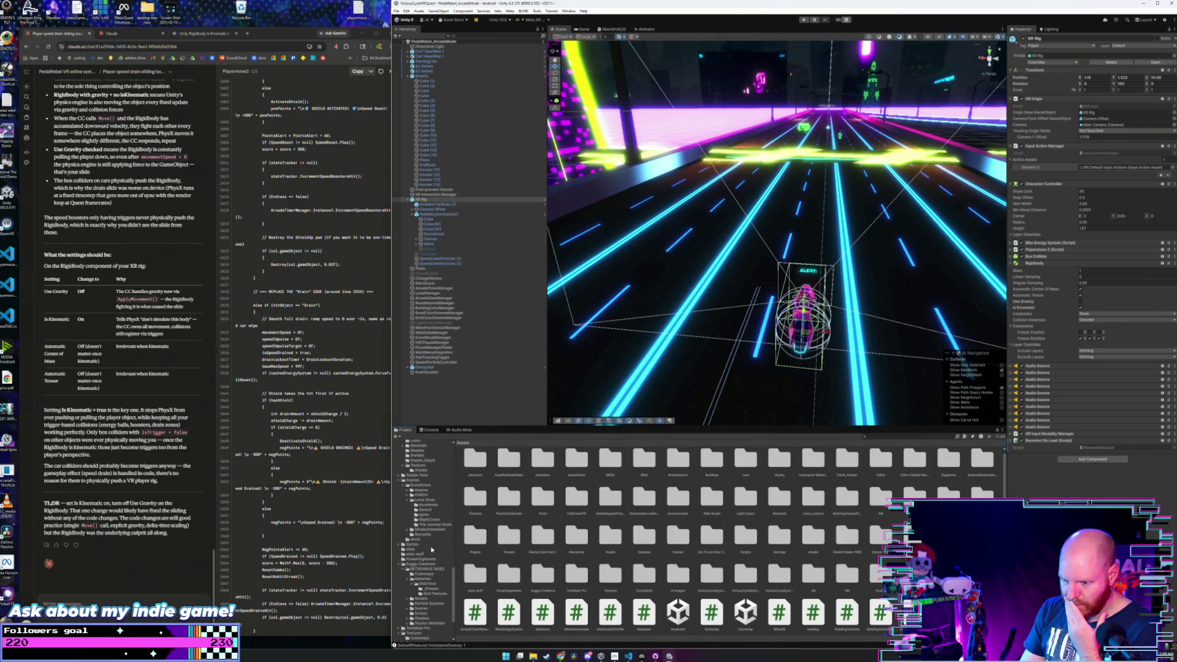
scroll(431, 549, up, 4)
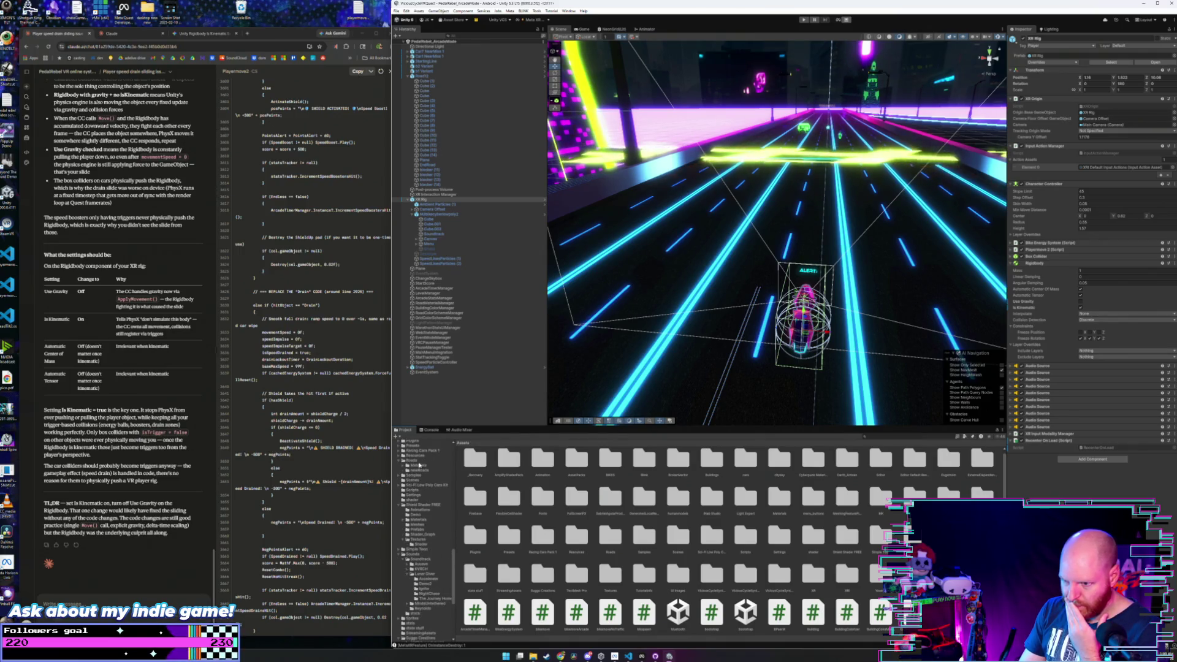
click(420, 466)
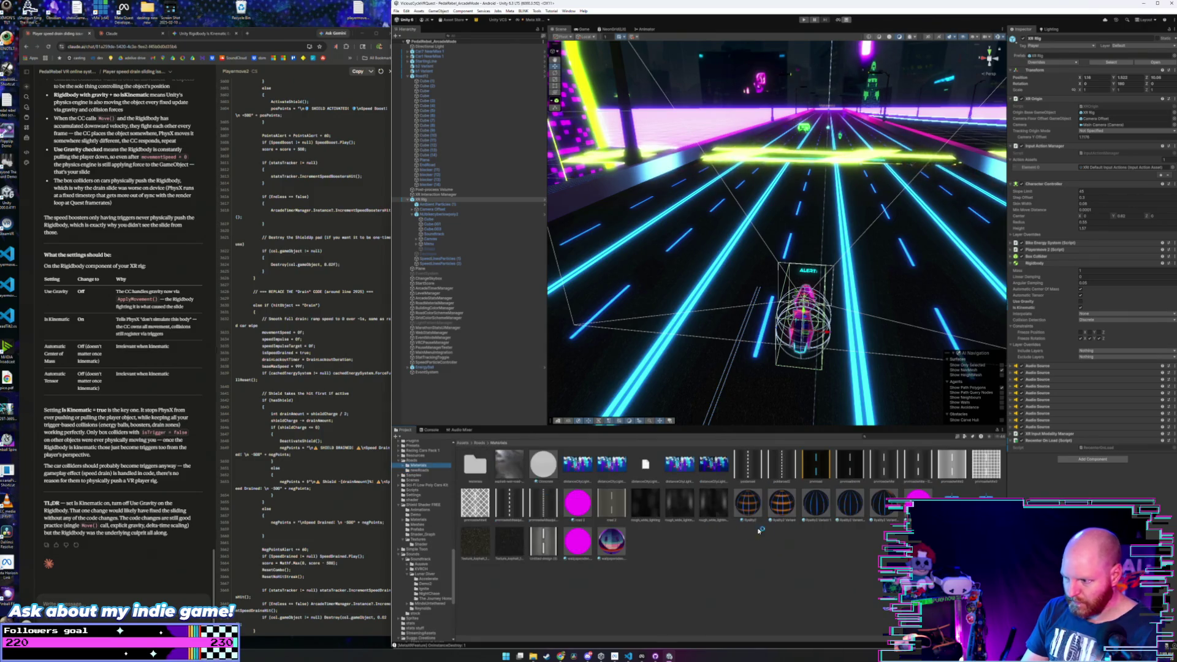
- Delete the four Ryalty2 Variant materials with confirmation, then move to the newRoads folder
click(790, 505)
shift+click(885, 508)
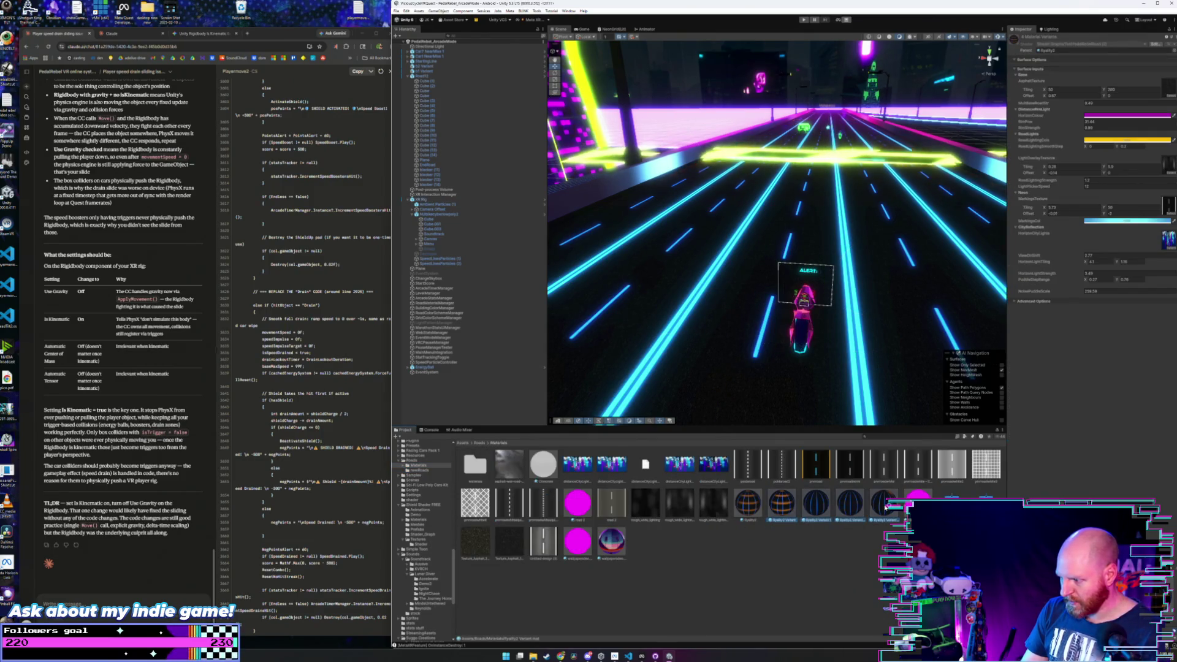
key(Delete)
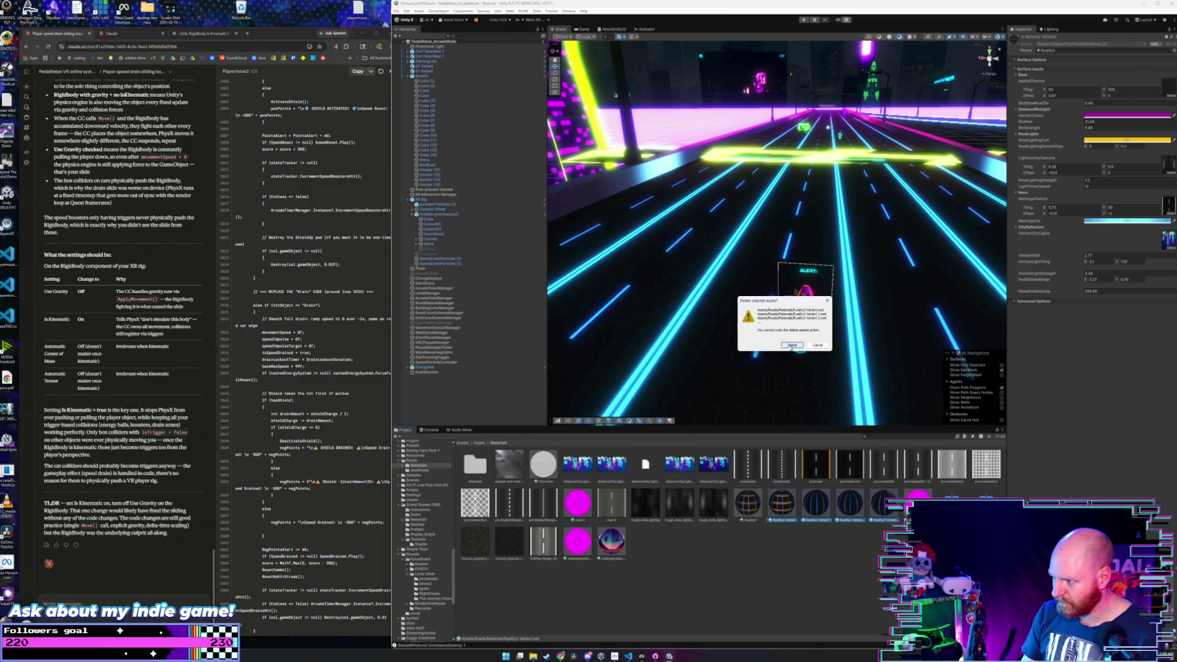
click(791, 345)
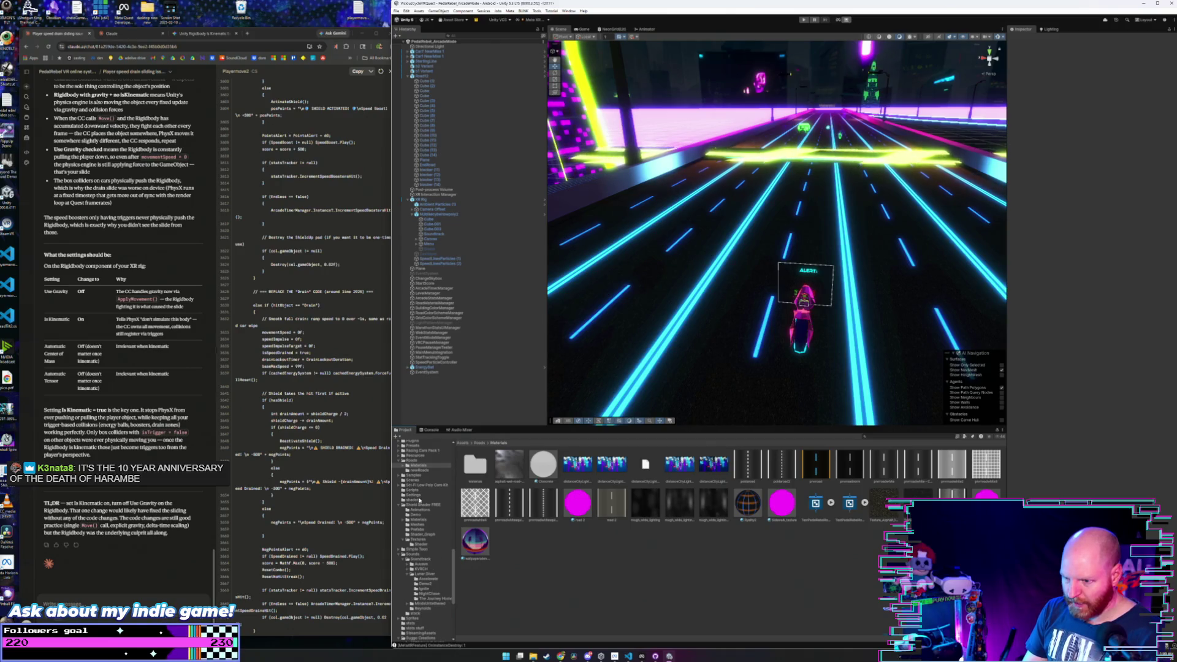
click(419, 471)
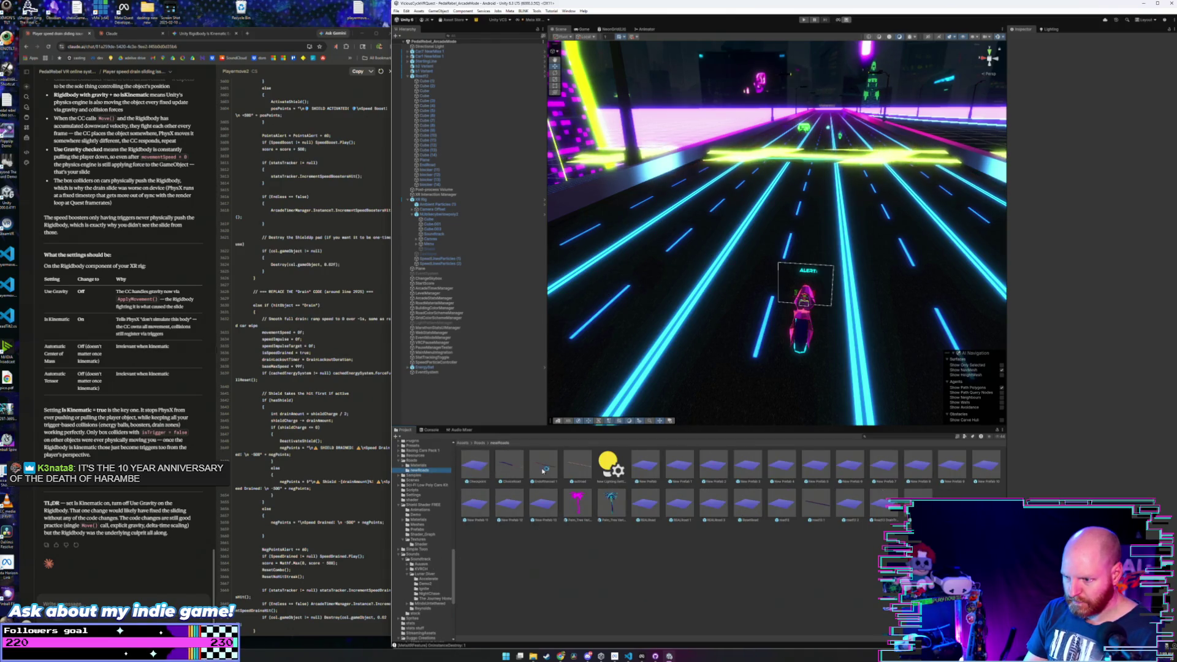
- Open New Prefab and apply the dark road material to its right, left and top magenta pieces
double_click(648, 468)
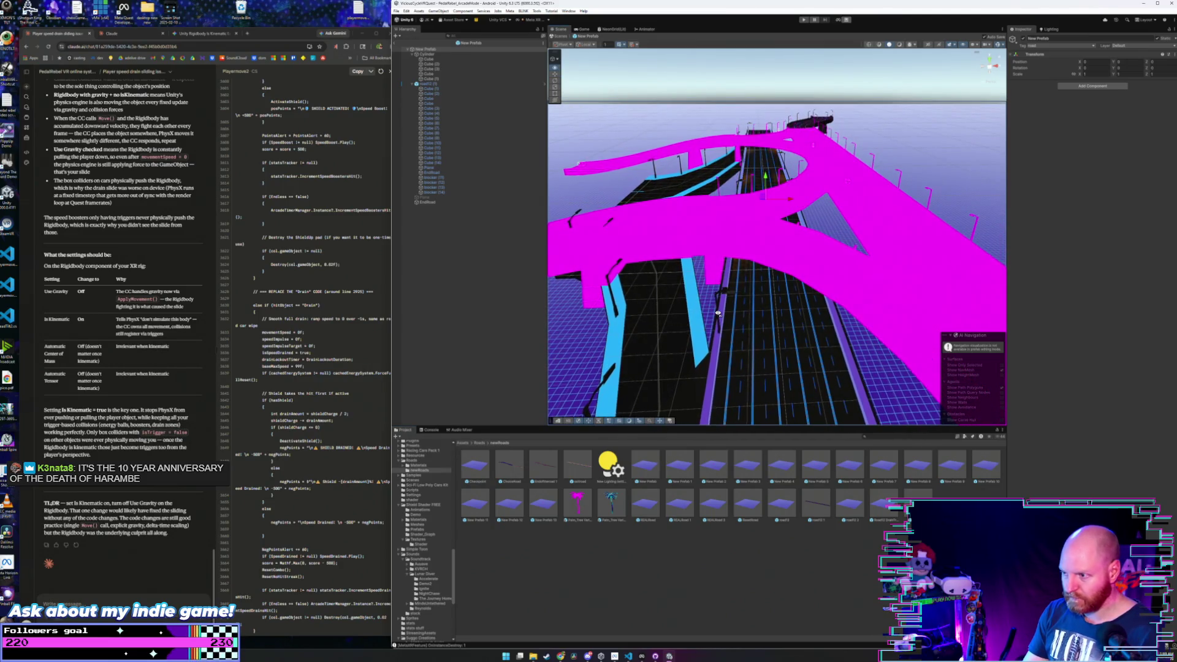
drag(718, 313, 699, 303)
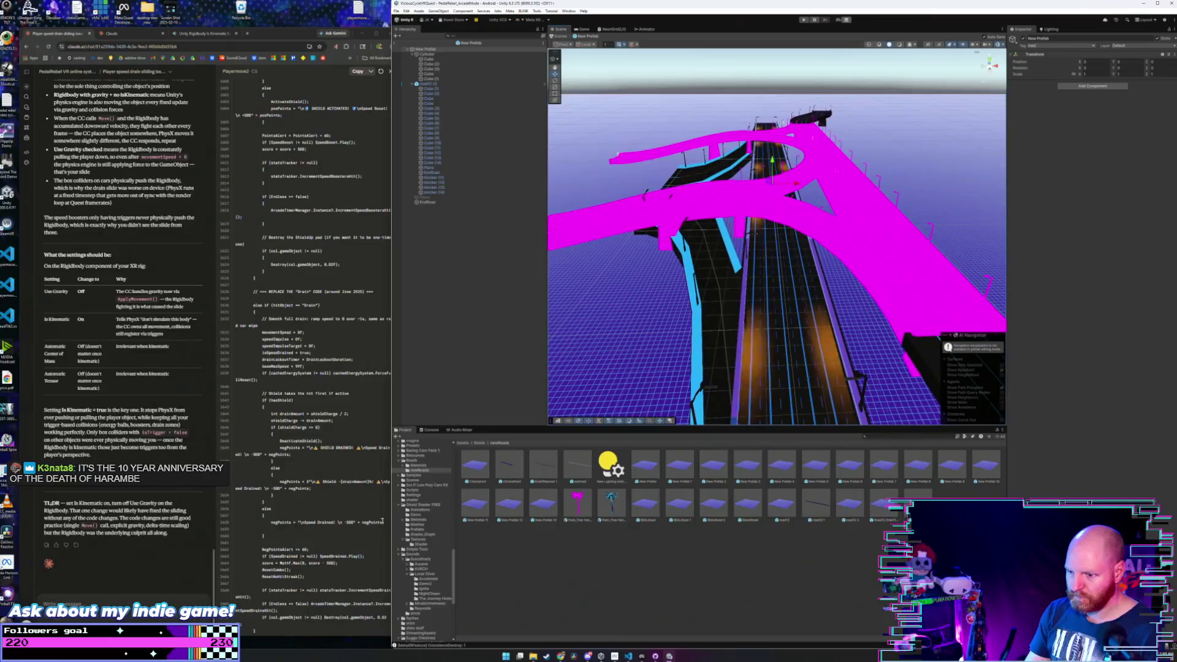
click(419, 465)
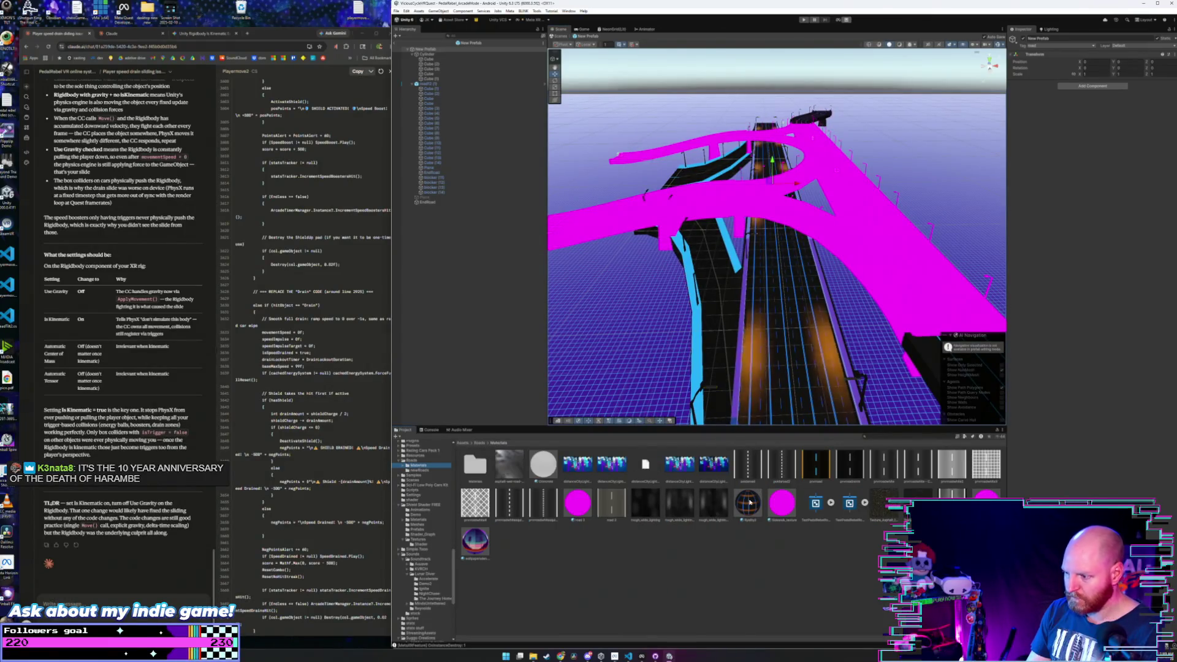
drag(749, 503, 871, 240)
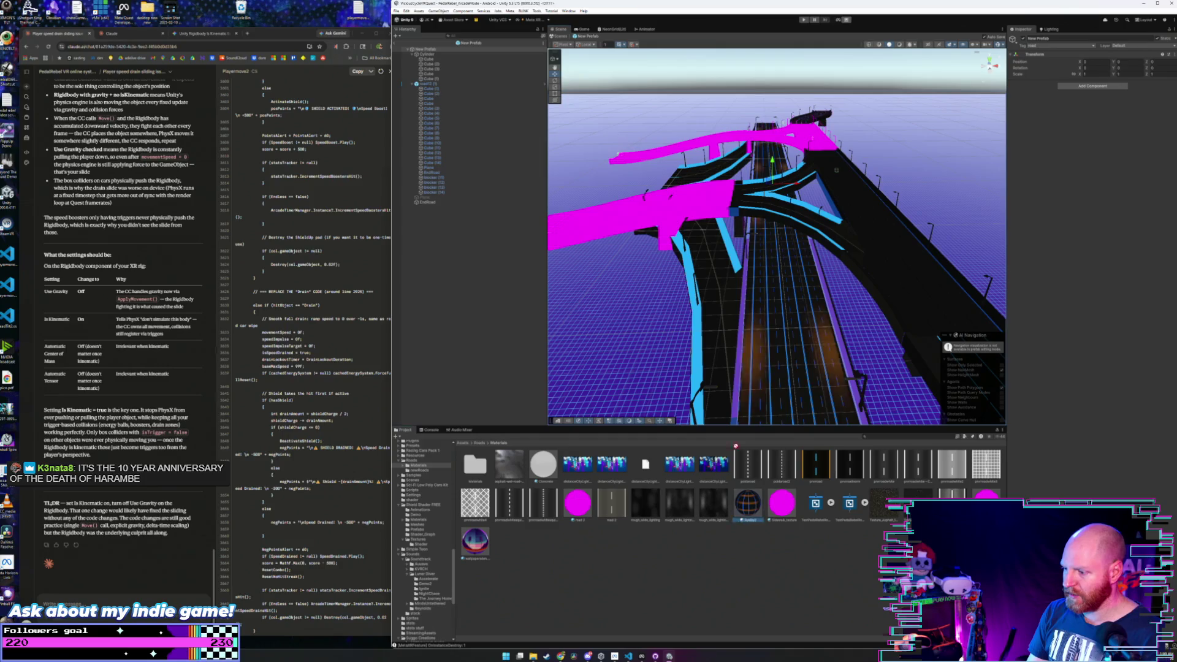
drag(736, 445, 705, 169)
mouse_move(749, 502)
mouse_down()
mouse_move(794, 140)
mouse_move(846, 271)
mouse_up()
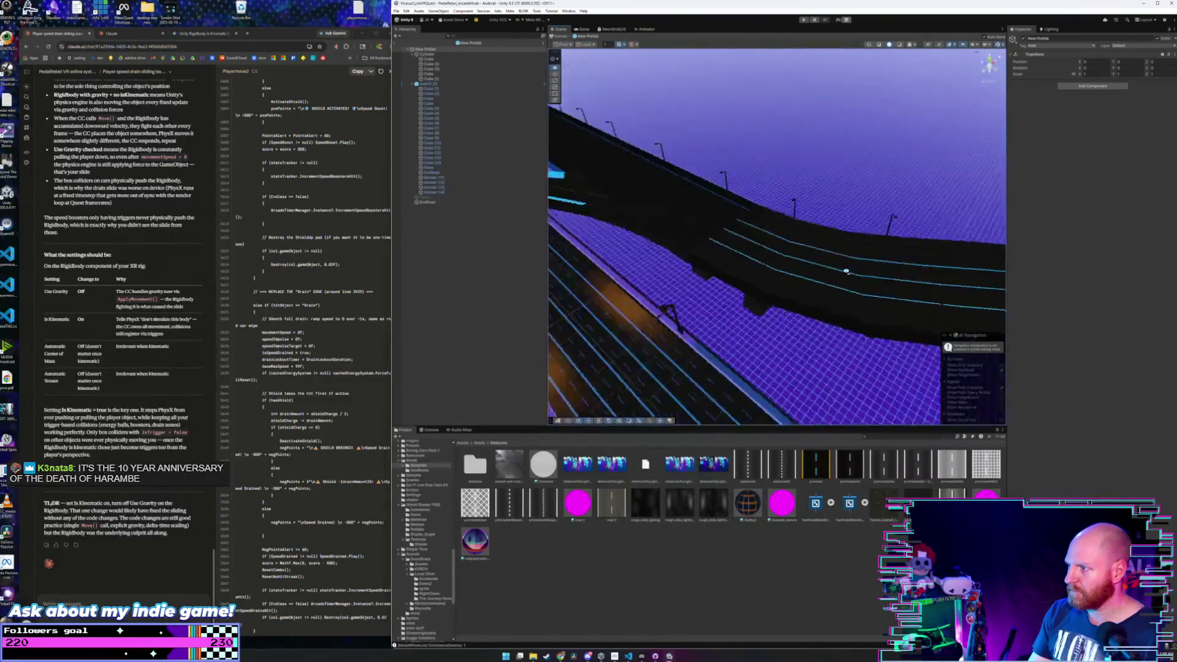
click(477, 443)
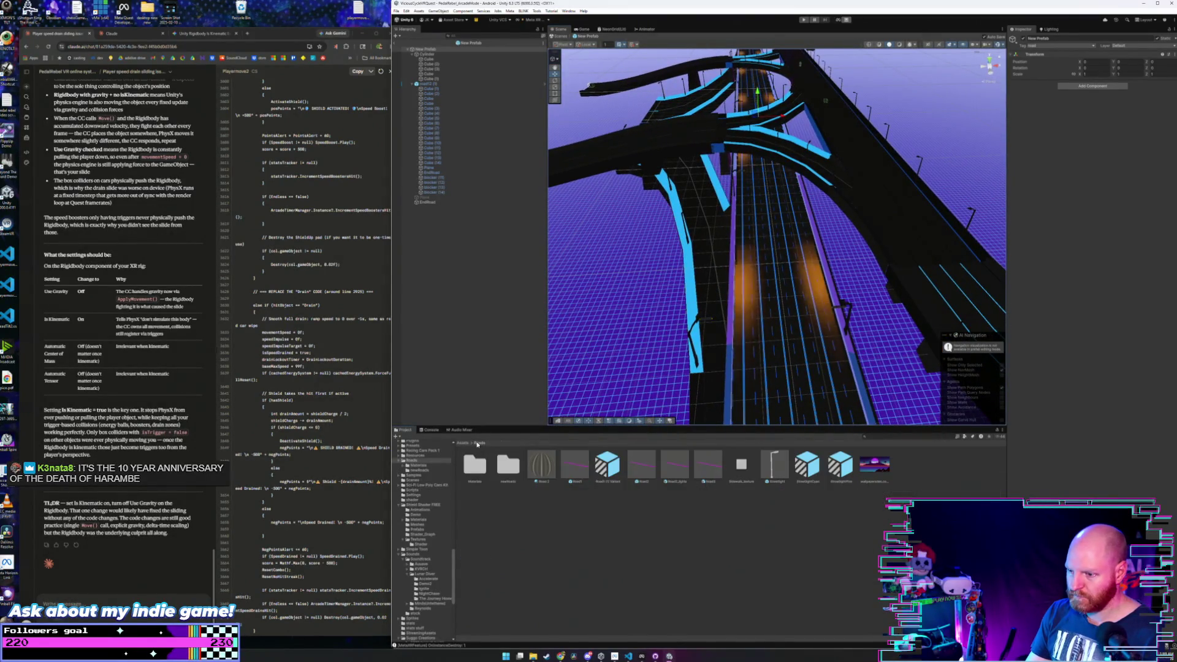
- Open New Prefab 1 and apply the black cyan-edged material to its three magenta road sections
double_click(509, 464)
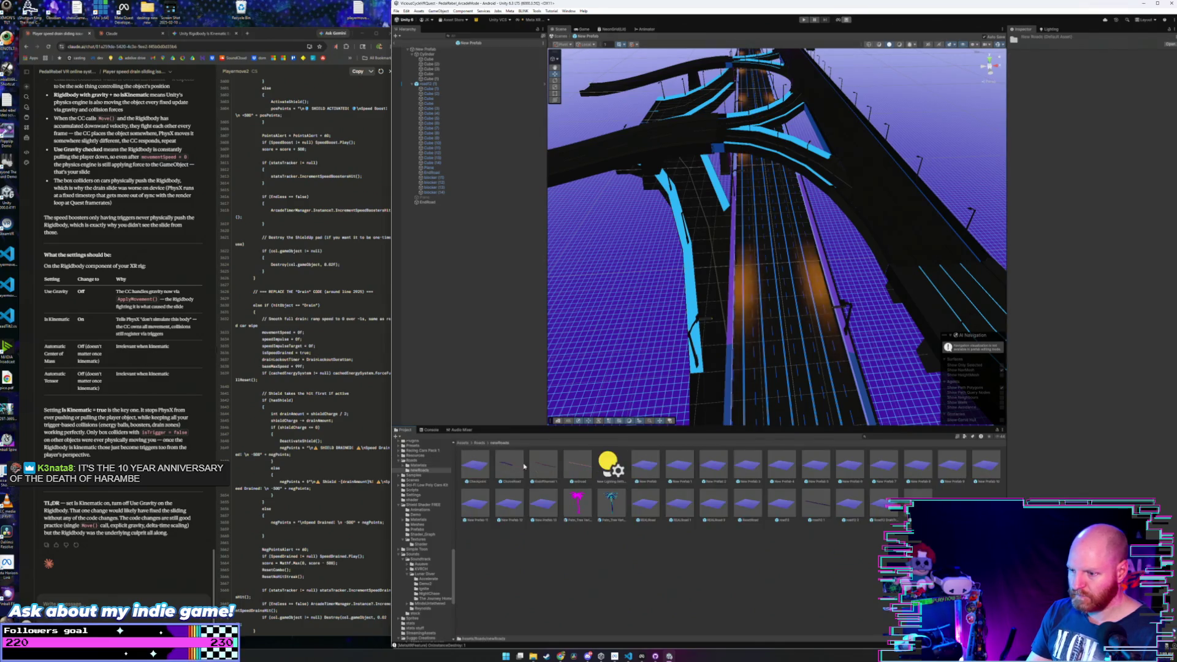
double_click(590, 479)
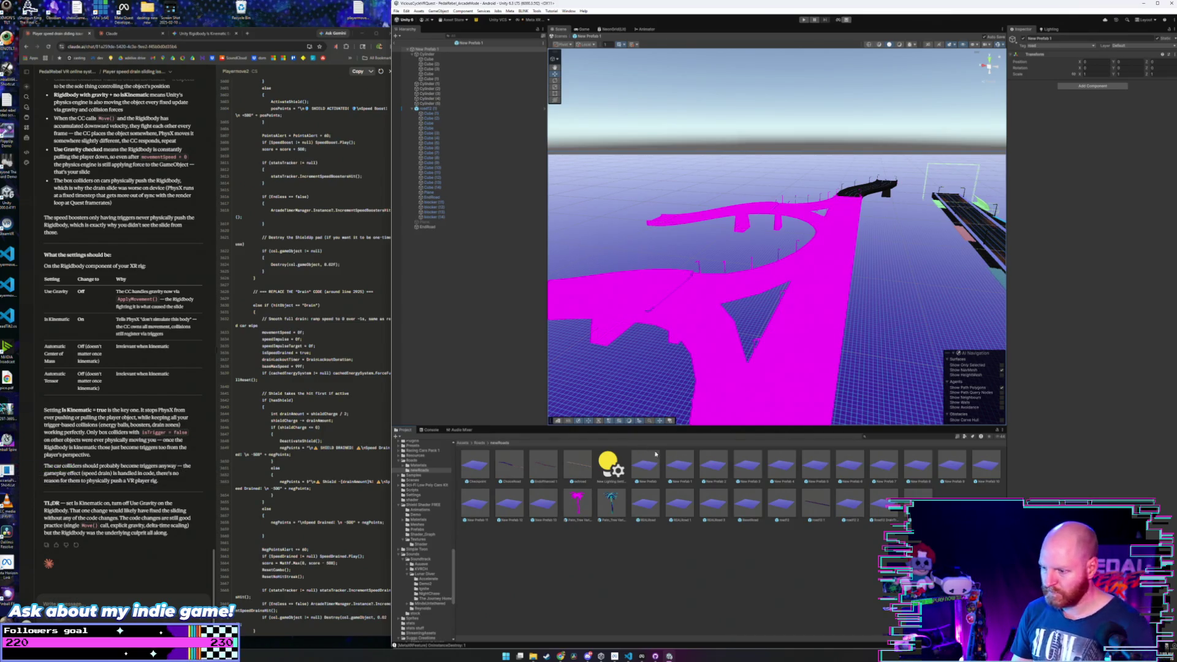
drag(600, 406, 560, 400)
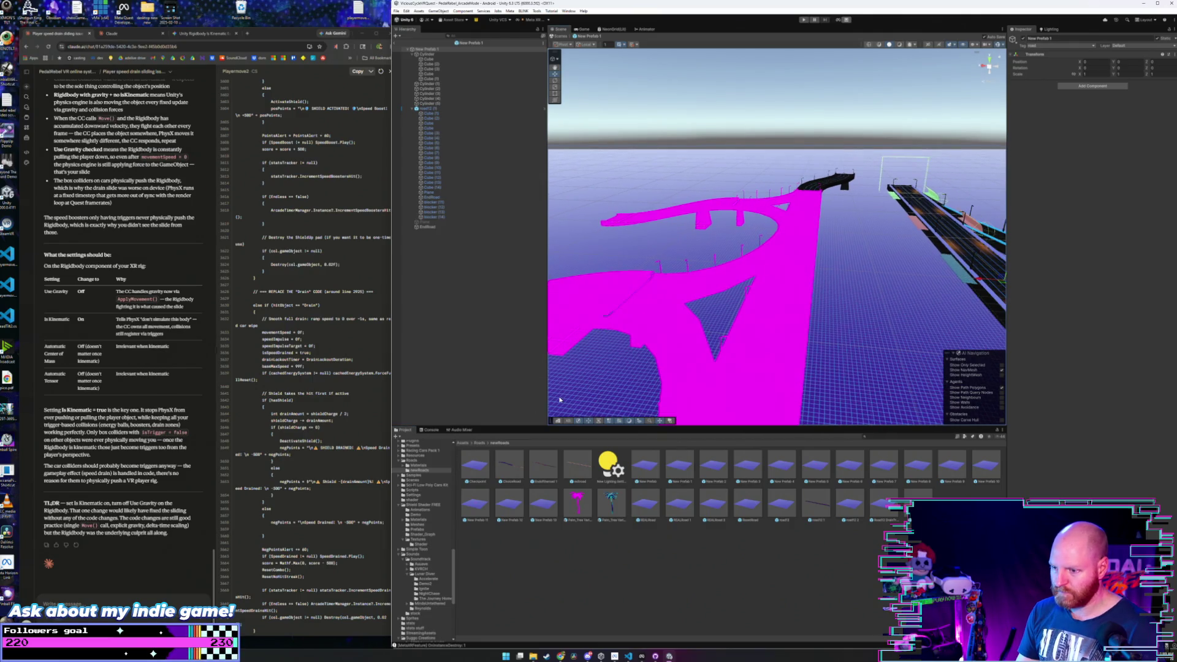
click(480, 443)
double_click(475, 466)
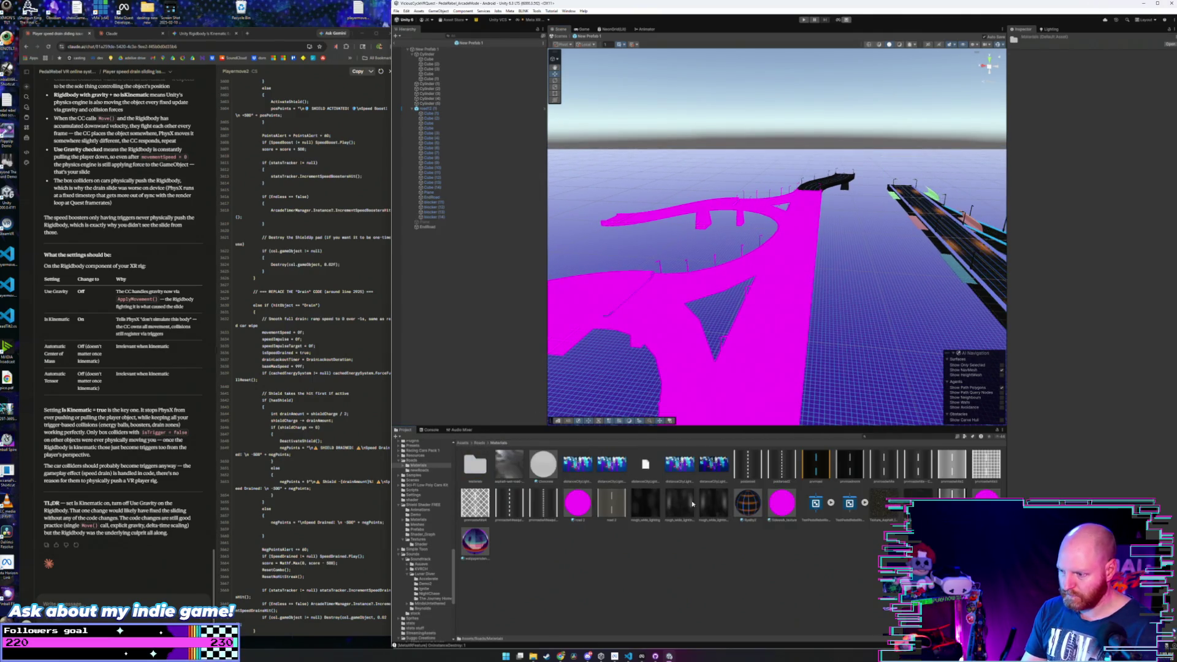
drag(734, 456, 690, 359)
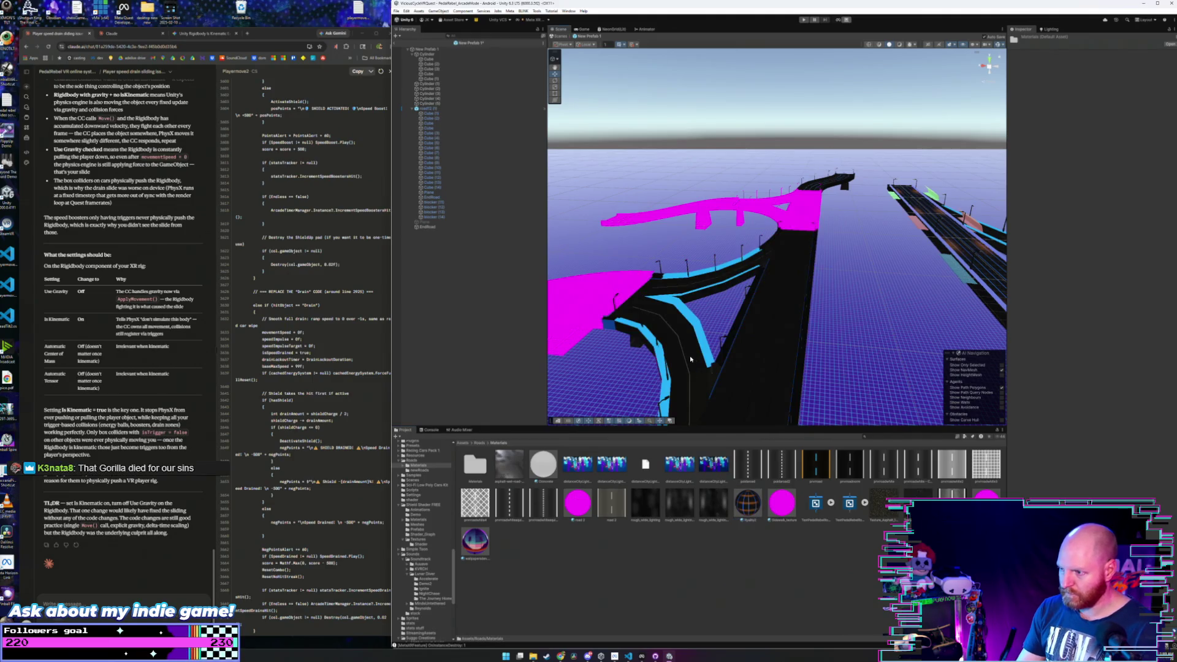
drag(747, 509, 592, 306)
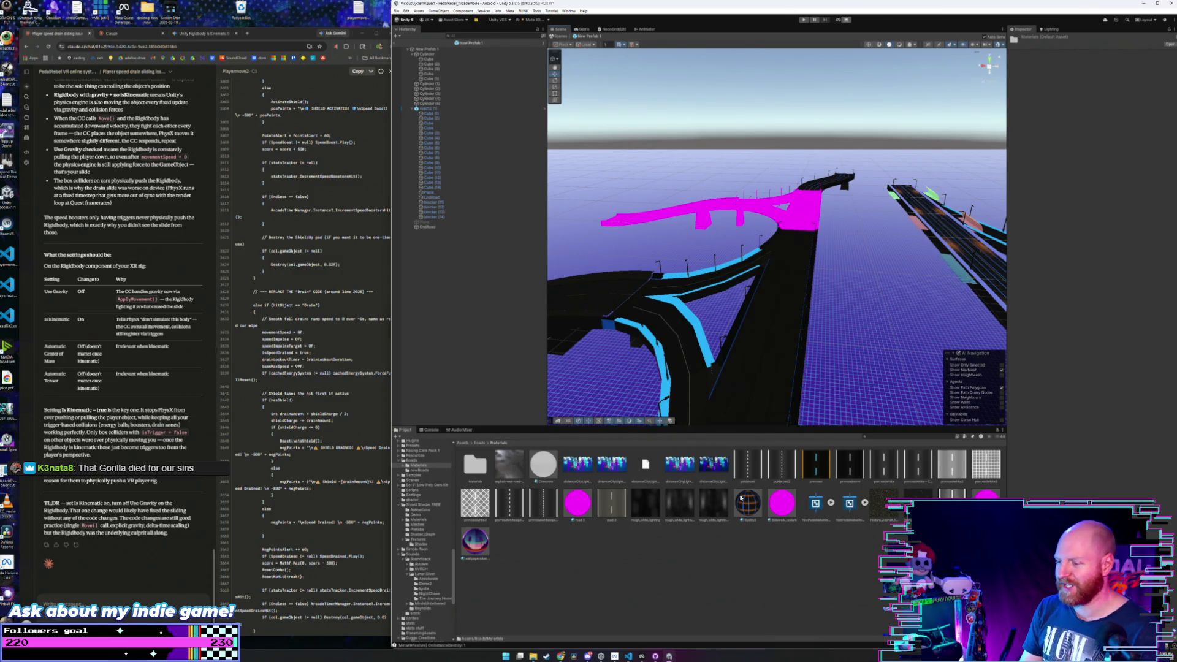
drag(762, 285, 775, 210)
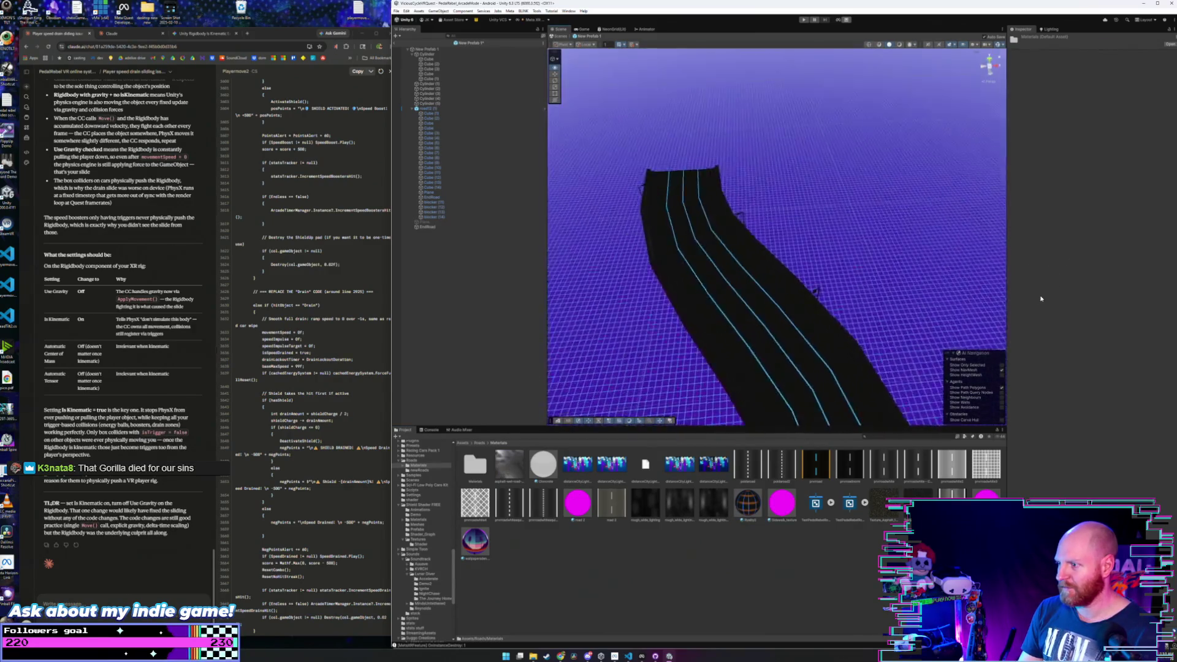
- Open New Prefab 2, the bridge prefab, from Roads > newRoads
click(479, 443)
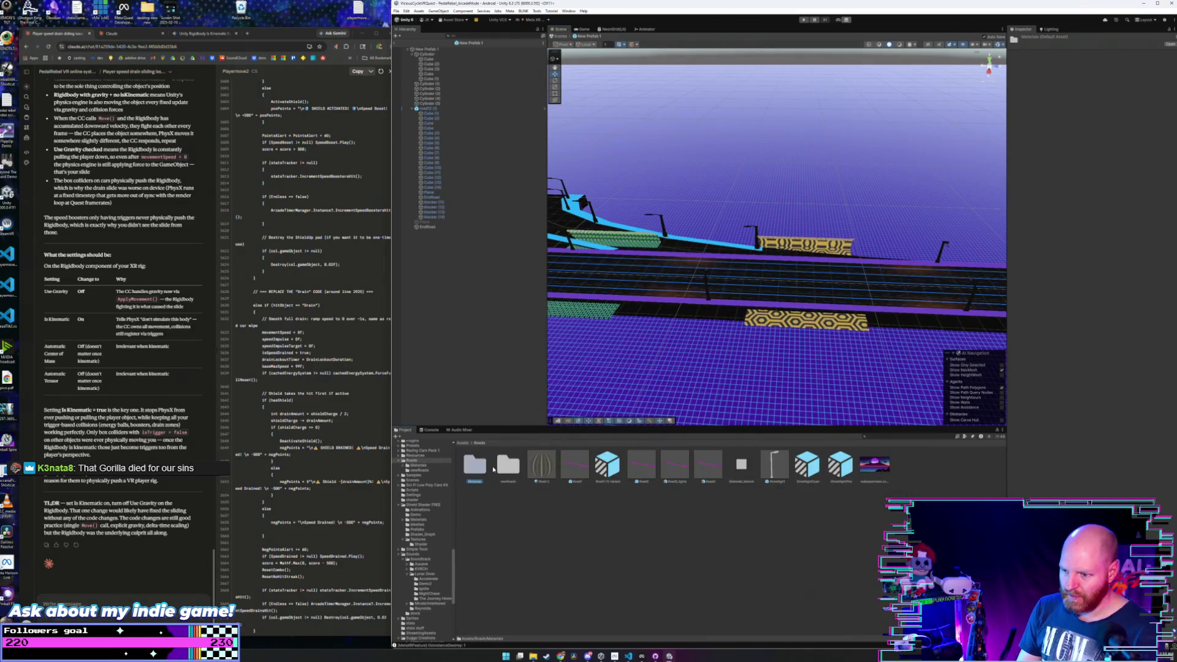
double_click(509, 464)
double_click(709, 463)
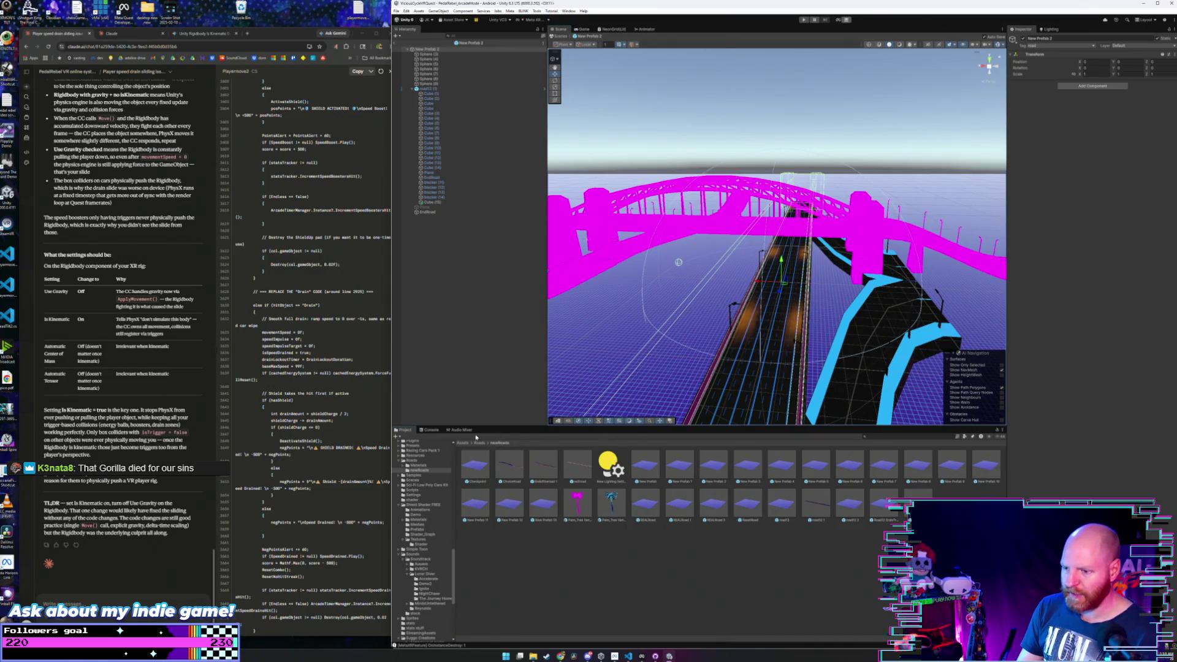
- Navigate to Roads > Materials and browse the Window menu without choosing anything
click(480, 442)
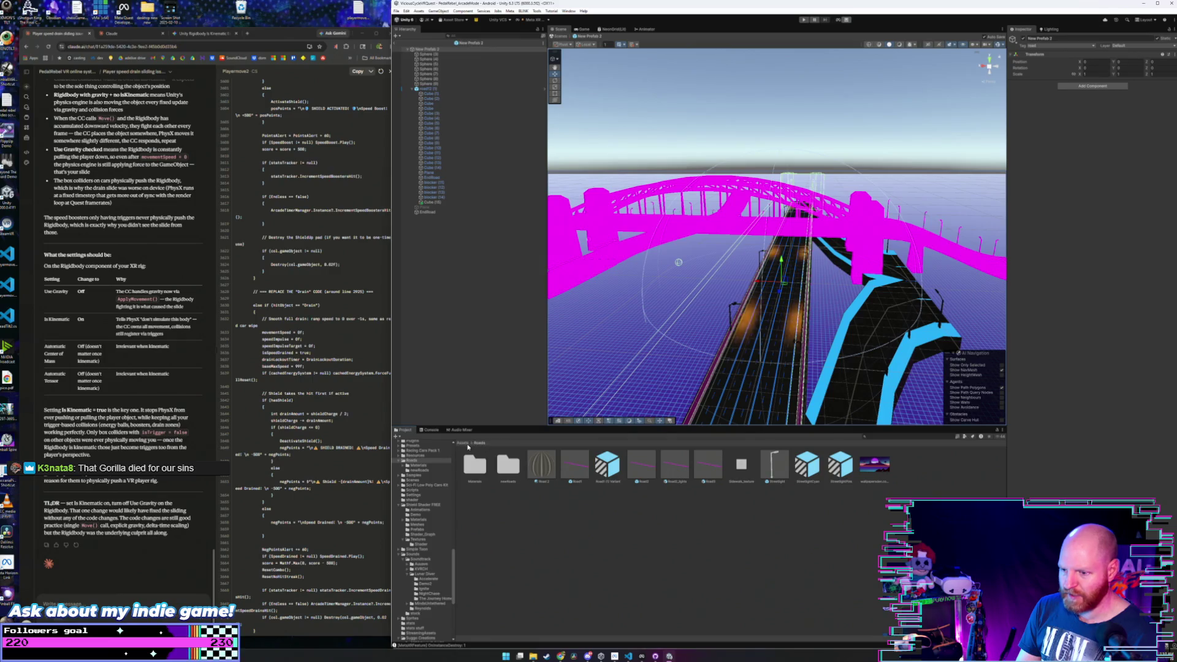
double_click(508, 464)
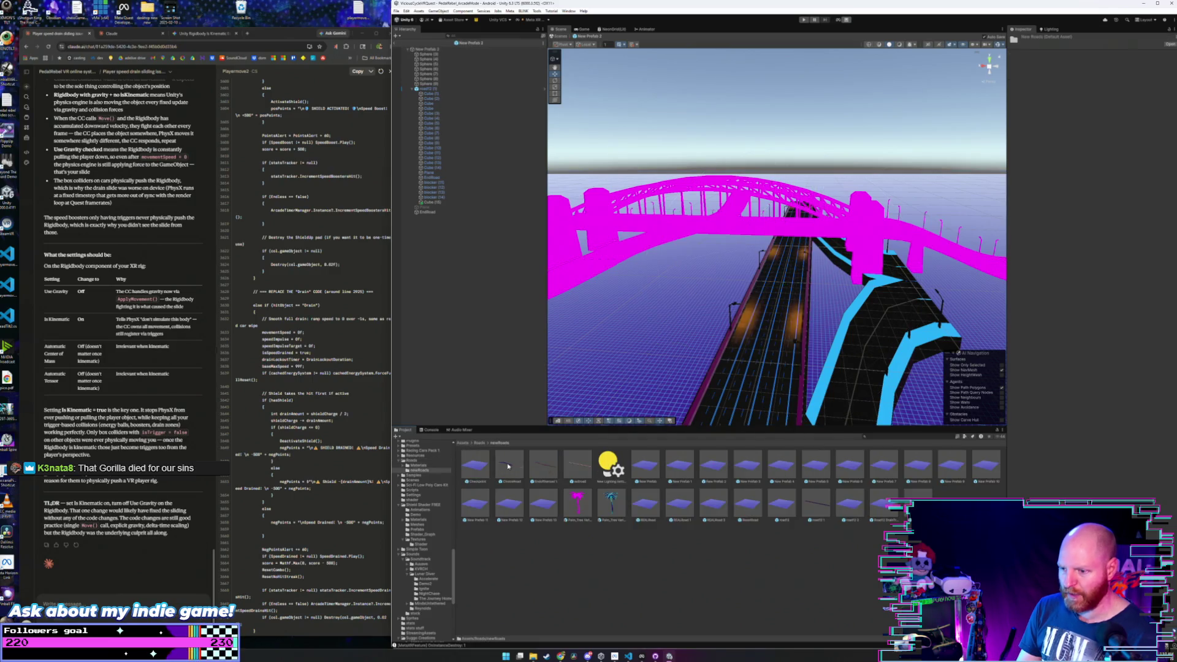
click(480, 443)
double_click(475, 464)
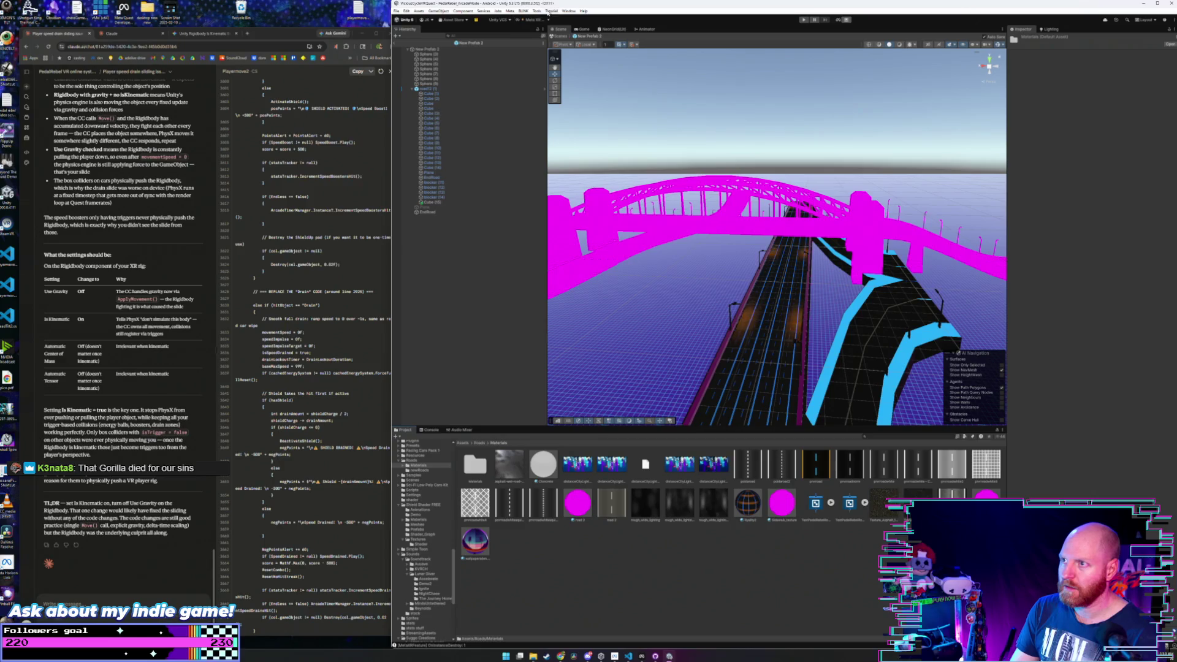
click(568, 11)
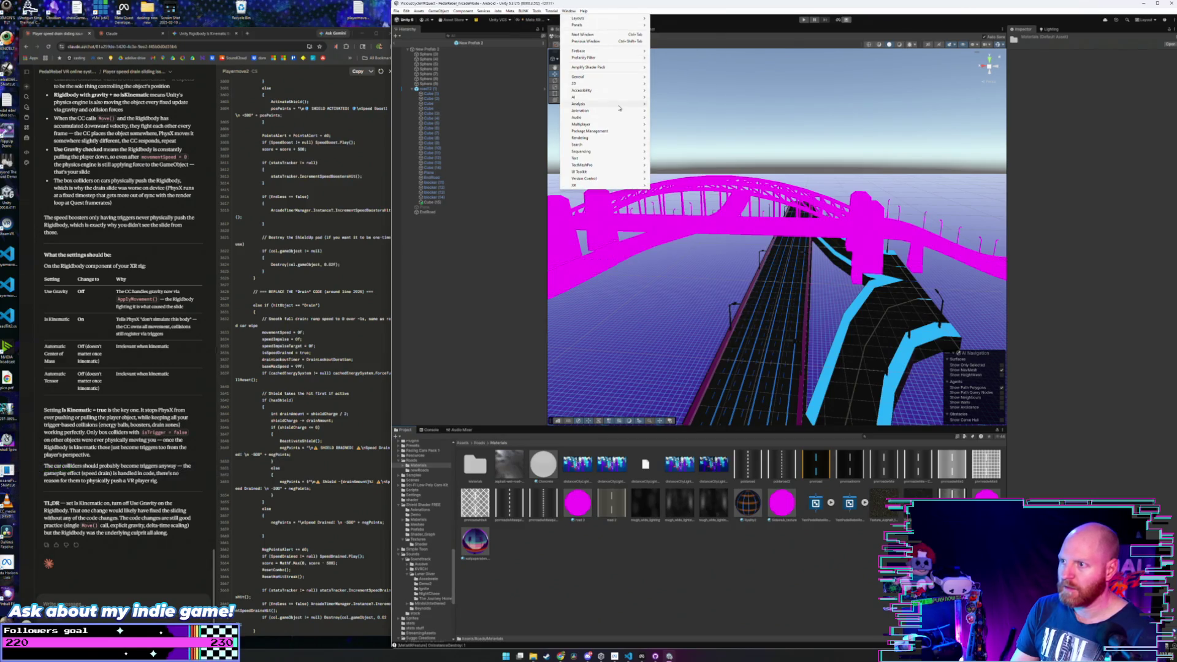
mouse_move(623, 136)
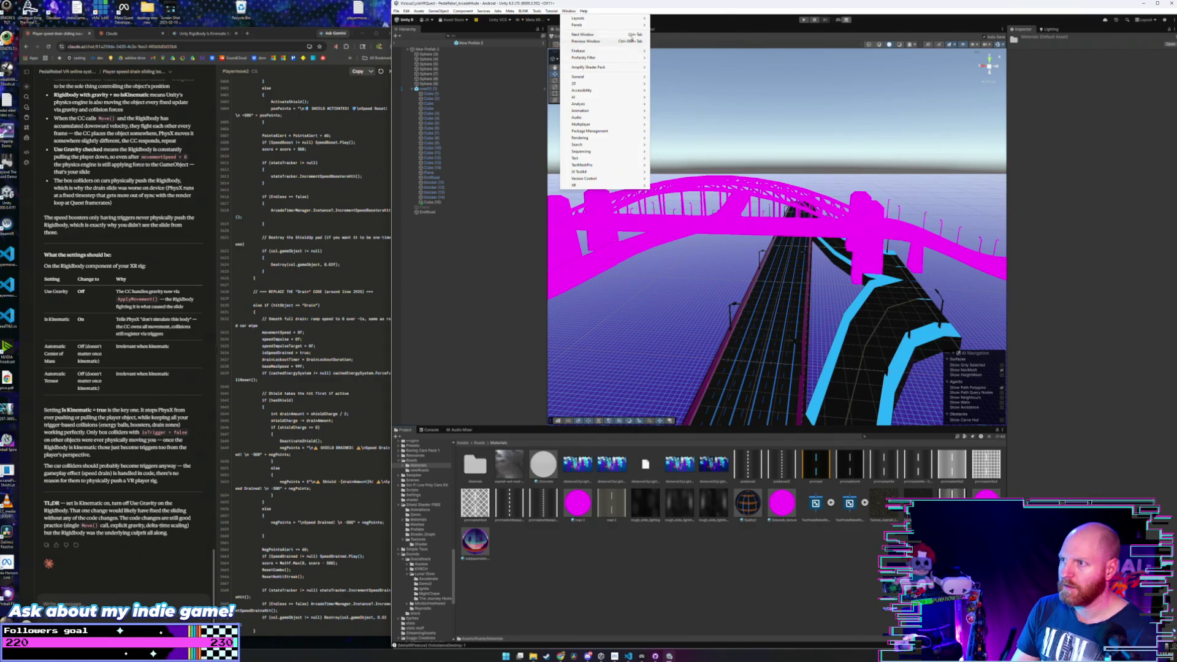
mouse_move(624, 25)
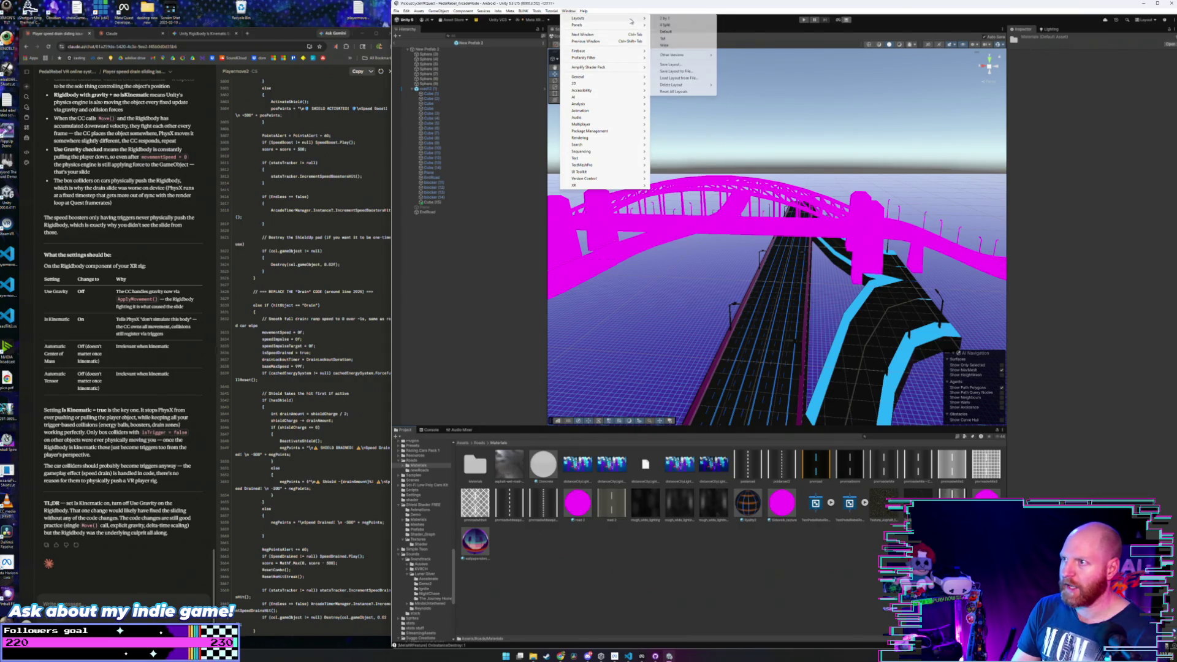
click(527, 249)
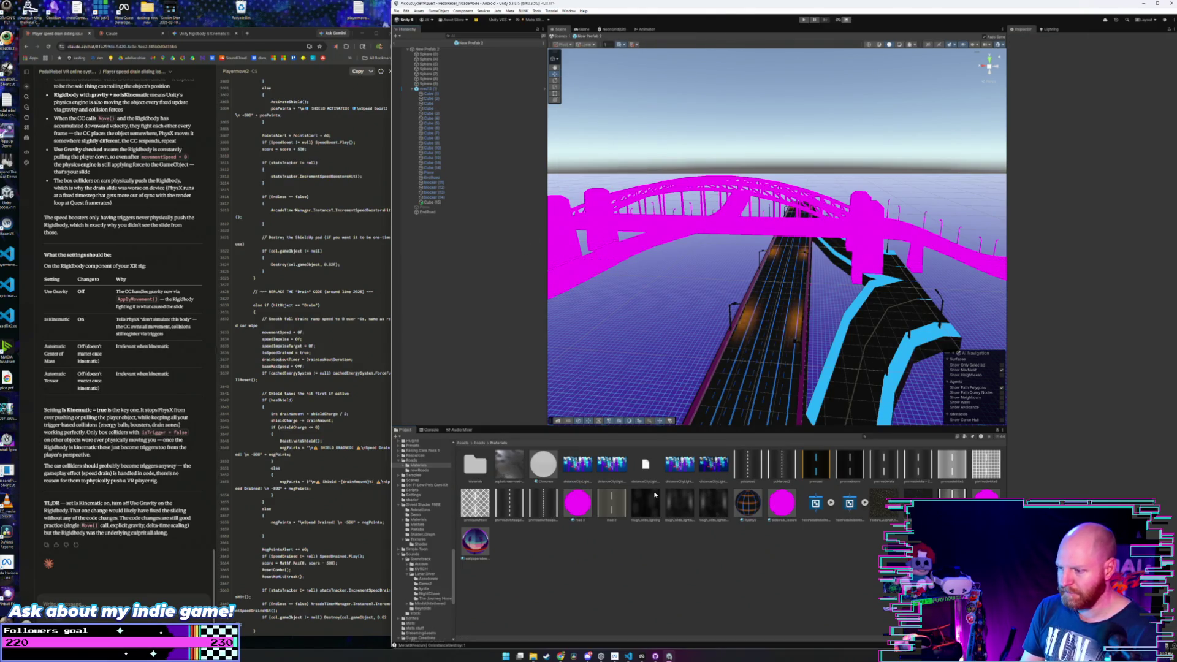
- Apply the dark material to the bridge arch and the black-and-cyan material to the magenta road
click(747, 503)
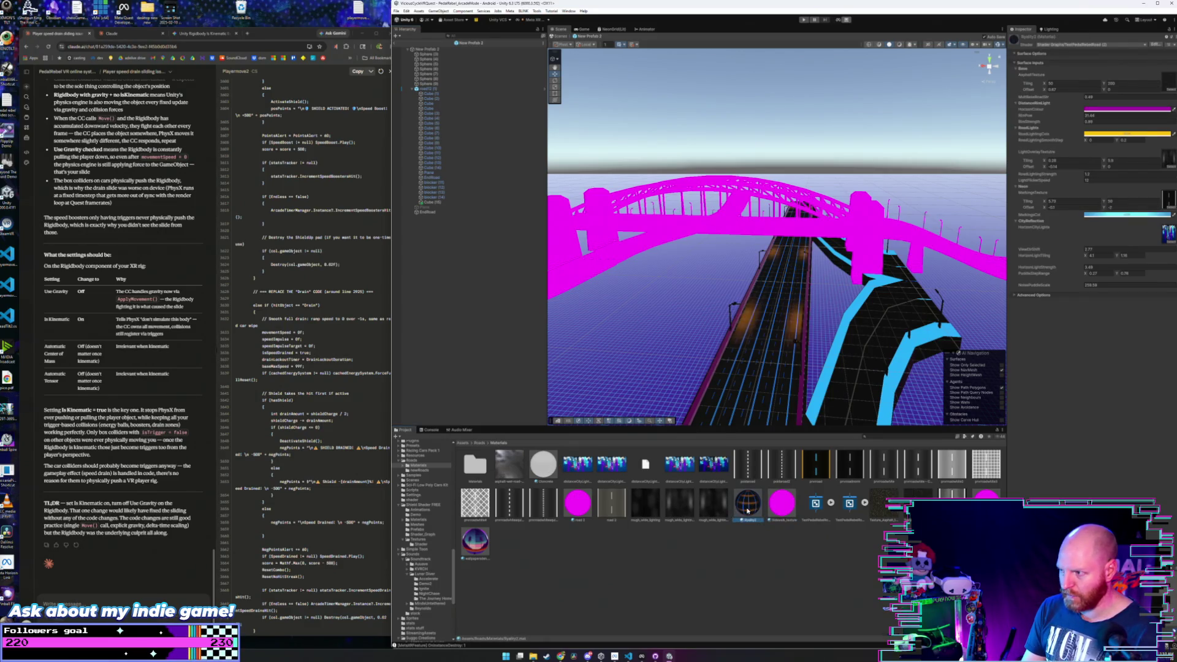
double_click(475, 464)
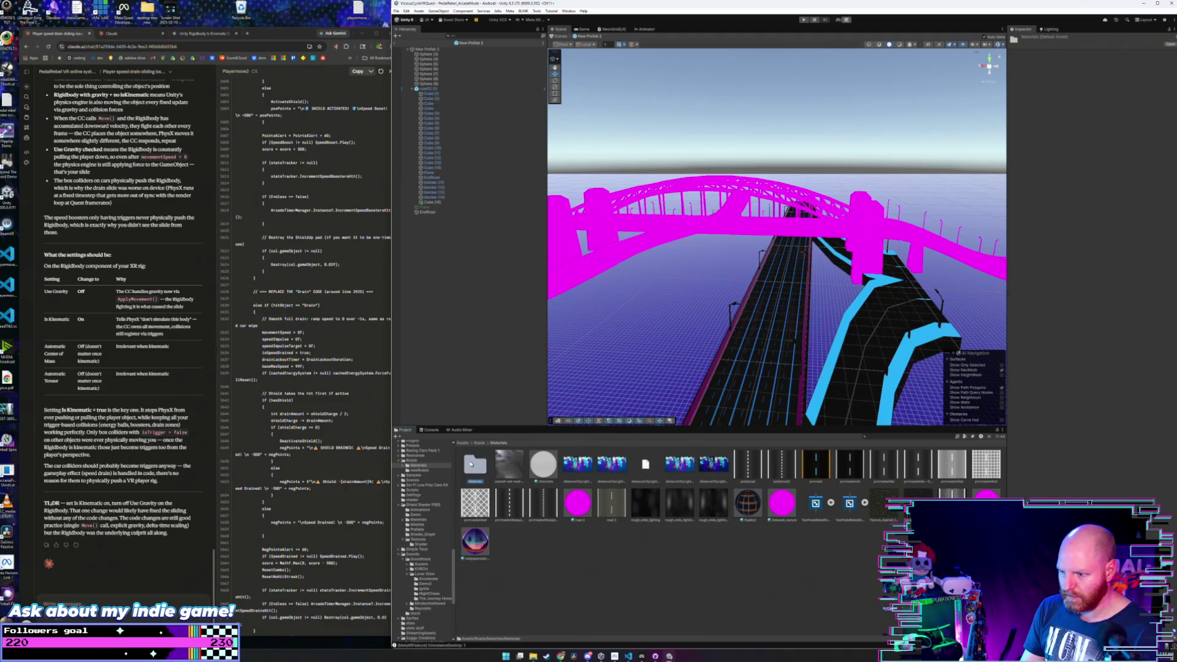
click(496, 443)
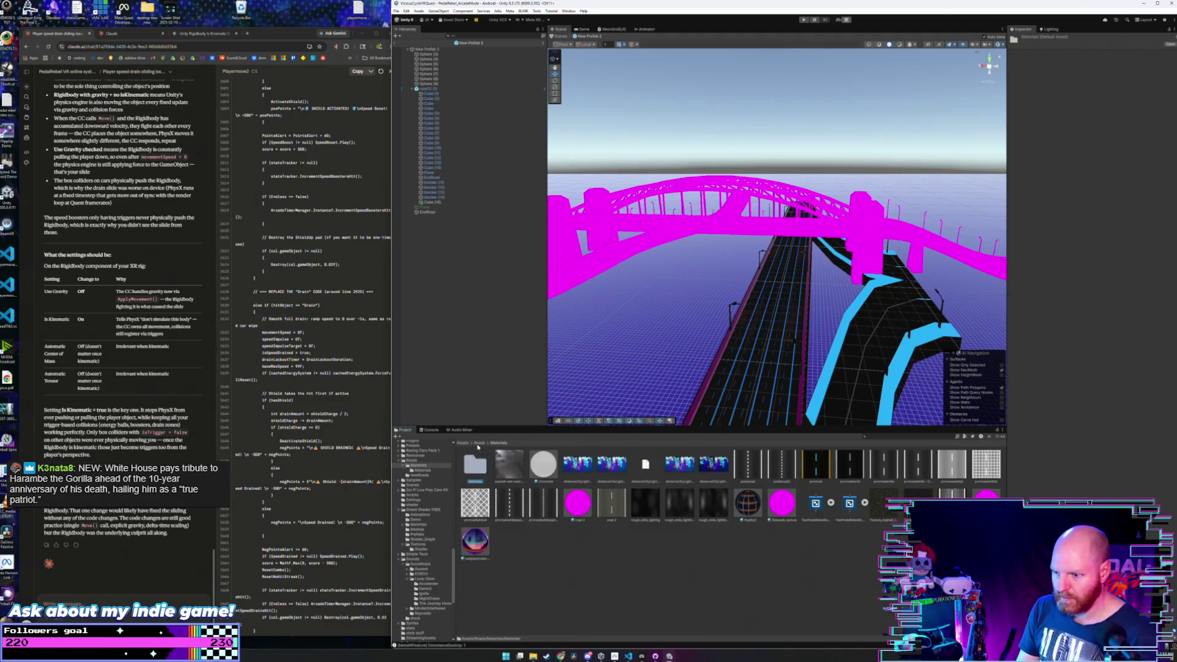
click(479, 443)
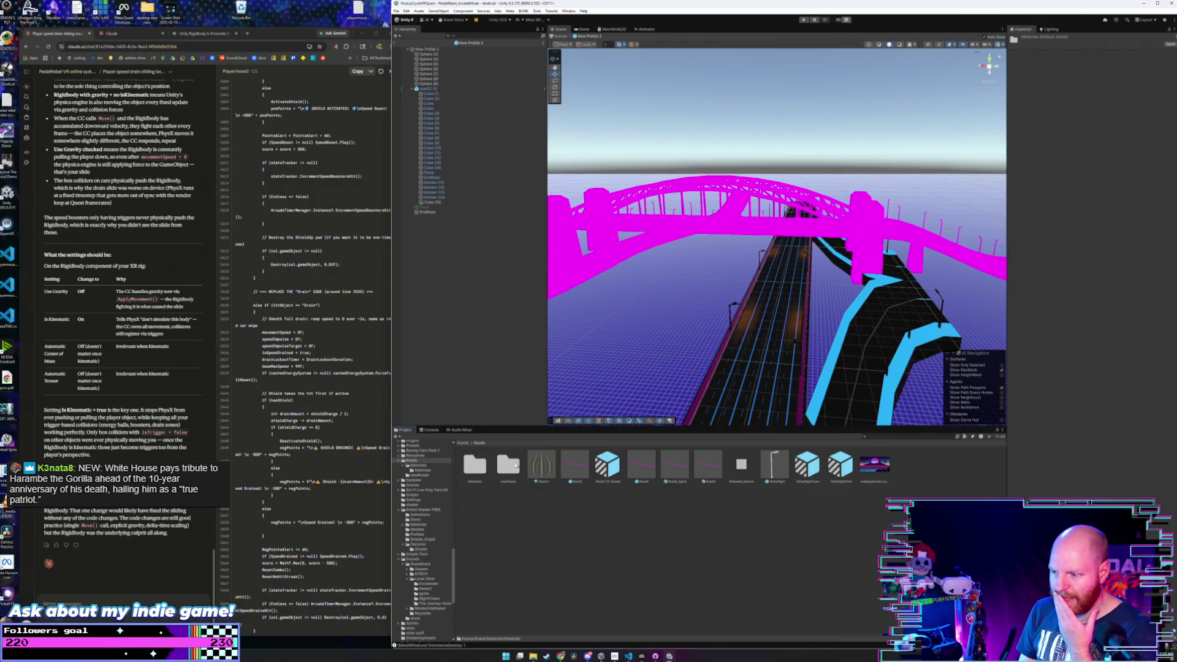
double_click(475, 464)
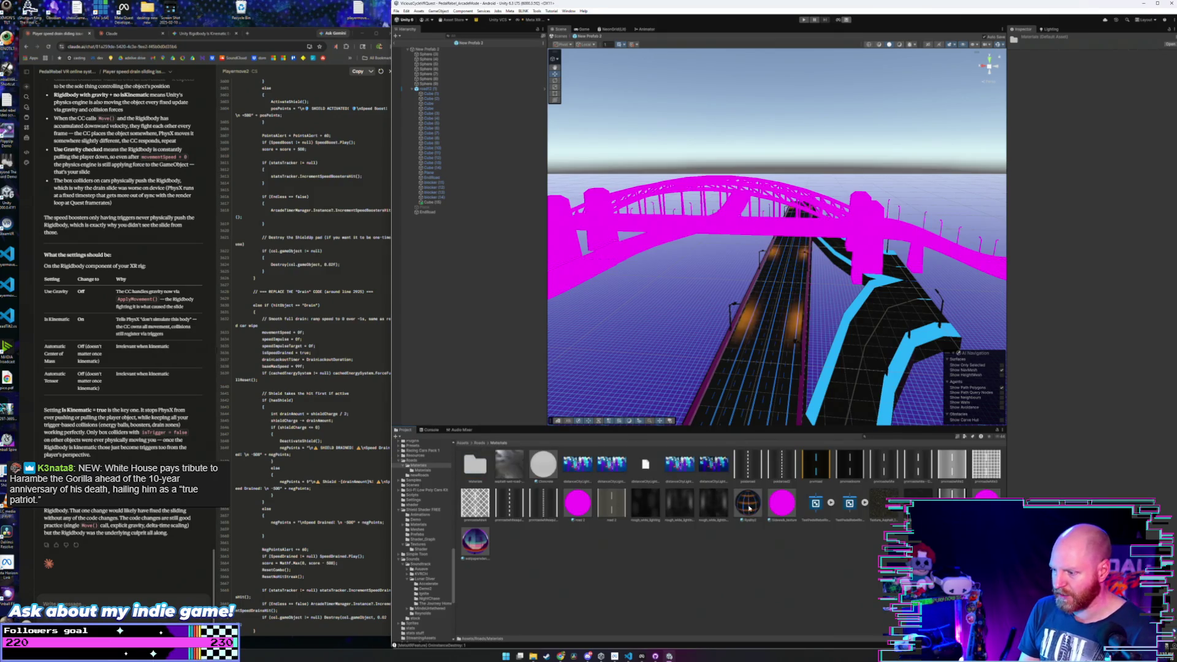
mouse_move(748, 504)
mouse_down()
mouse_move(736, 214)
mouse_move(760, 276)
mouse_move(740, 228)
mouse_move(816, 223)
mouse_move(705, 243)
mouse_up()
mouse_move(748, 504)
mouse_down()
mouse_move(764, 297)
mouse_move(736, 307)
mouse_up()
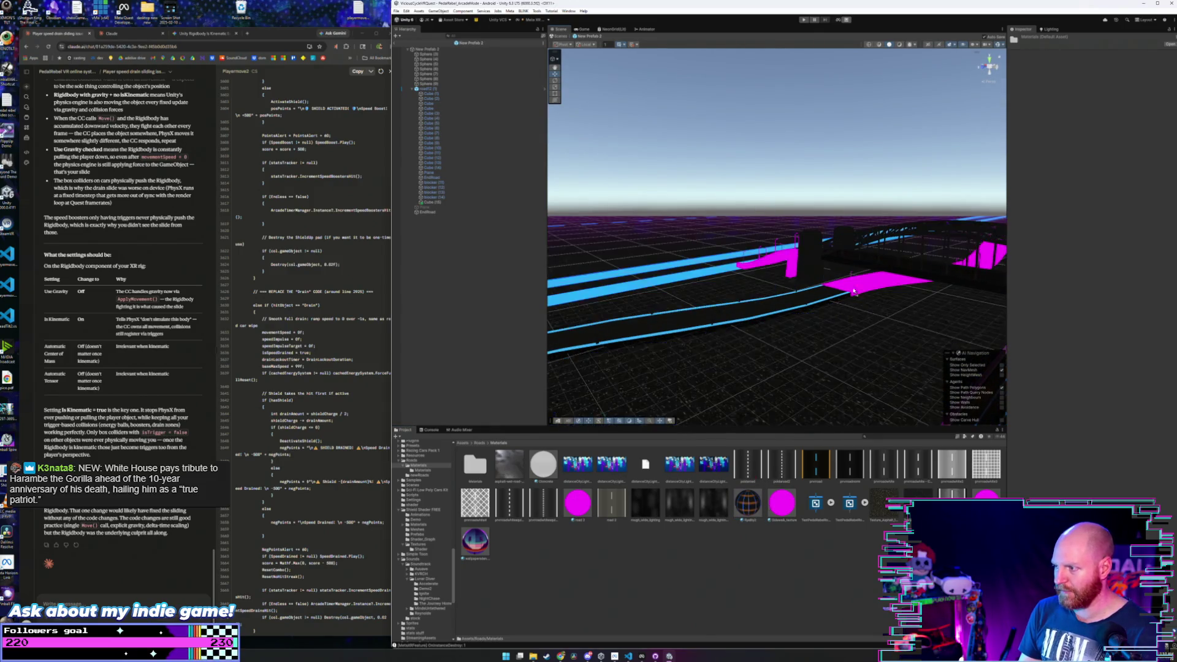
- Orbit around the bridge and along the lit multi-lane road to check the result
drag(752, 477, 761, 491)
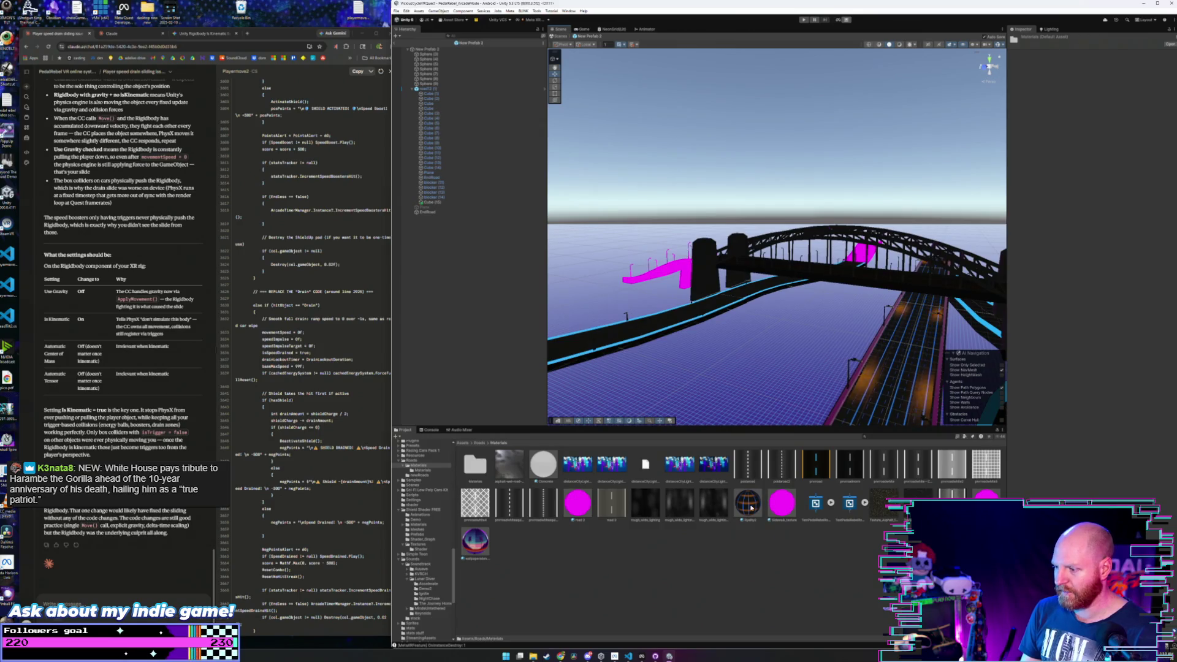
drag(791, 297, 747, 300)
scroll(747, 301, up, 6)
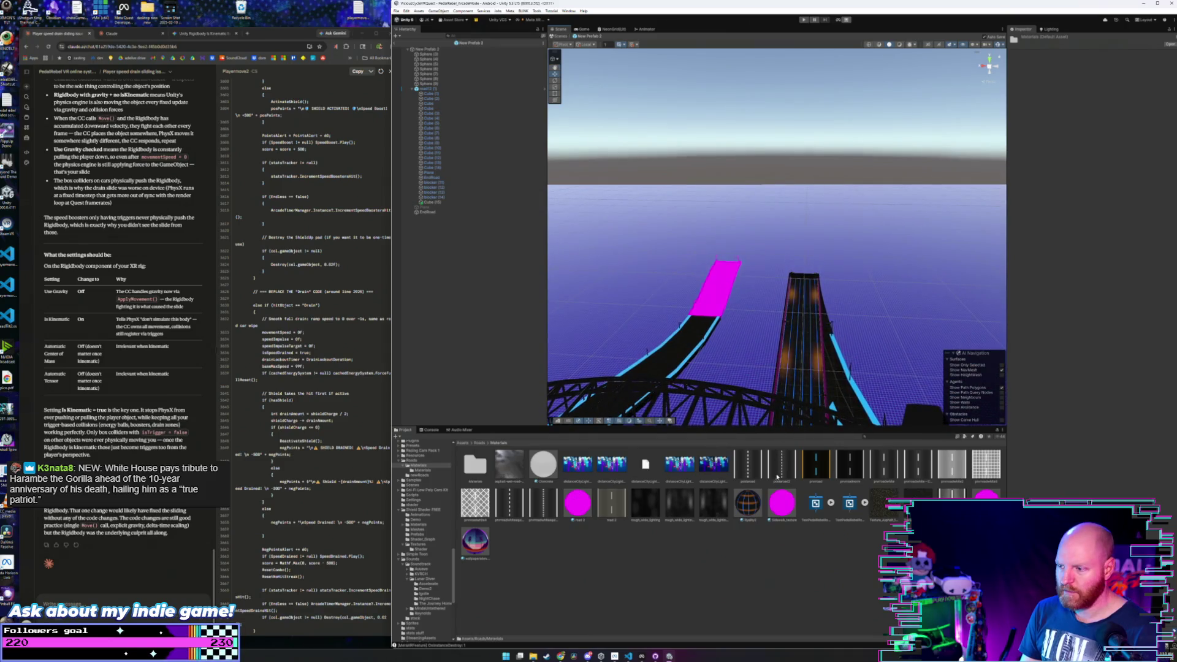
drag(716, 300, 539, 332)
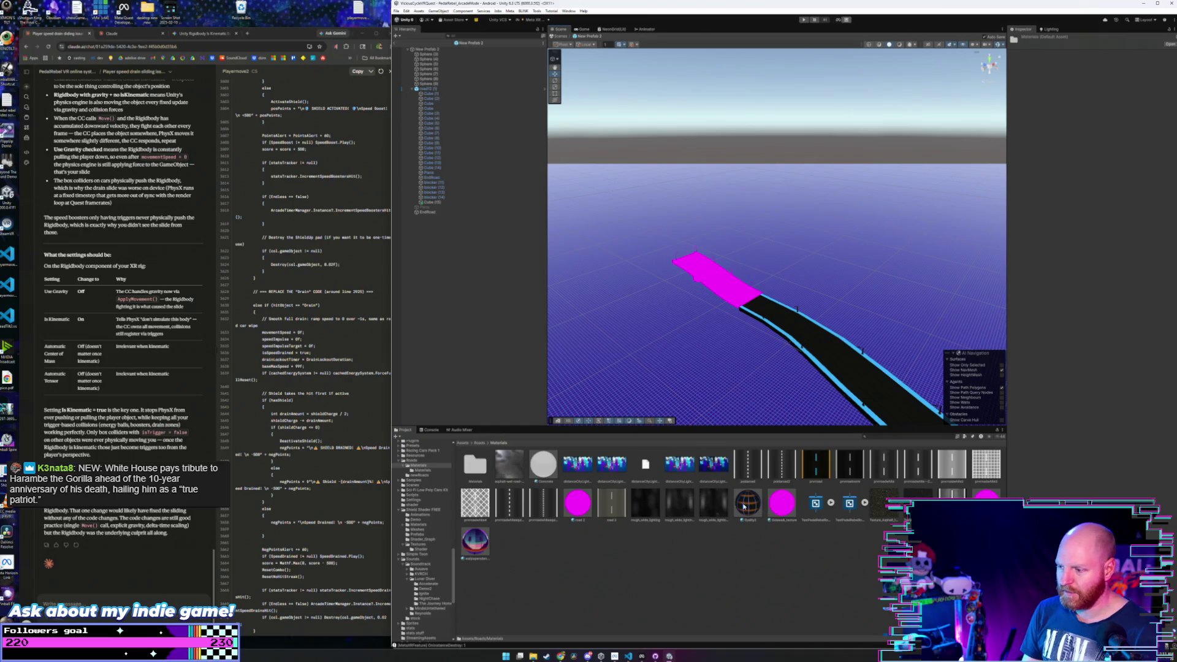
drag(743, 506, 728, 287)
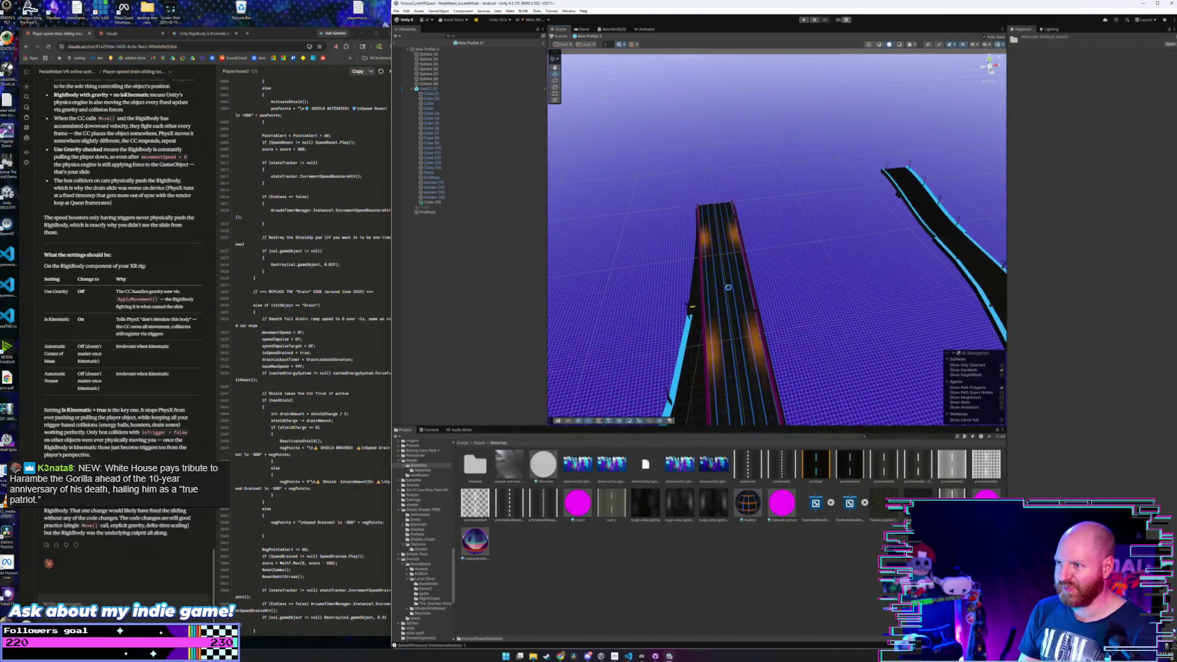
- Save the edited bridge prefab, then go to Roads > newRoads in the Project window
click(396, 11)
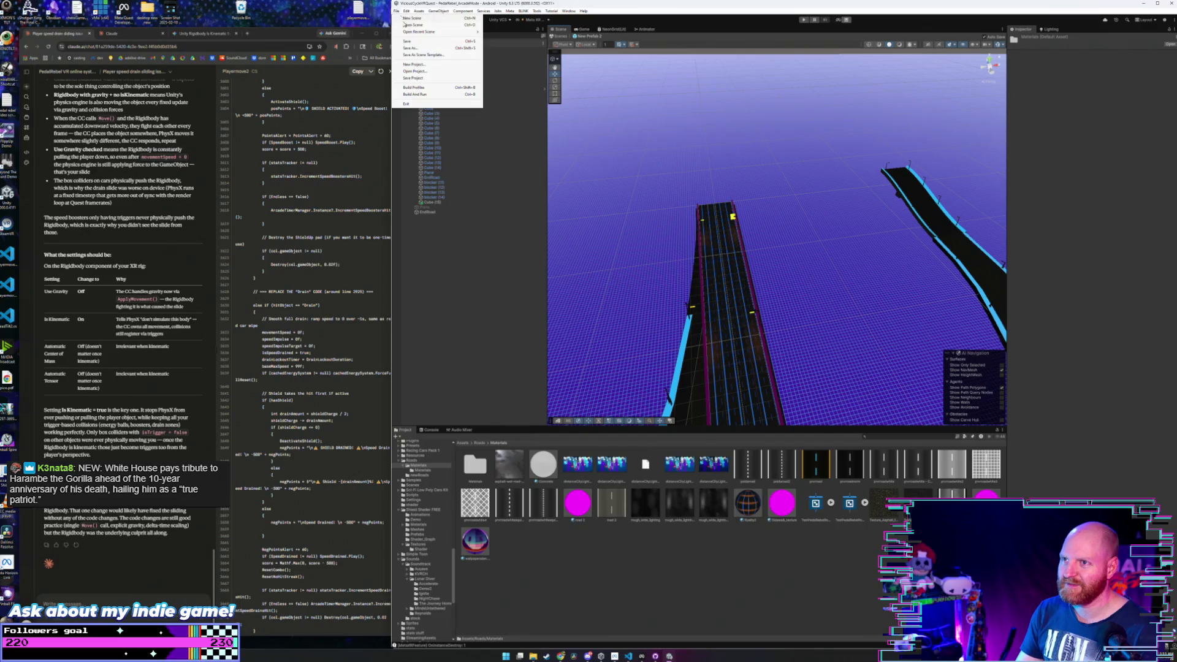
click(410, 43)
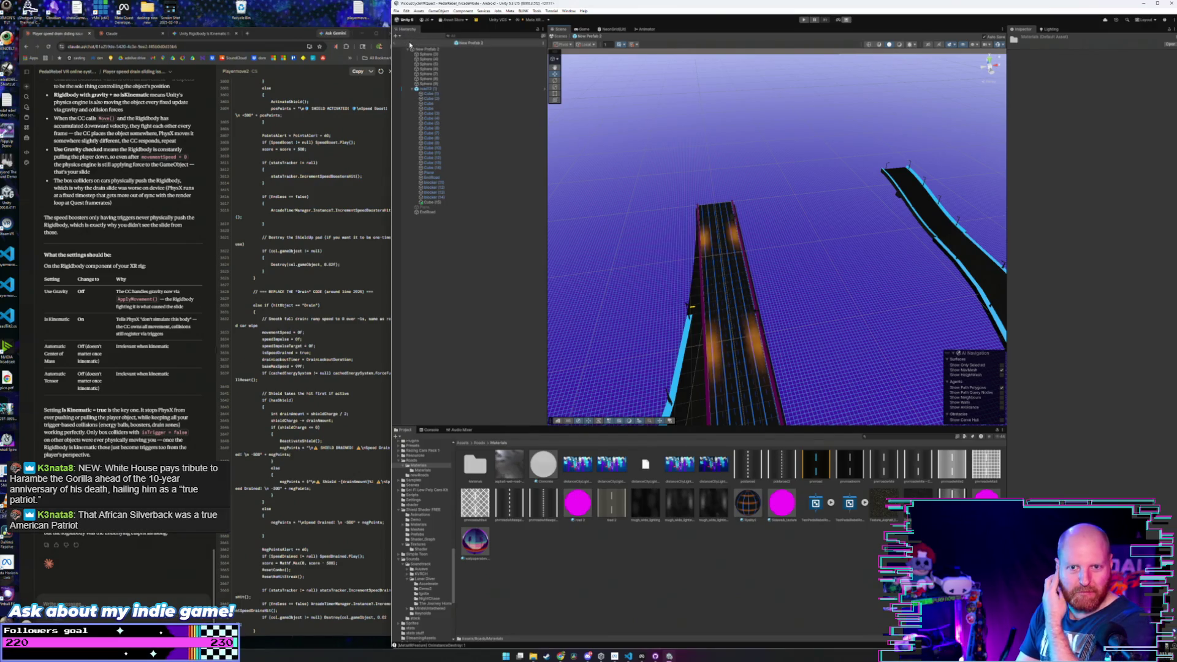
mouse_move(638, 242)
mouse_down()
mouse_move(857, 265)
mouse_move(951, 258)
mouse_up()
scroll(952, 258, up, 10)
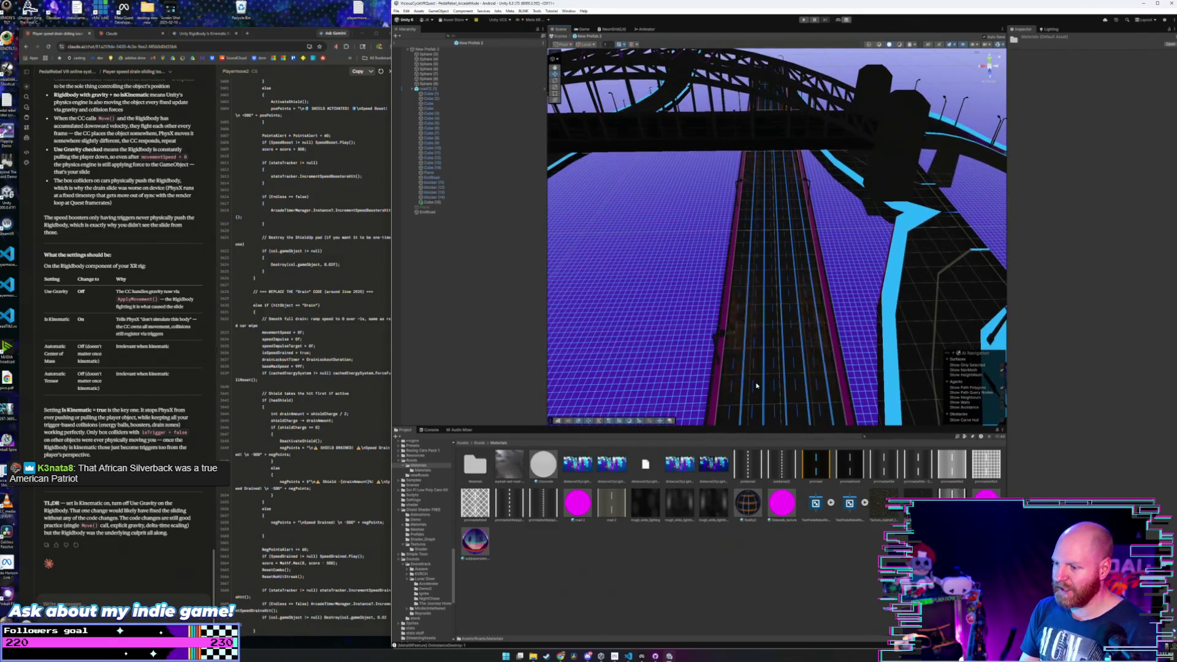
click(480, 443)
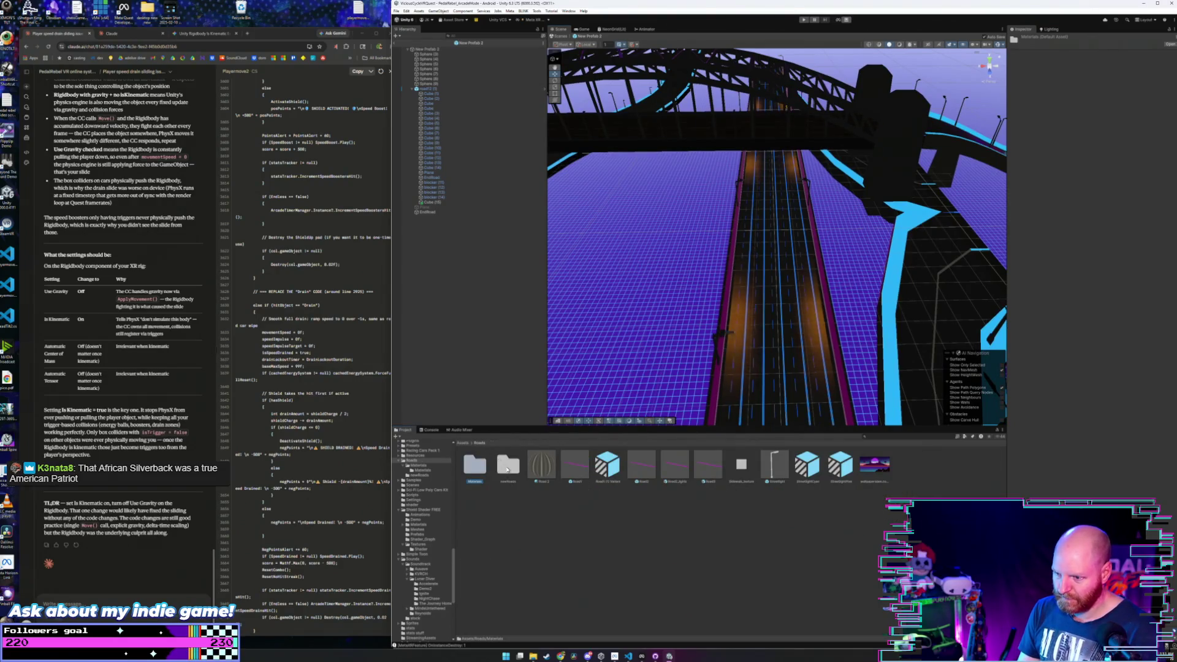
double_click(507, 470)
- Open New Prefab 3 and apply asphalt to its first magenta road pieces
double_click(747, 465)
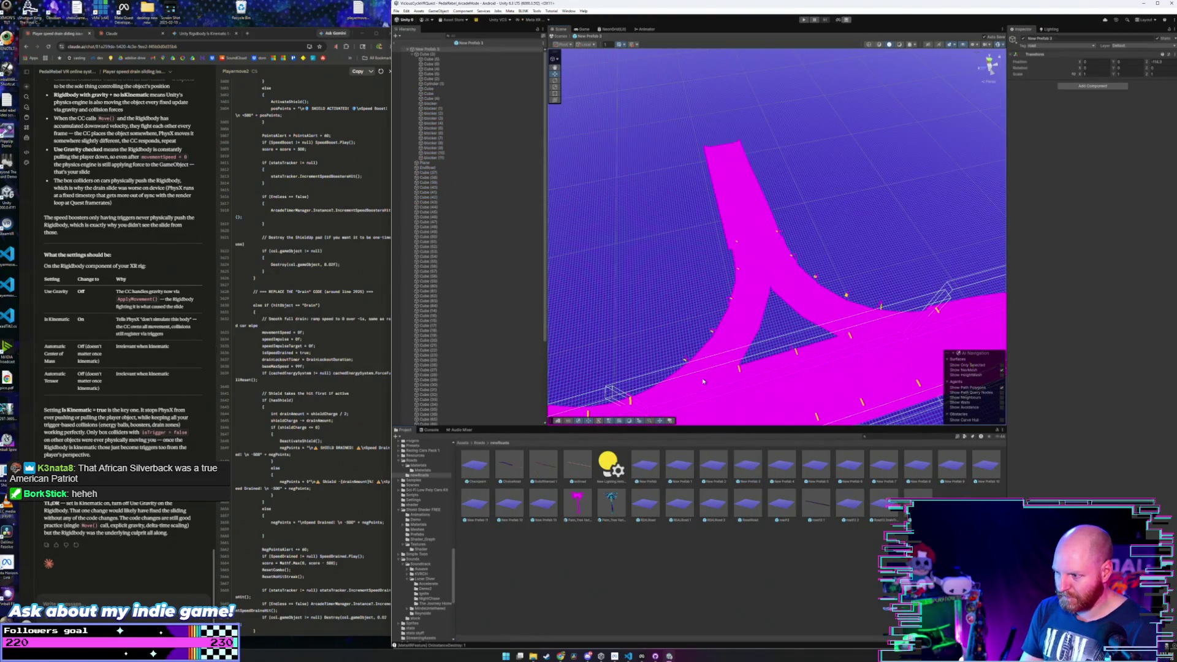
click(480, 442)
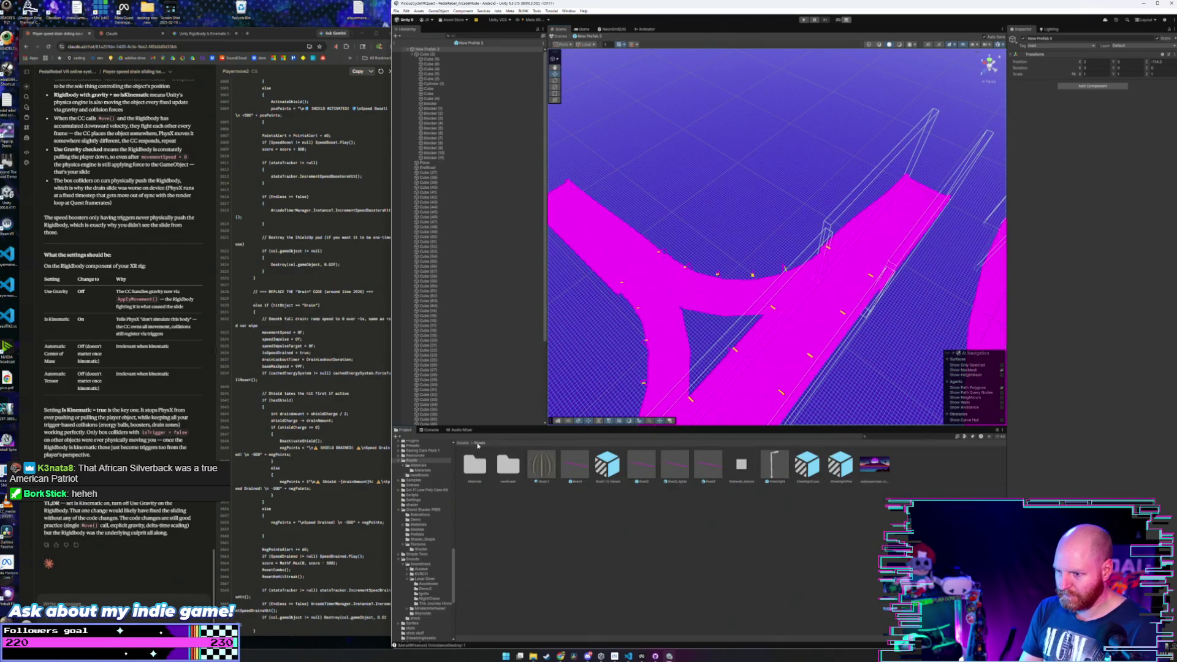
double_click(477, 465)
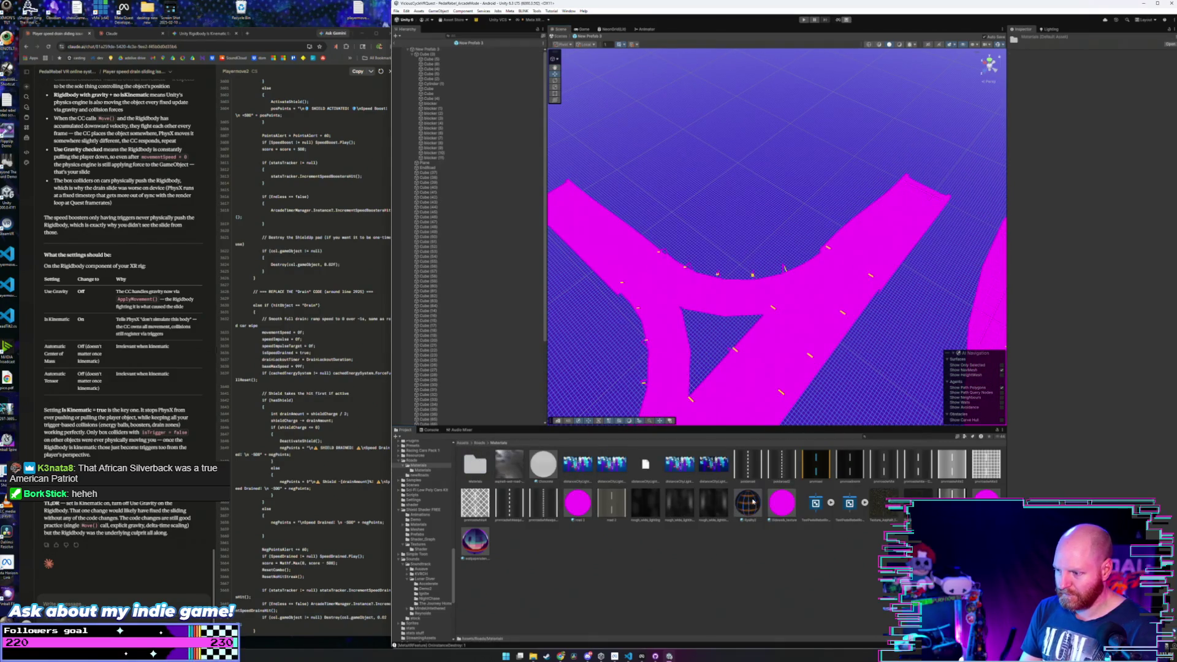
drag(753, 502, 760, 389)
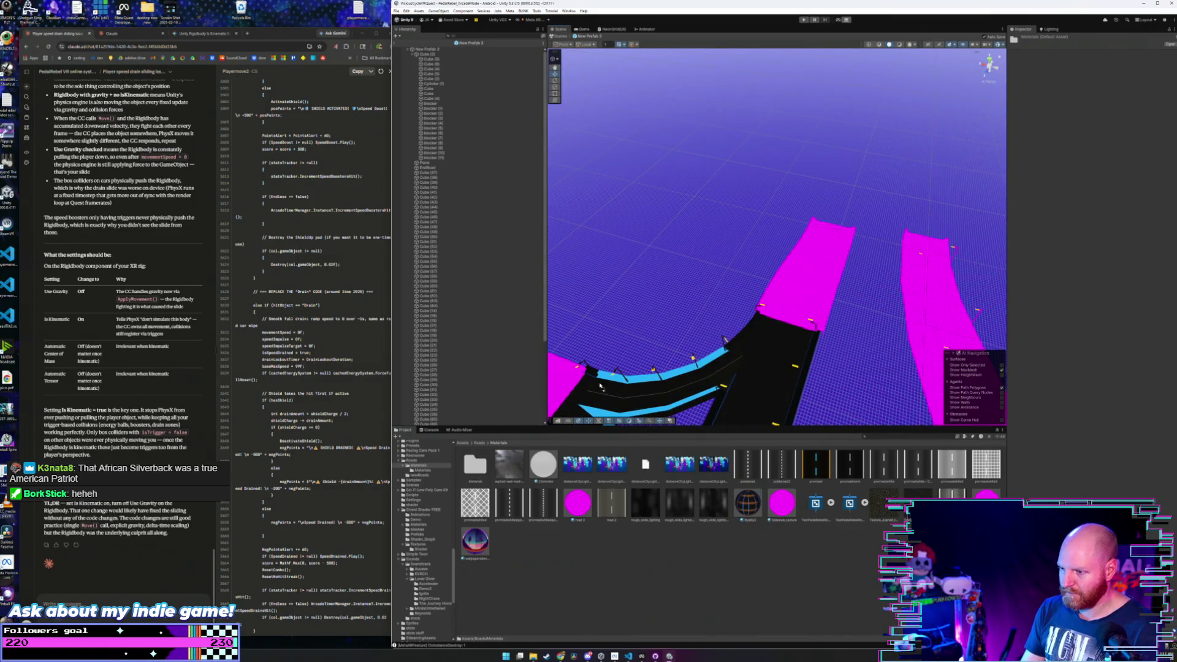
drag(599, 387, 574, 376)
drag(761, 503, 825, 276)
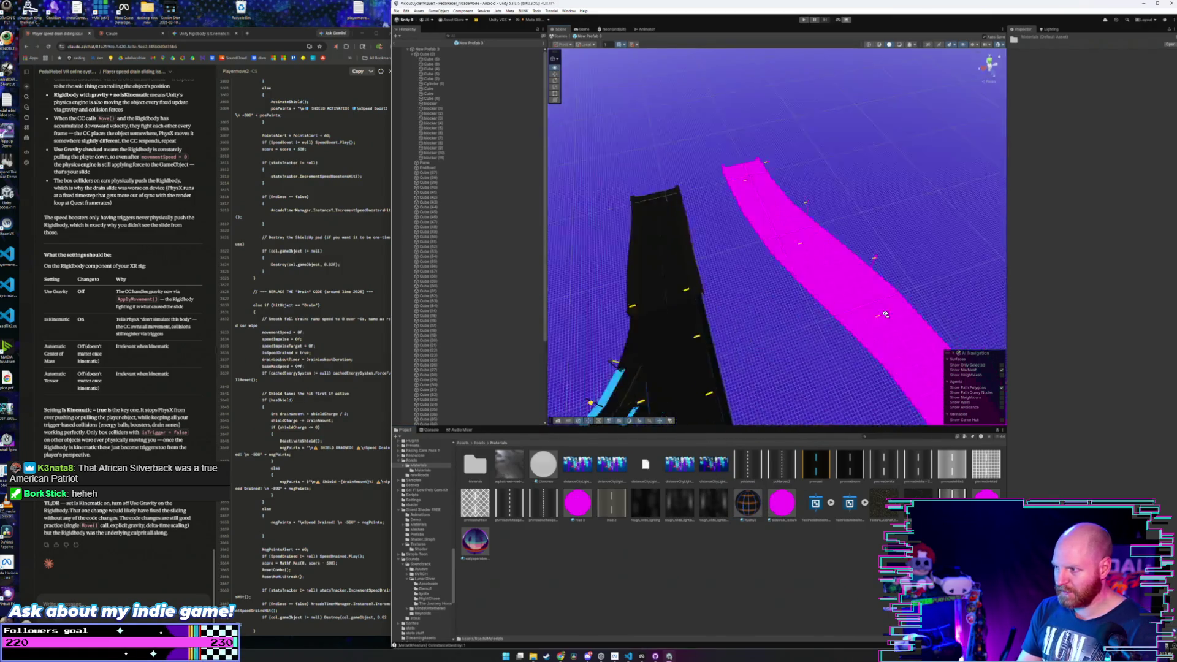
- Asphalt the Y-junction, its upper-left branch and remaining section, then exit to ArcadeMode
drag(745, 505, 749, 320)
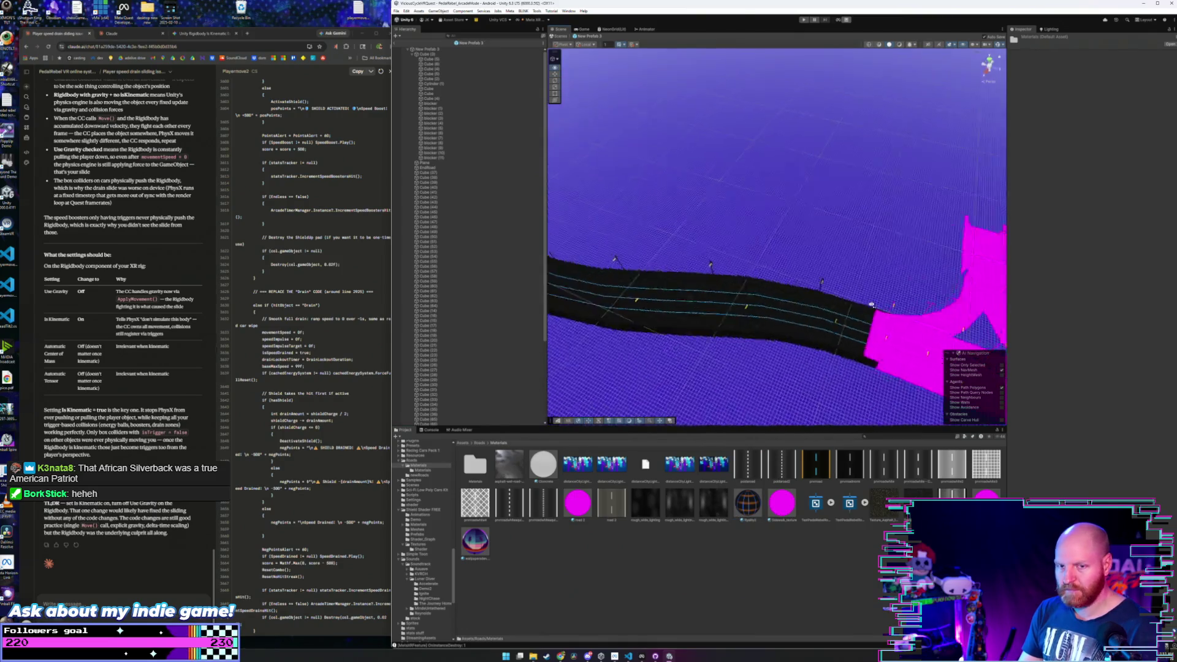
drag(748, 503, 738, 364)
drag(681, 307, 661, 292)
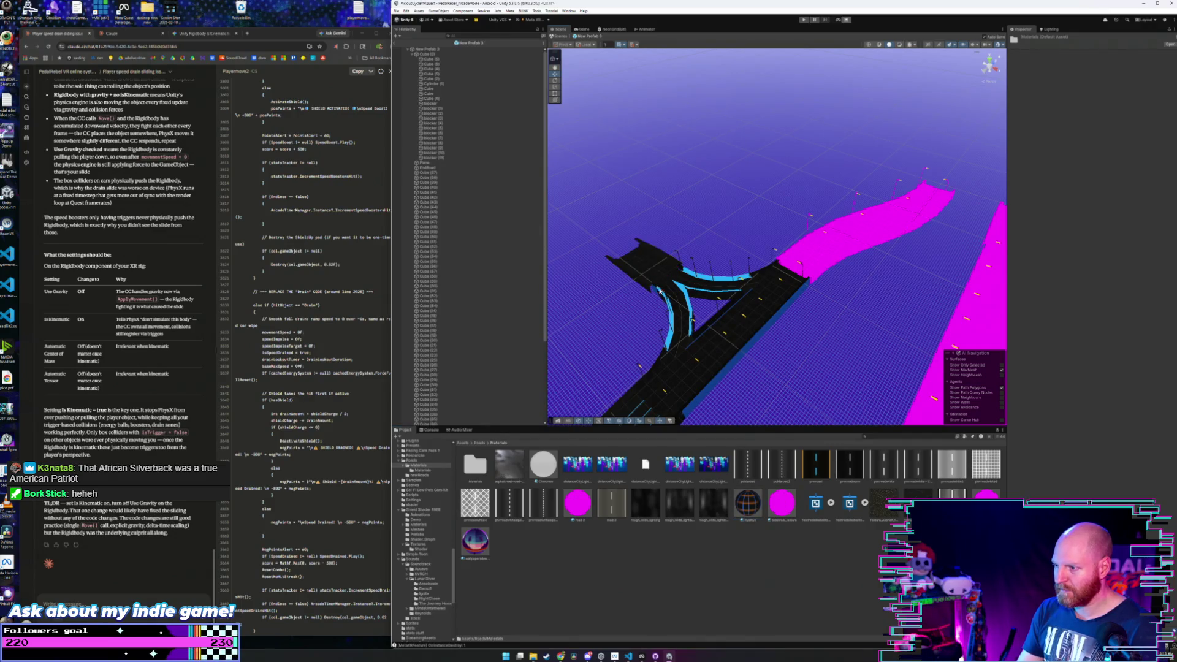
scroll(896, 311, down, 5)
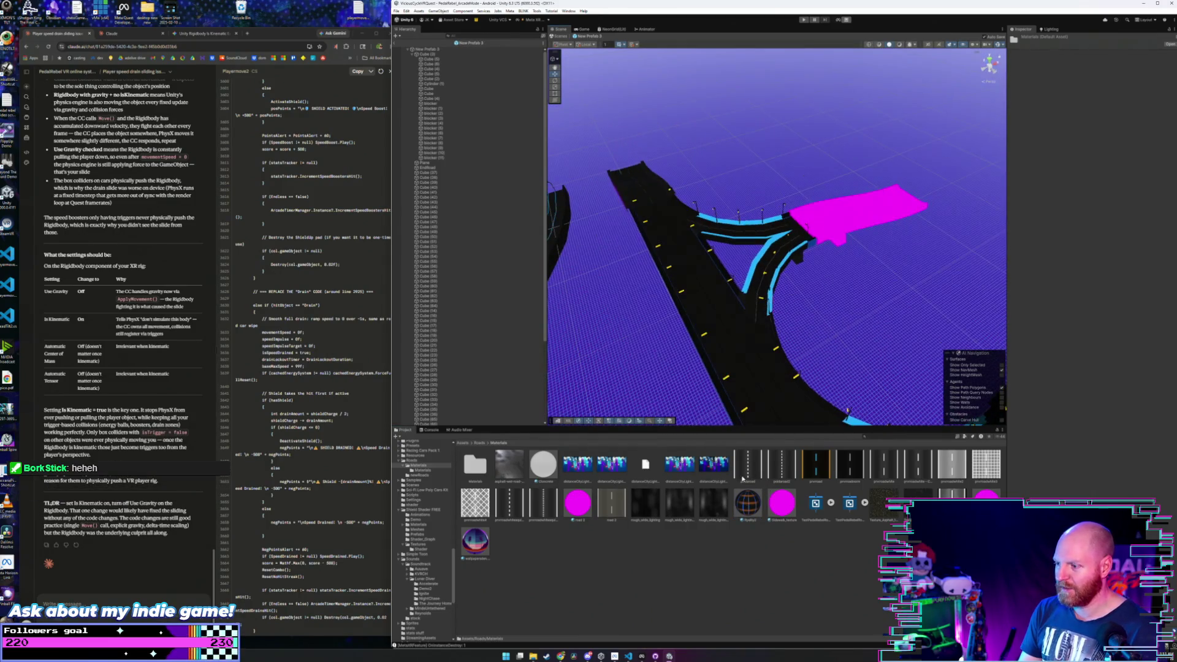
drag(755, 475, 867, 216)
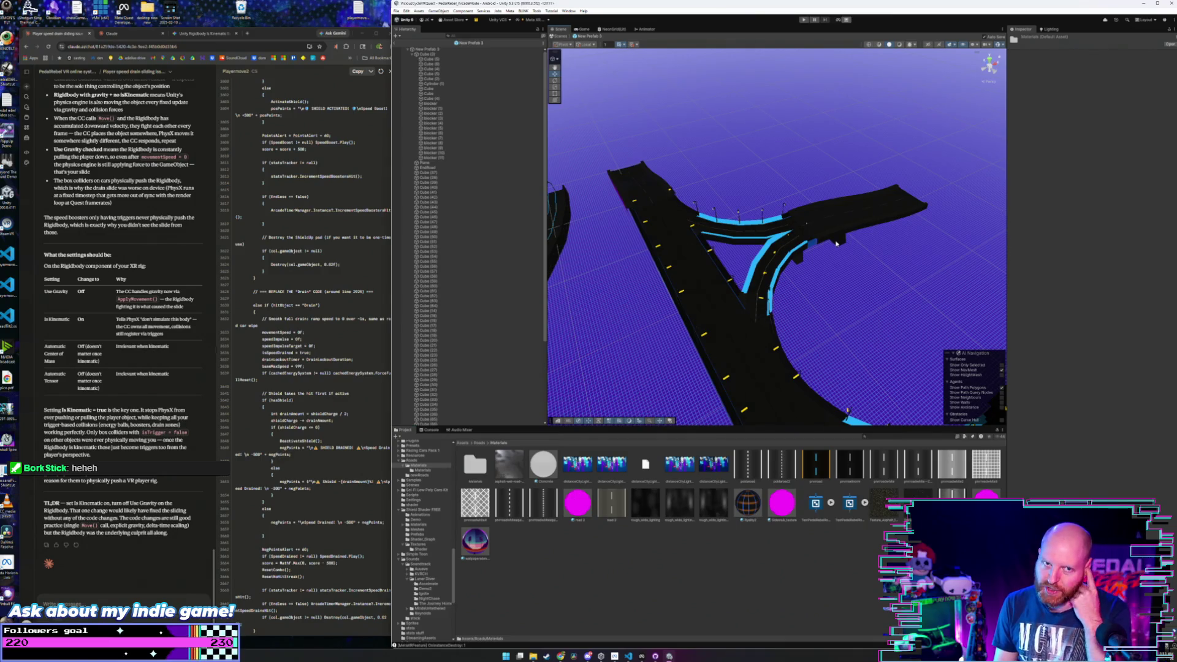
mouse_move(719, 247)
mouse_down()
mouse_move(973, 263)
mouse_move(763, 226)
mouse_up()
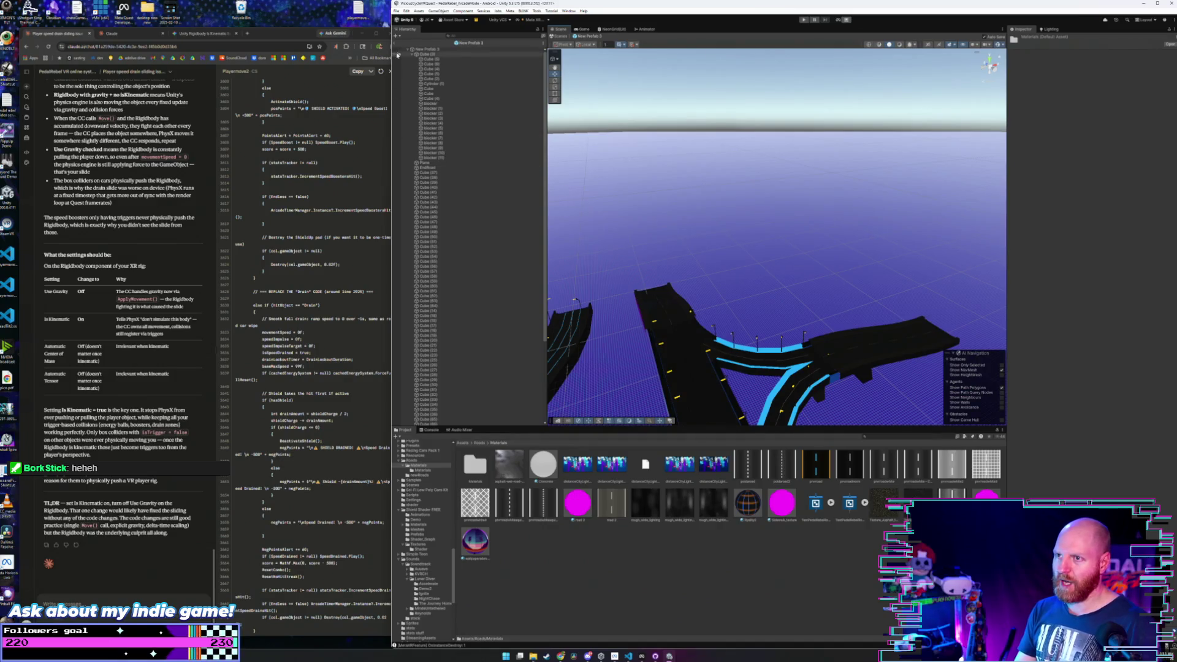
click(396, 44)
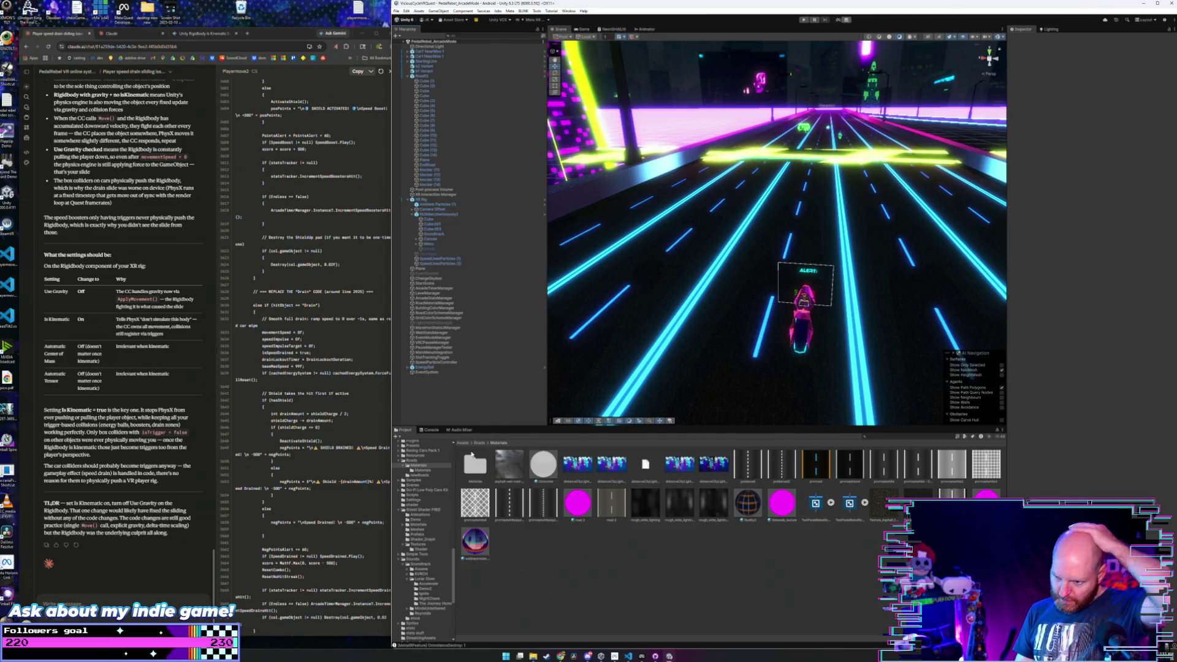
- Open New Prefab 4 from Roads/newRoads and view its bridge road from the side
click(480, 443)
double_click(509, 464)
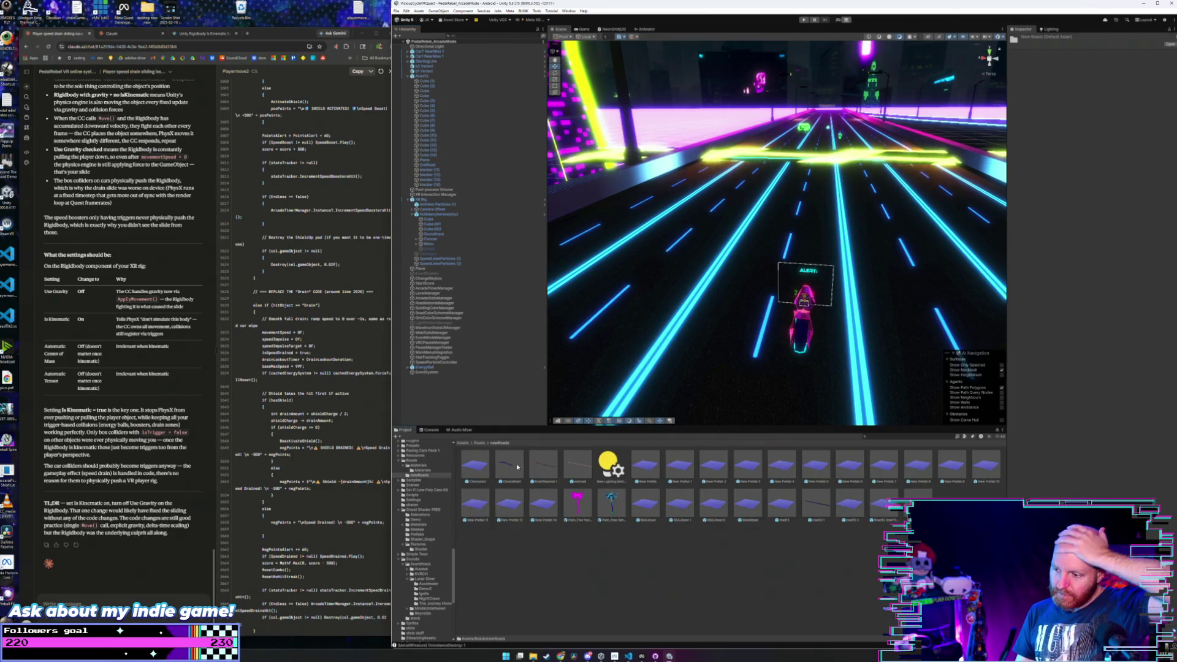
double_click(776, 465)
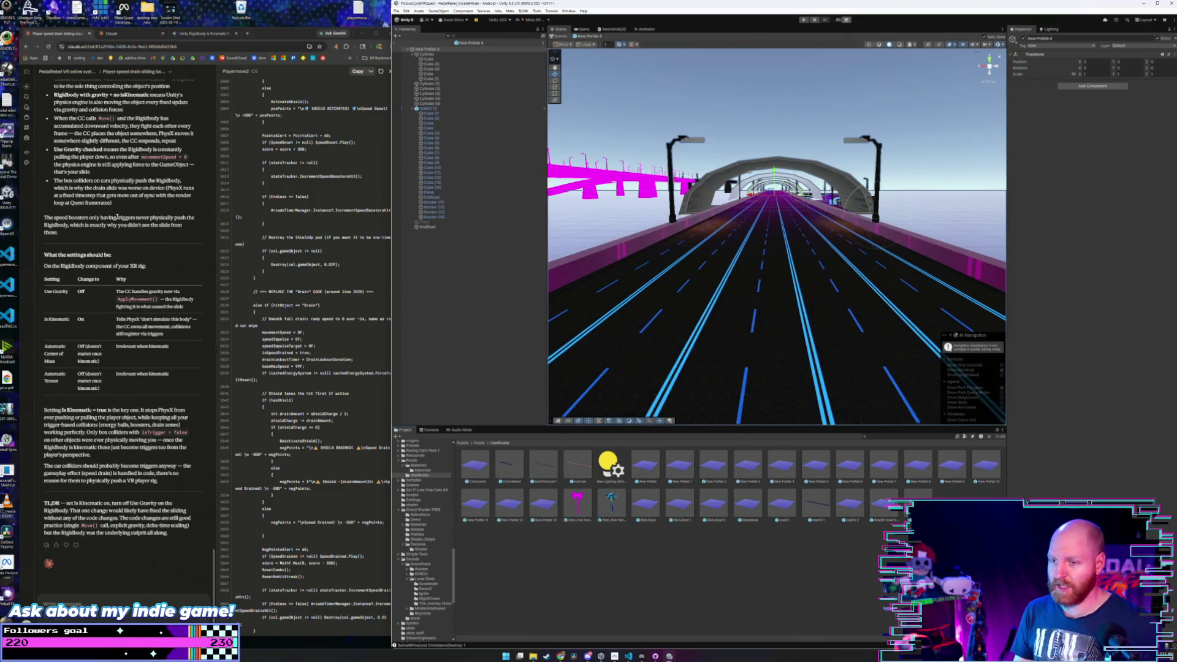
drag(564, 245, 619, 245)
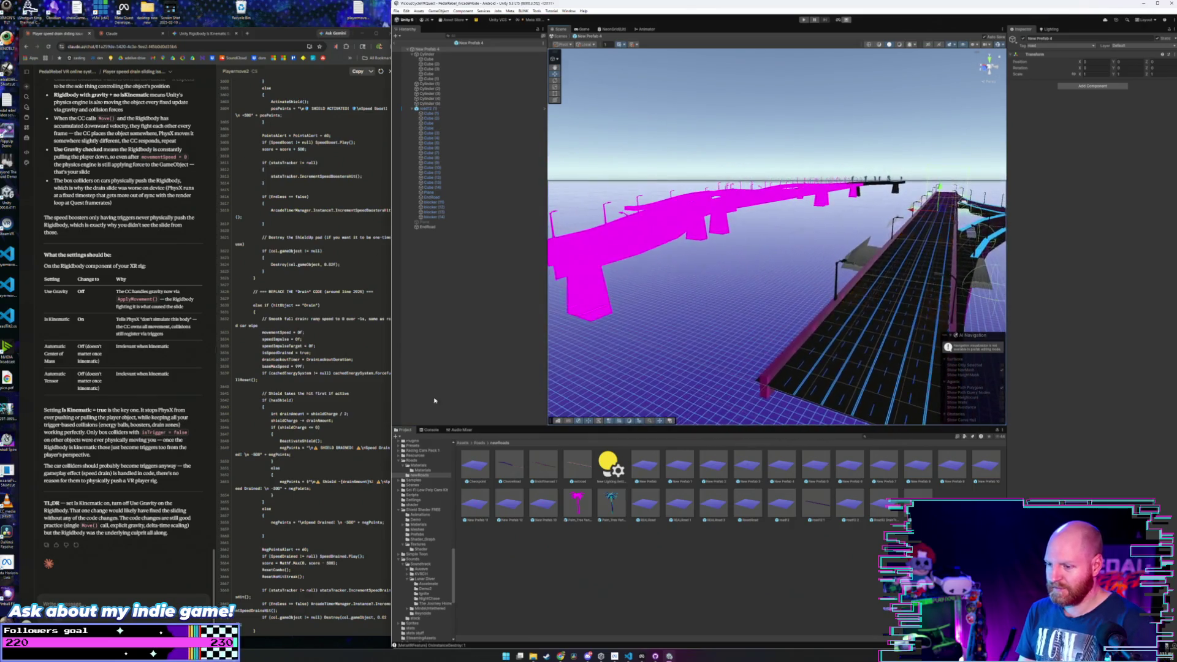
- Apply the asphalt material from Roads/Materials to the magenta bridge road
click(479, 443)
double_click(509, 469)
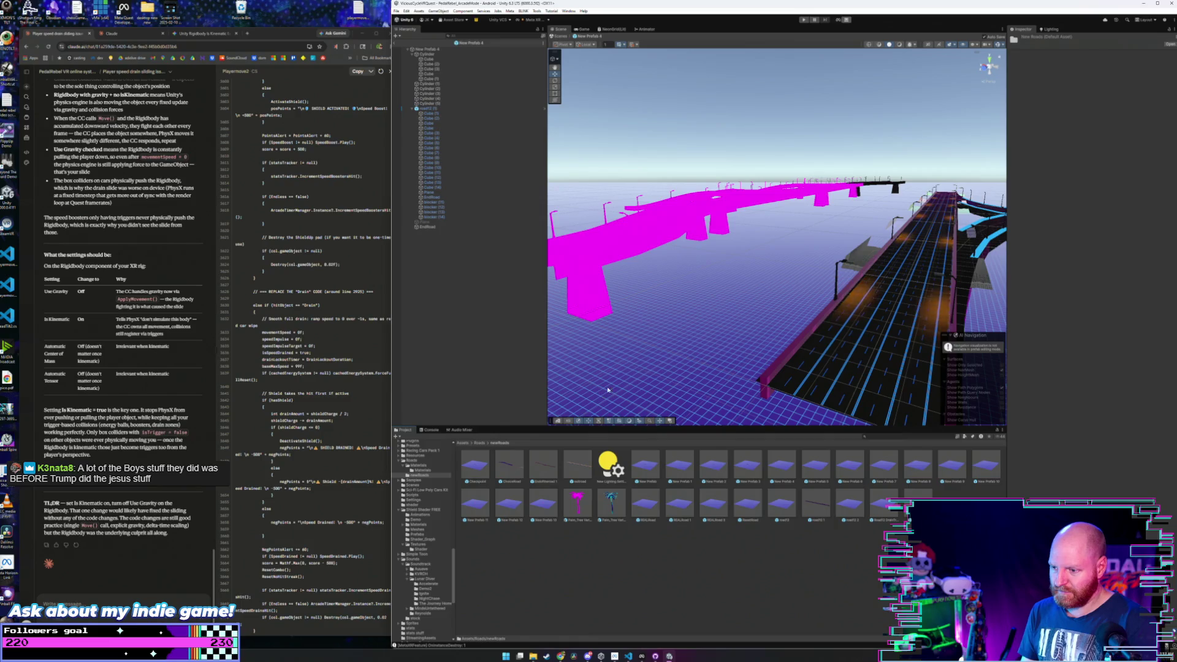
click(477, 444)
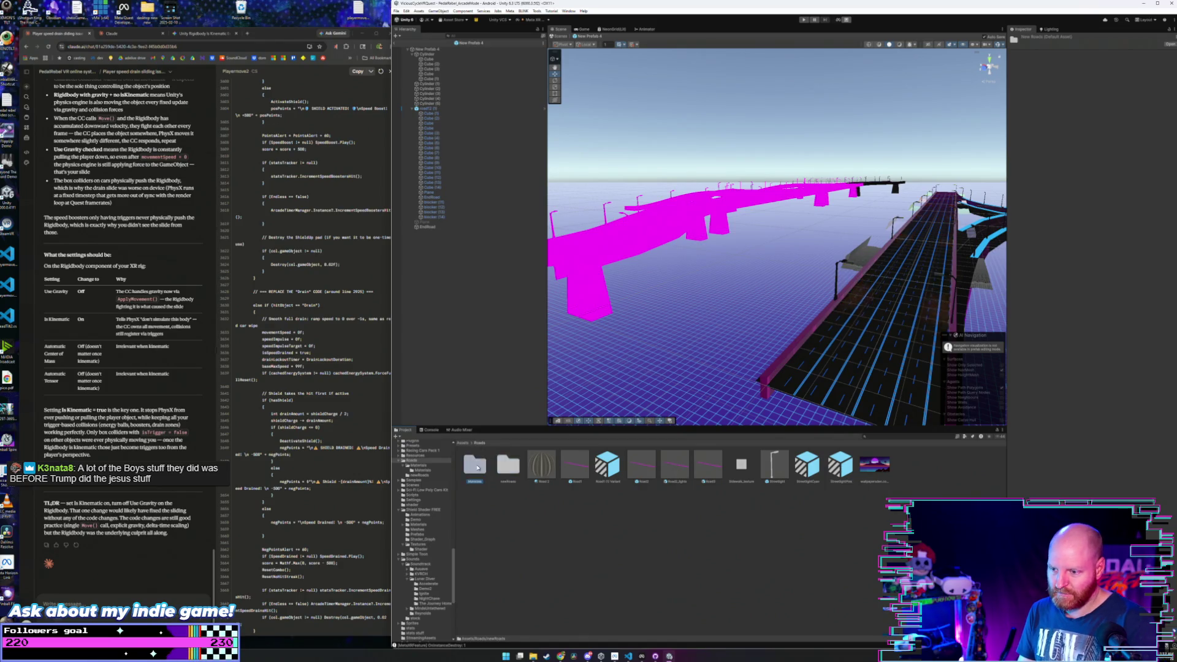
double_click(475, 464)
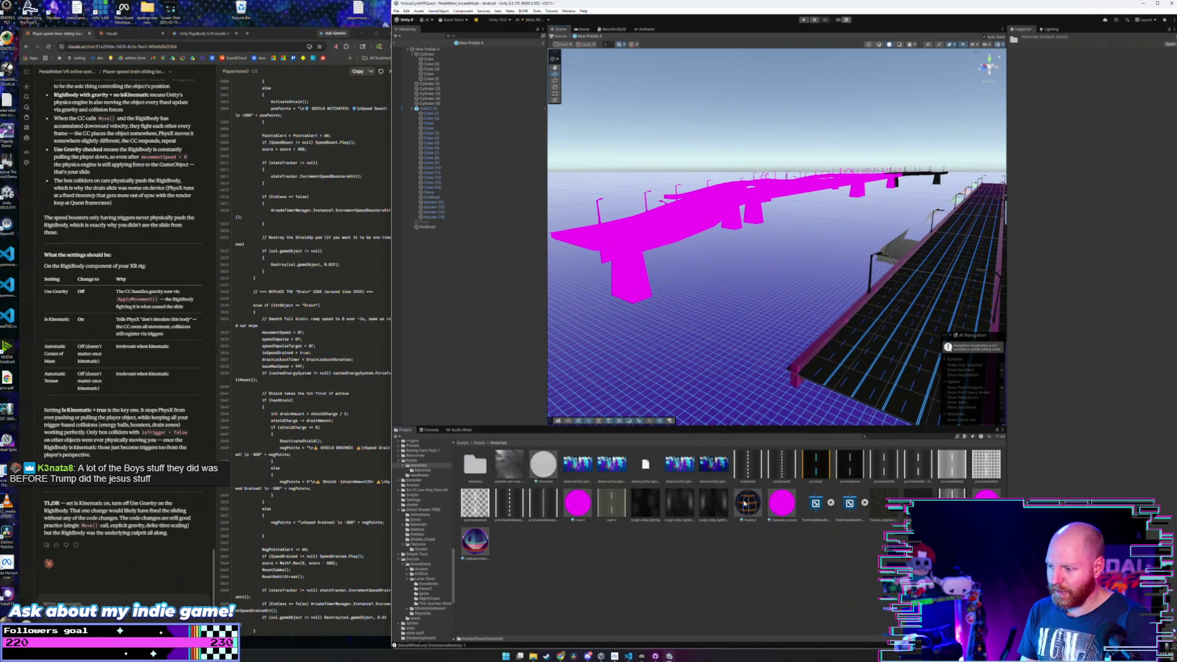
drag(745, 502, 631, 252)
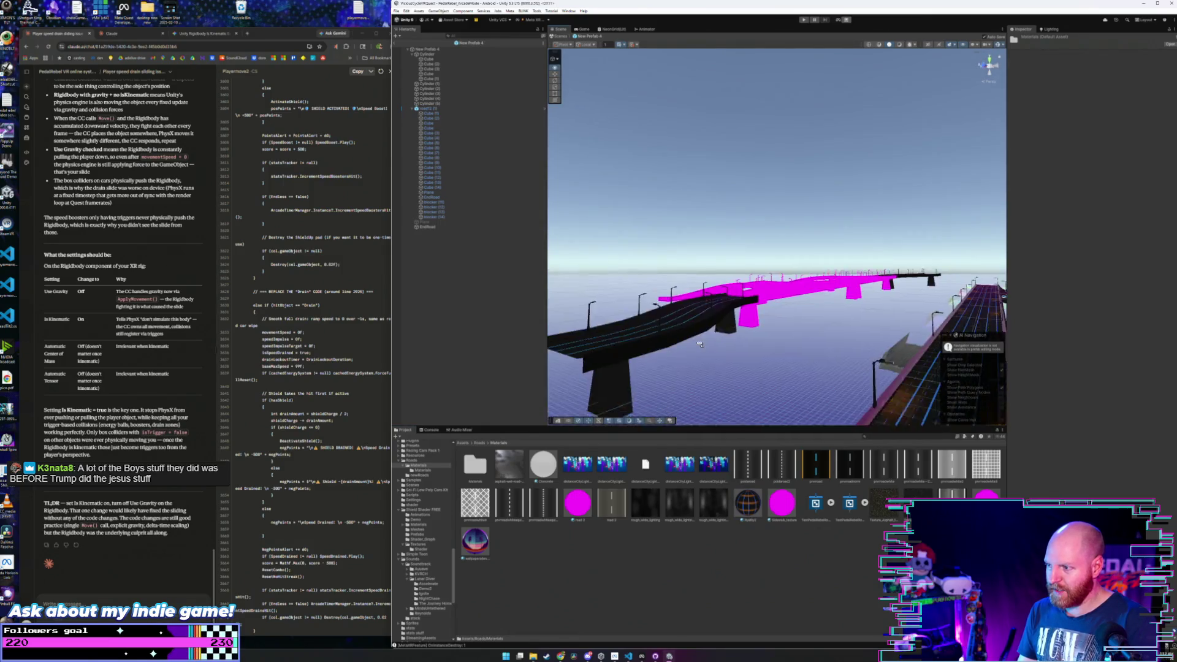
- Orbit down over the bridge so the new asphalt road runs into the distance
drag(700, 345, 705, 365)
drag(705, 365, 713, 402)
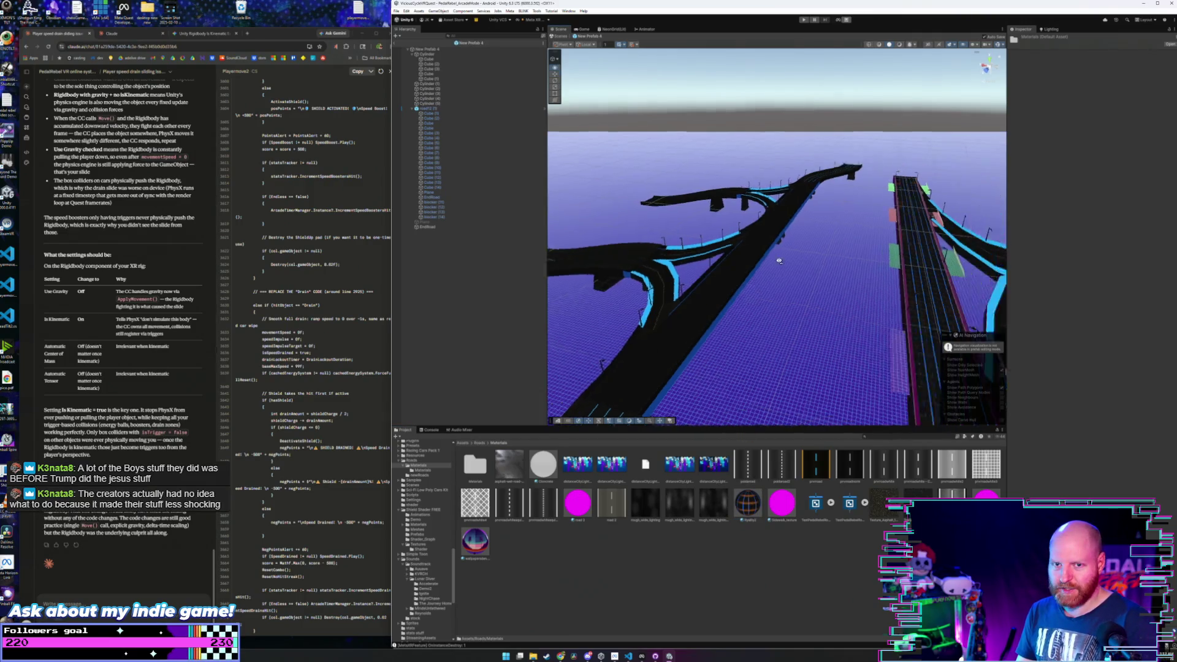
drag(776, 194, 725, 298)
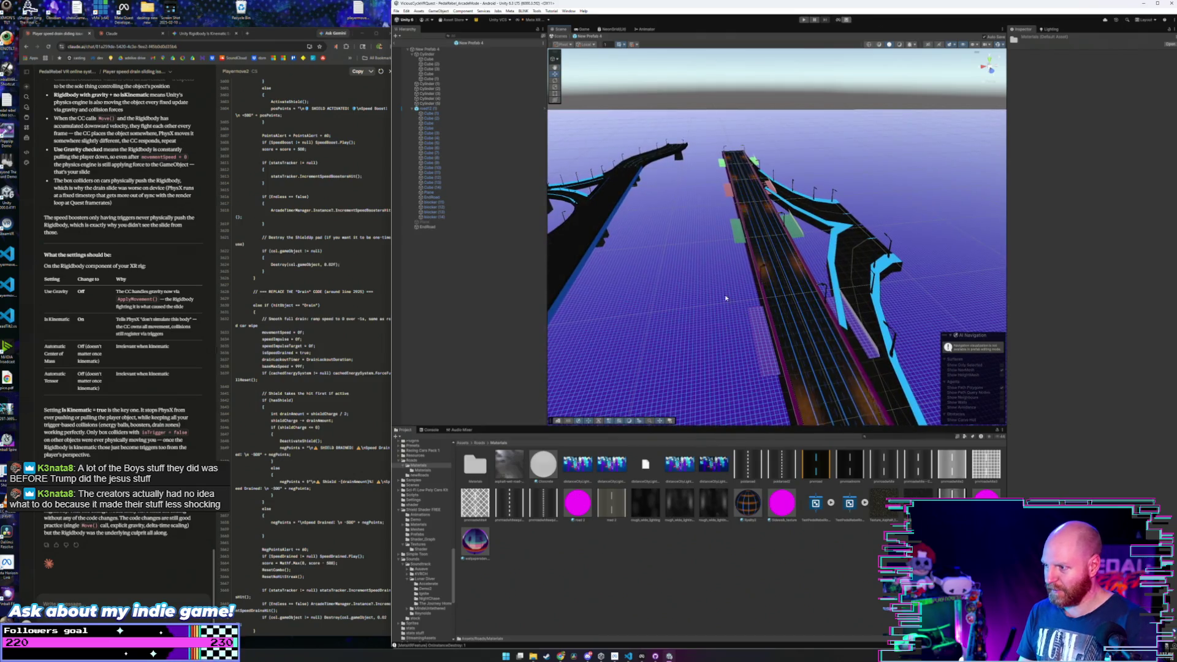
click(479, 443)
- Open New Prefab 5 for editing with the road Materials folder showing
double_click(504, 468)
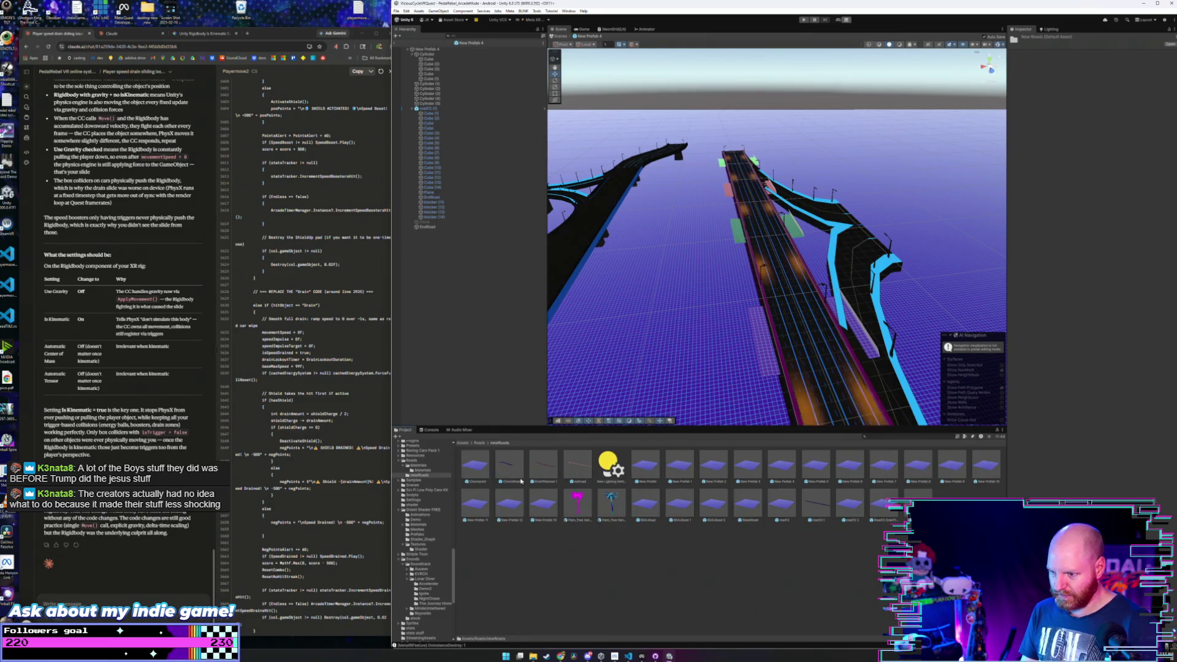
double_click(651, 457)
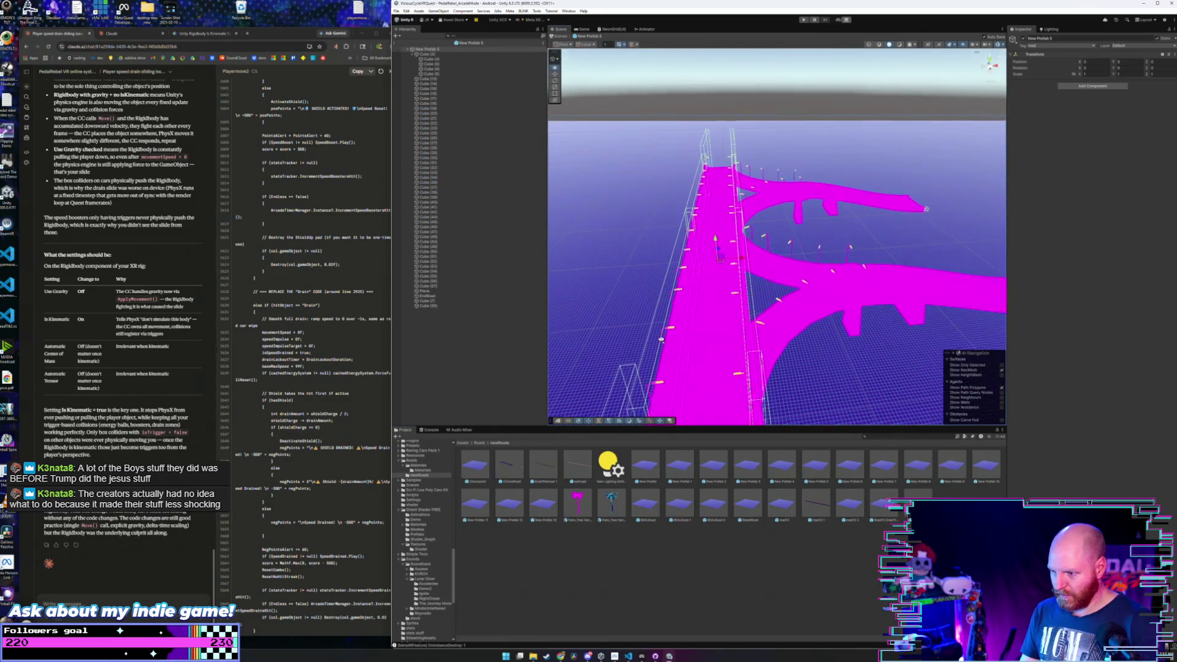
click(479, 442)
double_click(484, 470)
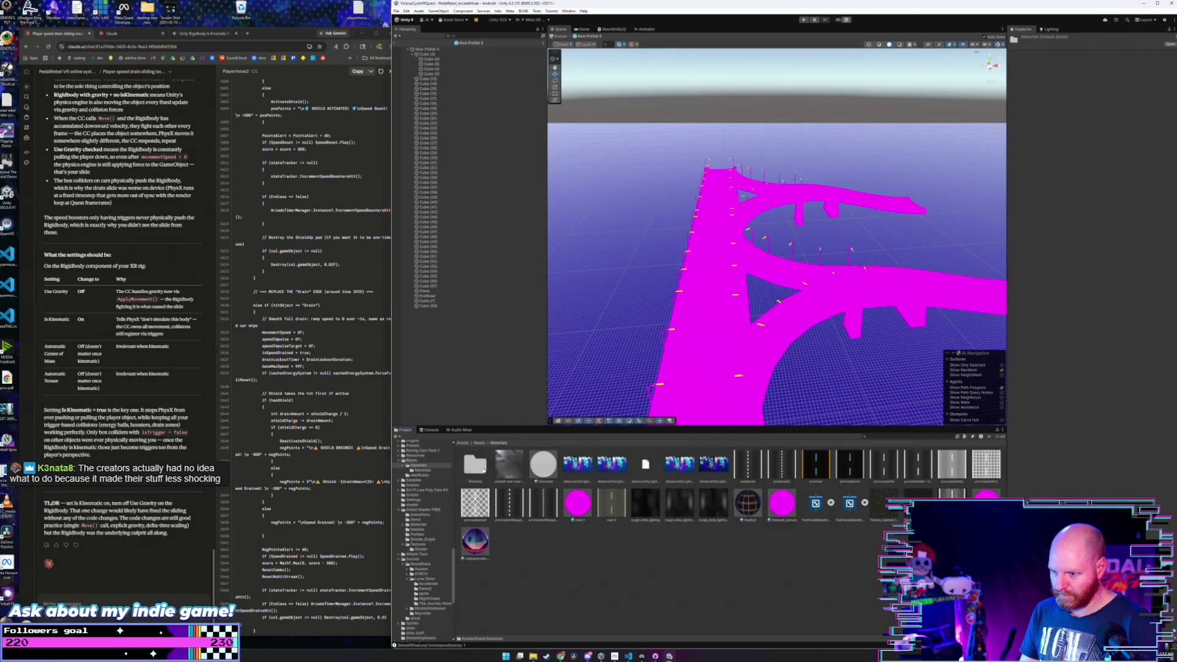
- Give New Prefab 5's four magenta road pieces asphalt, then return to the main scene
drag(752, 504, 721, 338)
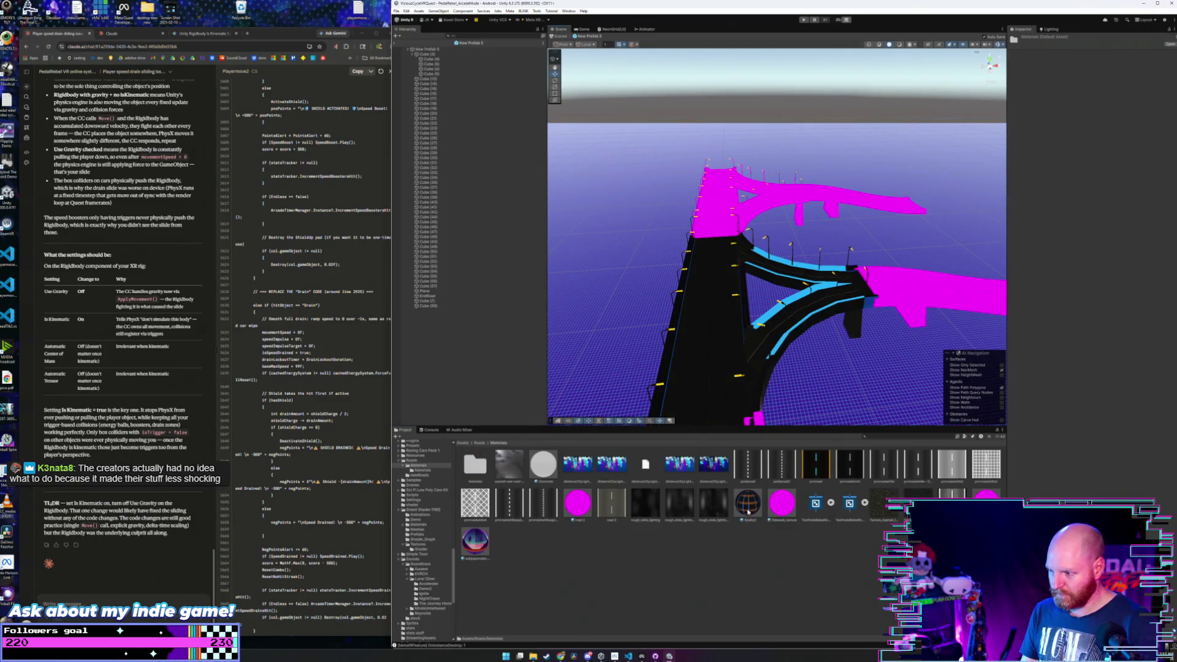
drag(748, 512, 722, 233)
drag(749, 506, 885, 293)
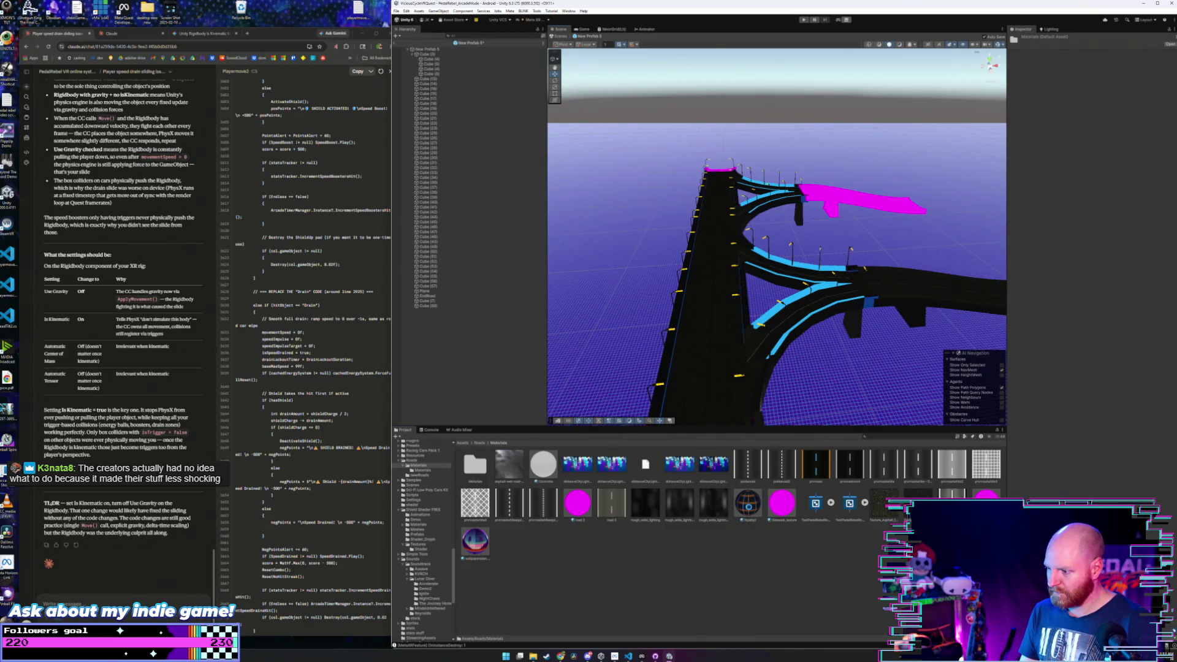
drag(748, 504, 822, 196)
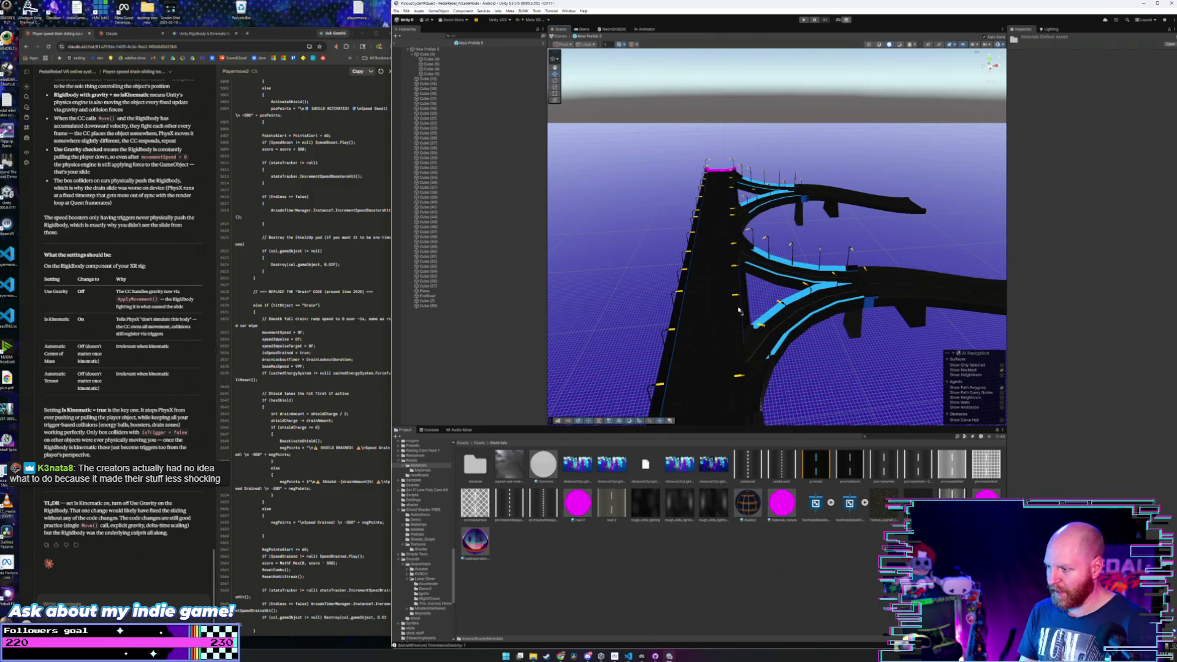
drag(739, 311, 719, 171)
mouse_move(733, 250)
mouse_down()
mouse_move(729, 232)
mouse_move(755, 458)
mouse_up()
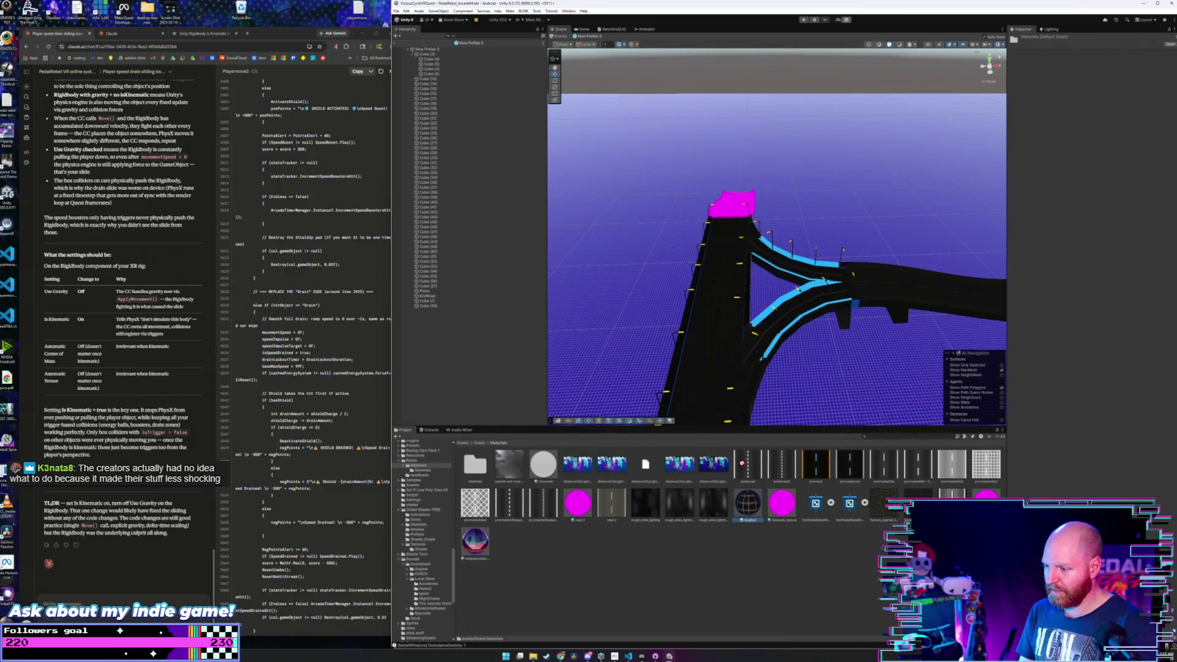
double_click(480, 266)
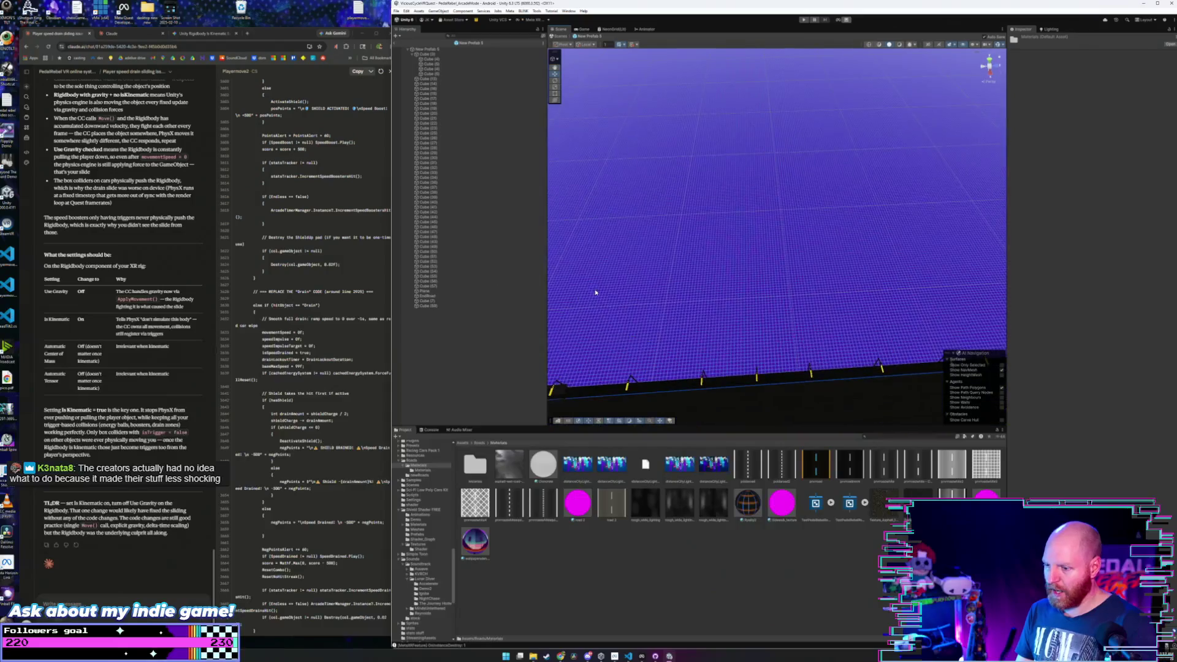
click(396, 45)
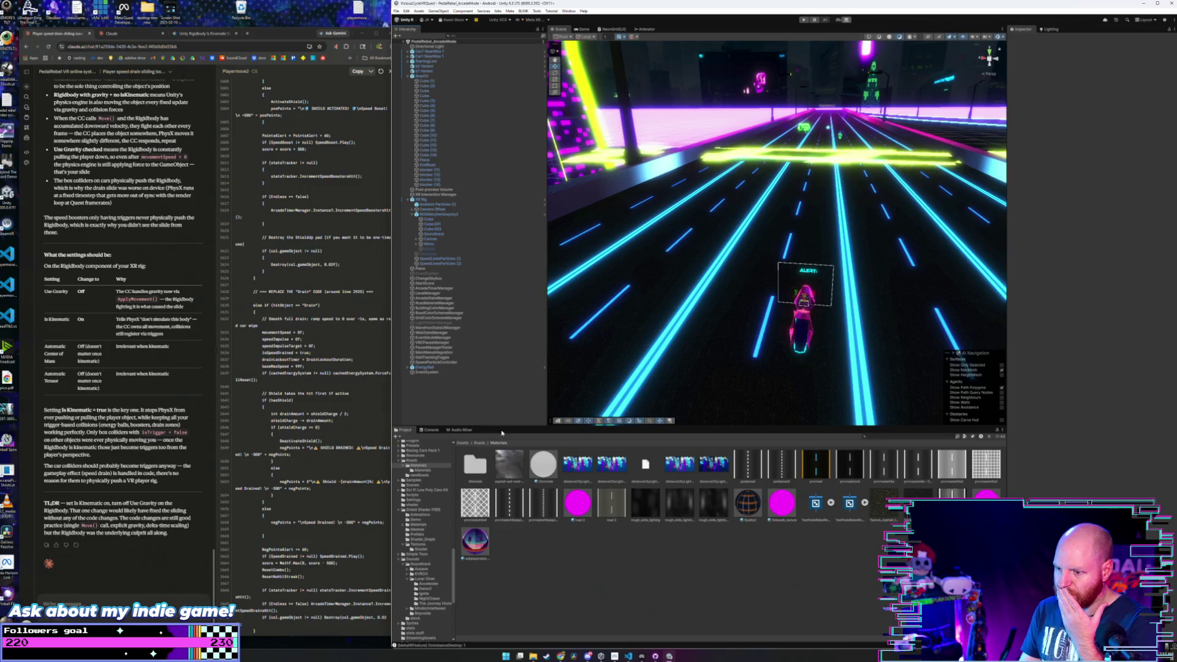
- Glance at New Prefab 5, then open the magenta New Prefab 8 for editing
click(479, 442)
click(509, 467)
double_click(509, 468)
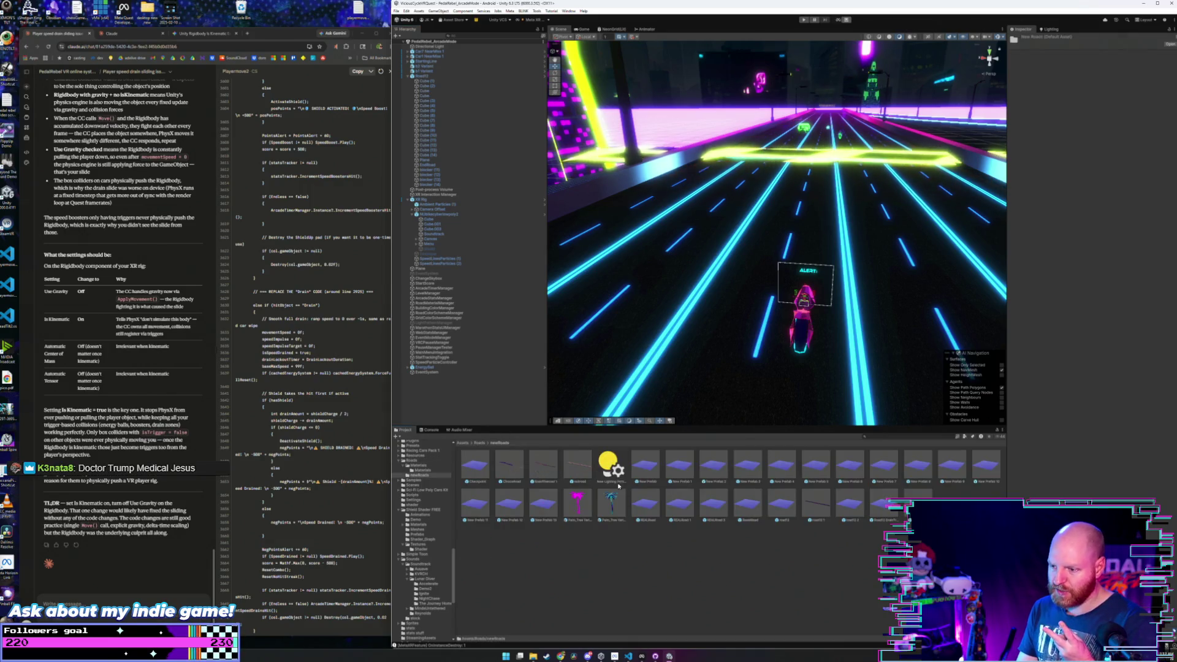
double_click(811, 461)
mouse_move(686, 288)
mouse_down()
mouse_move(670, 315)
mouse_move(884, 349)
mouse_up()
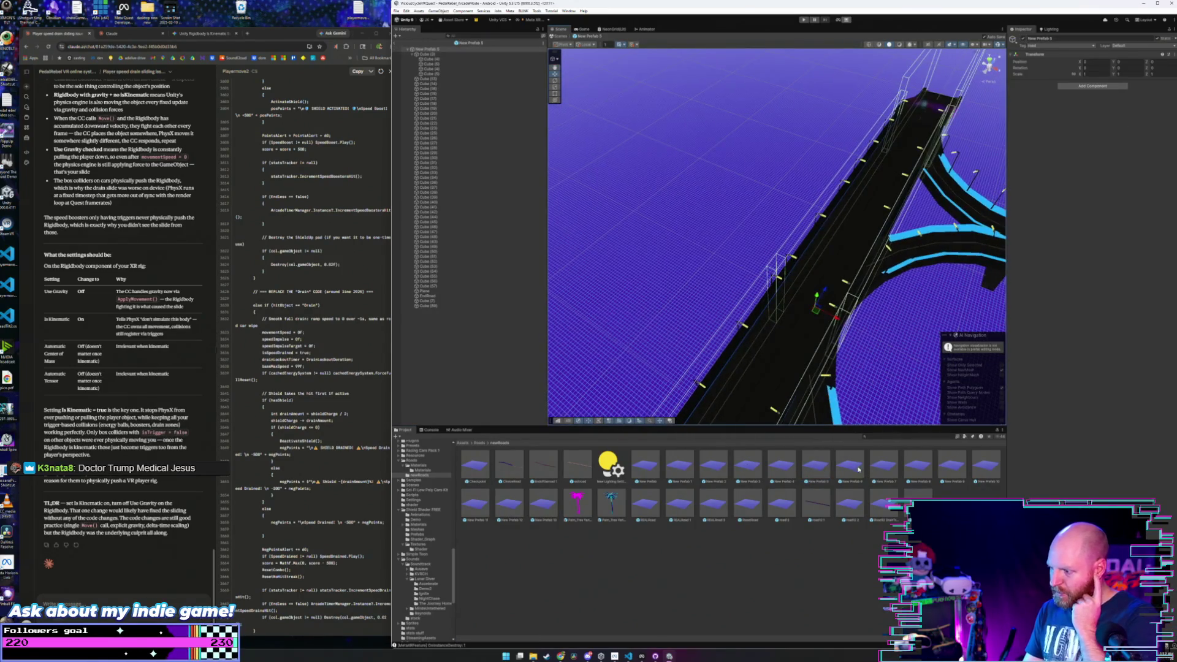
double_click(849, 461)
scroll(747, 393, down, 5)
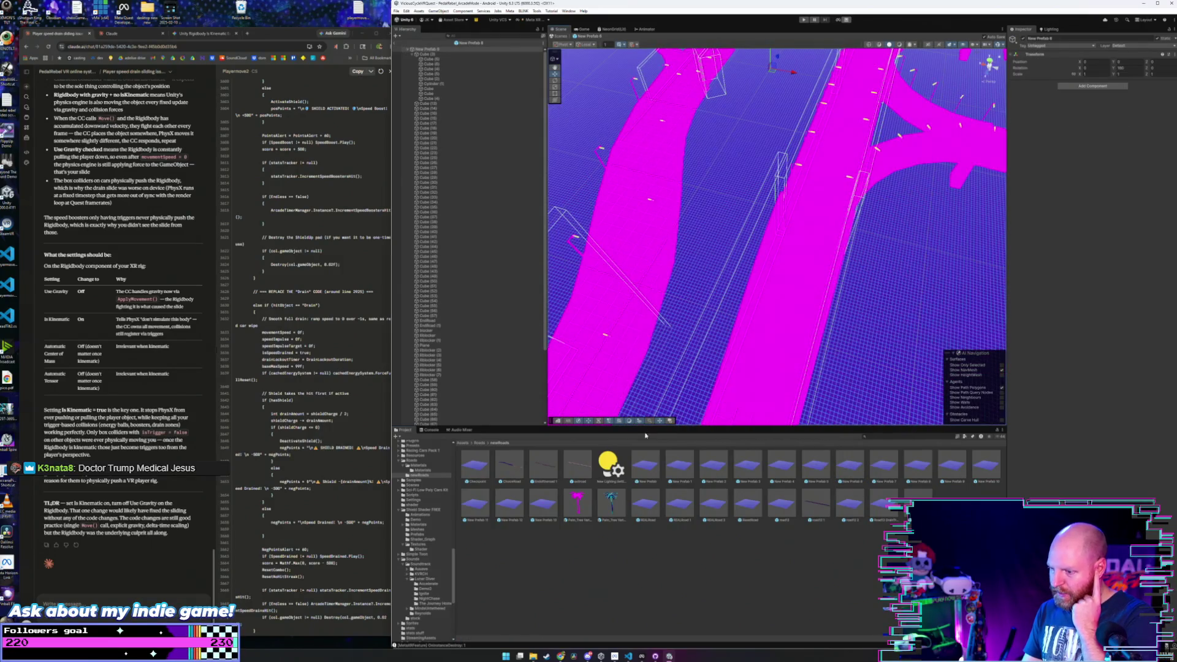
- Apply the dark road material to the left, lower, branching and right magenta roads
click(479, 443)
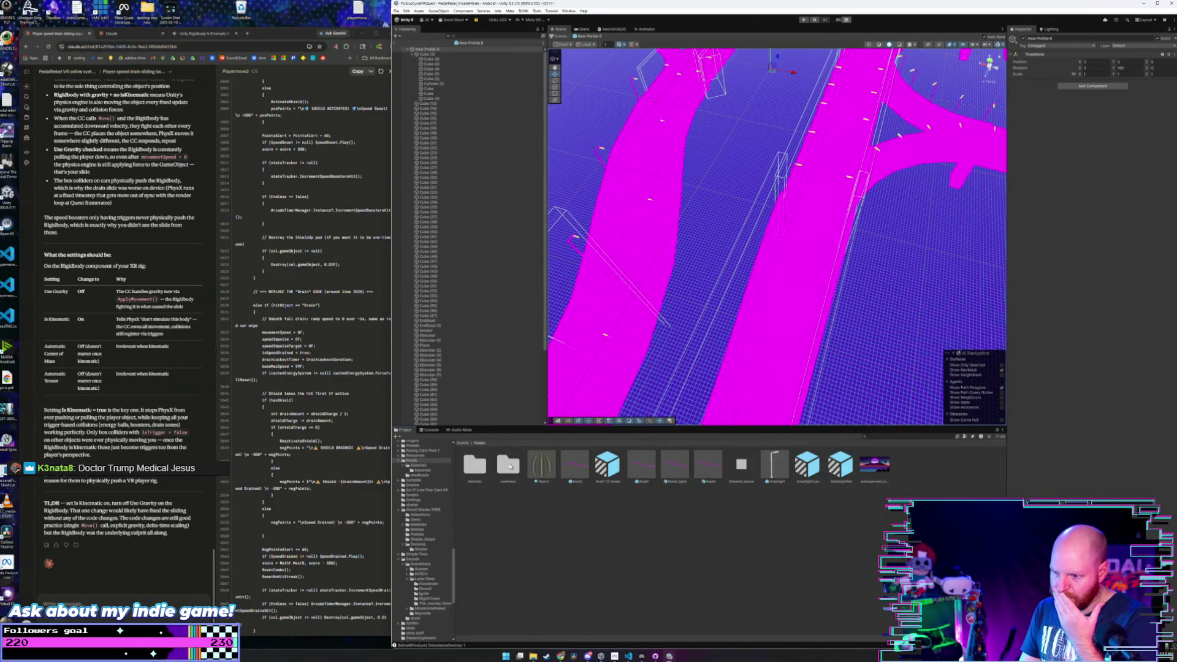
double_click(510, 466)
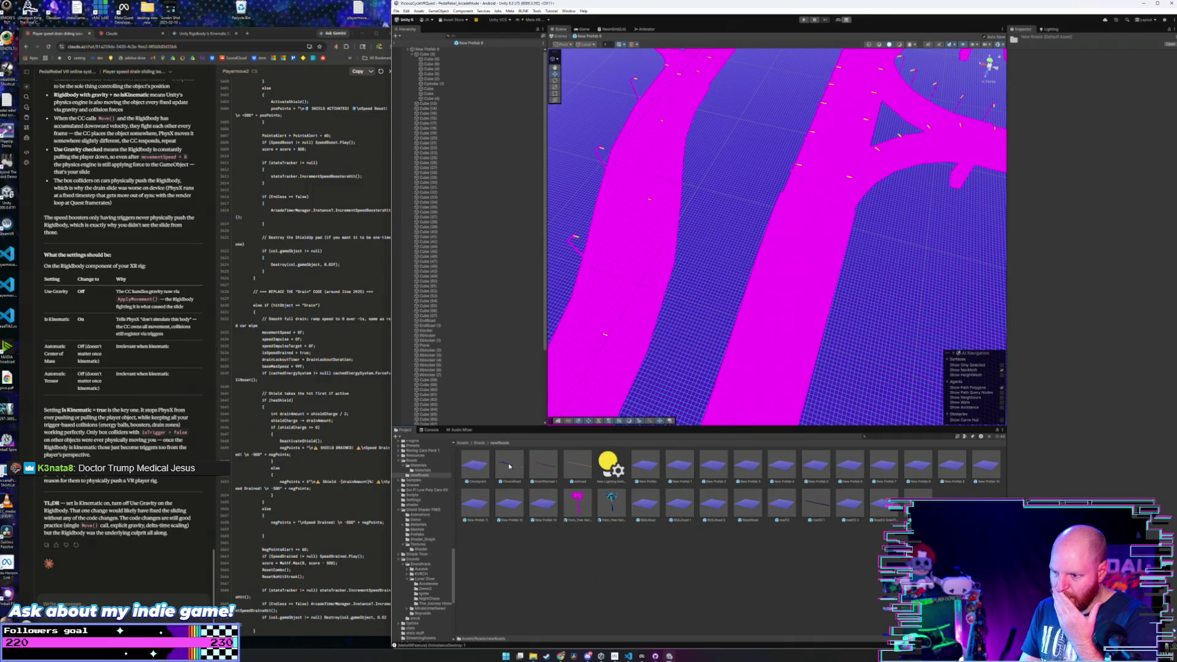
click(479, 444)
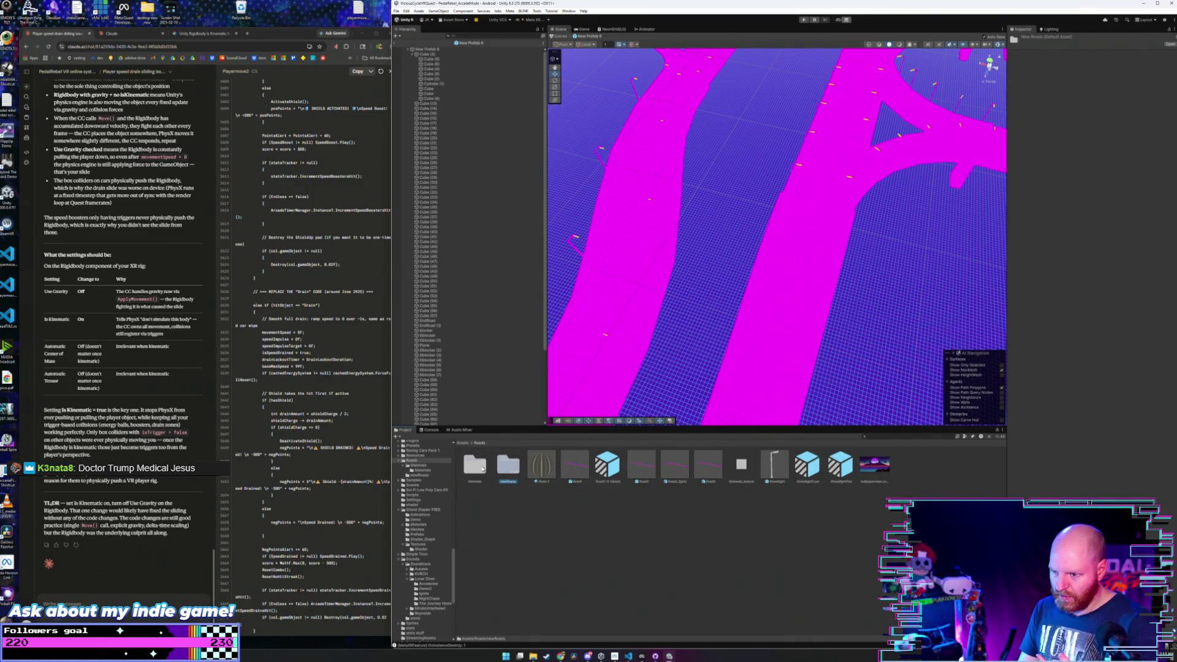
double_click(477, 466)
drag(748, 500, 626, 289)
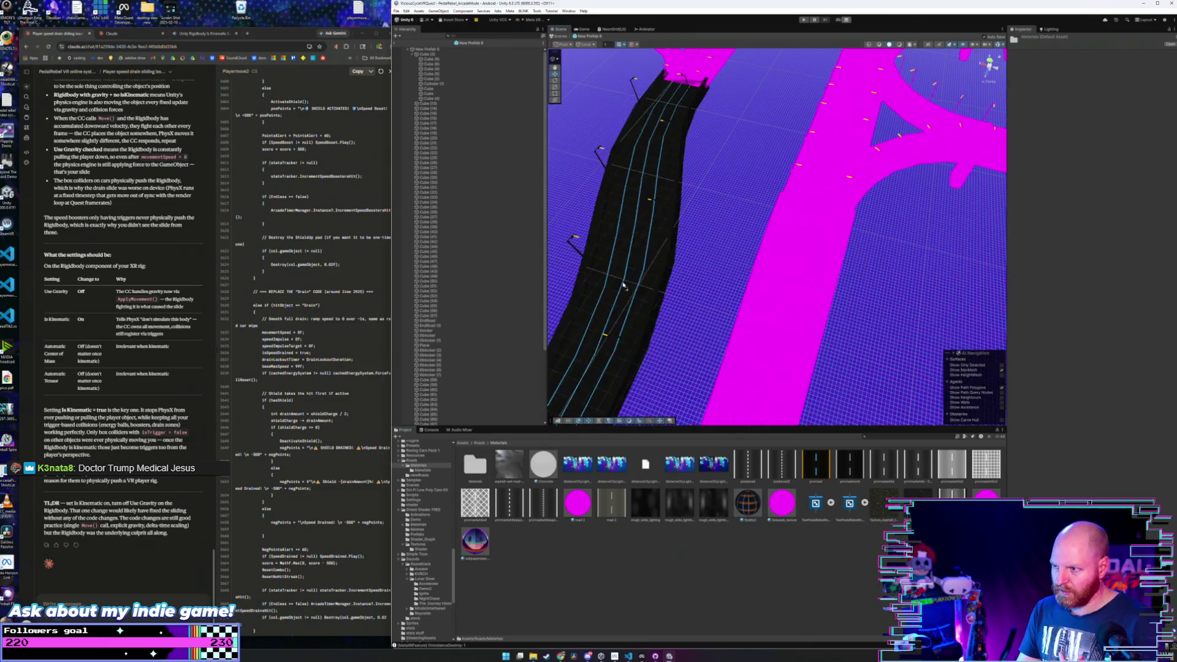
scroll(650, 298, down, 3)
scroll(662, 331, up, 3)
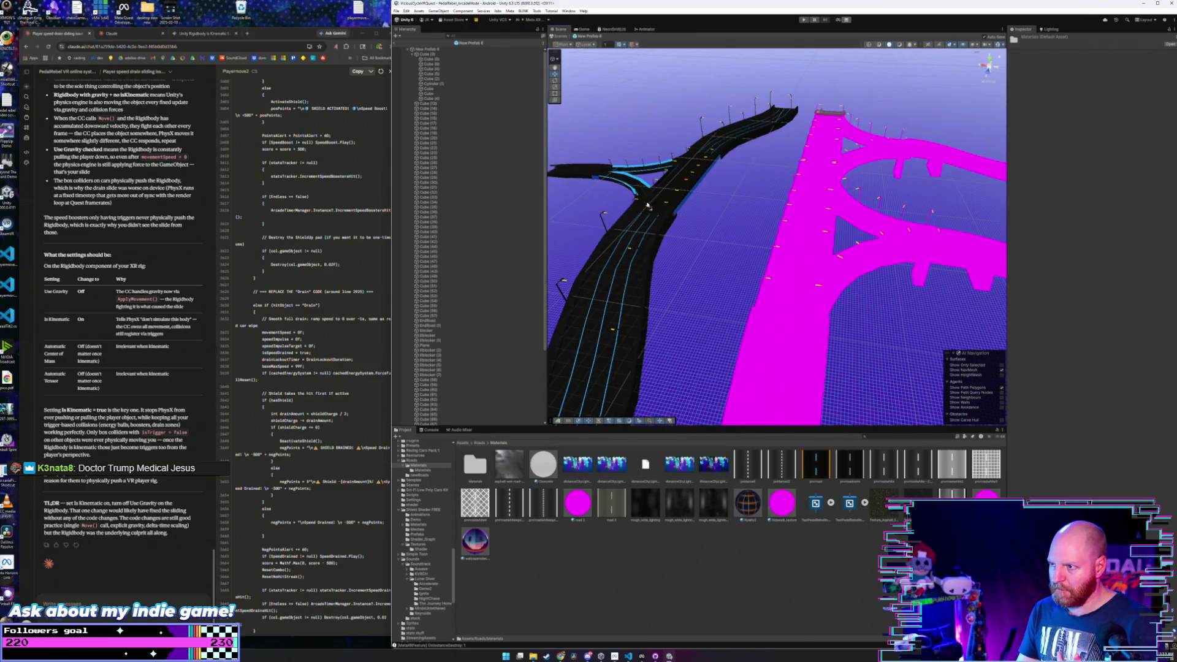
drag(749, 500, 776, 368)
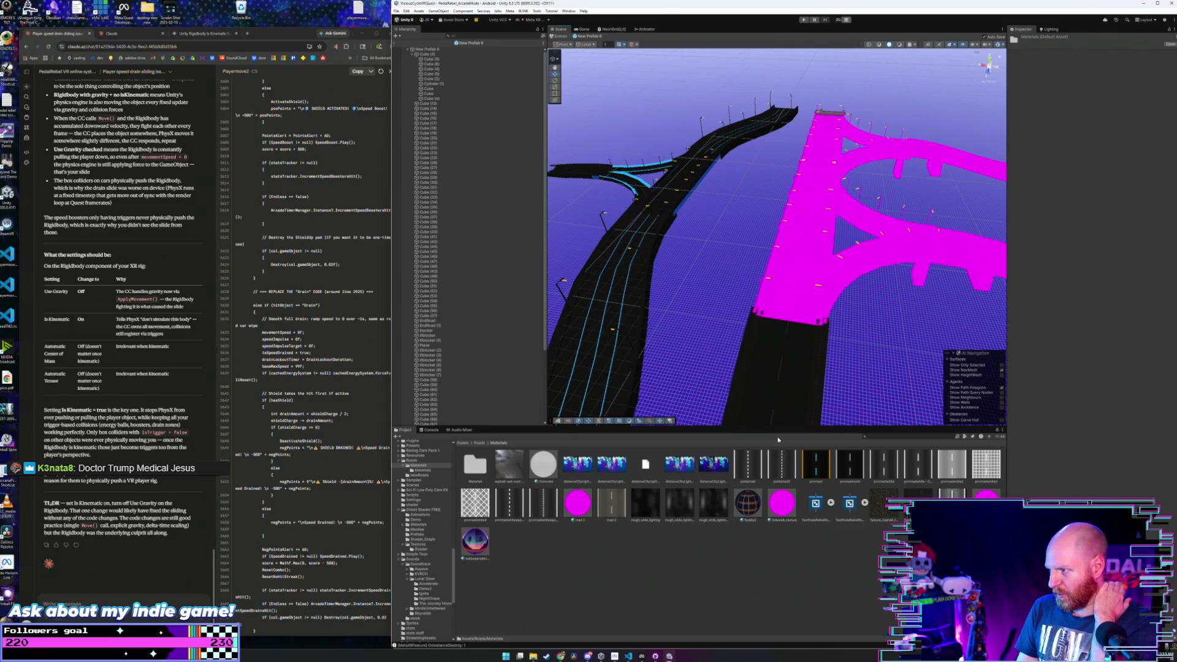
mouse_move(748, 508)
mouse_down()
mouse_move(794, 272)
mouse_move(803, 390)
mouse_up()
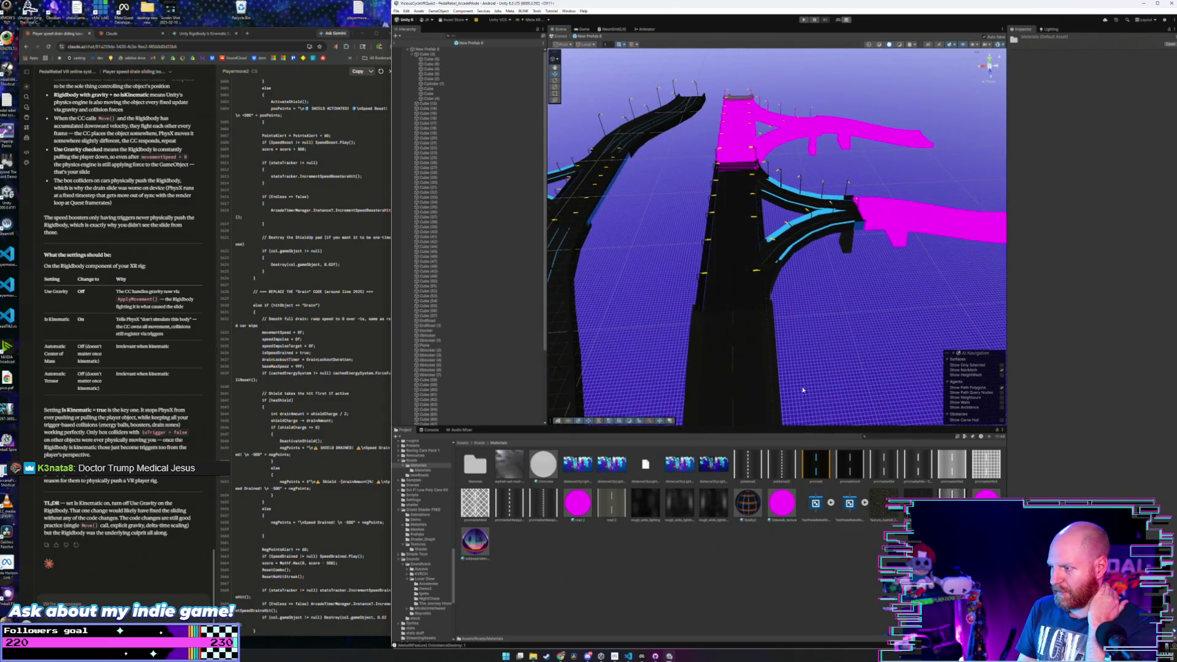
drag(752, 503, 869, 232)
- Darken the upper, upper-right and top pink road pieces with the same material
drag(782, 287, 757, 413)
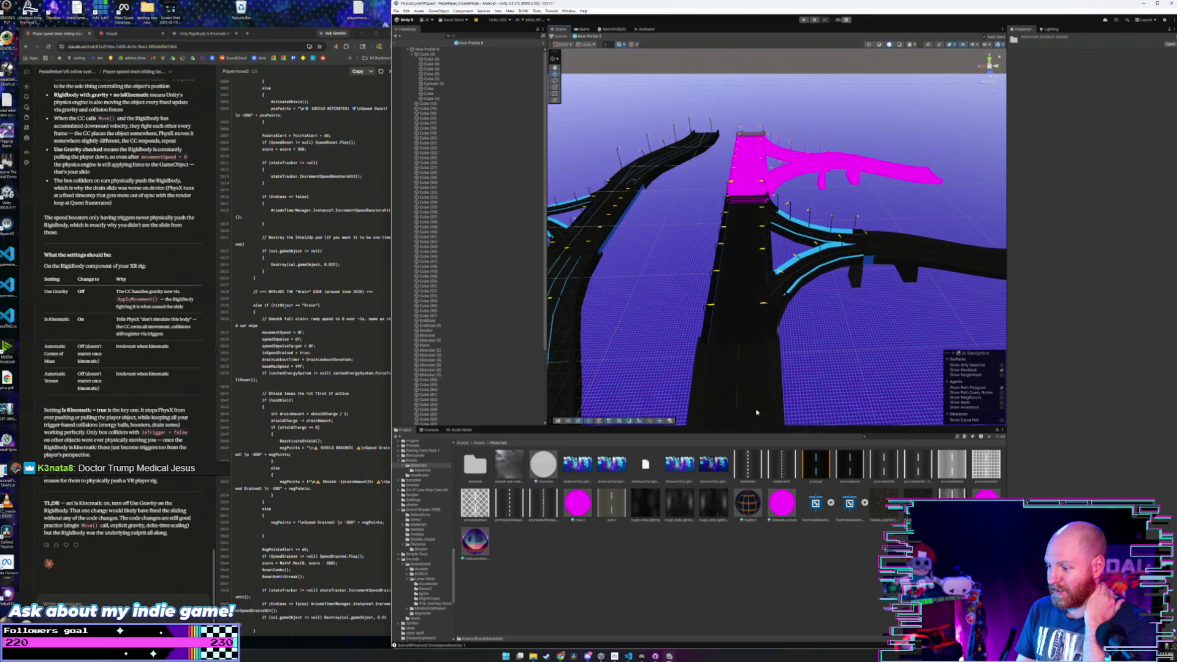
drag(749, 206, 763, 247)
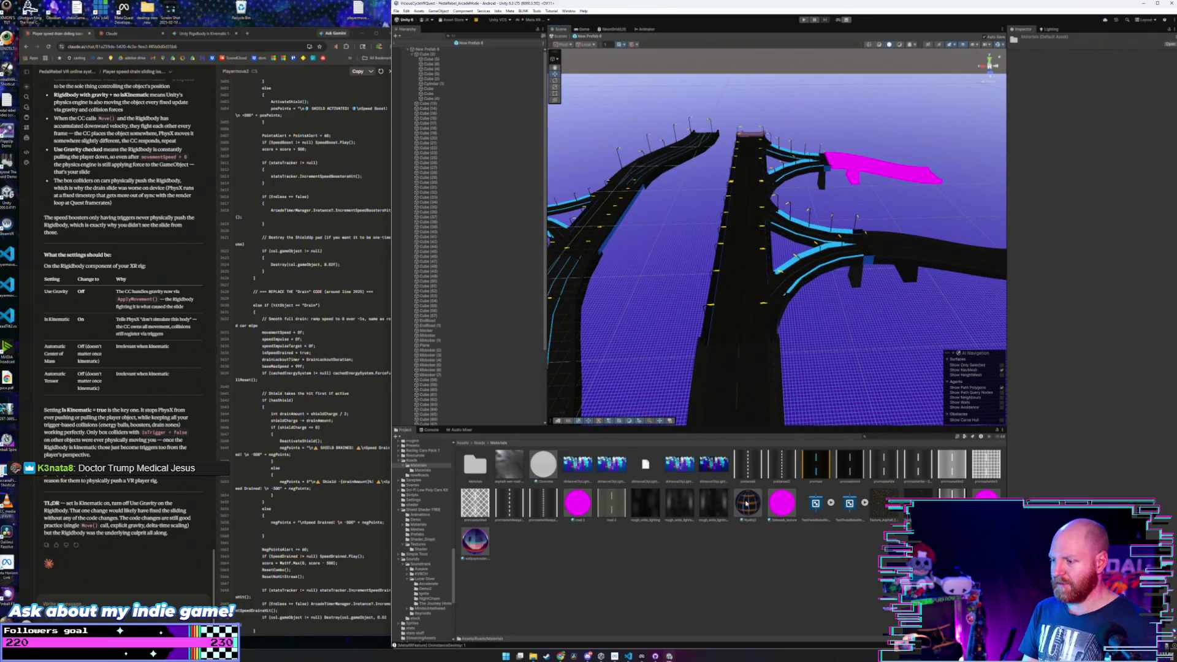
drag(746, 503, 841, 169)
scroll(766, 206, up, 5)
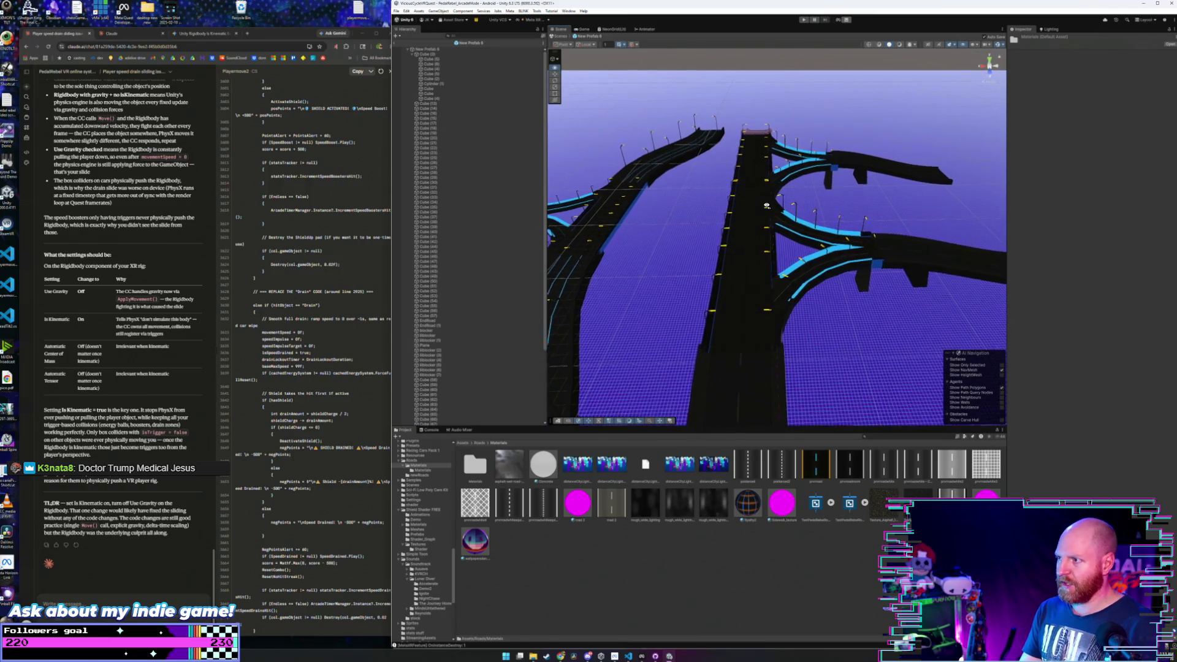
drag(756, 480, 751, 160)
scroll(752, 161, up, 5)
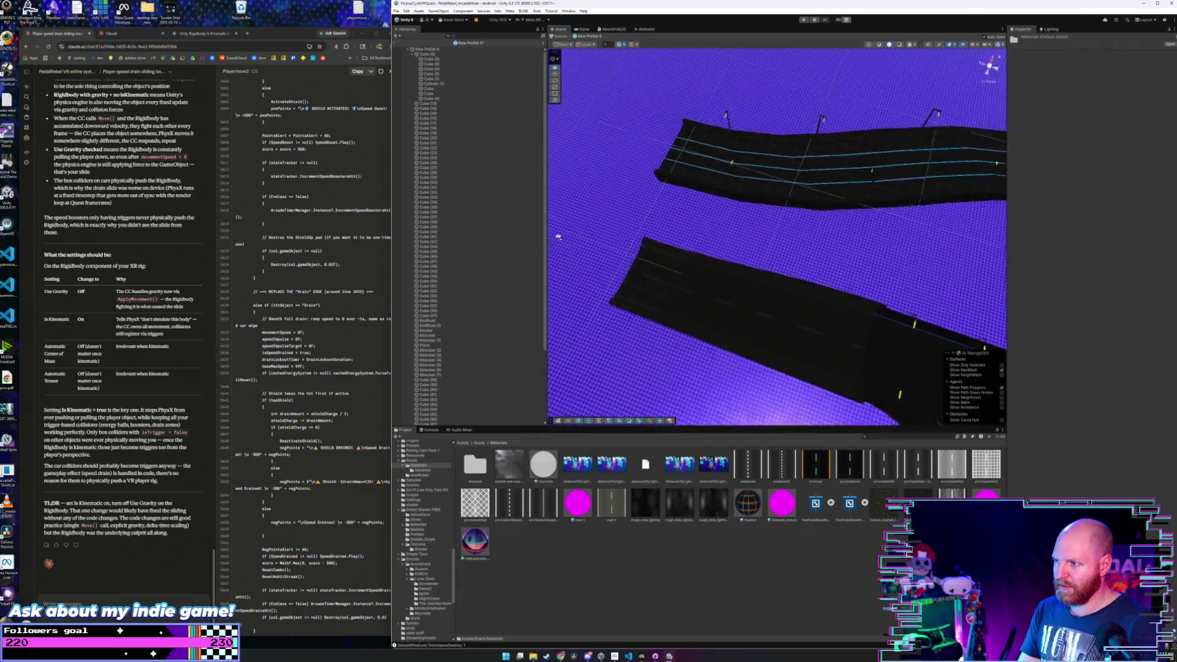
scroll(710, 195, down, 5)
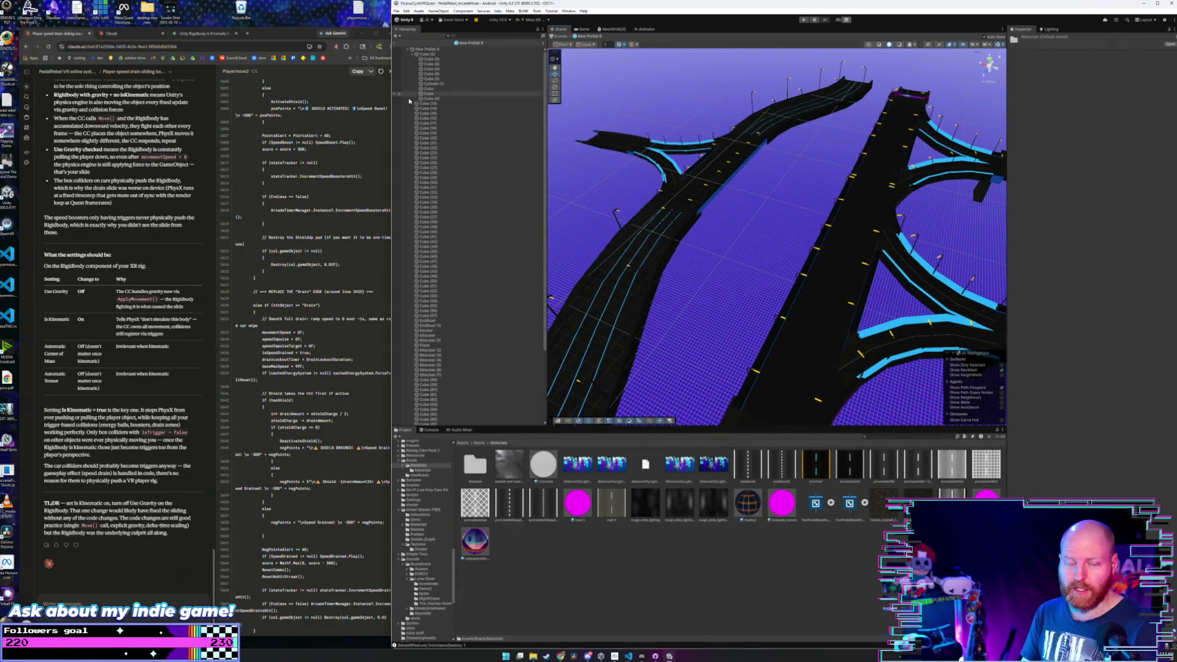
- Exit Prefab Mode to the main scene and list the newRoads prefabs
click(396, 44)
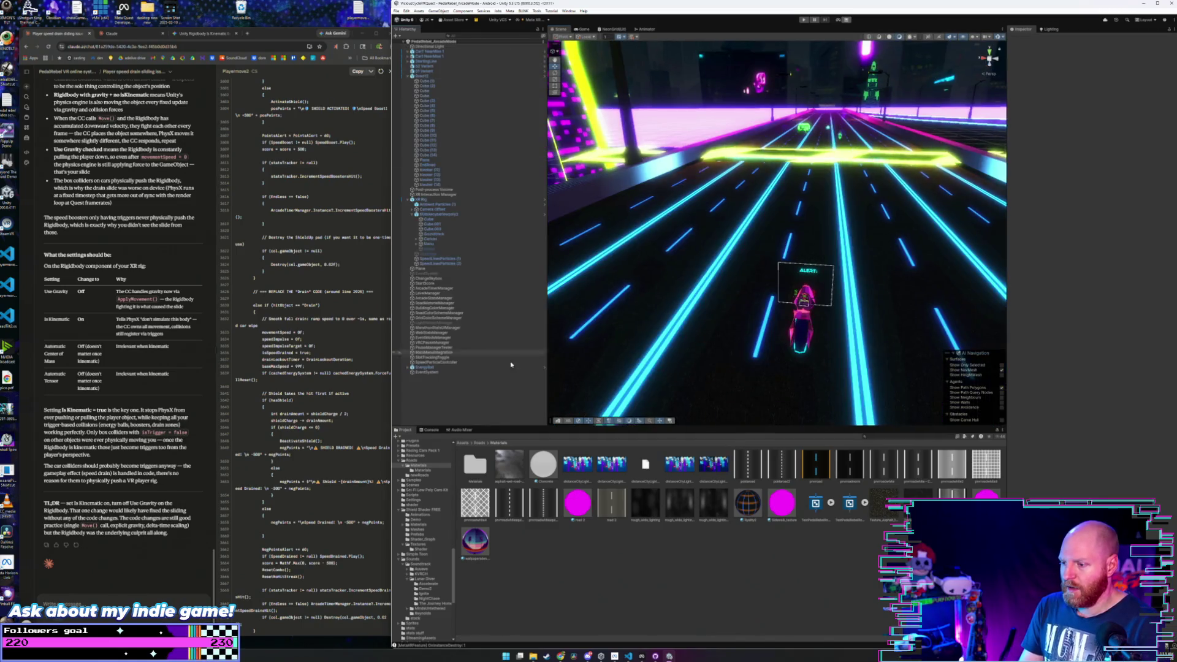
click(479, 443)
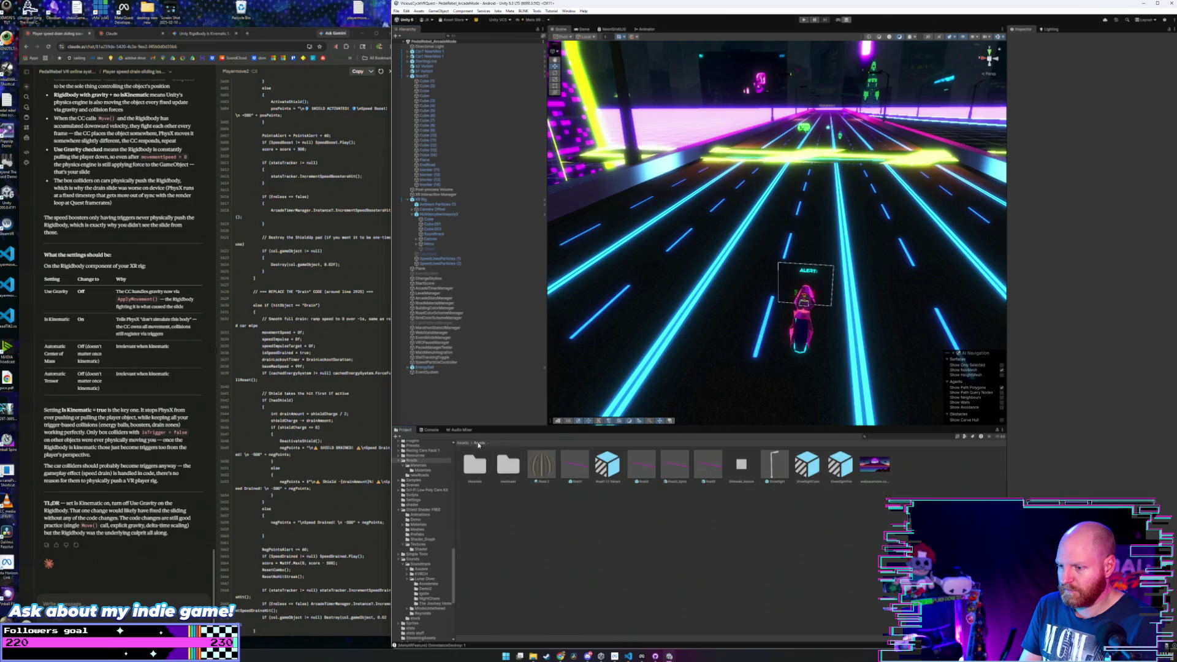
double_click(509, 466)
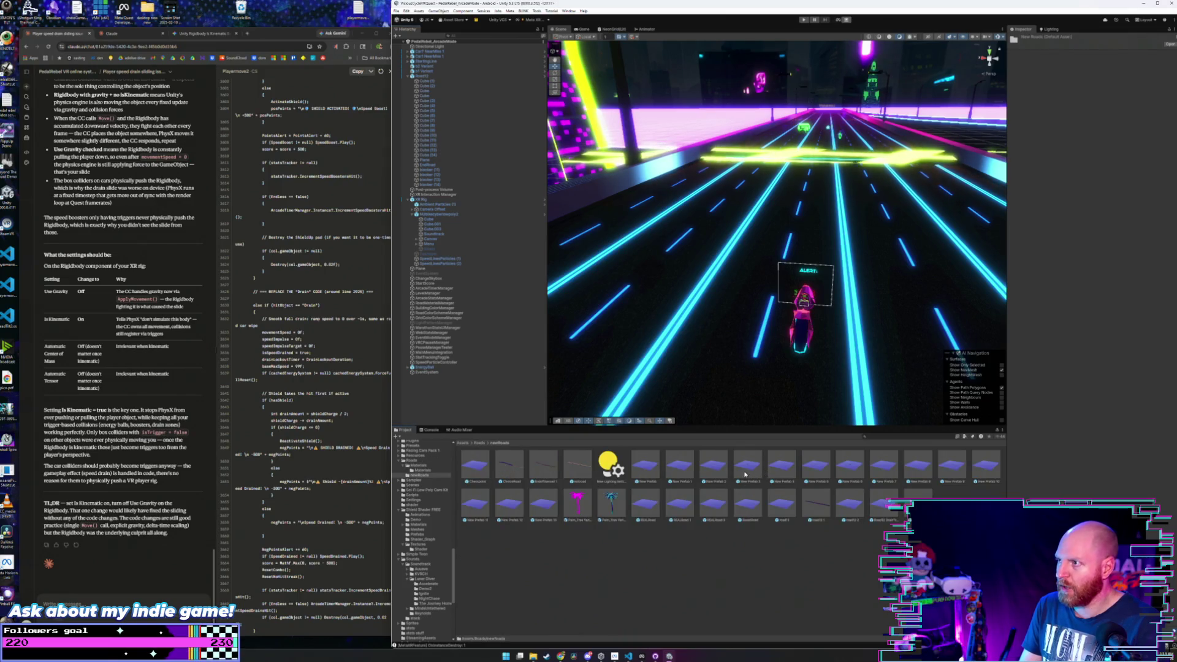
- Inspect New Prefab 7 and New Prefab 5, orbiting around their road junctions
double_click(884, 466)
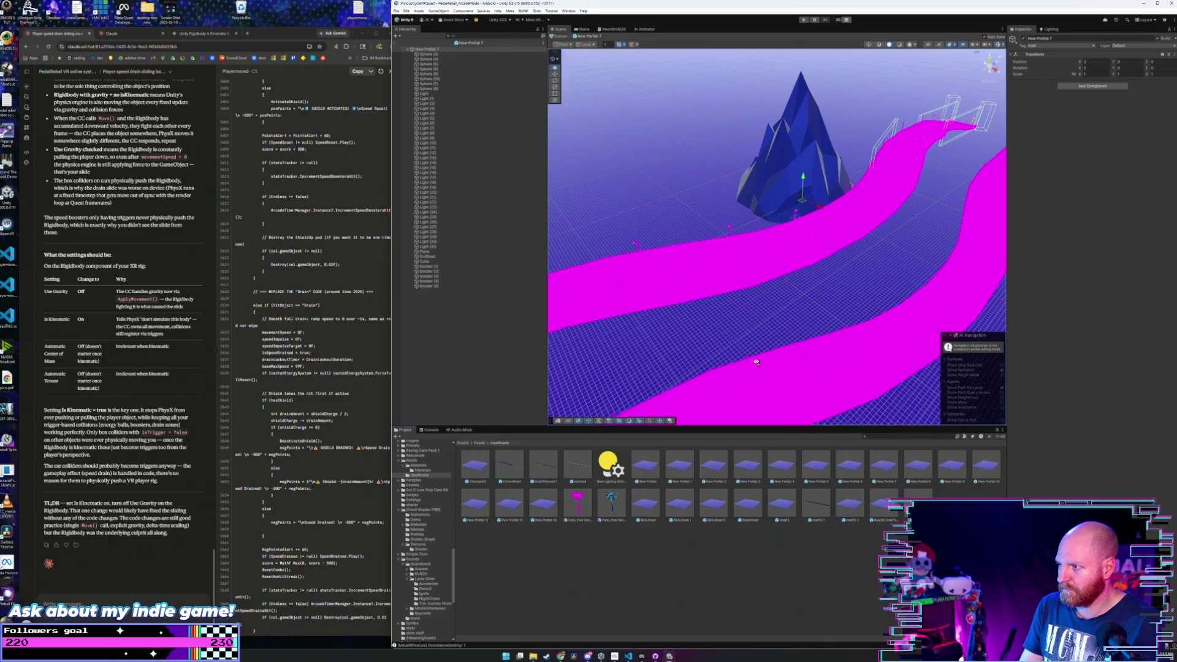
drag(756, 362, 687, 367)
double_click(822, 472)
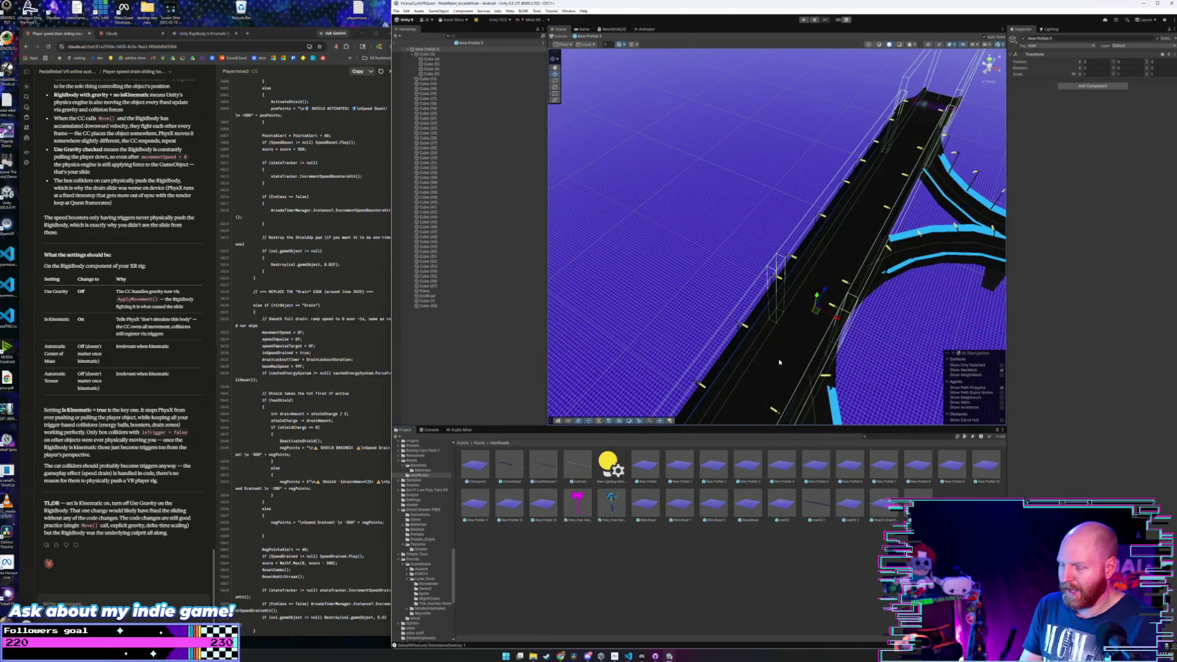
drag(779, 358, 769, 365)
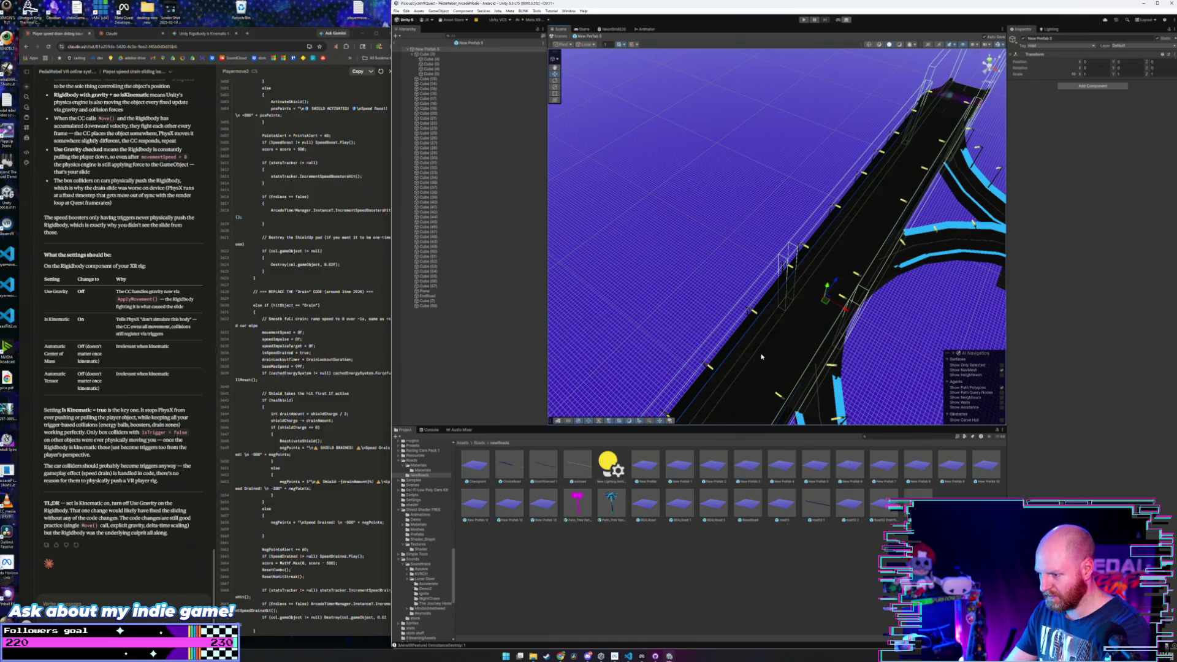
click(445, 321)
mouse_move(675, 294)
mouse_down()
mouse_move(699, 303)
mouse_move(565, 250)
mouse_move(729, 274)
mouse_up()
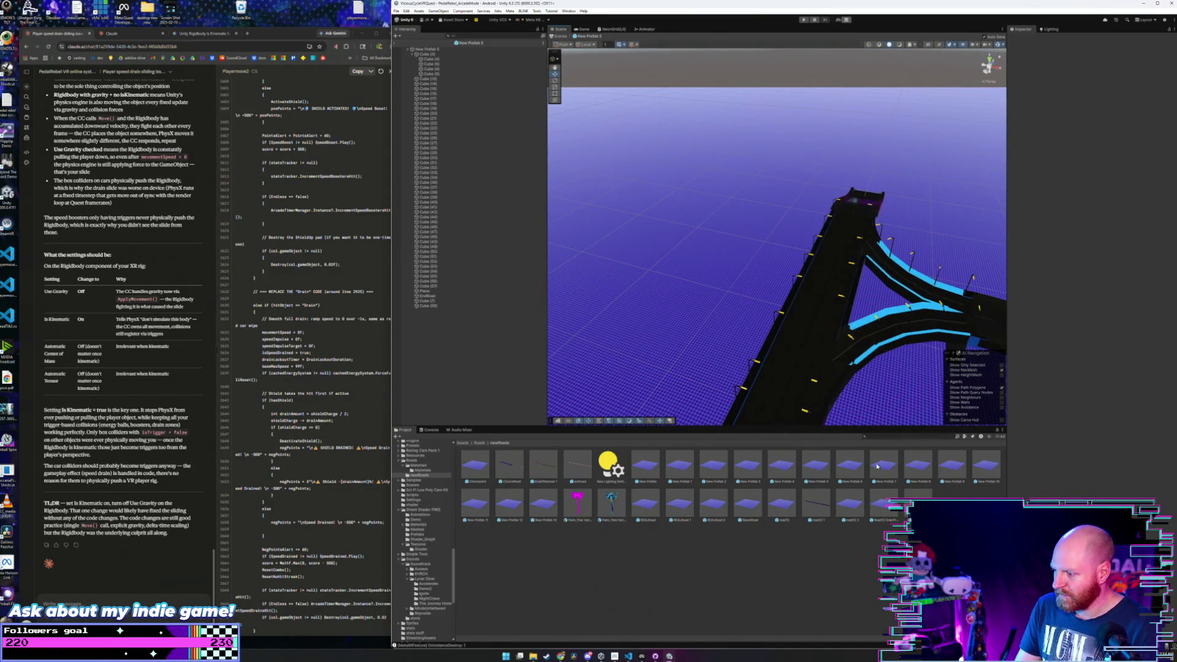
- Check New Prefab 6, then reopen New Prefab 7 with its magenta curving roads
double_click(851, 468)
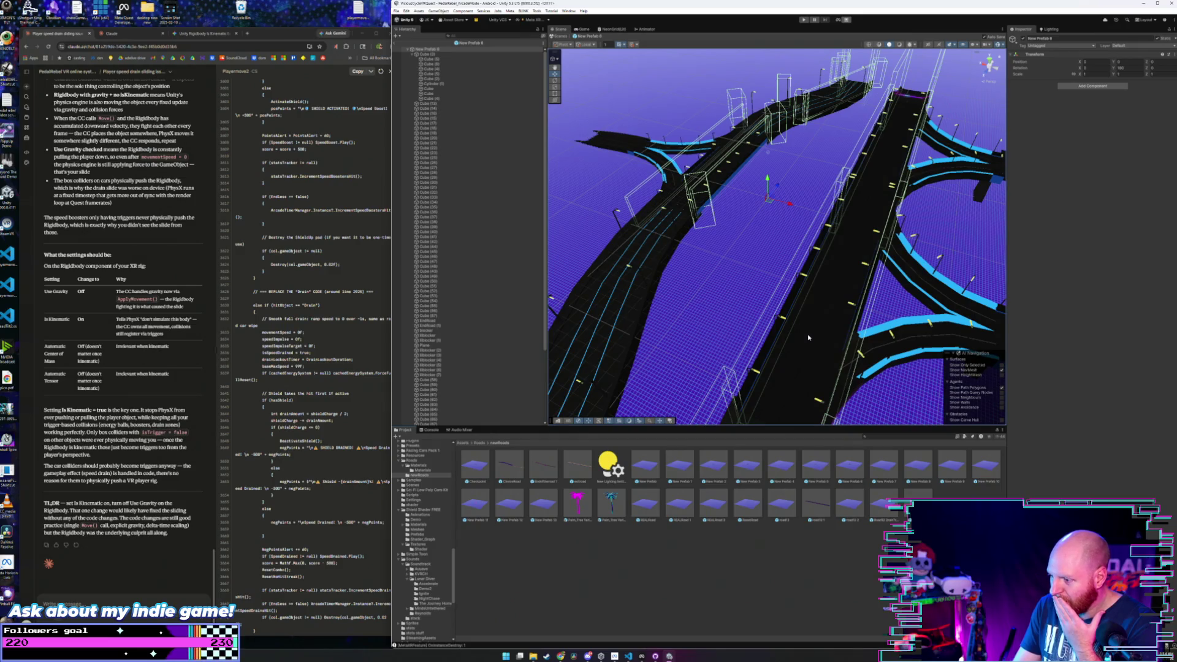
drag(808, 337, 808, 316)
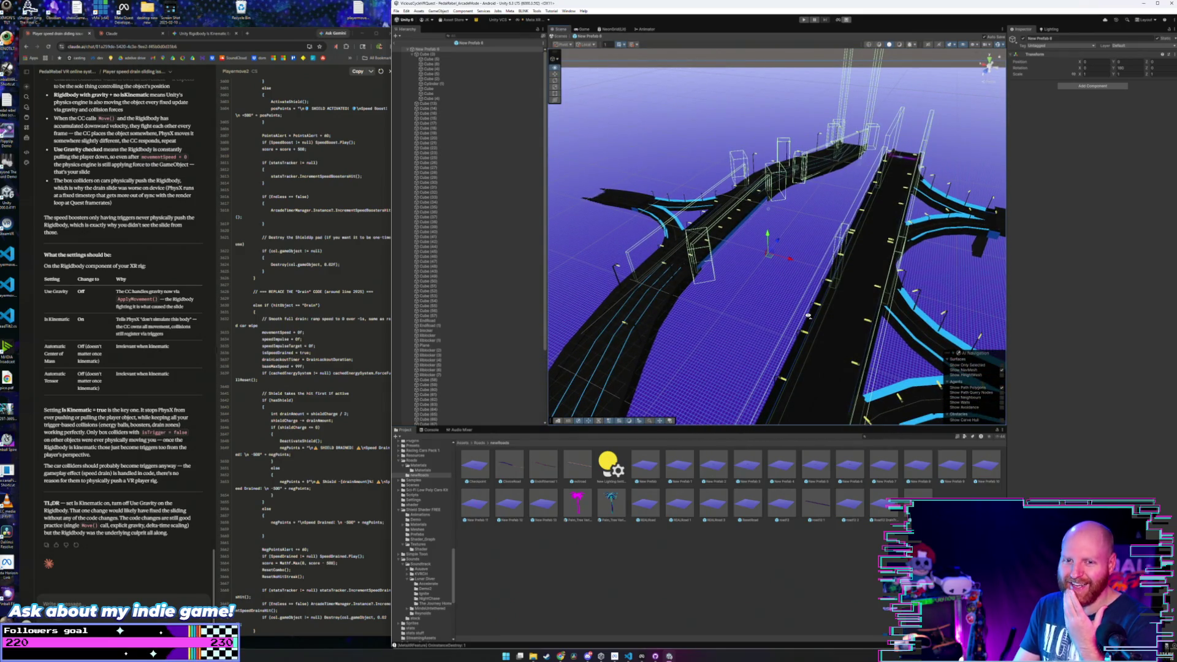
double_click(882, 468)
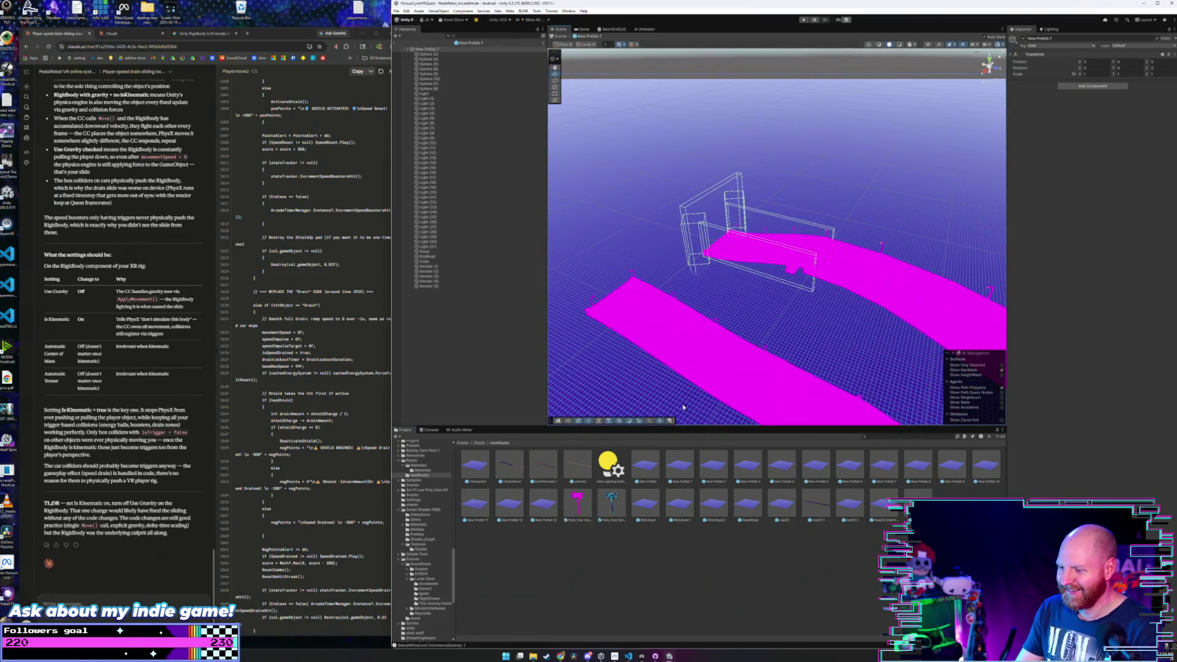
- Apply the black road material to New Prefab 7's upper, lower and right magenta roads
click(481, 443)
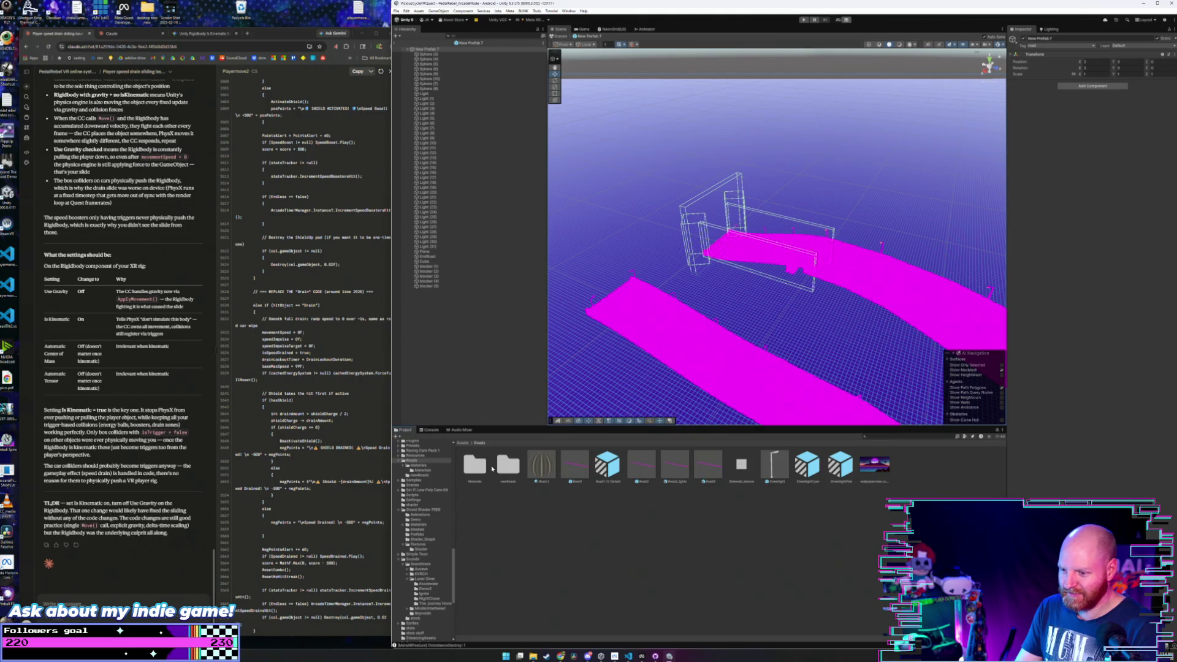
double_click(475, 466)
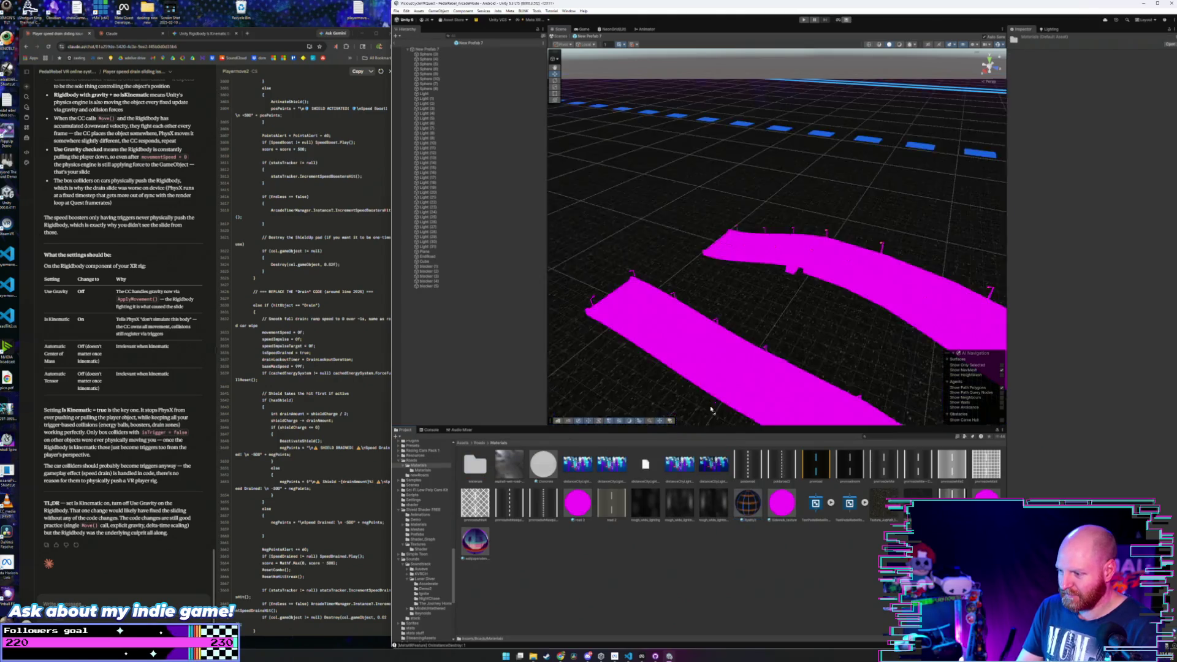
drag(728, 508, 646, 238)
drag(749, 507, 738, 374)
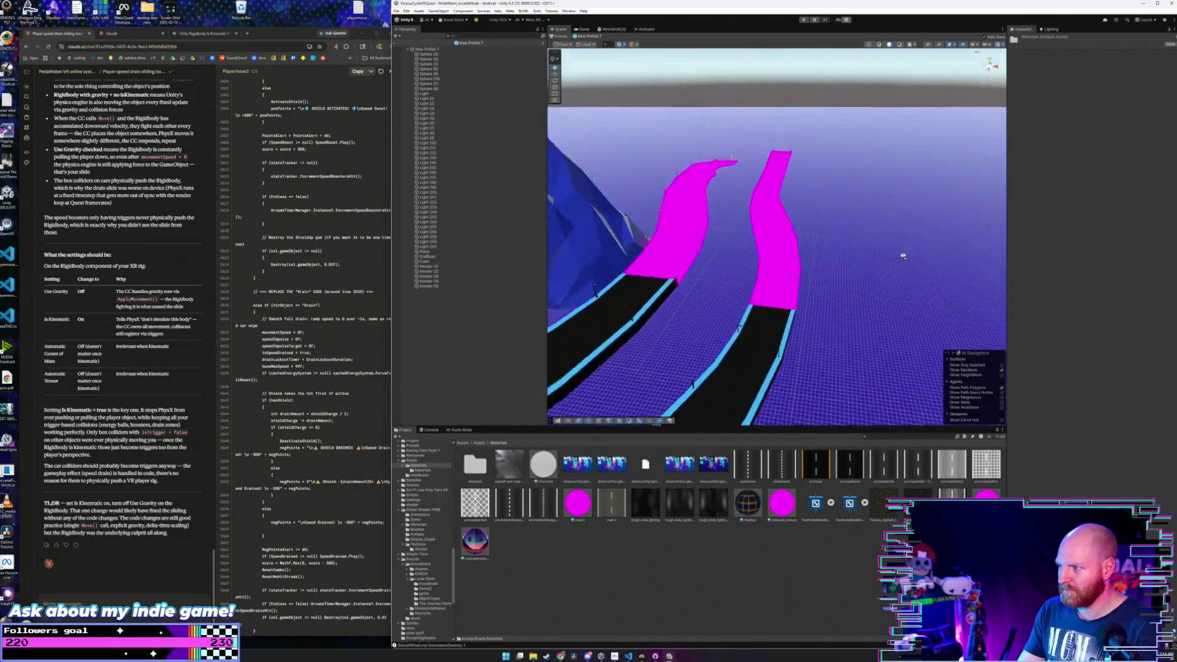
mouse_move(749, 495)
mouse_down()
mouse_move(819, 305)
mouse_move(799, 395)
mouse_up()
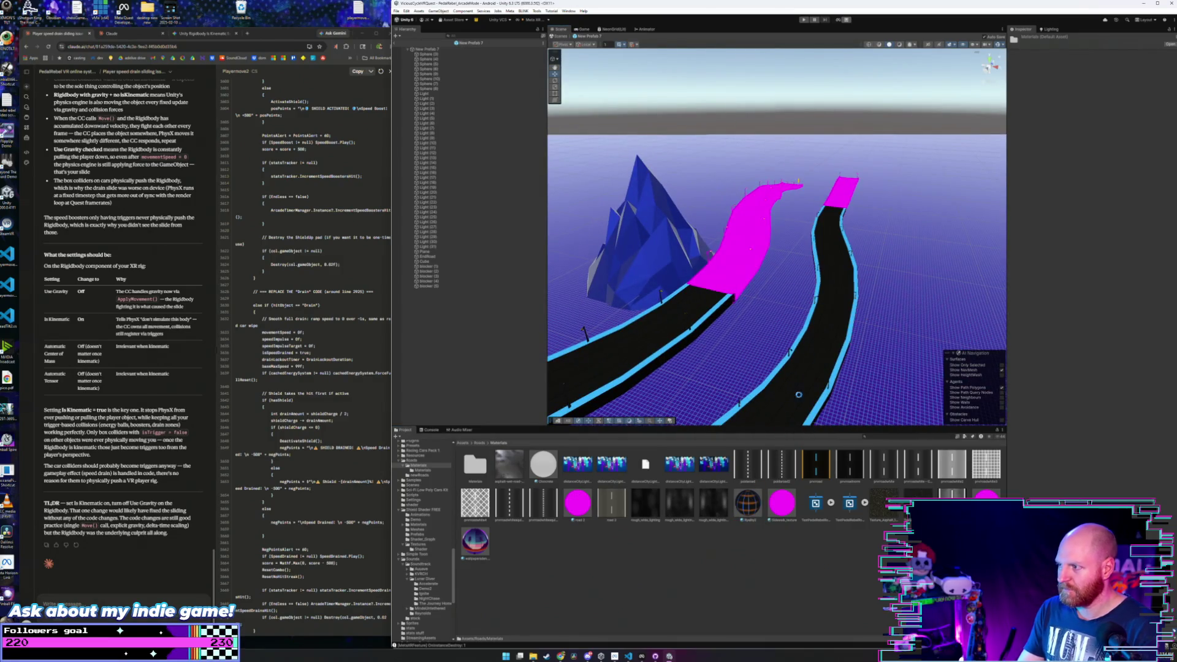
- Retexture the far-right end, left road and its end piece, then exit Prefab Mode
drag(826, 231, 834, 200)
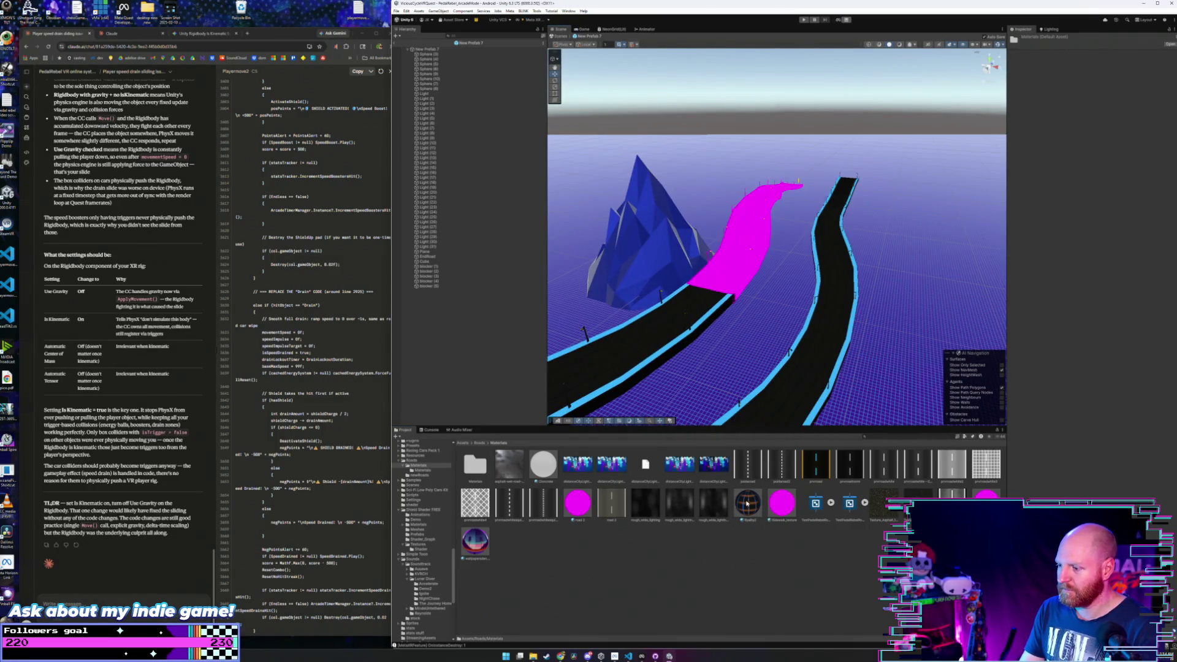
drag(746, 503, 727, 273)
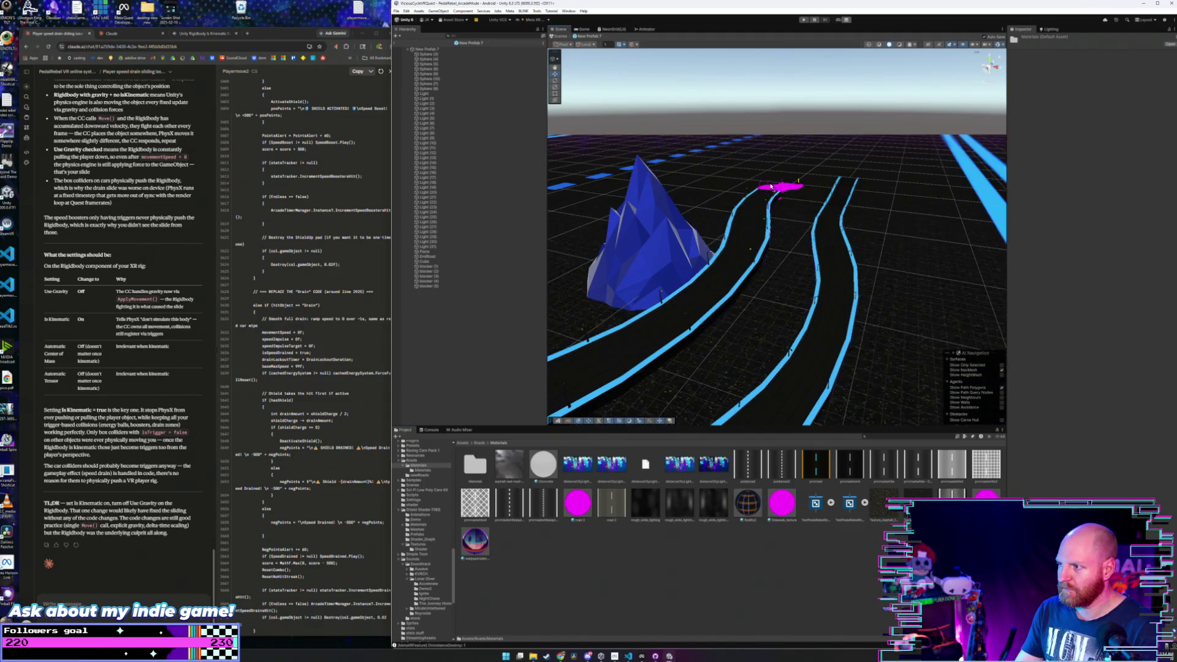
drag(777, 185, 778, 188)
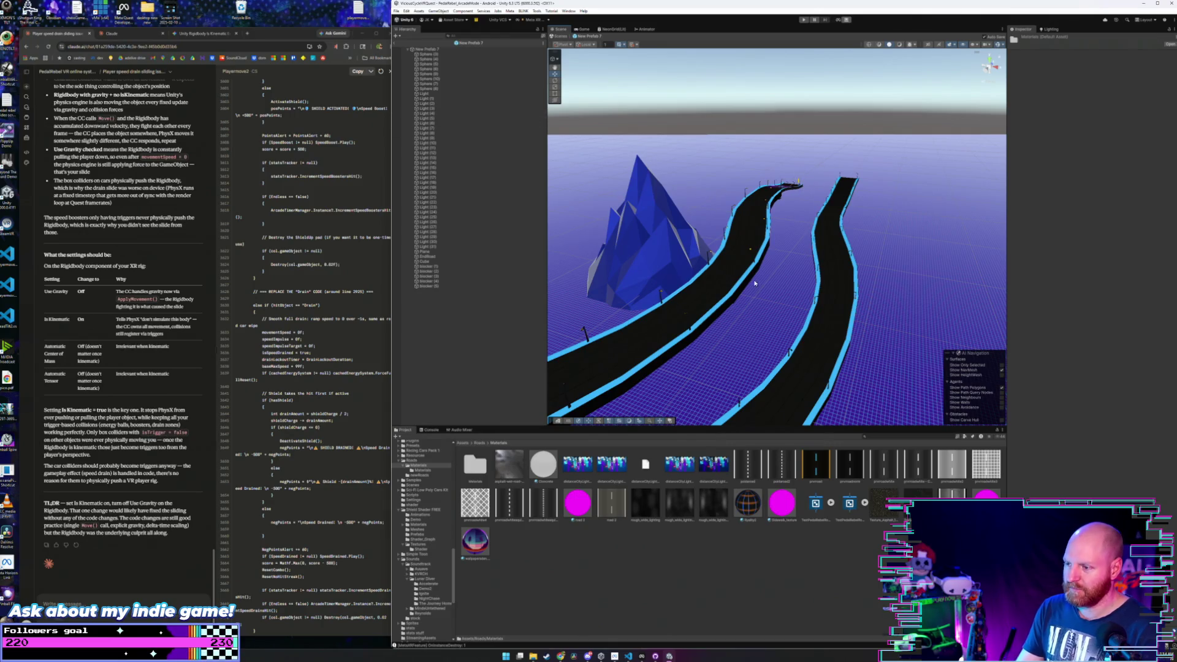
mouse_move(804, 171)
mouse_down()
mouse_move(575, 280)
mouse_move(705, 257)
mouse_up()
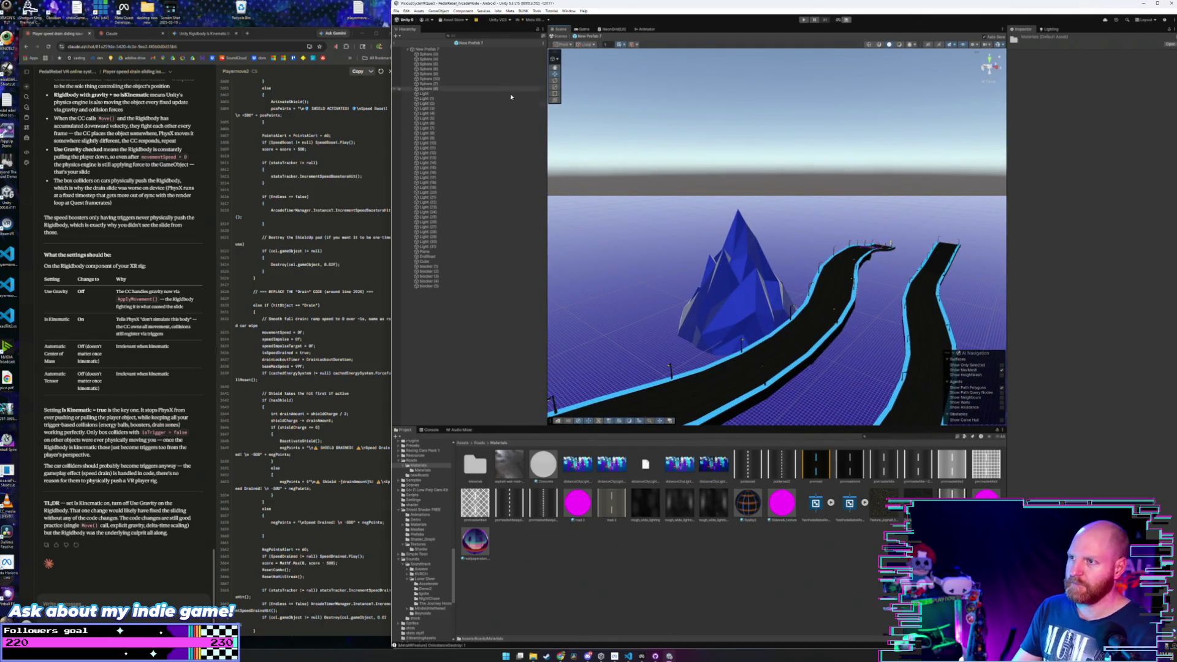
click(406, 49)
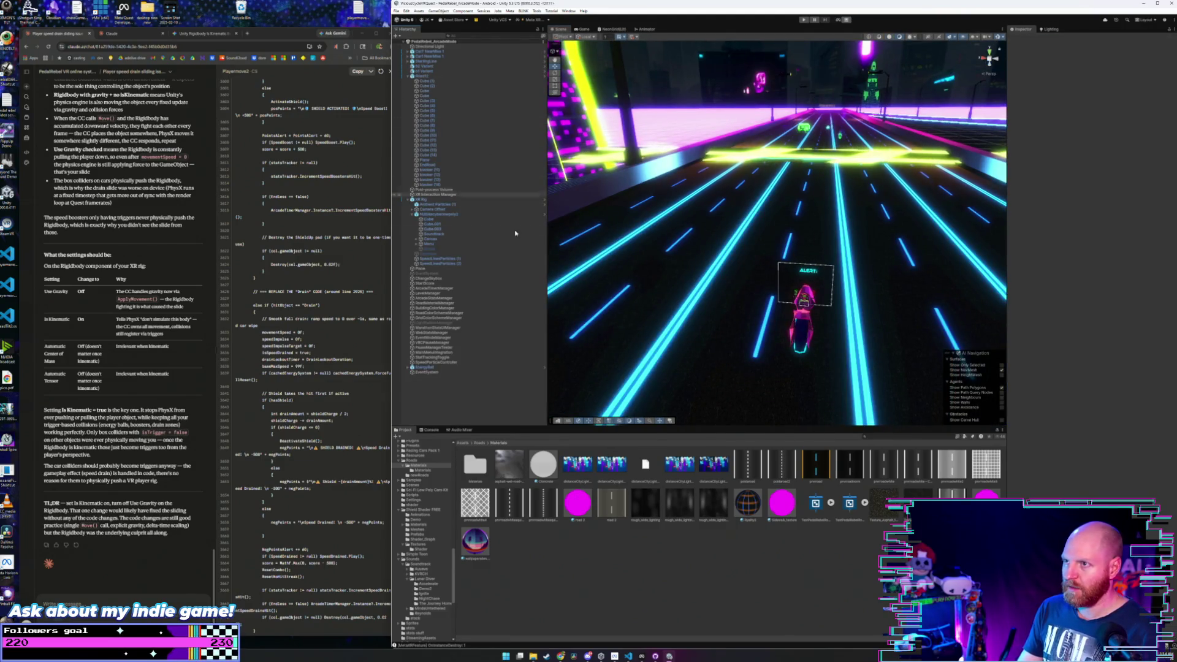
- Open New Prefab 8 from Roads/newRoads for editing
click(478, 442)
double_click(509, 464)
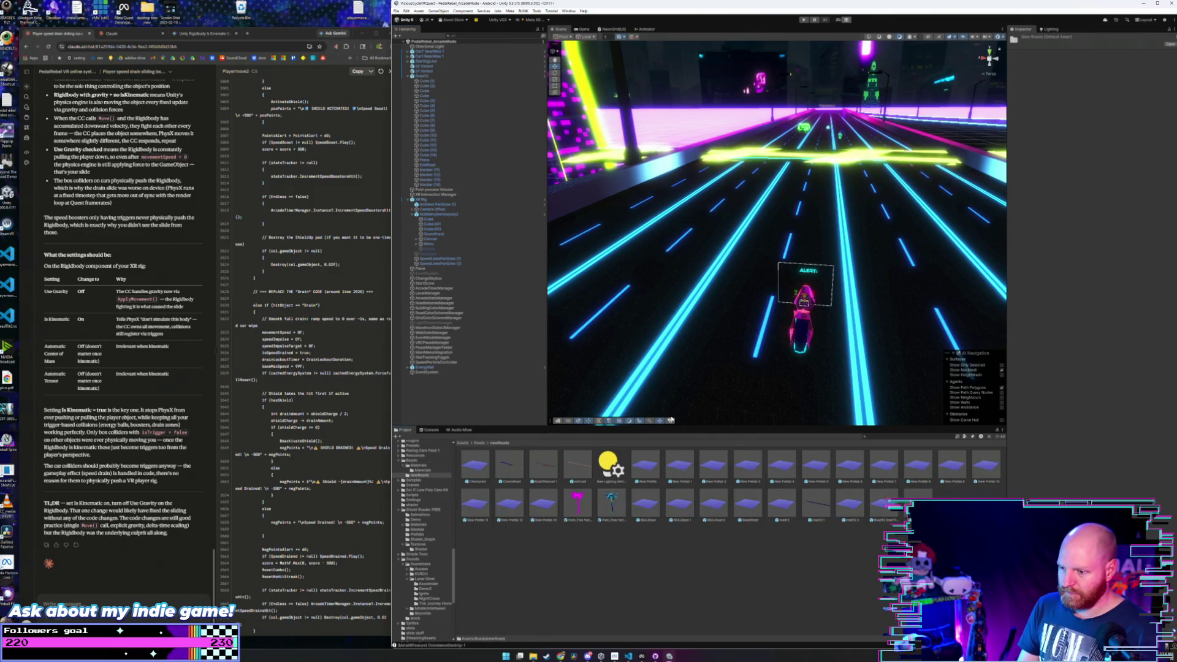
click(927, 466)
double_click(930, 468)
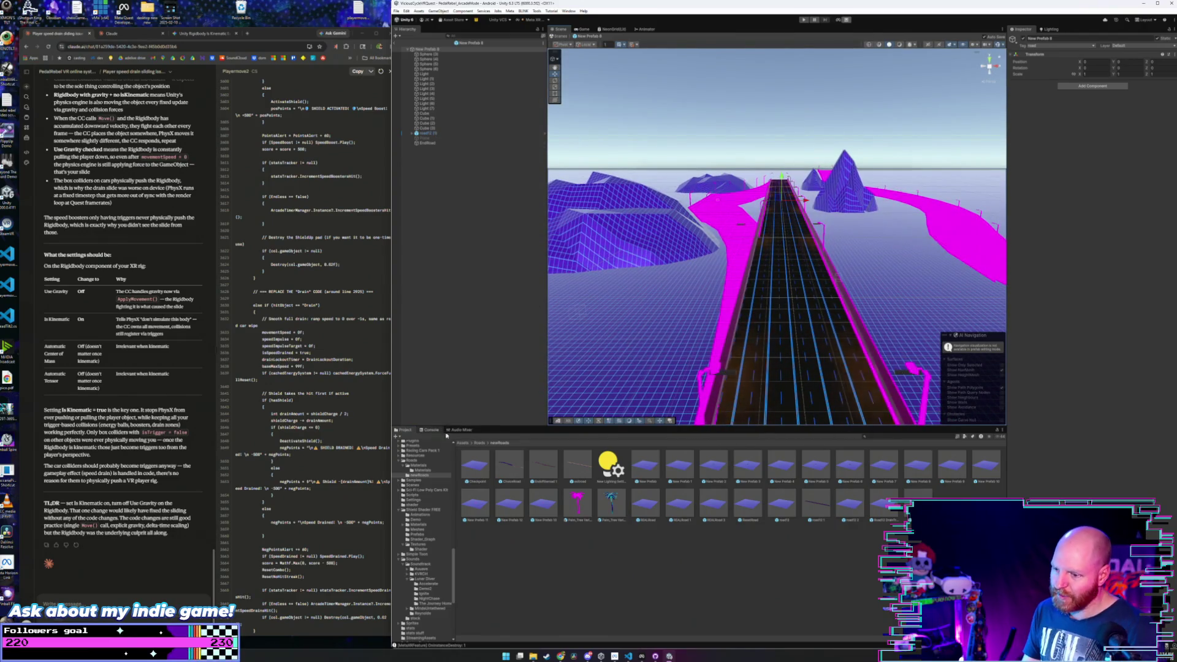
- Apply the dark road material to the right, middle and rear pink road sections
click(478, 443)
double_click(478, 464)
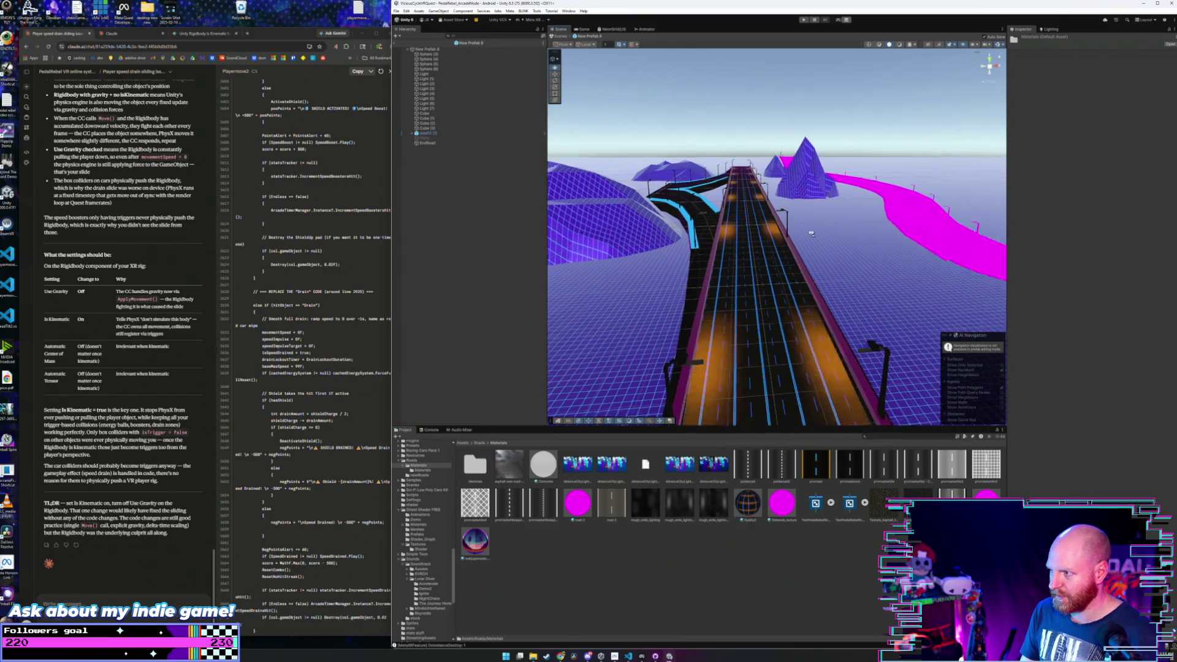
drag(745, 504, 790, 298)
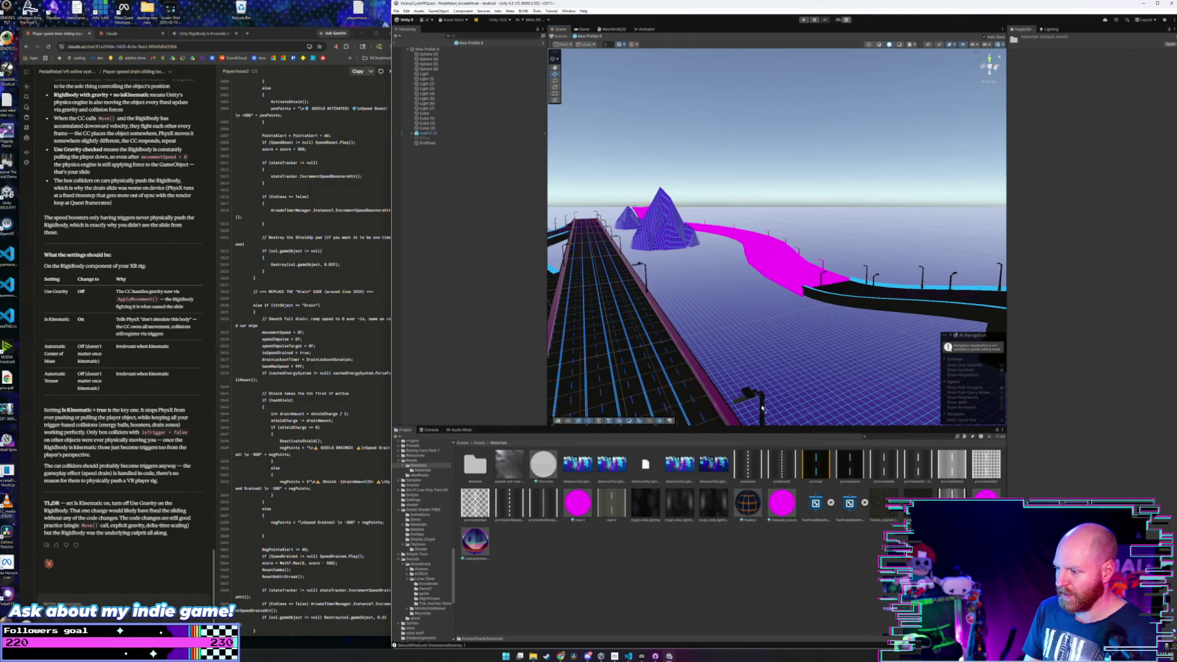
drag(746, 503, 764, 257)
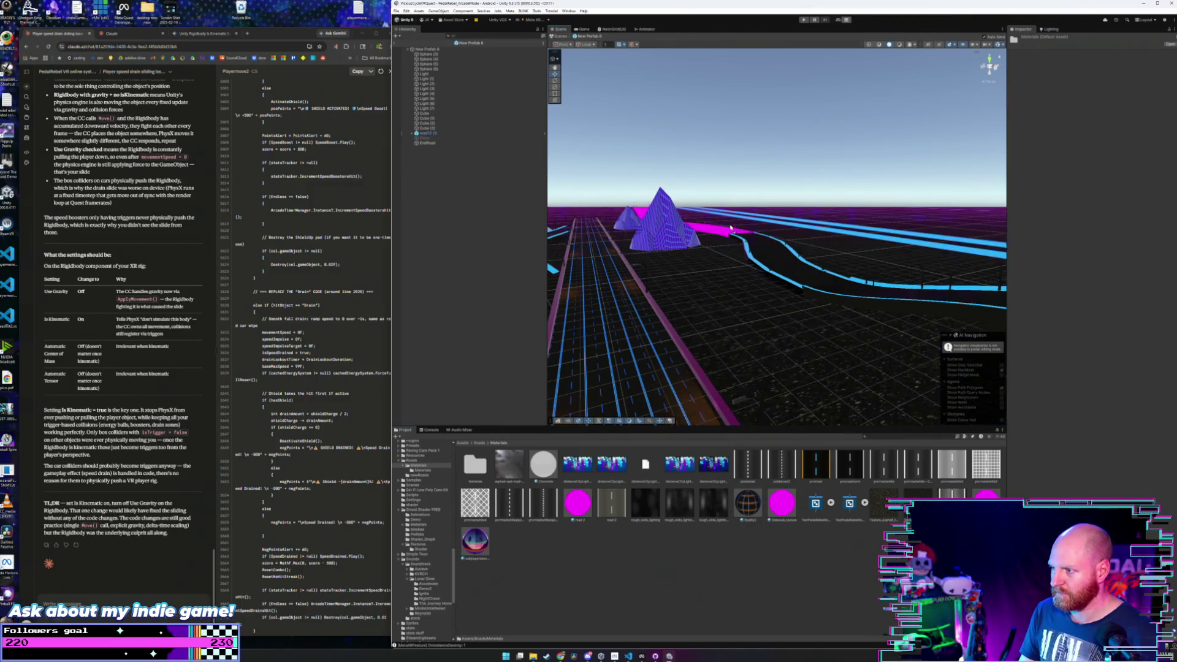
drag(740, 500, 724, 232)
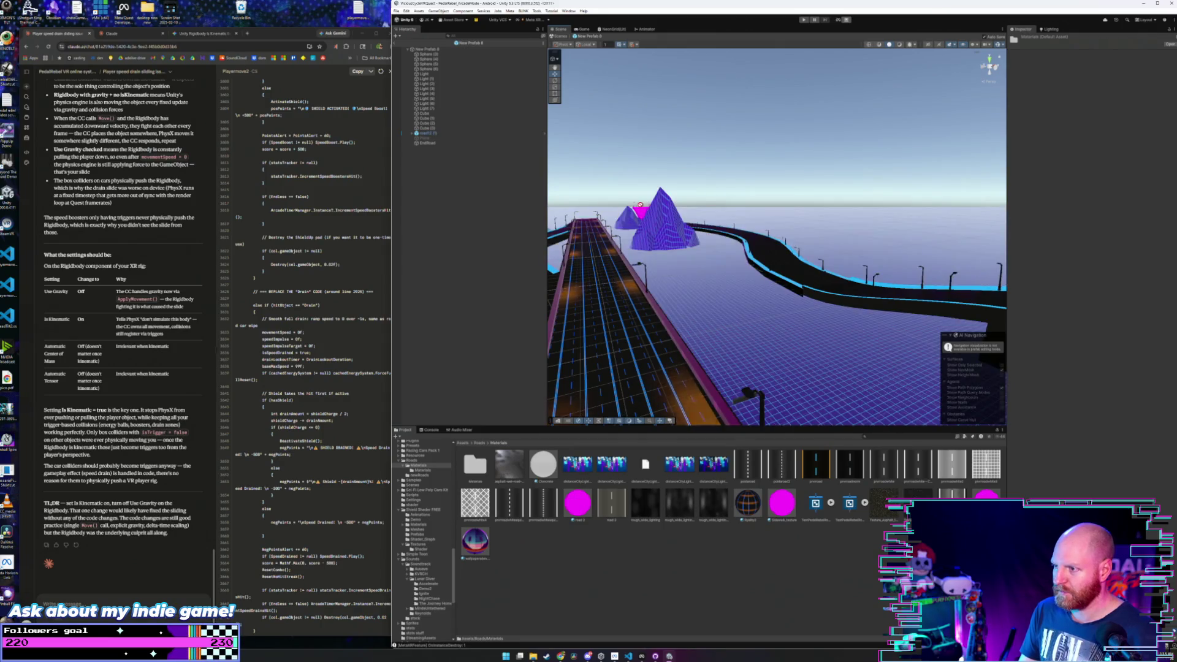
drag(735, 276, 705, 250)
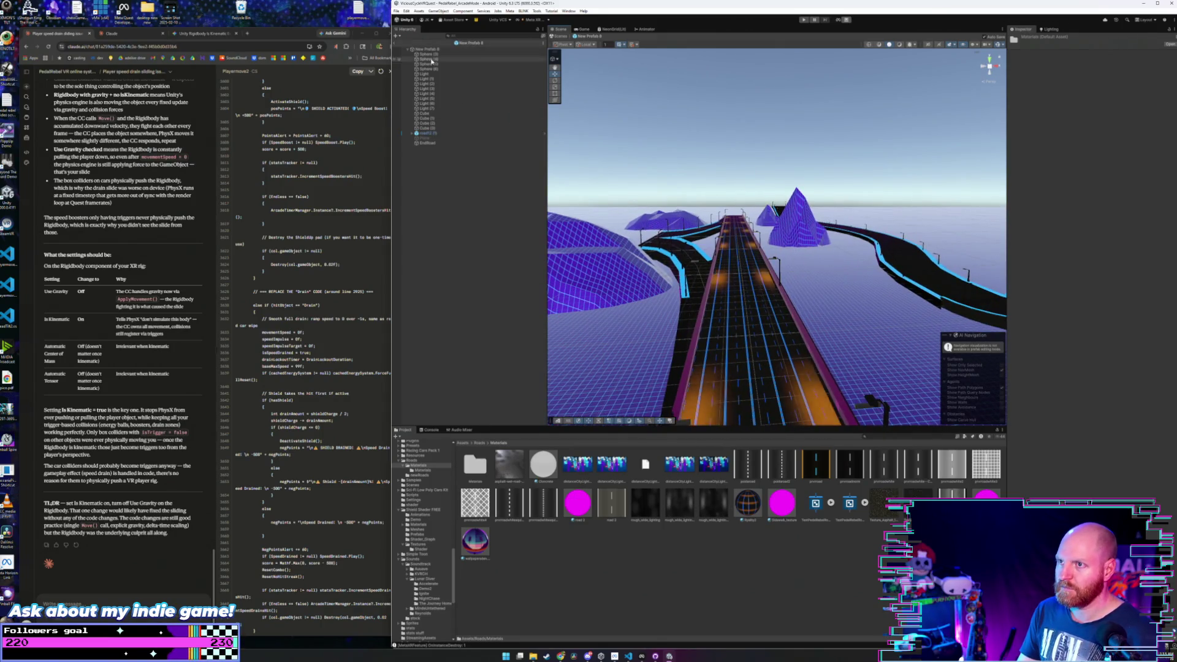
- Exit Prefab Mode and browse up to the top-level Assets folder
click(395, 42)
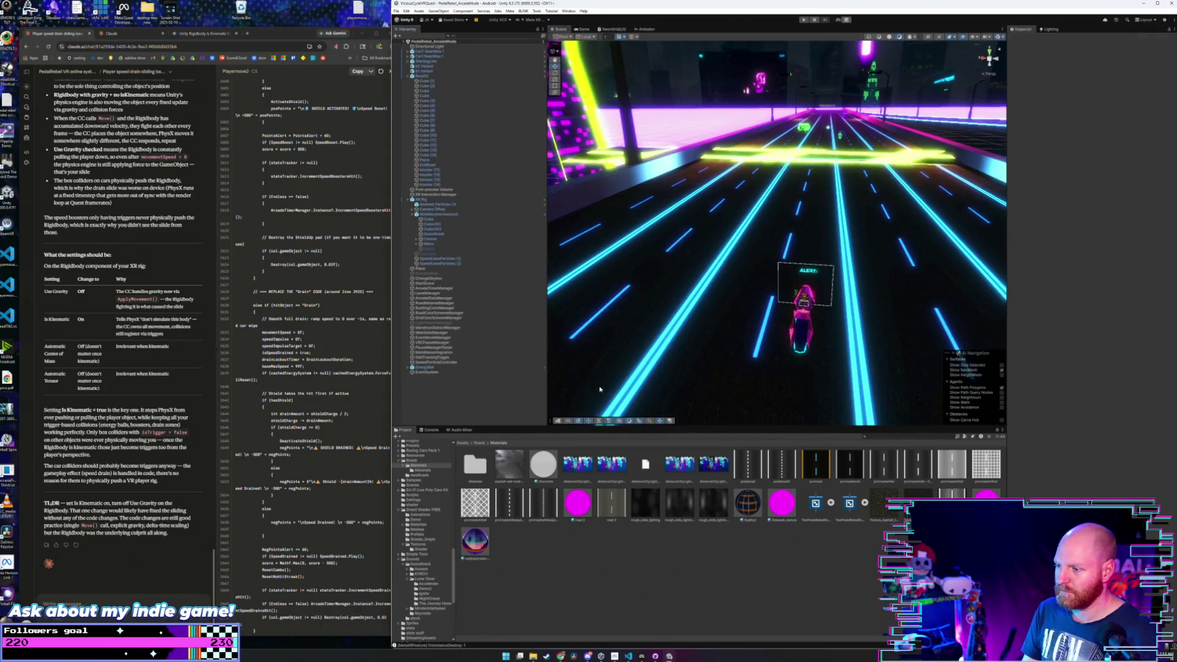
click(479, 442)
click(463, 444)
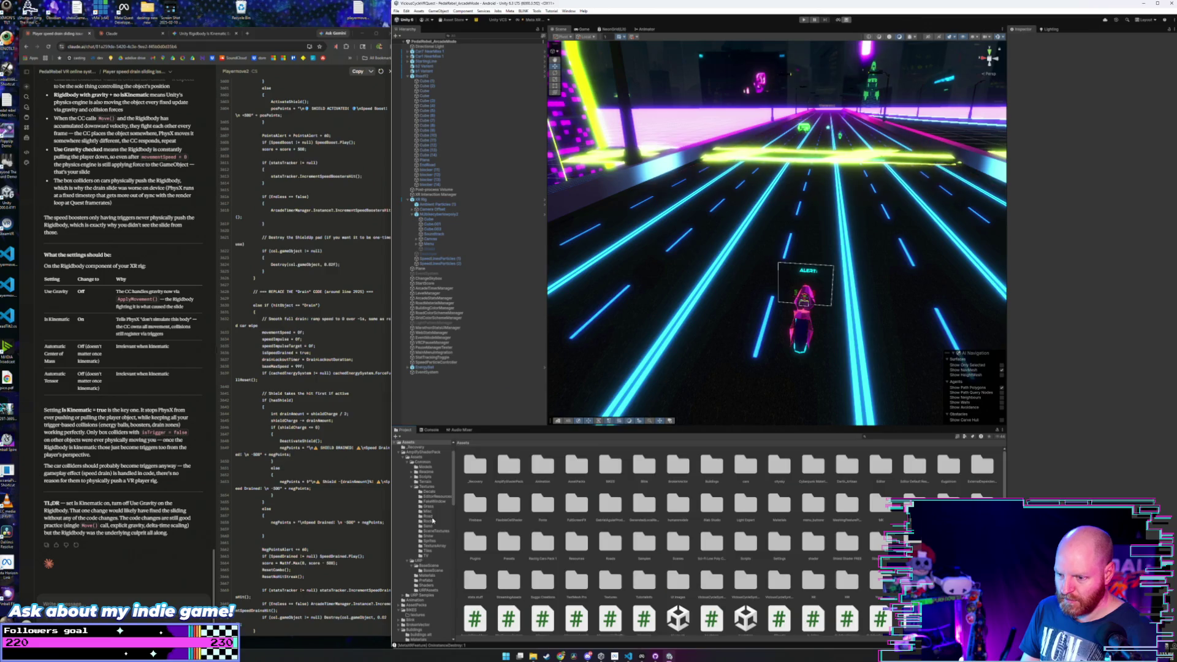
- Browse to the Roads Materials folders in the Project window
scroll(429, 482, up, 2)
scroll(422, 460, down, 2)
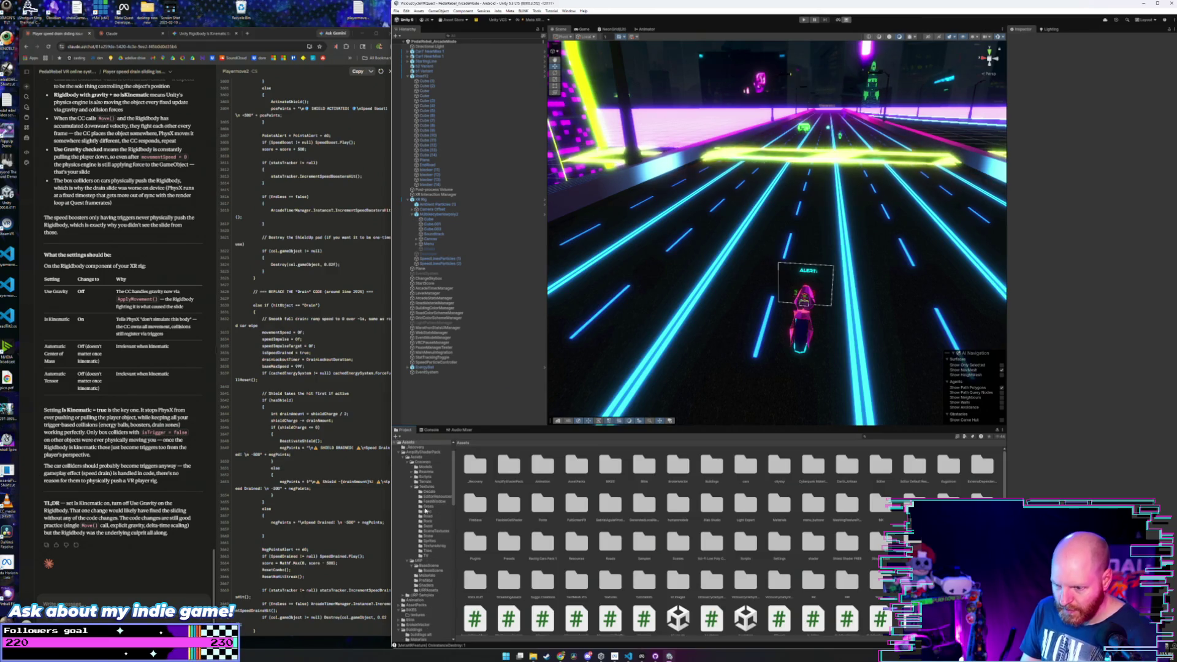
scroll(426, 521, down, 4)
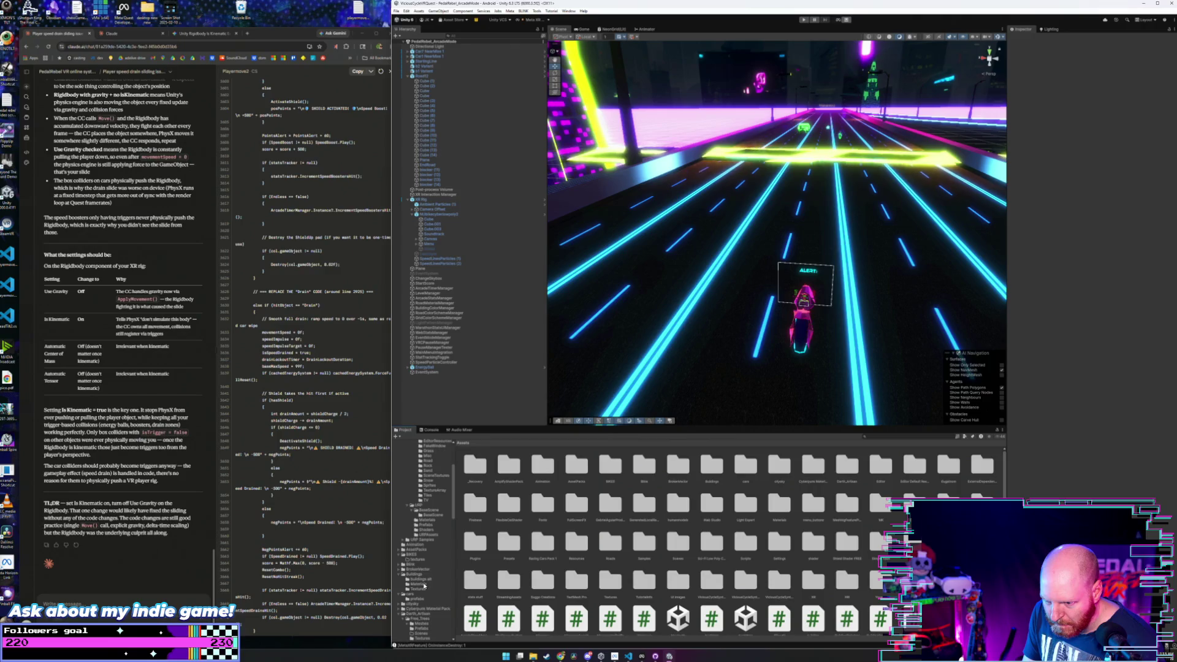
scroll(424, 586, down, 12)
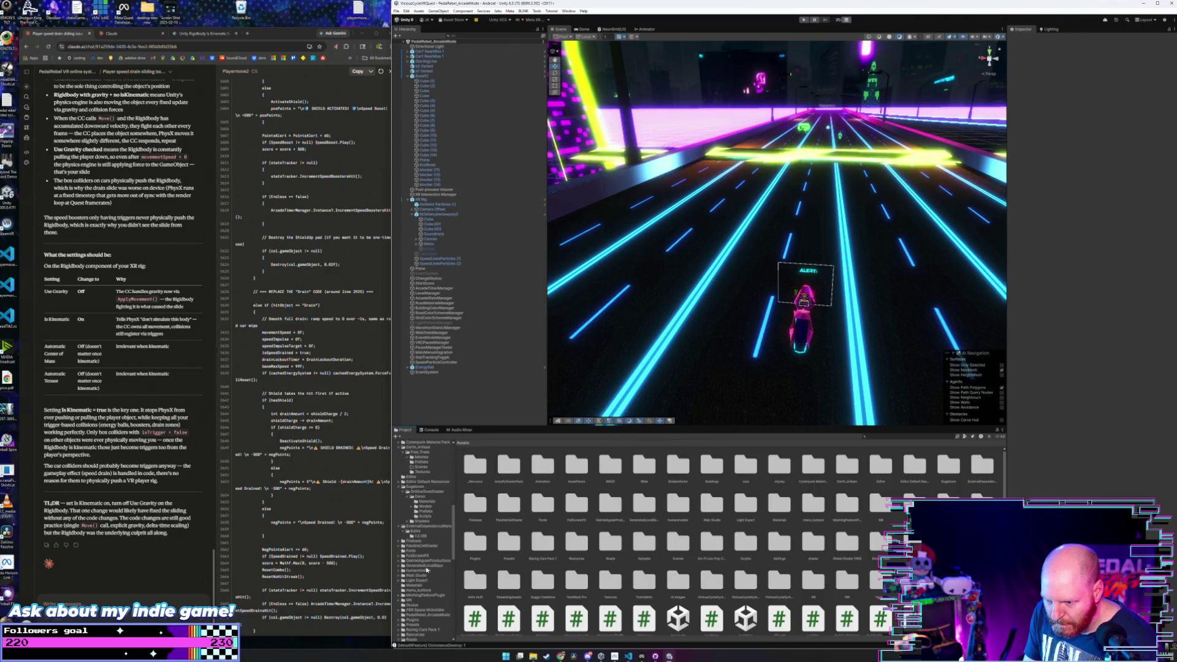
scroll(426, 571, down, 4)
click(422, 576)
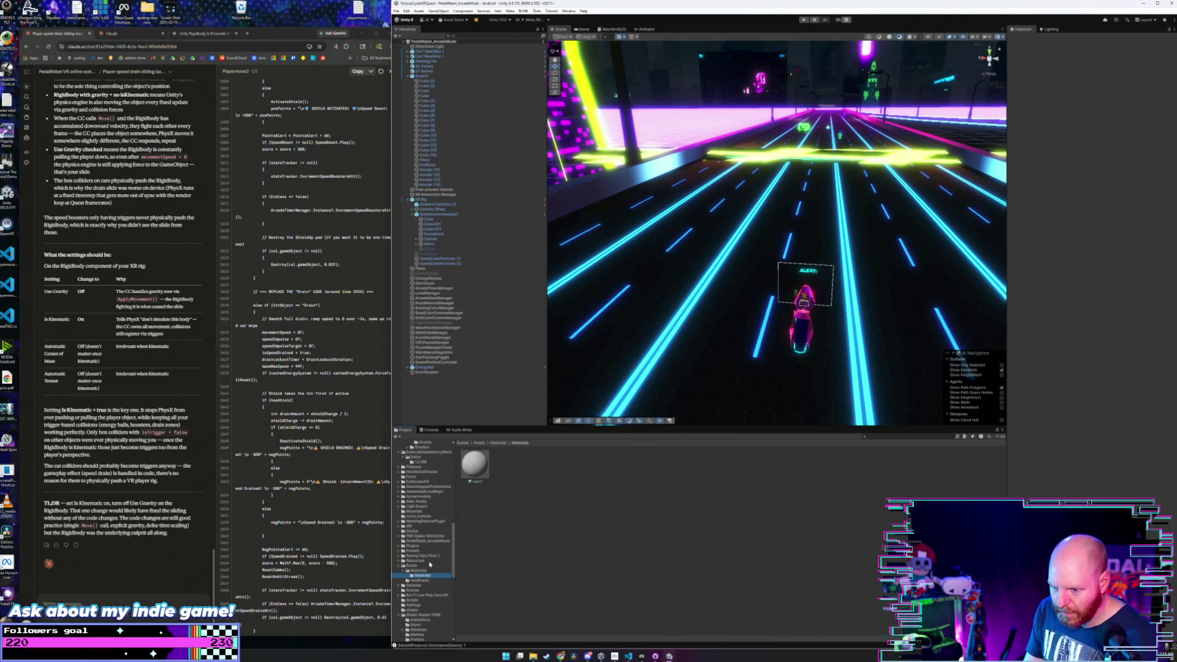
click(424, 571)
double_click(477, 466)
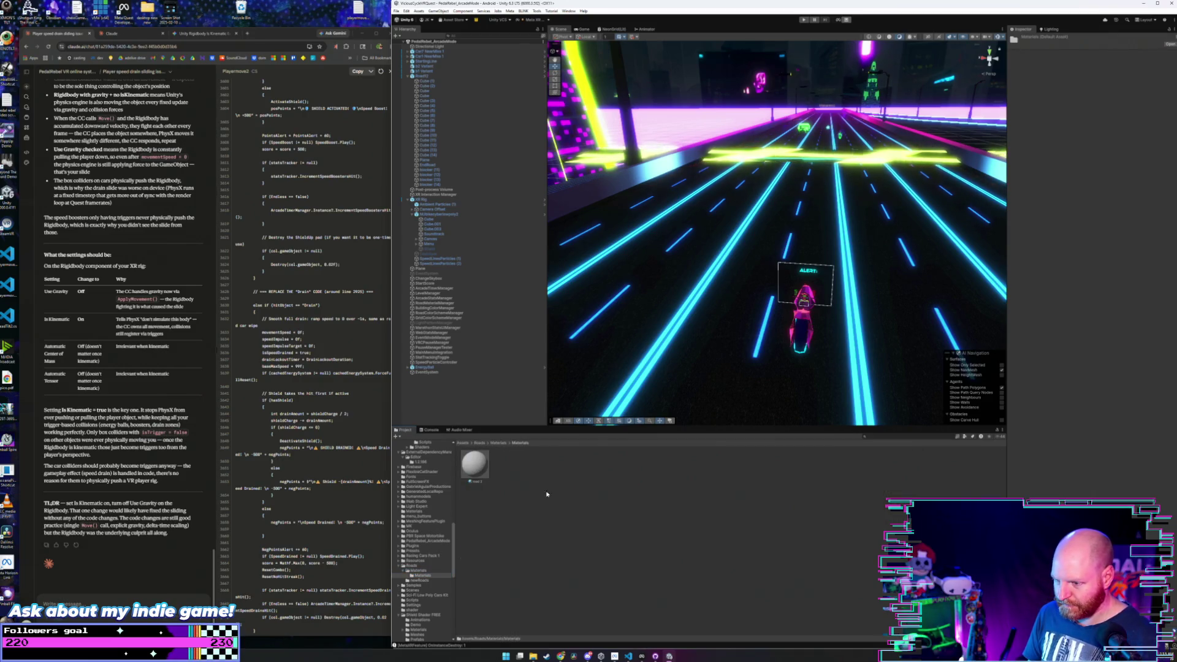
- Open the road prefab from newRoads and frame road12 in the Scene view
click(483, 443)
double_click(508, 466)
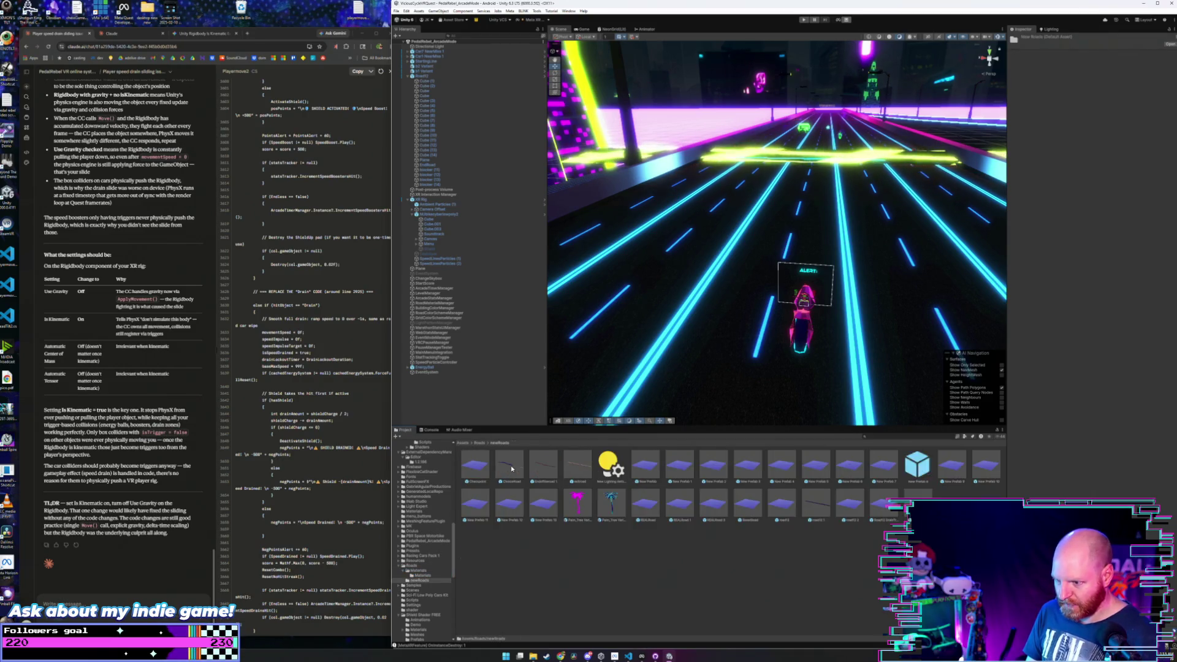
double_click(854, 463)
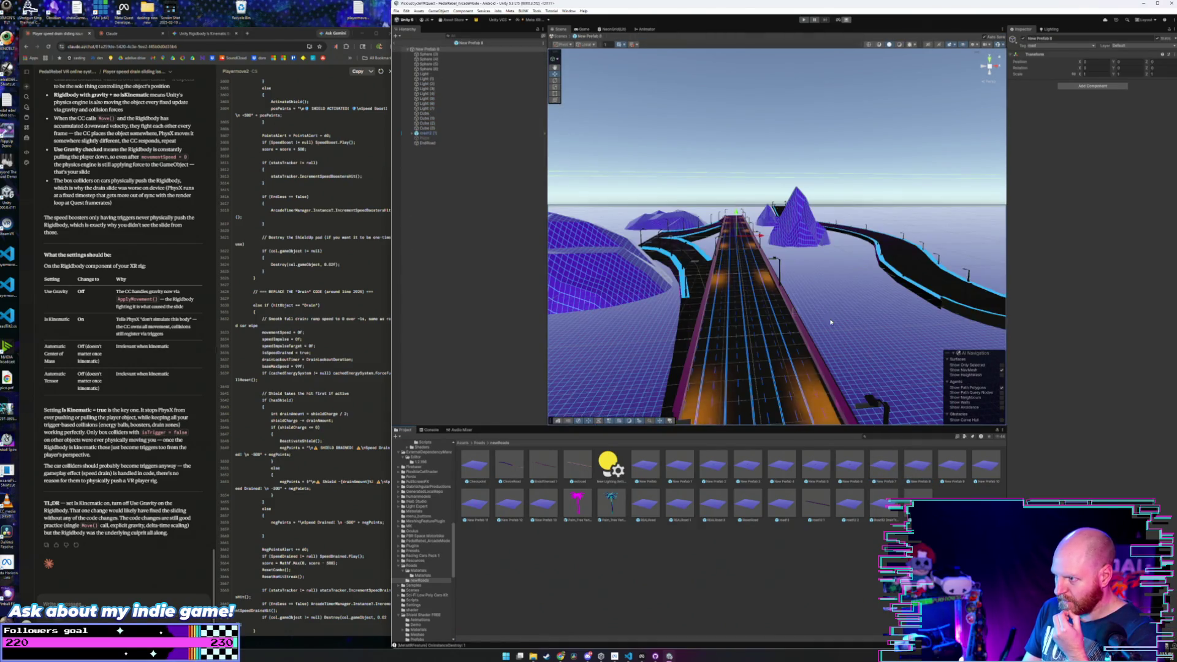
key(f)
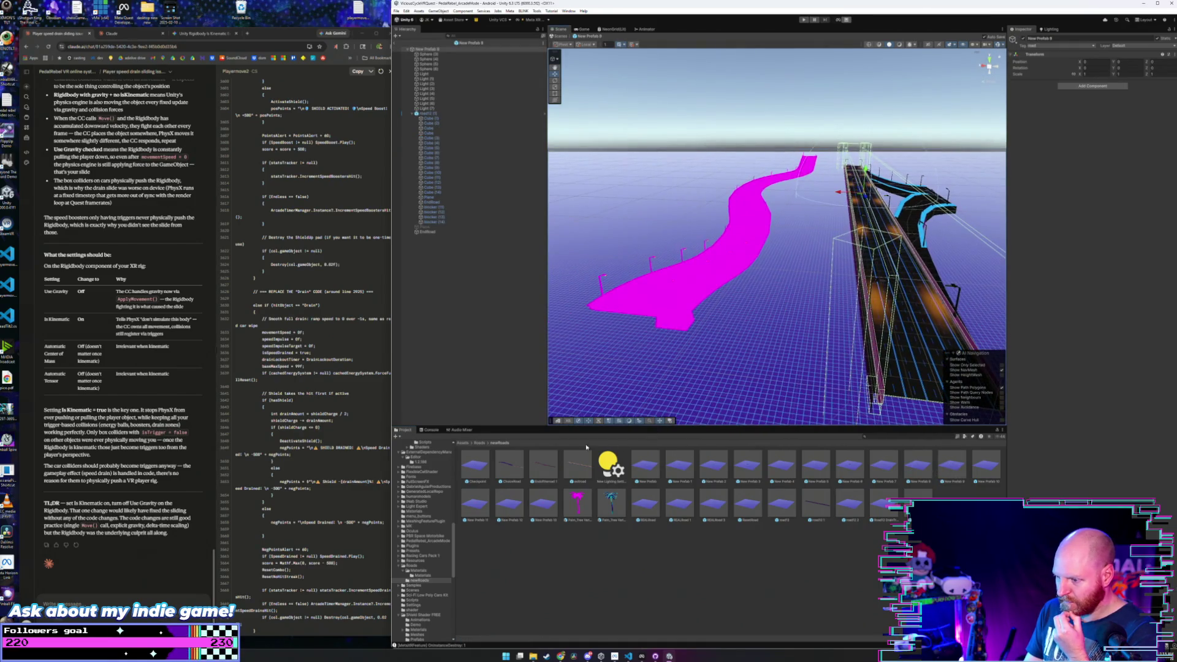
- Apply the dark road material to road12's three magenta segments
click(484, 442)
double_click(474, 465)
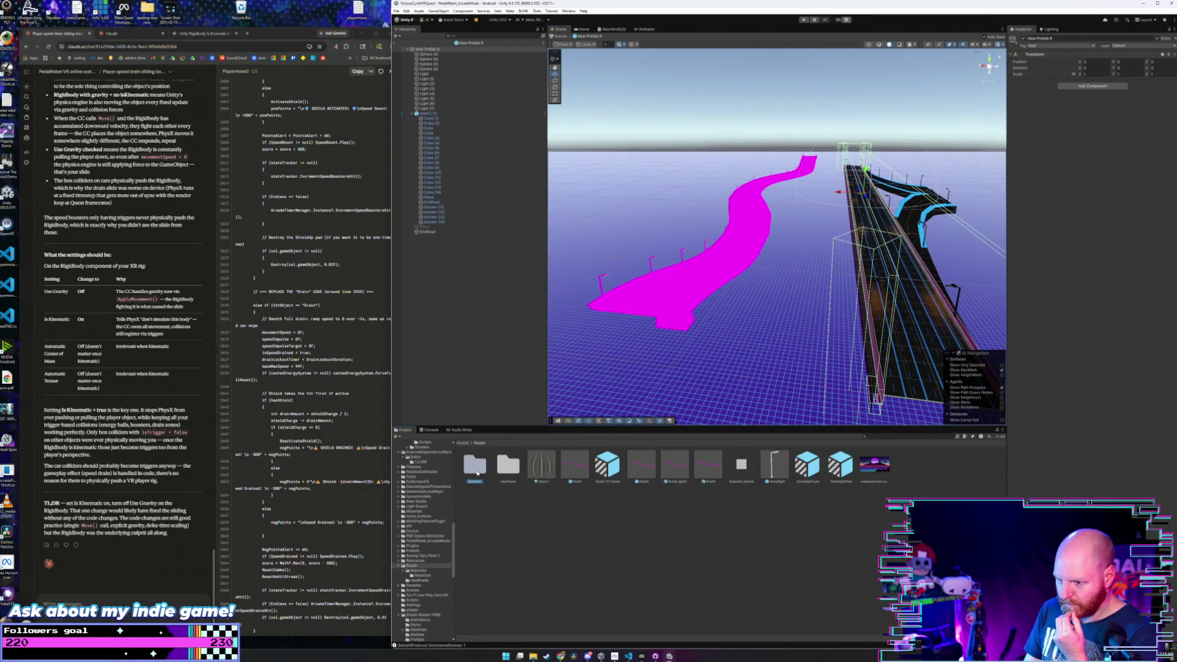
drag(747, 503, 698, 298)
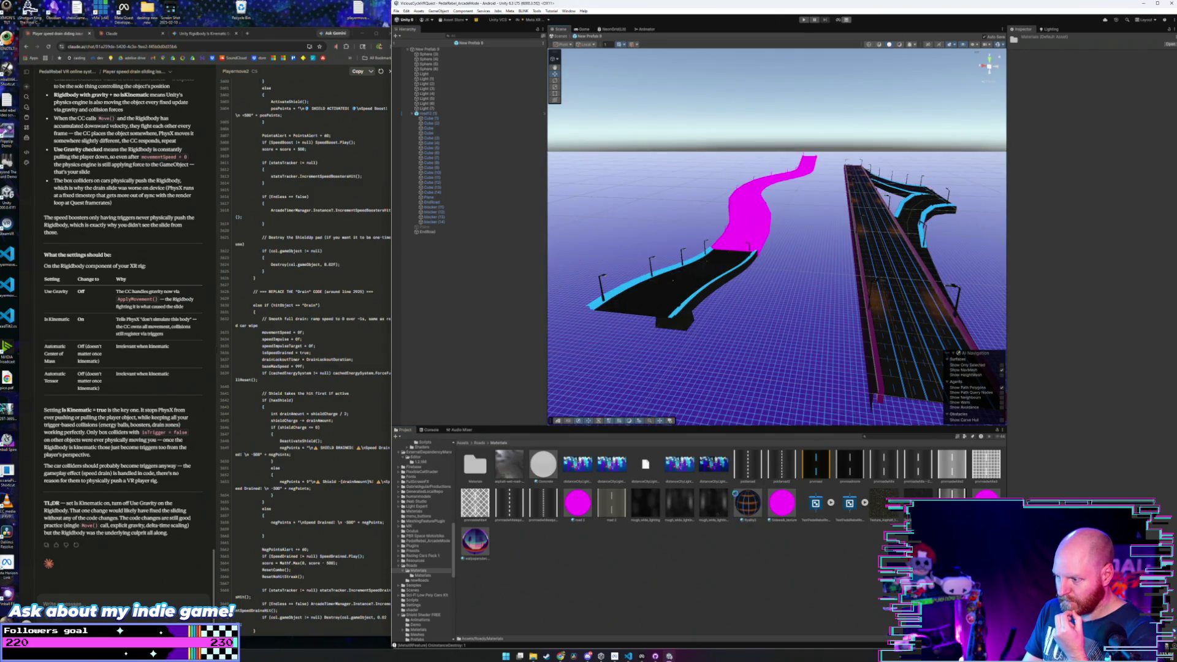
drag(748, 503, 755, 235)
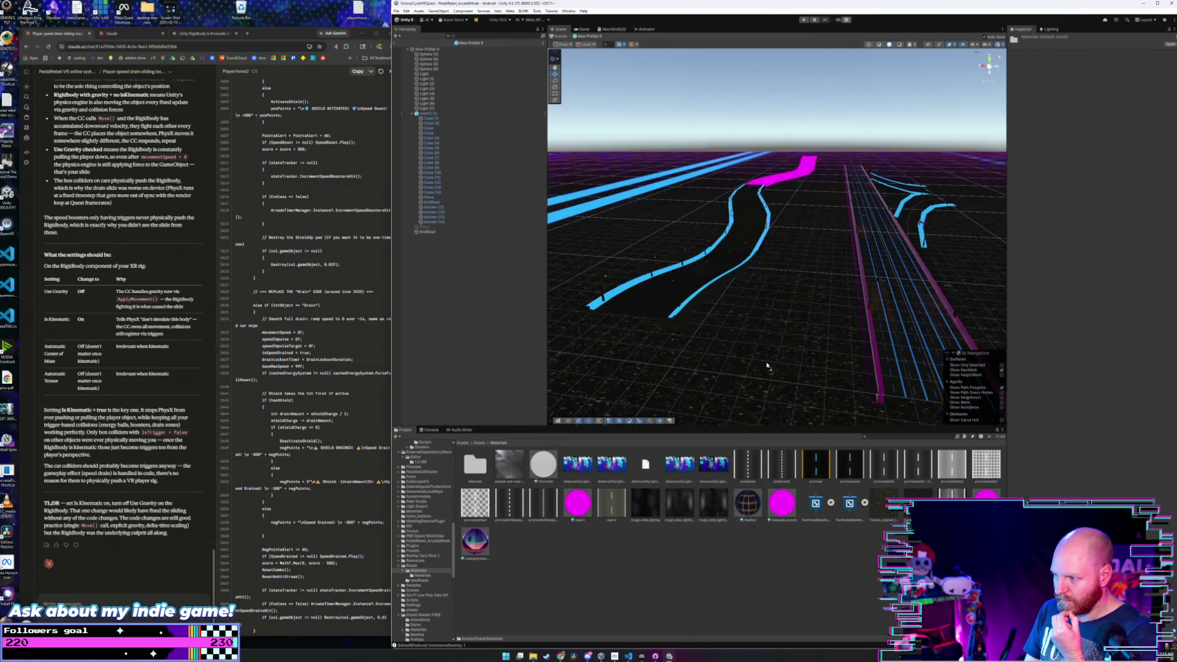
mouse_move(745, 517)
mouse_down()
mouse_move(755, 368)
mouse_move(788, 171)
mouse_up()
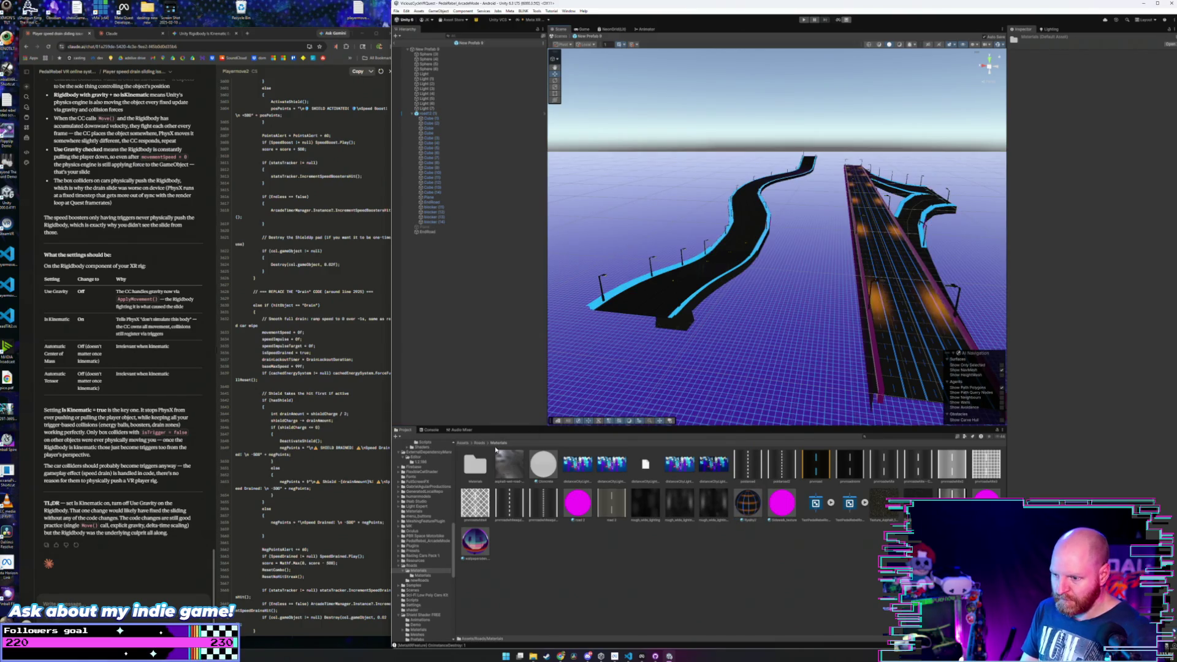
click(398, 10)
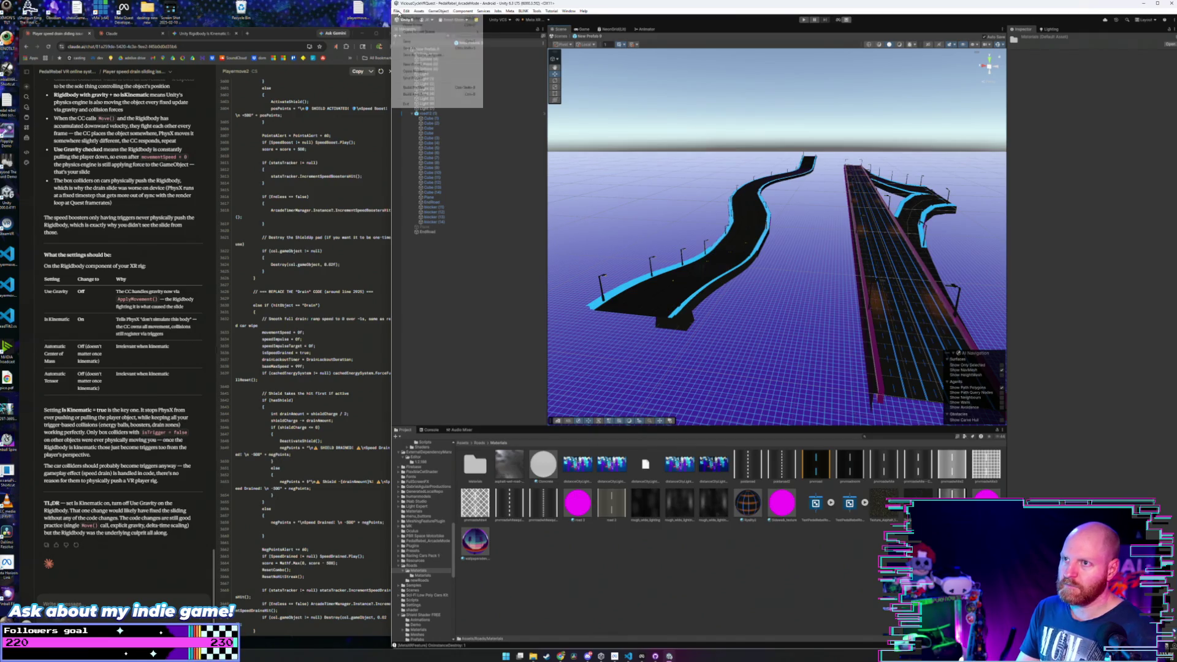
click(406, 11)
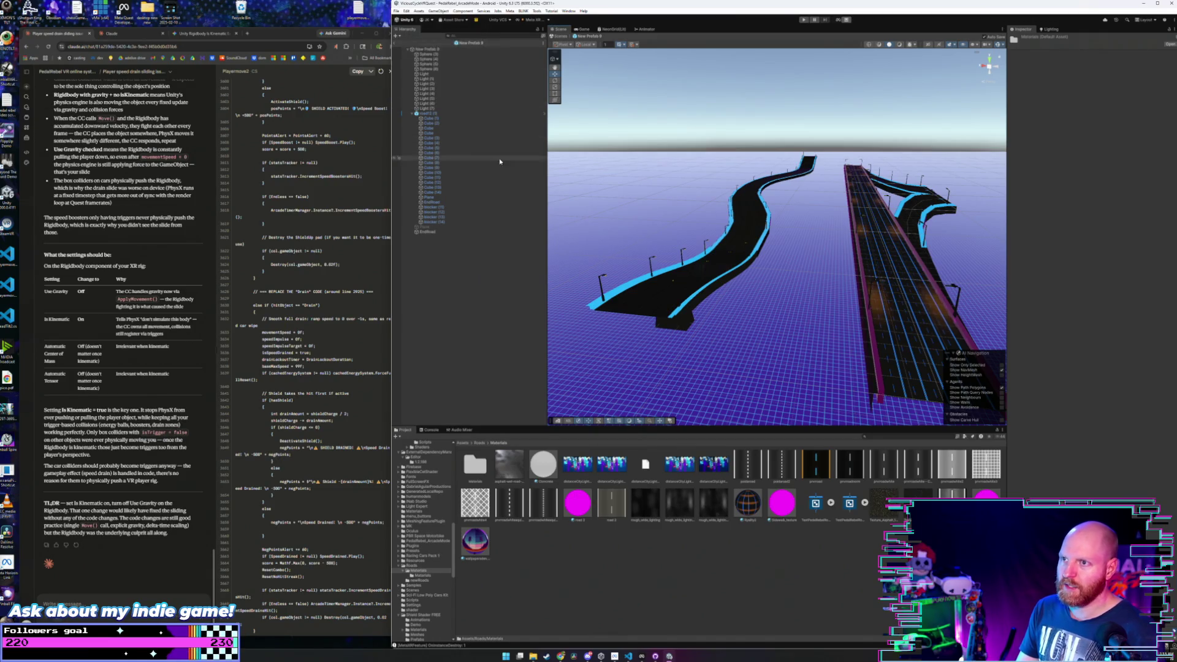
click(396, 11)
click(423, 80)
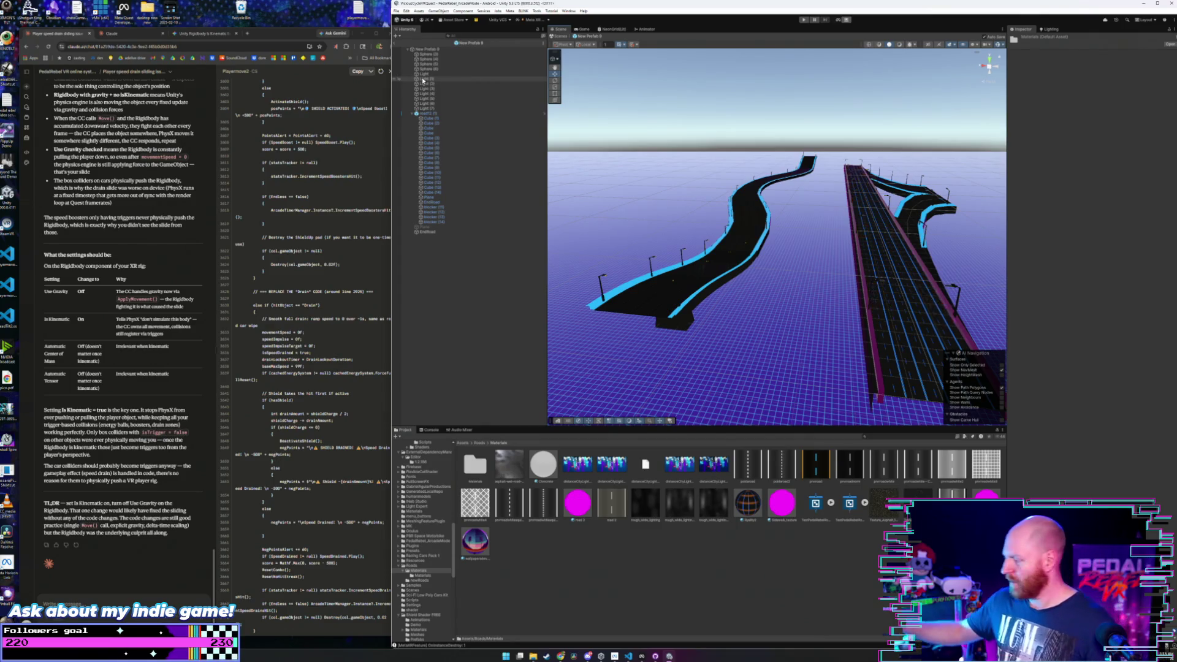
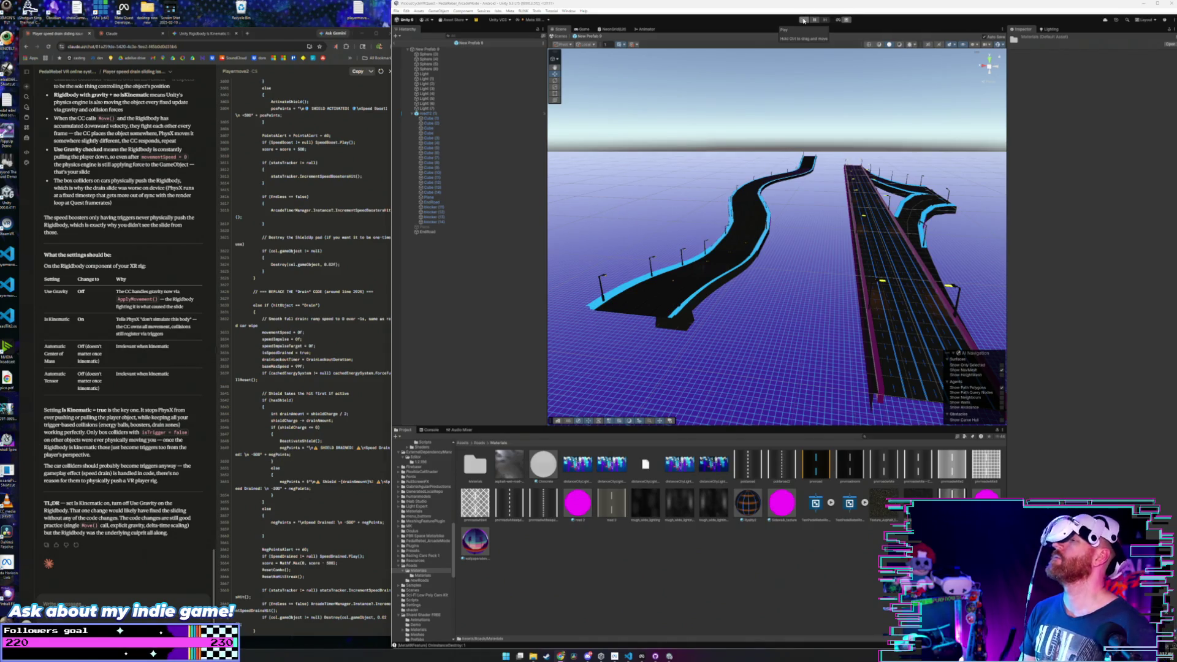
- Run and stop a play test, then return from the prefab to the main arcade scene
click(803, 20)
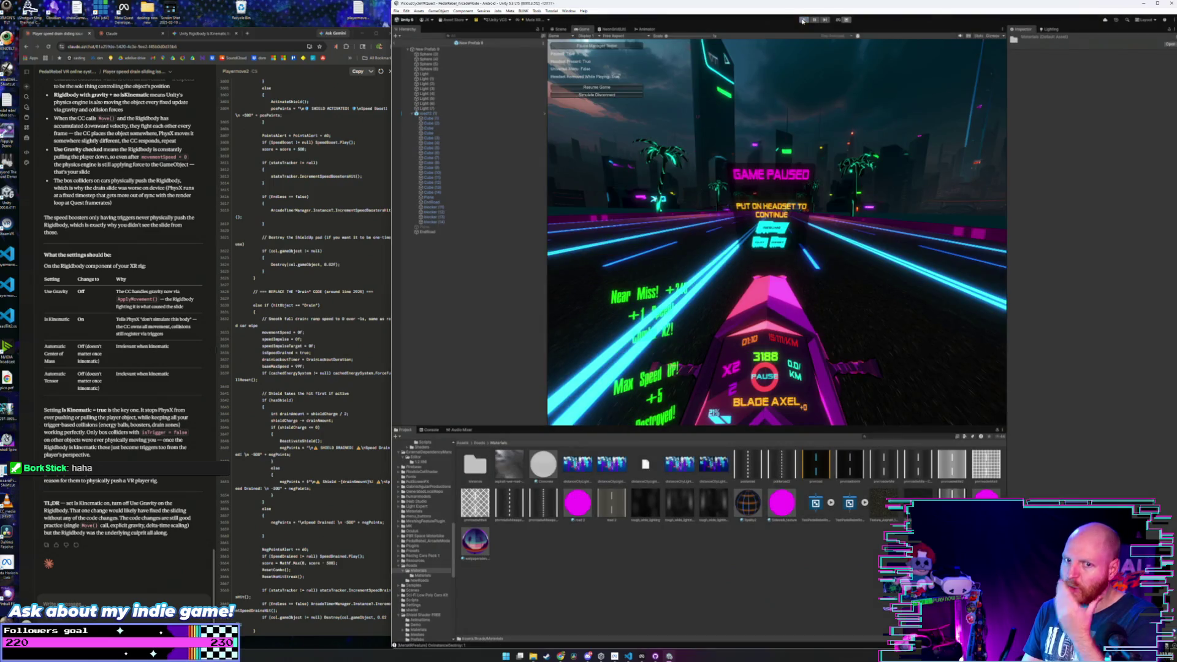
click(804, 20)
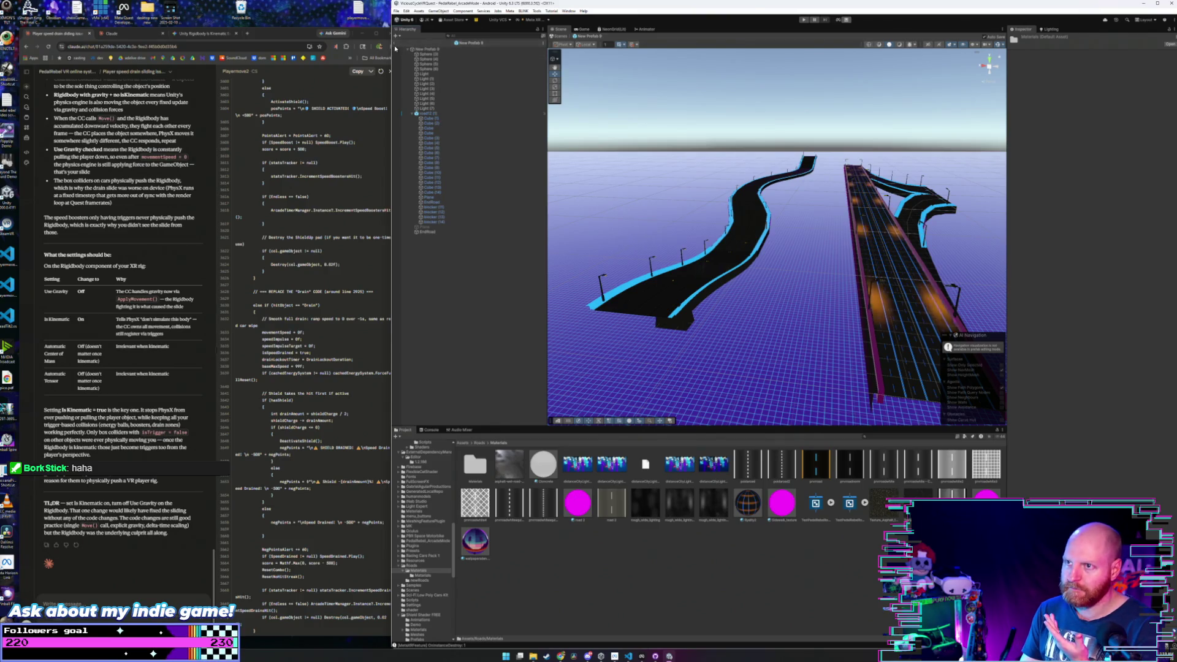
click(395, 44)
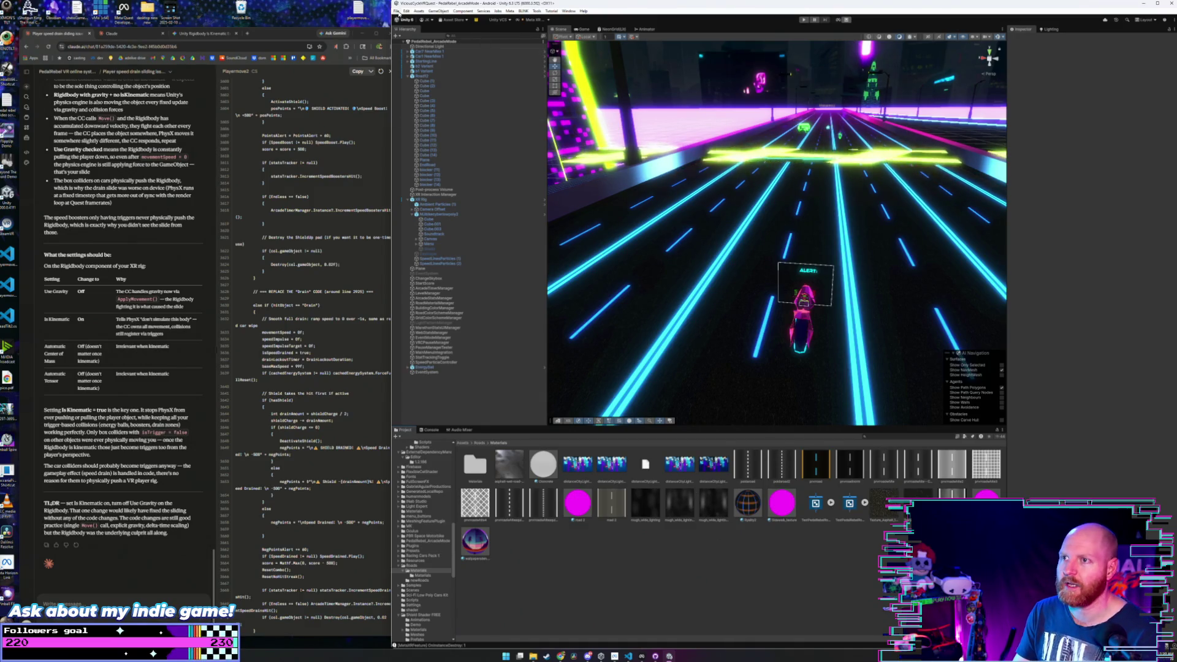
- Save the current scene and the whole project from the File menu
click(397, 11)
click(408, 41)
click(397, 12)
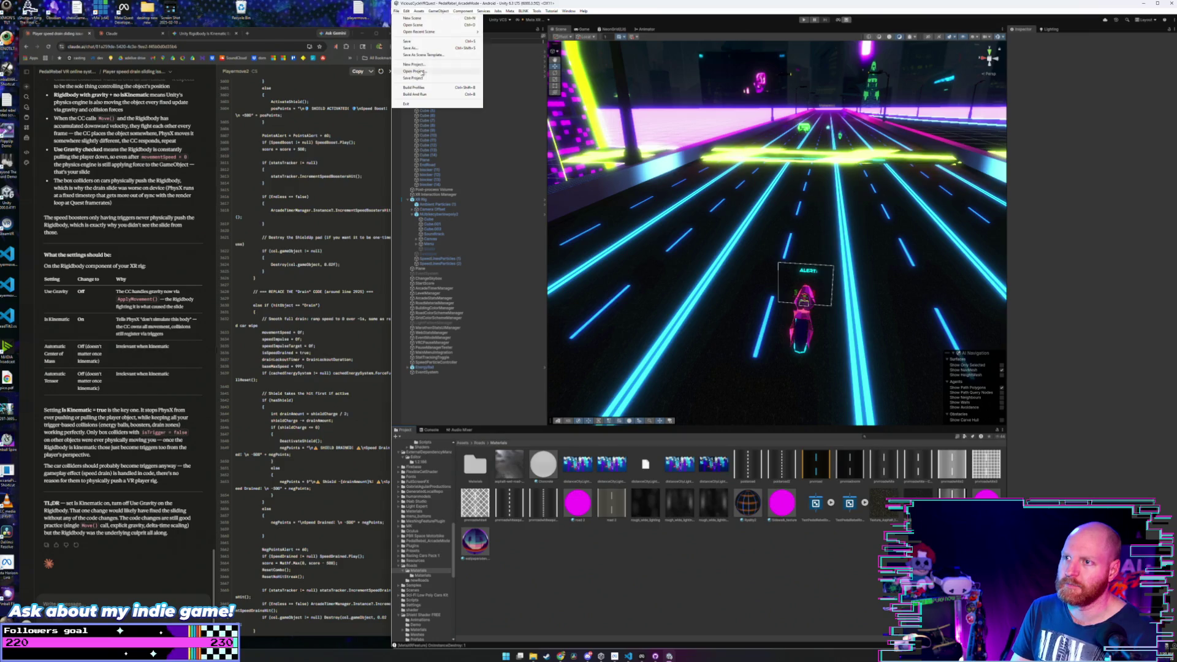
click(426, 78)
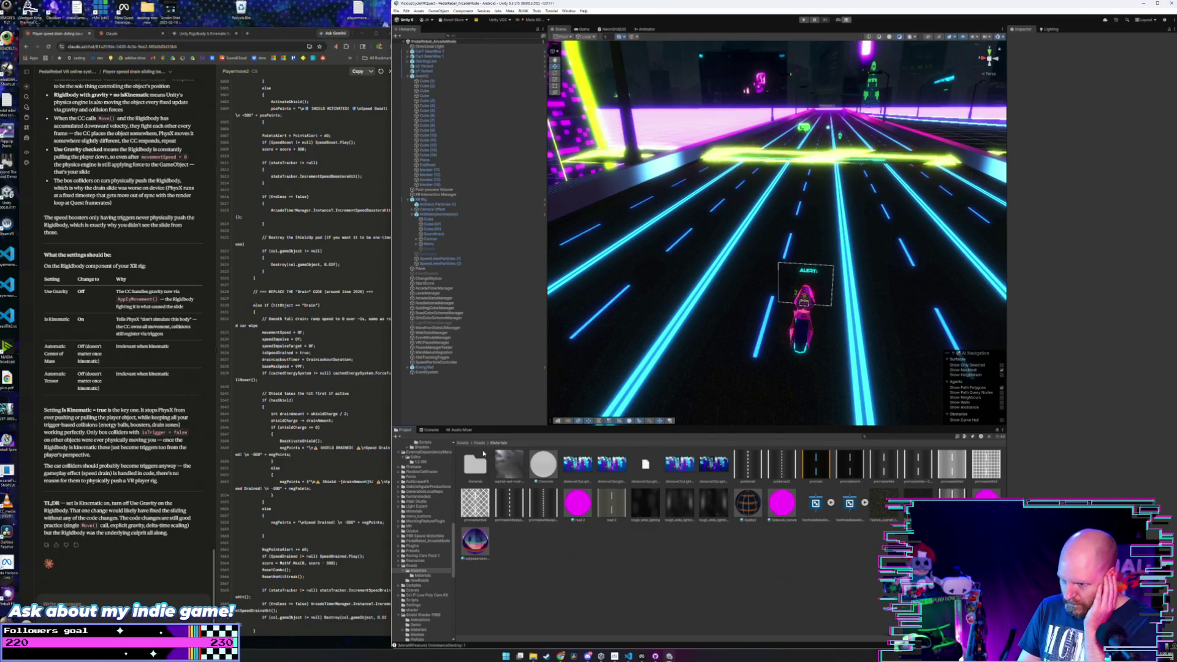
- Browse to Roads > newRoads and select the New Prefab asset
click(478, 443)
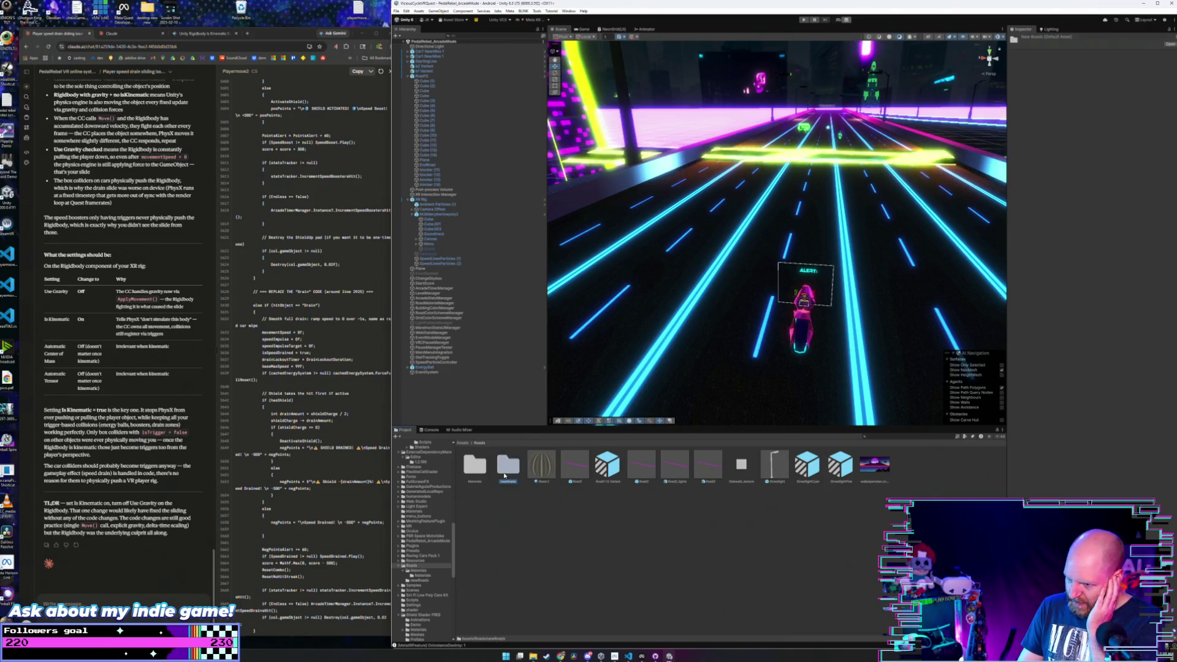
double_click(502, 469)
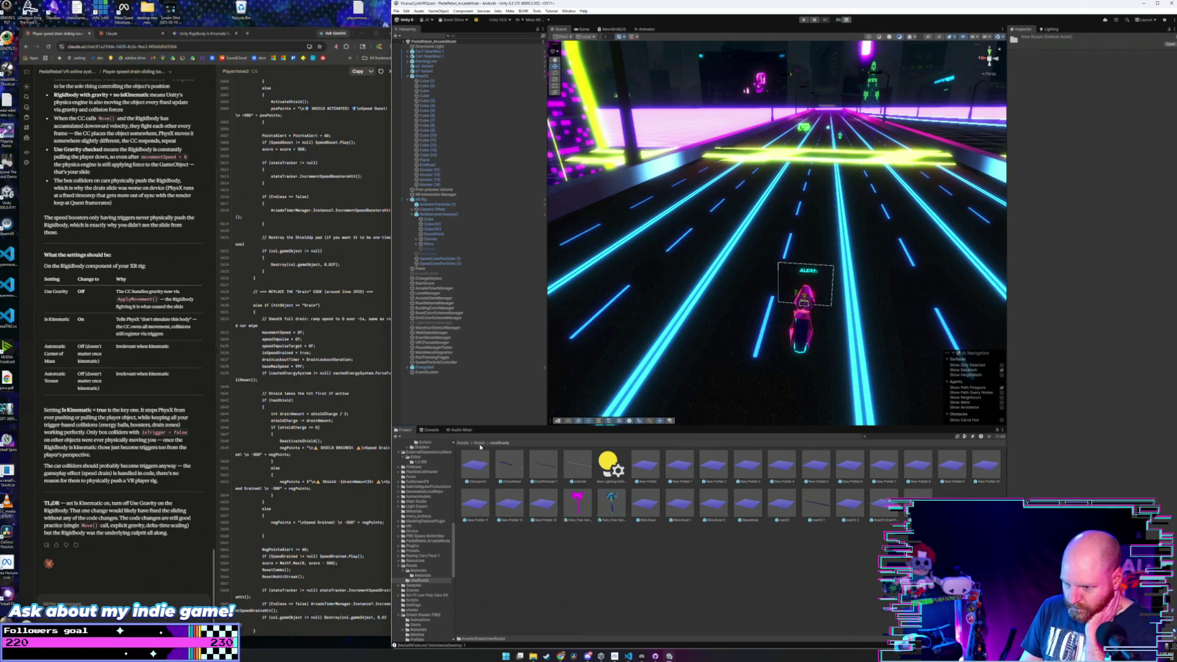
click(643, 468)
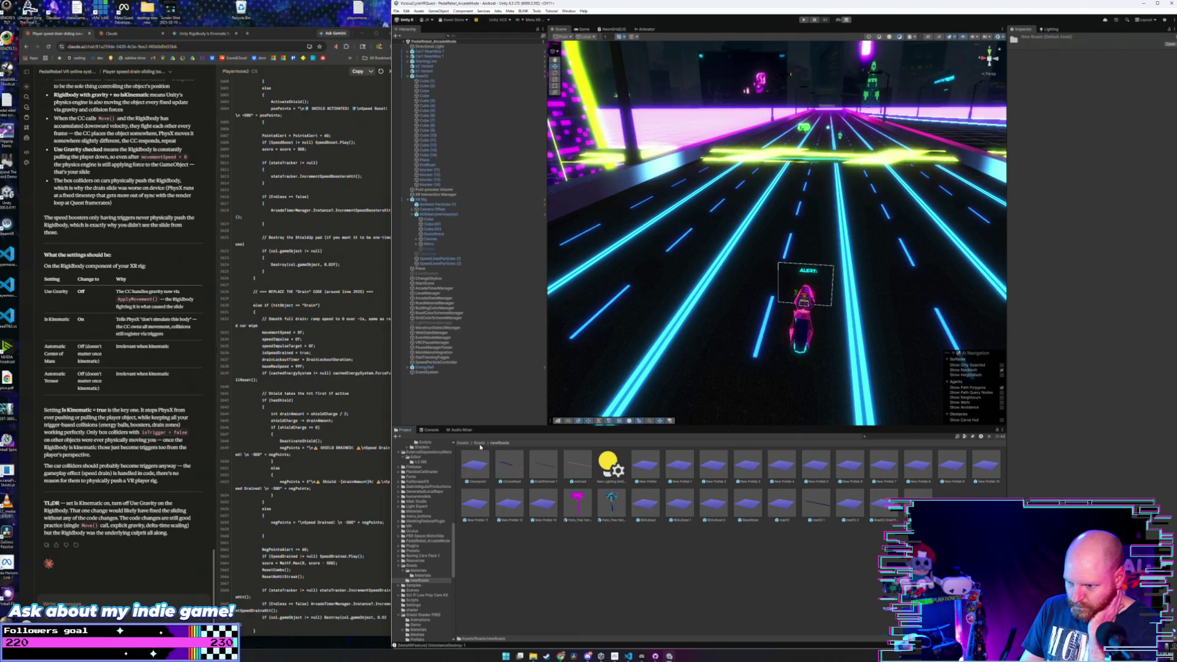
- Open New Prefab in prefab mode for editing
double_click(643, 468)
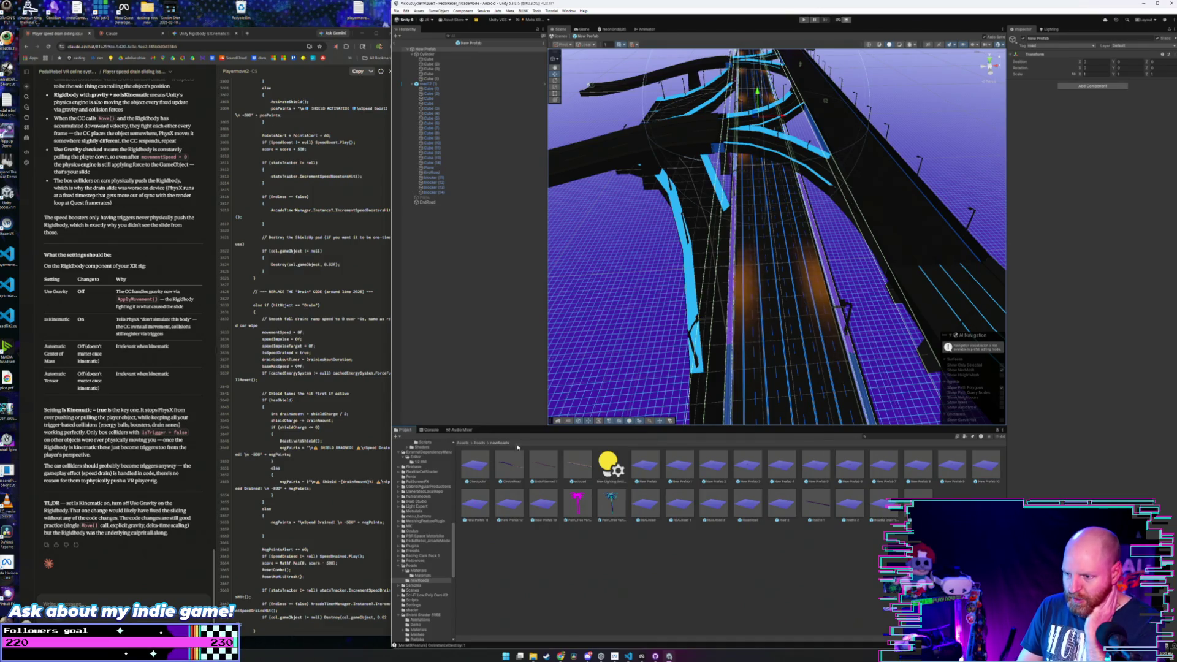
scroll(429, 564, down, 5)
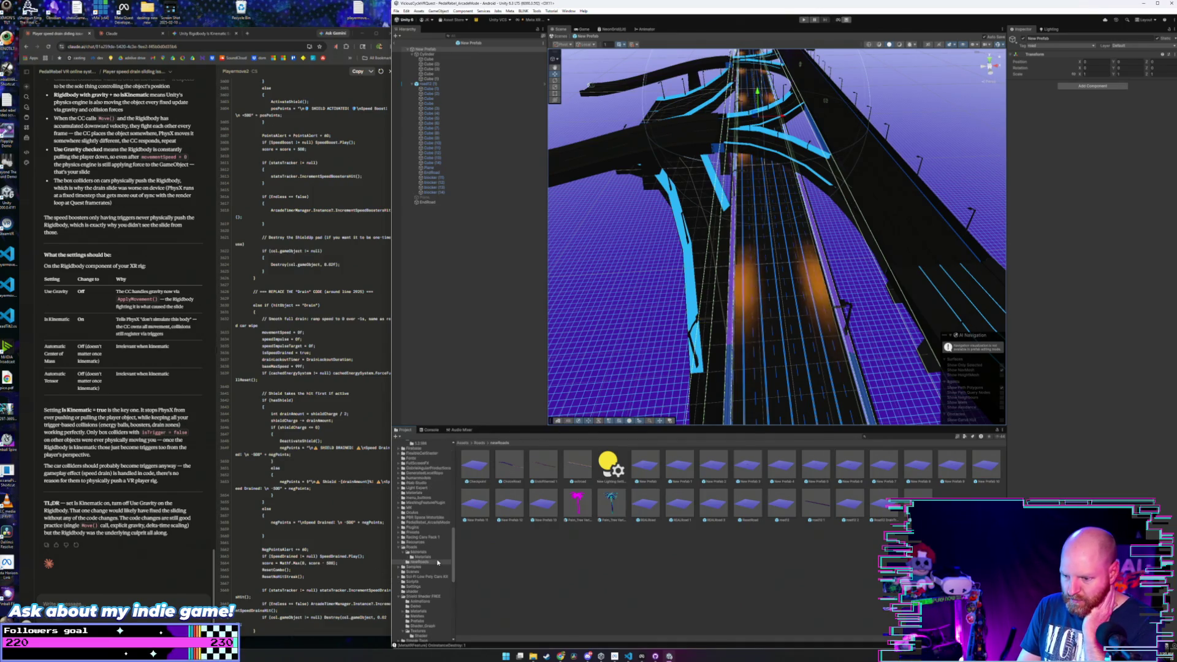
scroll(439, 562, up, 3)
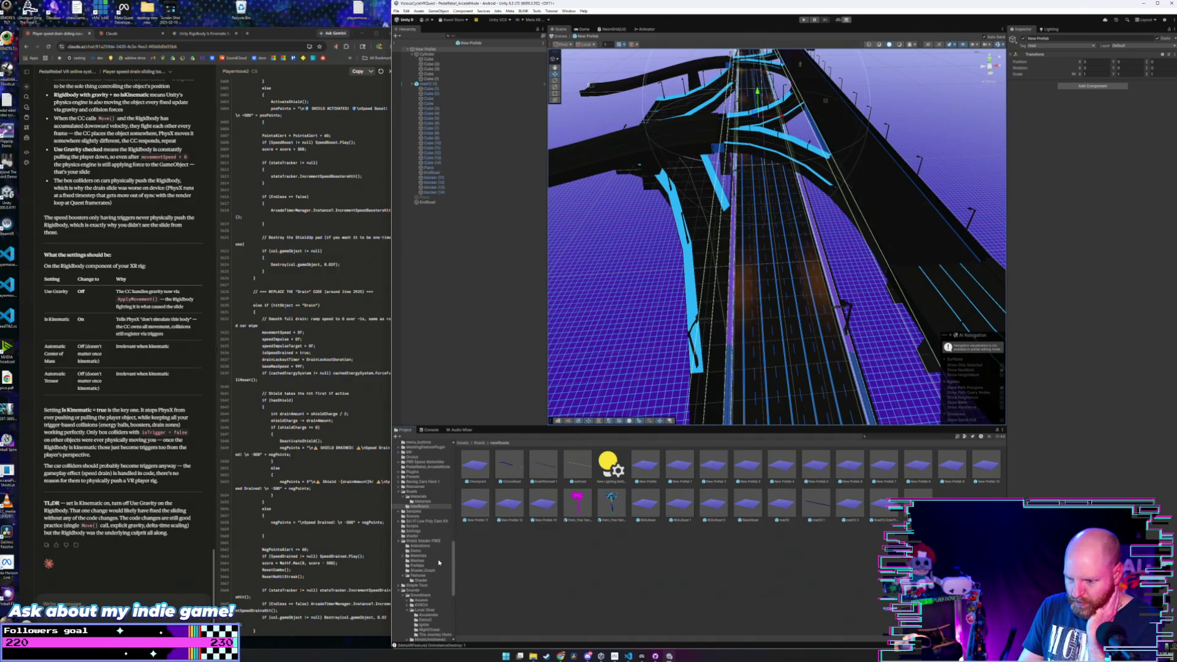
scroll(439, 562, up, 3)
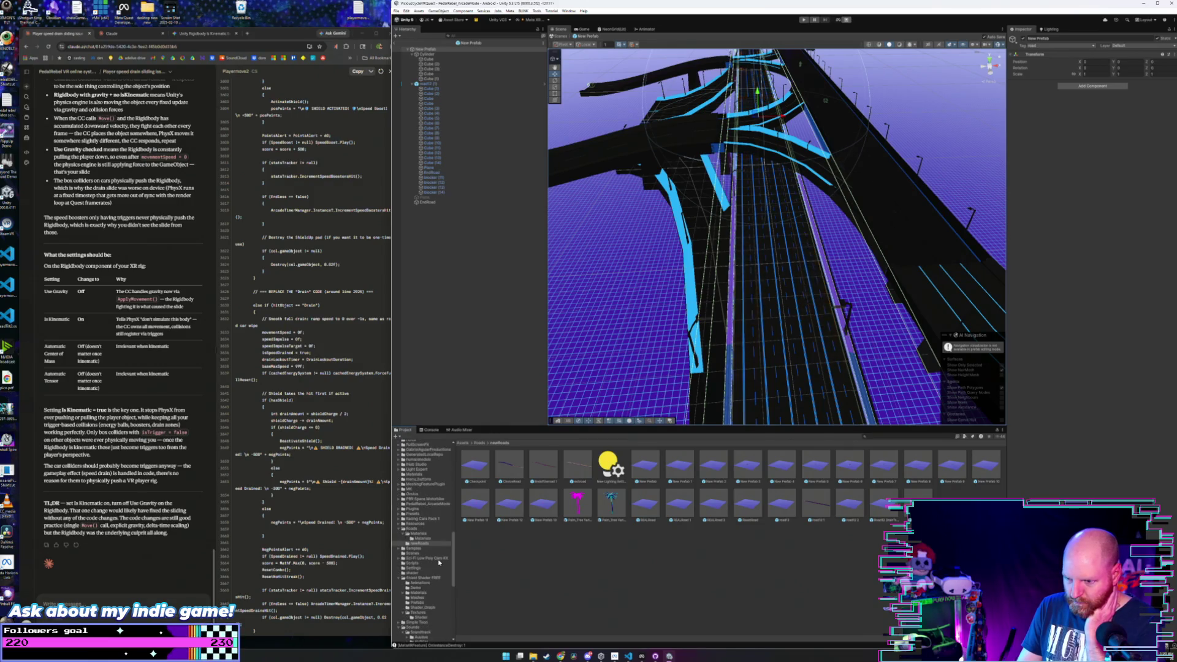
scroll(439, 562, down, 7)
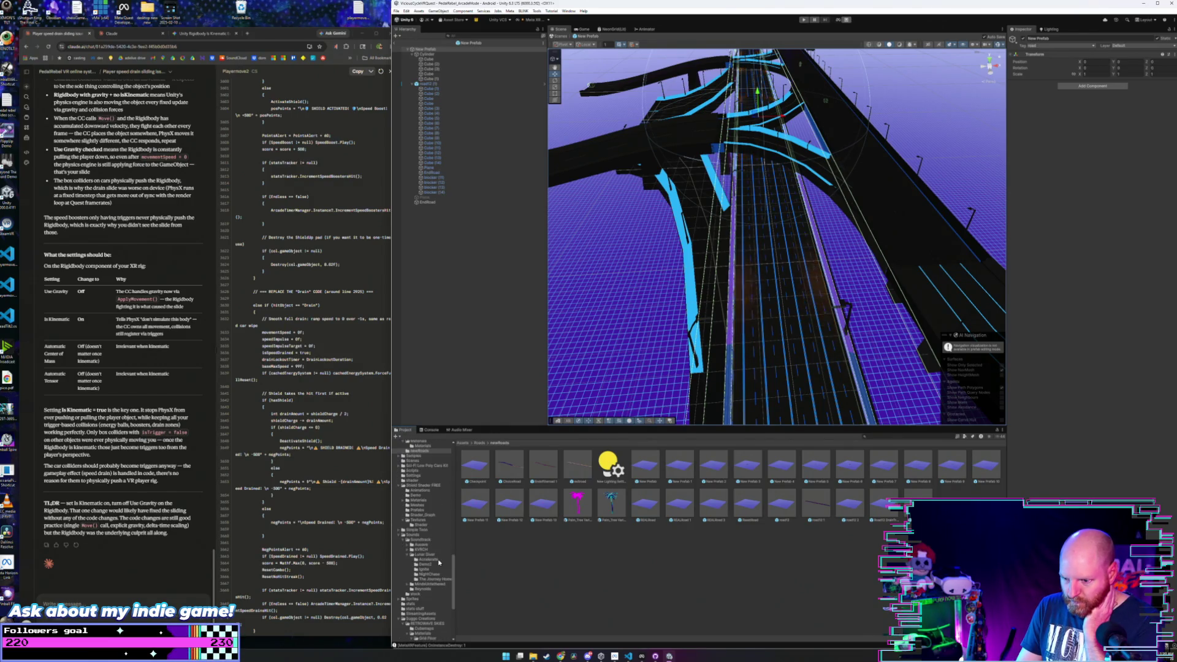
scroll(439, 563, down, 2)
- Show the Grid Floor preset materials and angle the view along the road
click(432, 629)
click(431, 625)
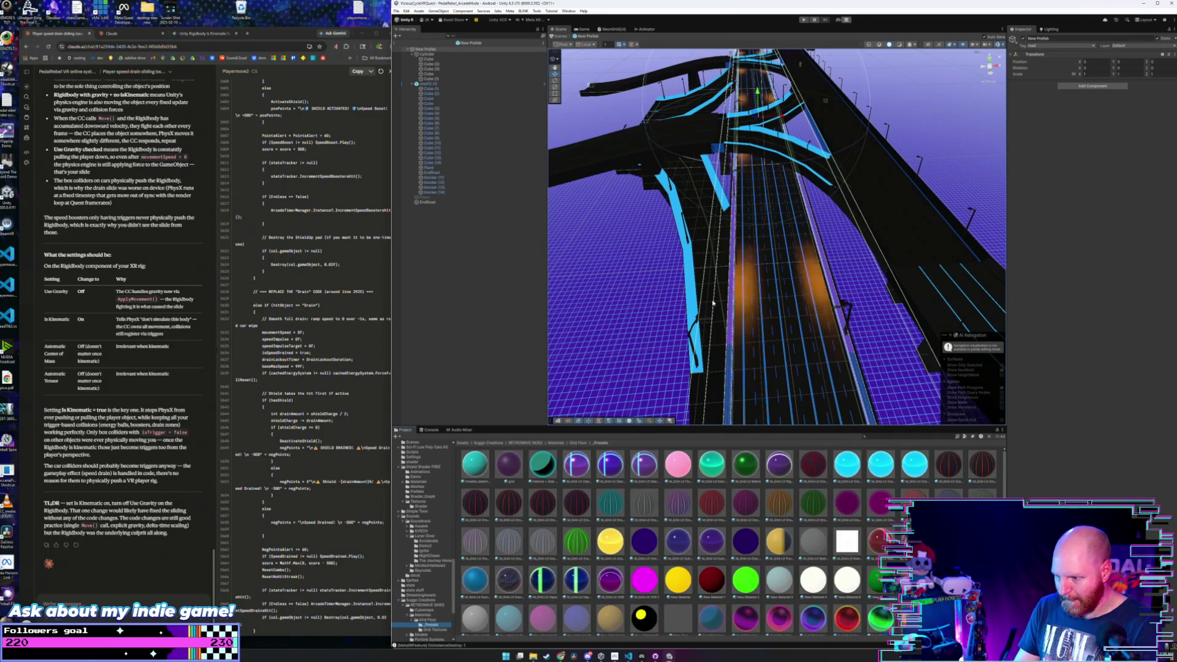
scroll(699, 327, up, 2)
mouse_move(699, 327)
mouse_down()
mouse_move(714, 281)
mouse_move(685, 293)
mouse_move(686, 384)
mouse_up()
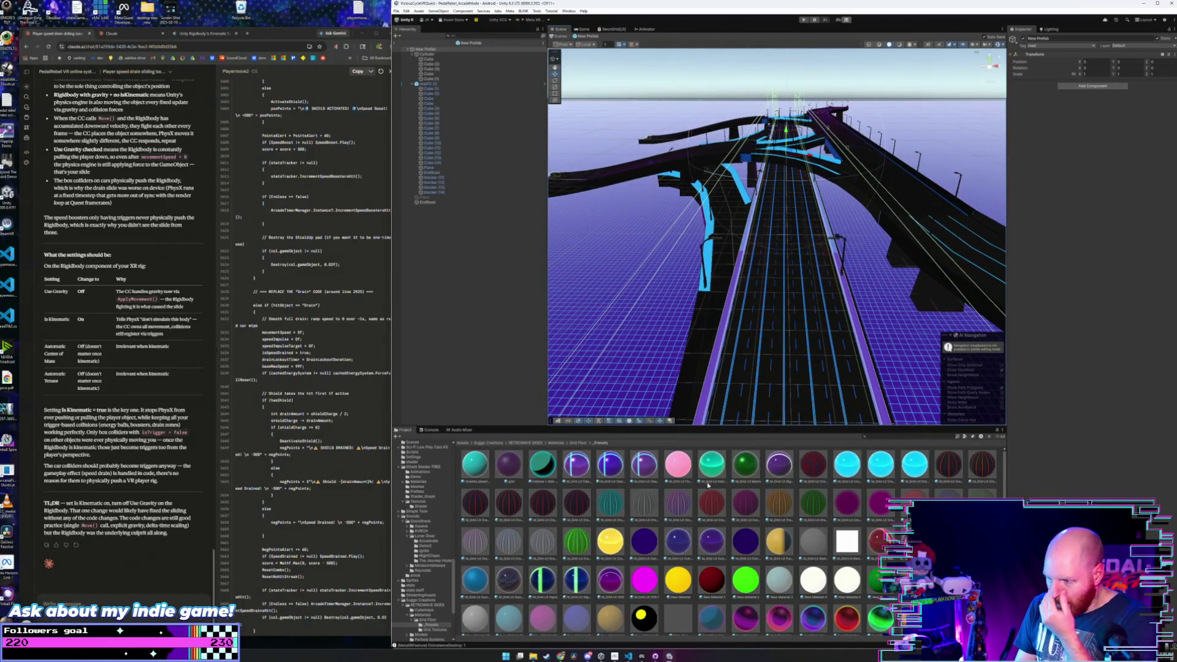
drag(717, 341, 755, 306)
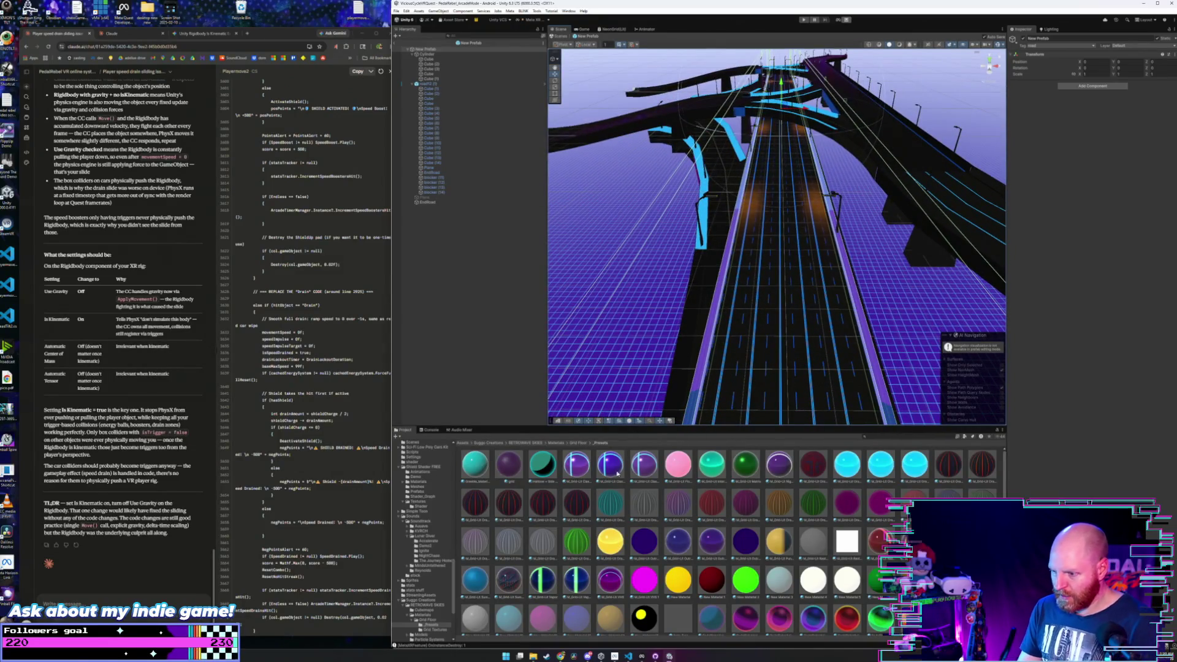
scroll(694, 541, down, 1)
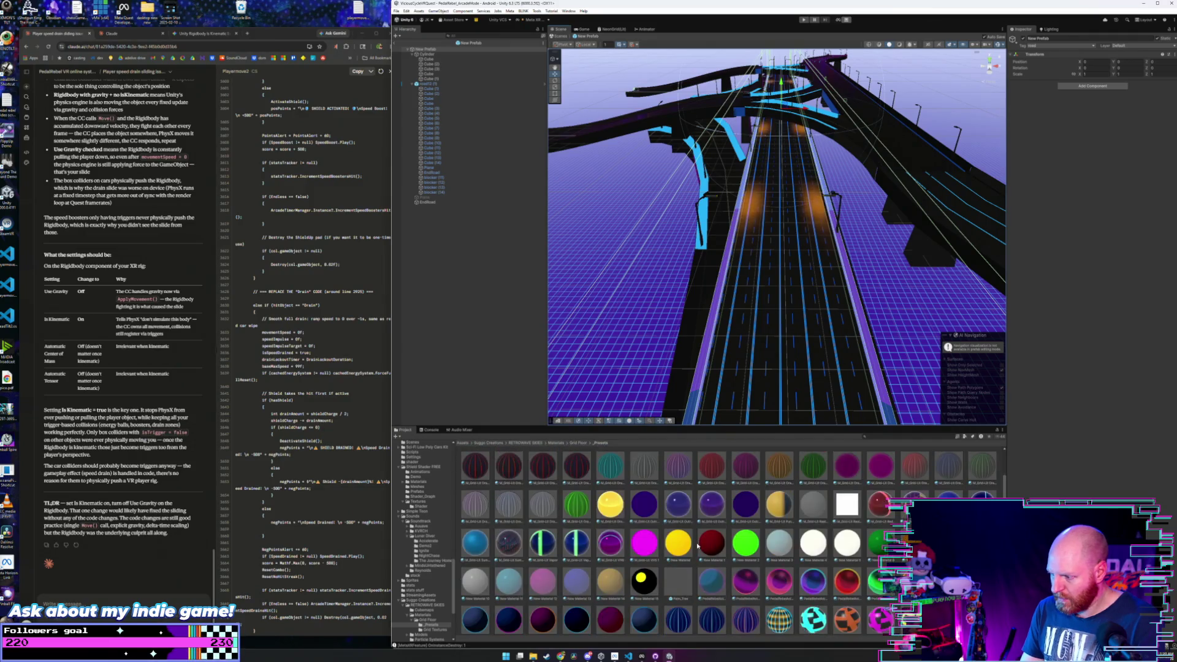
- Apply the Rim Black 7 material to the rail
click(817, 576)
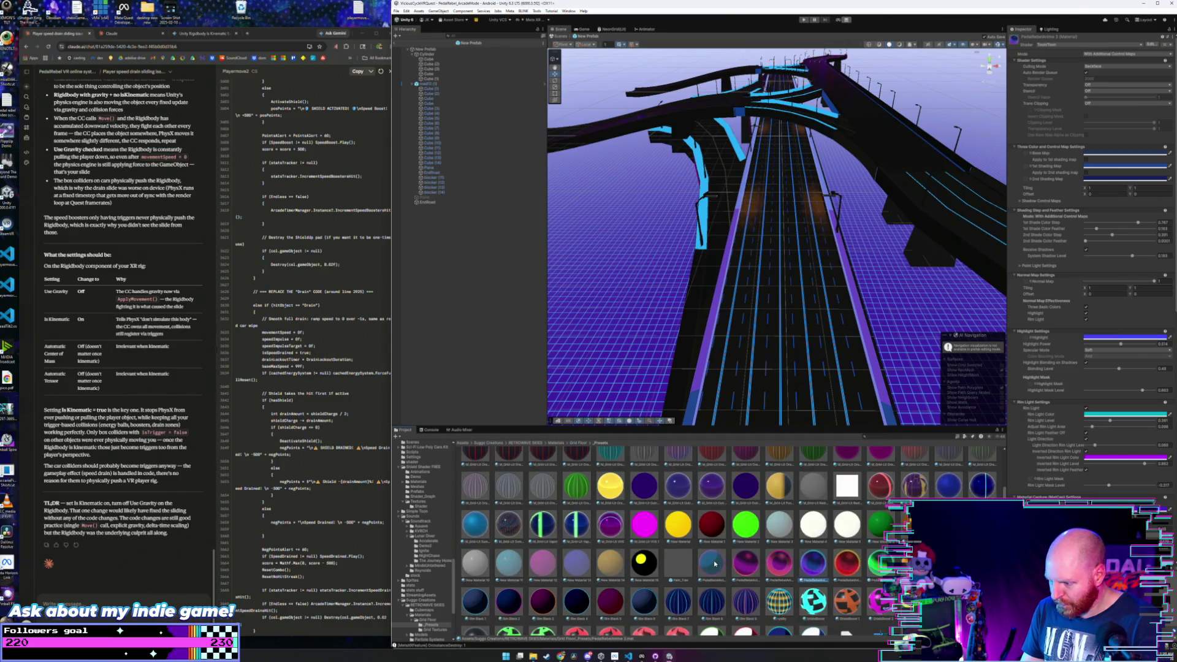
scroll(715, 563, down, 1)
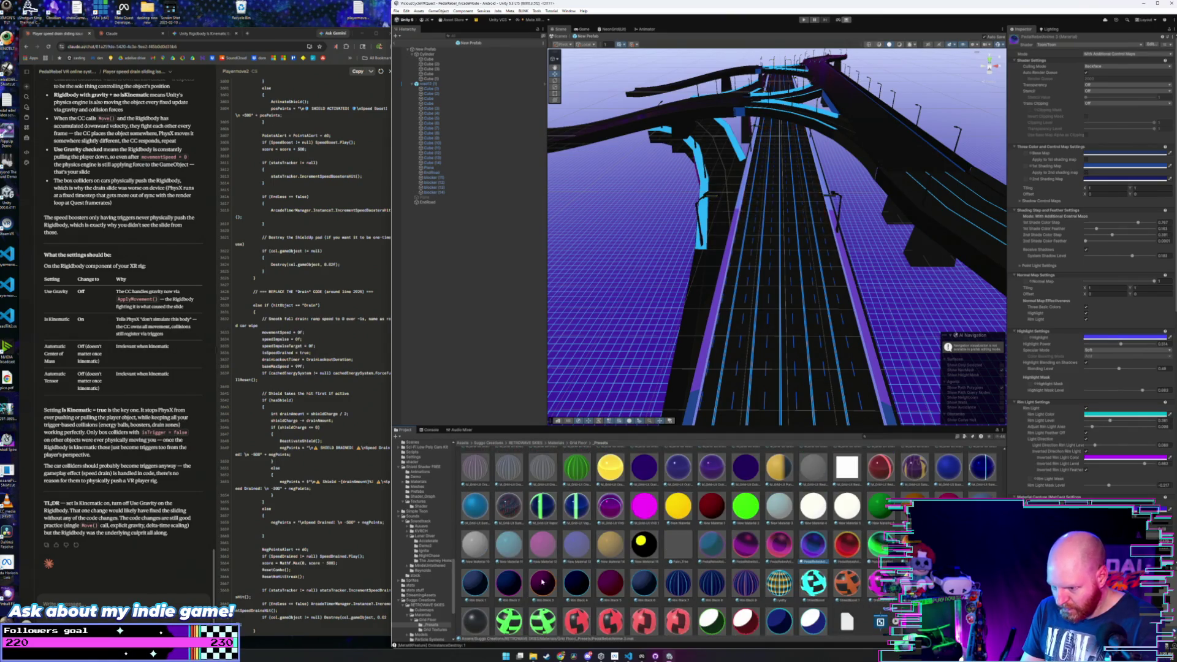
mouse_move(677, 582)
mouse_down()
mouse_move(690, 278)
mouse_move(708, 429)
mouse_up()
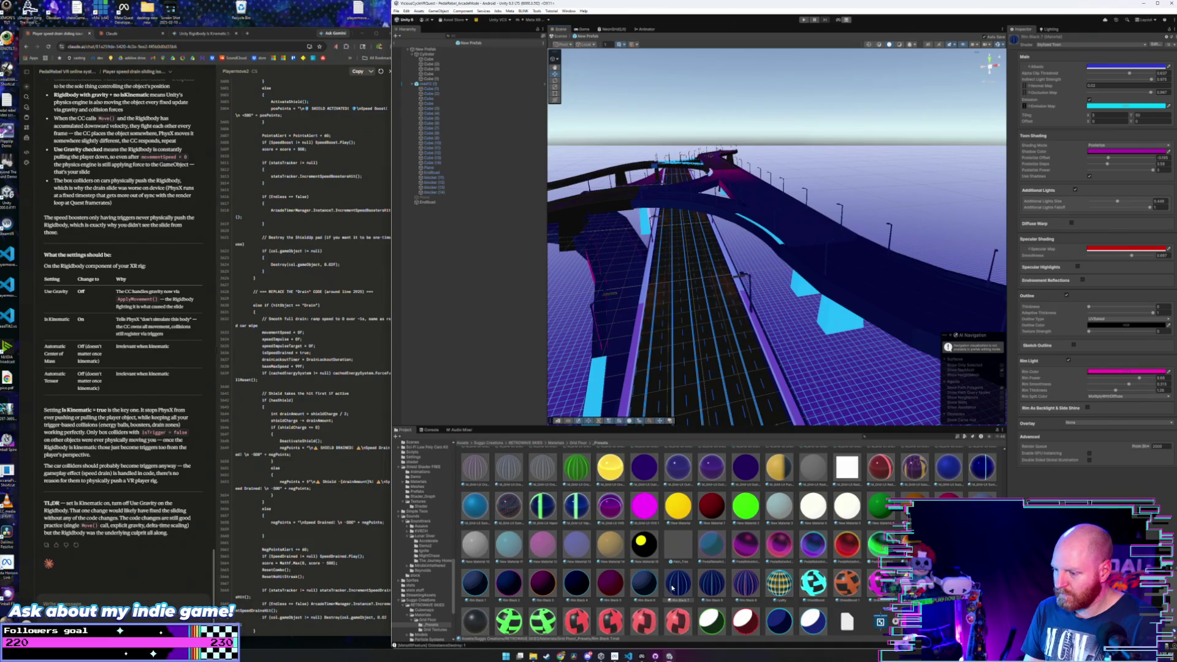
- Turn the left overpass piece and the curved ramp blue with Rim Black 7
mouse_move(685, 230)
mouse_down()
mouse_move(699, 236)
mouse_move(697, 263)
mouse_up()
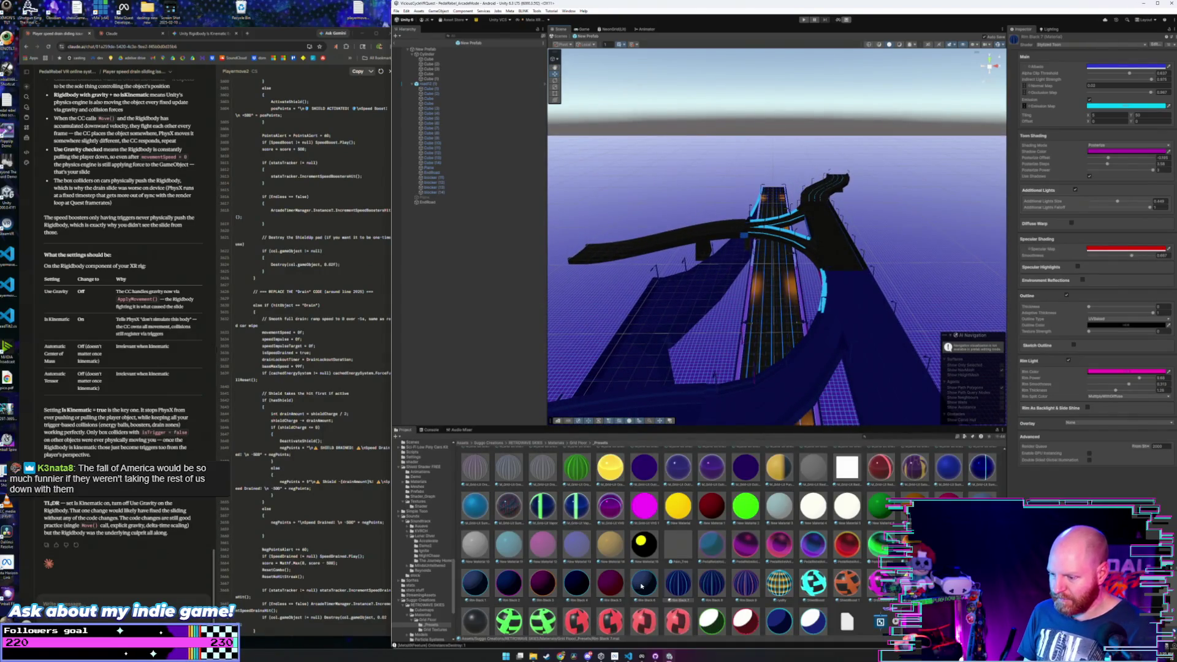
mouse_move(671, 592)
mouse_down()
mouse_move(697, 218)
mouse_move(701, 241)
mouse_up()
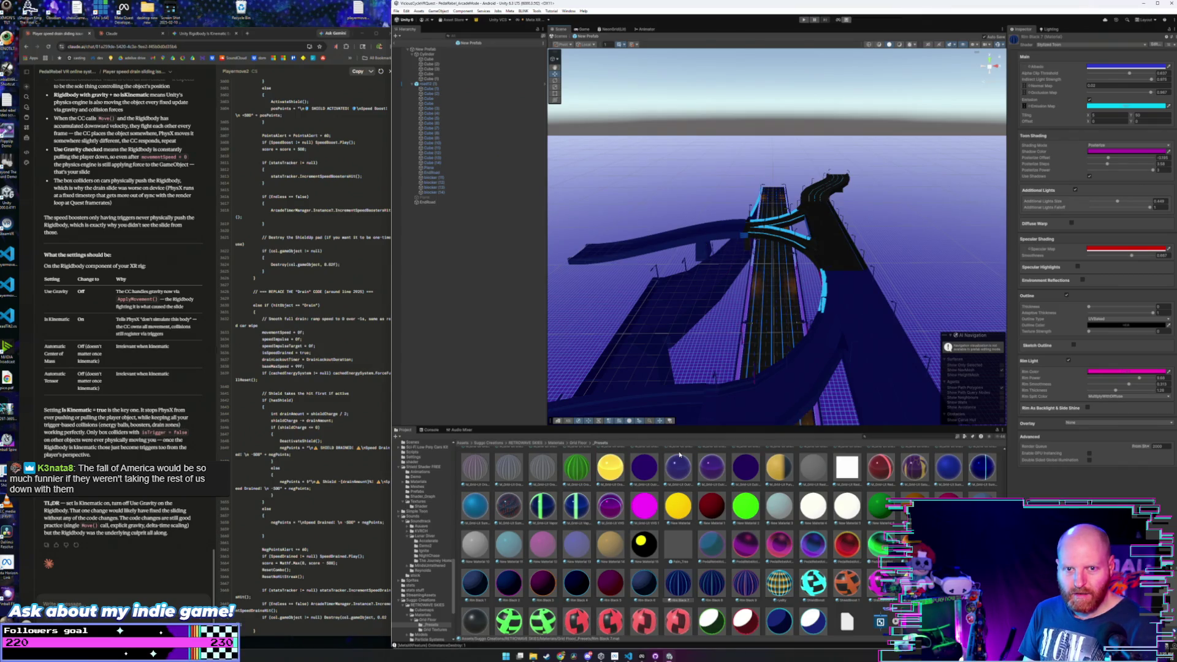
key(f)
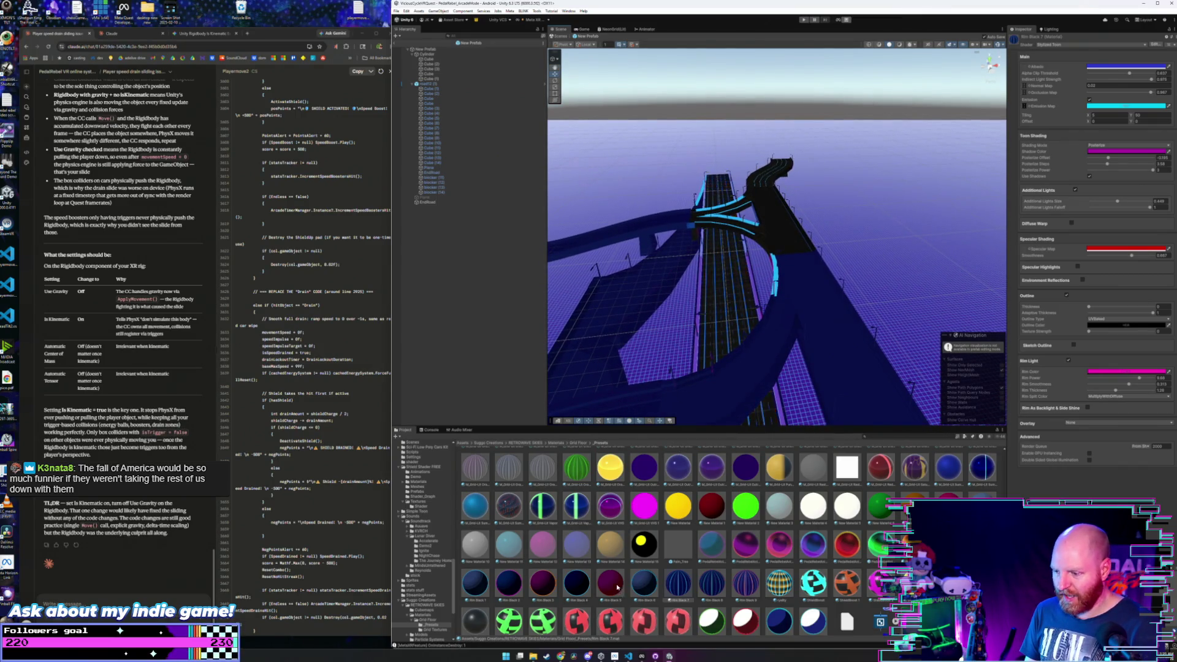
drag(679, 576, 767, 204)
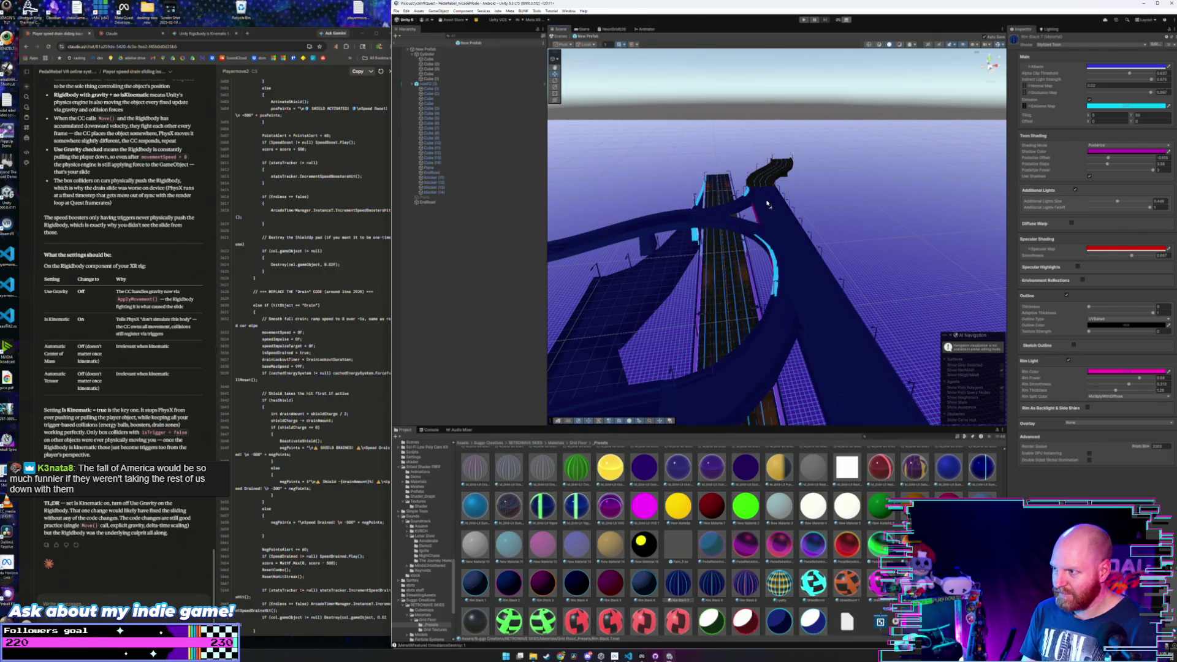
mouse_move(711, 593)
mouse_down()
mouse_move(773, 225)
mouse_move(710, 591)
mouse_move(711, 466)
mouse_move(828, 276)
mouse_move(783, 169)
mouse_move(778, 294)
mouse_move(552, 184)
mouse_up()
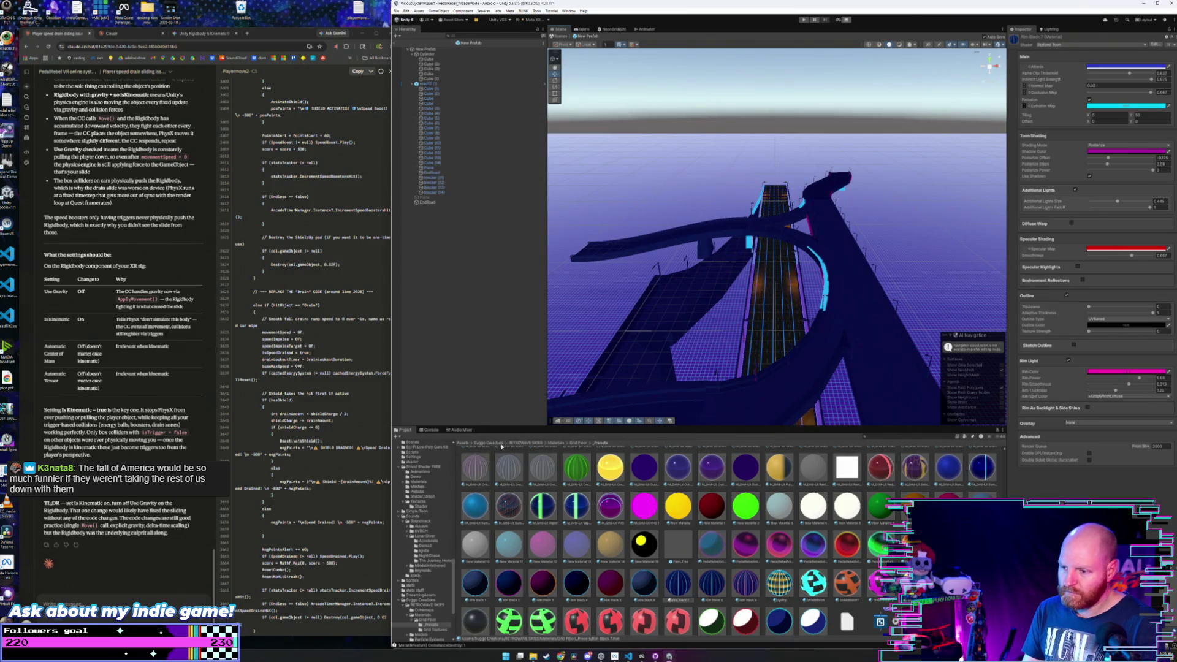
- Return to the top-level Assets folder and view the Shield Shader FREE folder contents
click(463, 446)
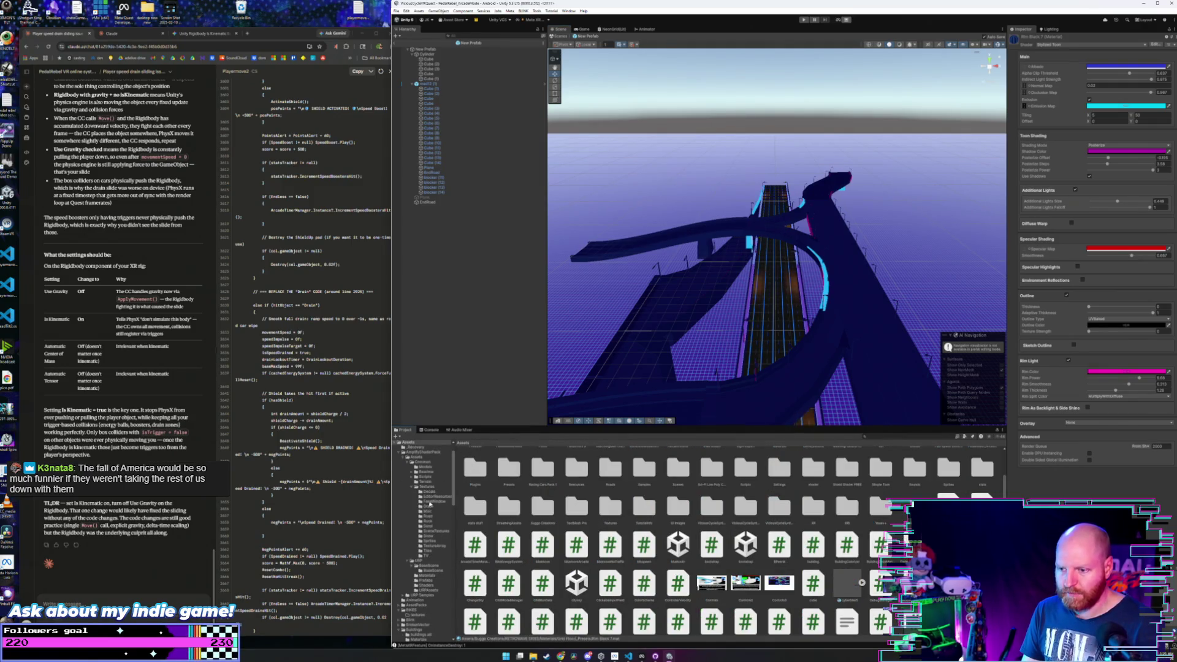
scroll(425, 484, up, 1)
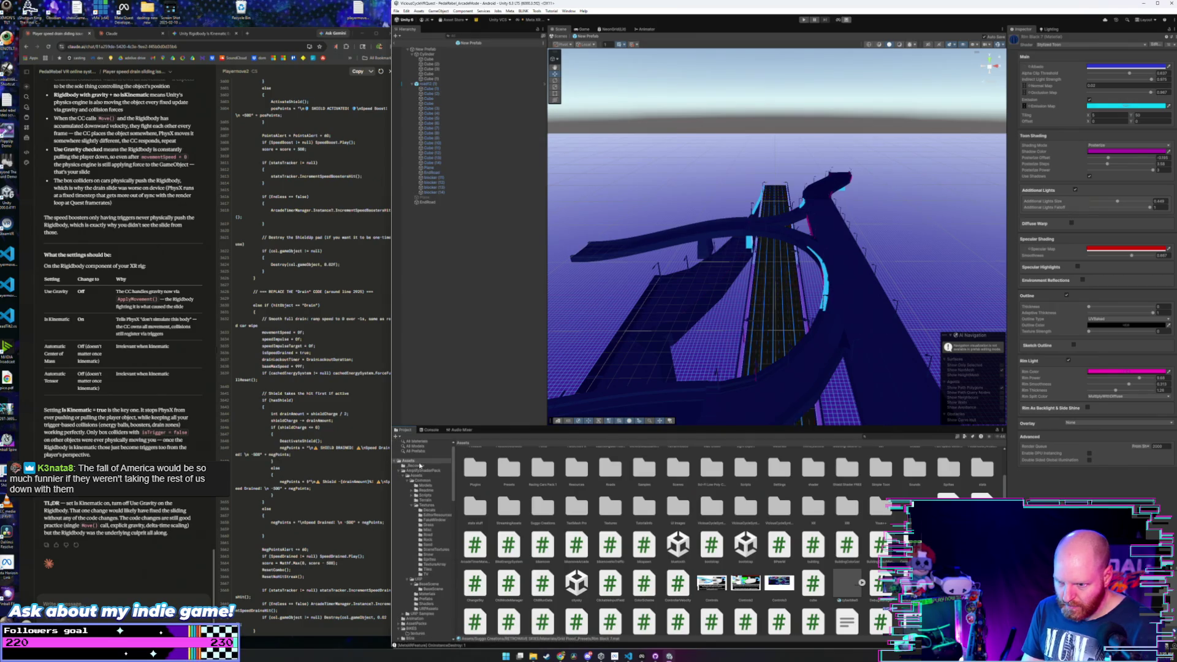
scroll(424, 484, down, 5)
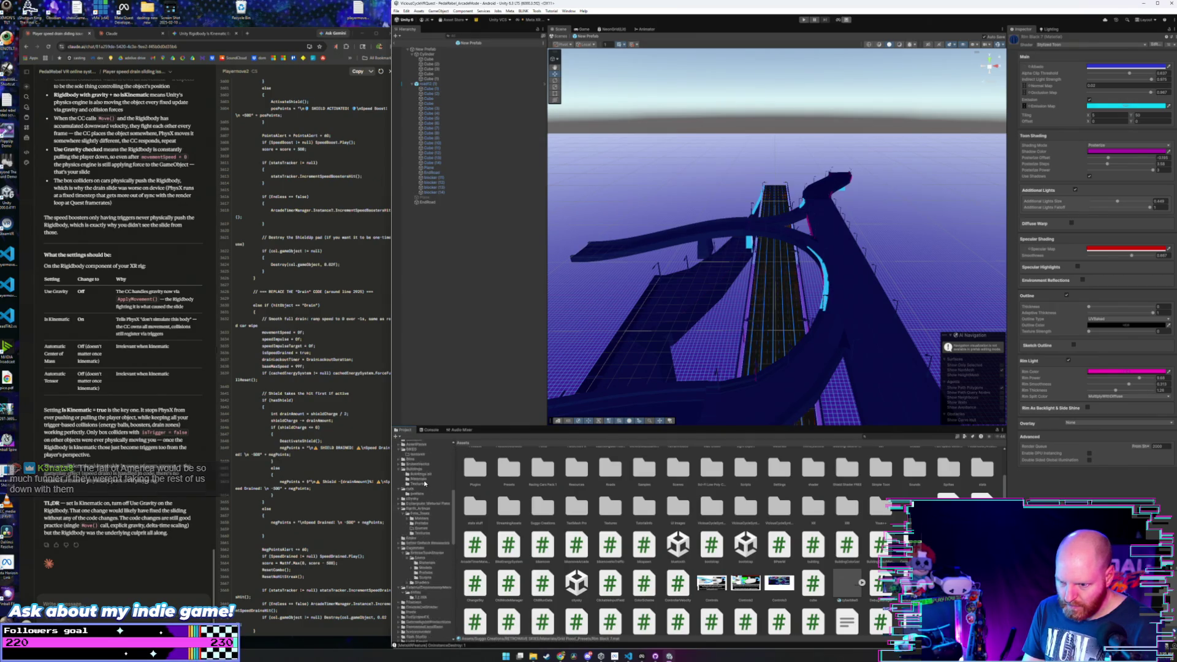
scroll(425, 485, down, 10)
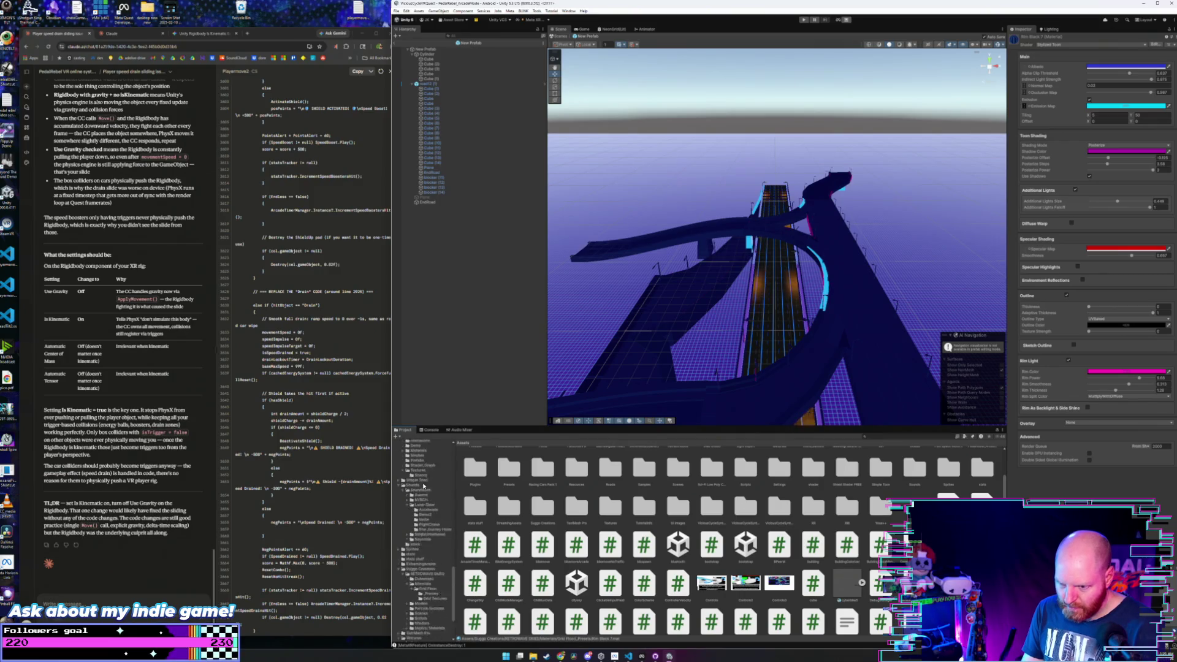
scroll(422, 490, up, 3)
scroll(406, 519, up, 3)
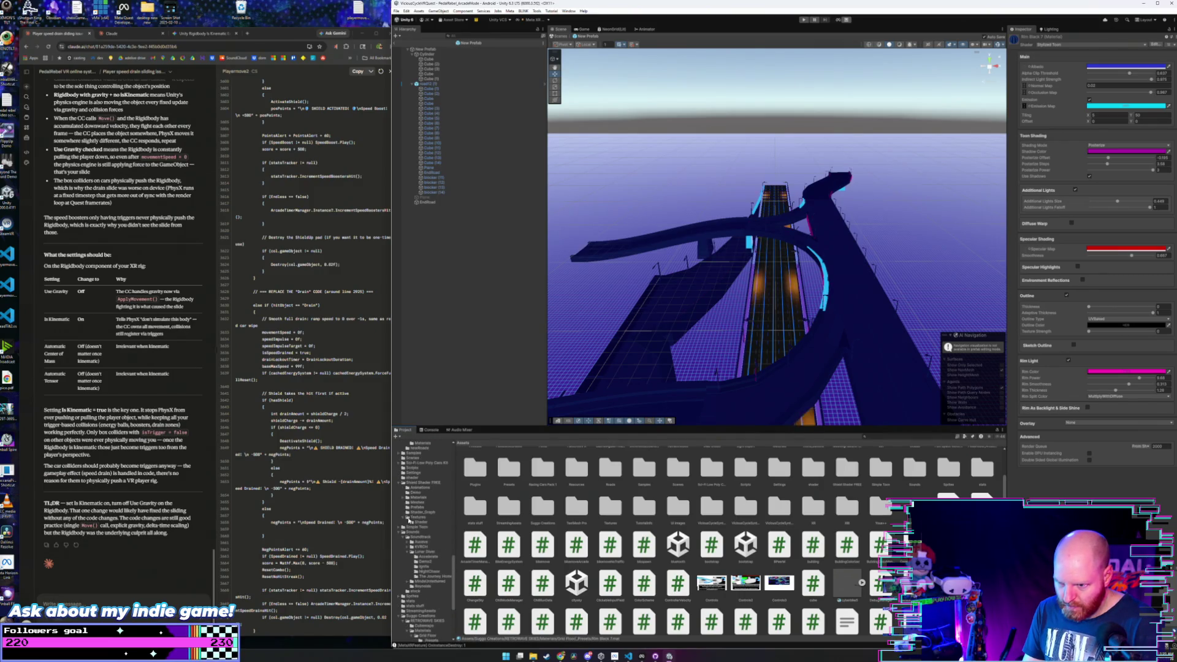
click(420, 482)
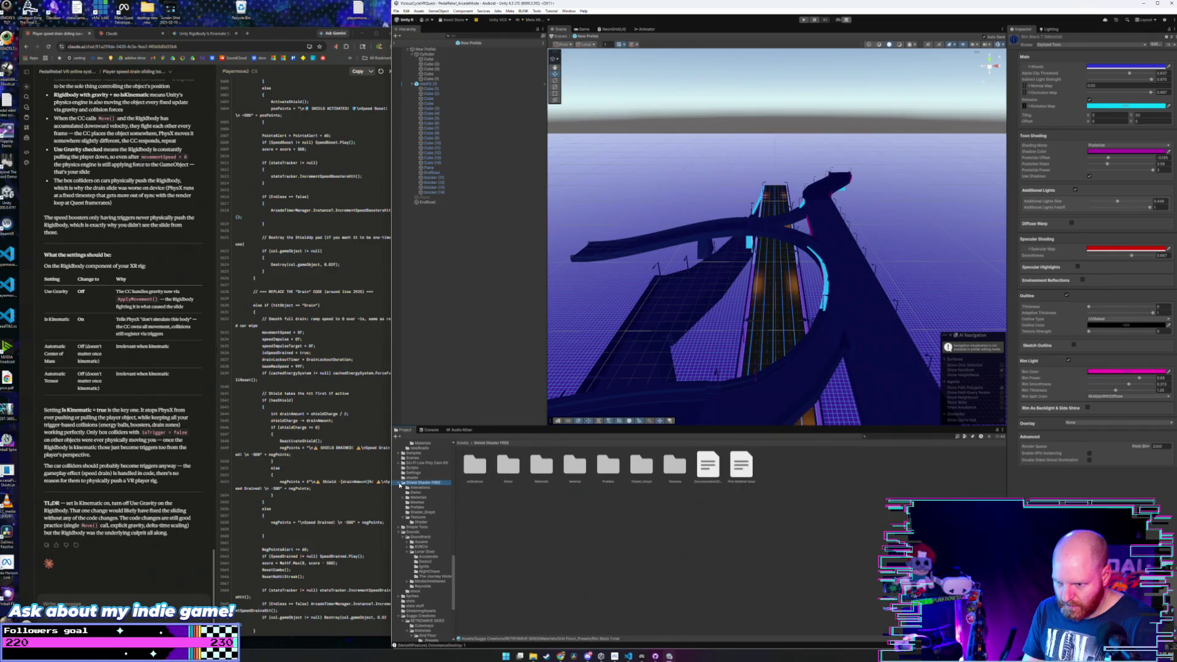
click(400, 483)
- Collapse the expanded shader, cars, Textures and AmplifyShaderPack folder branches
scroll(399, 484, up, 4)
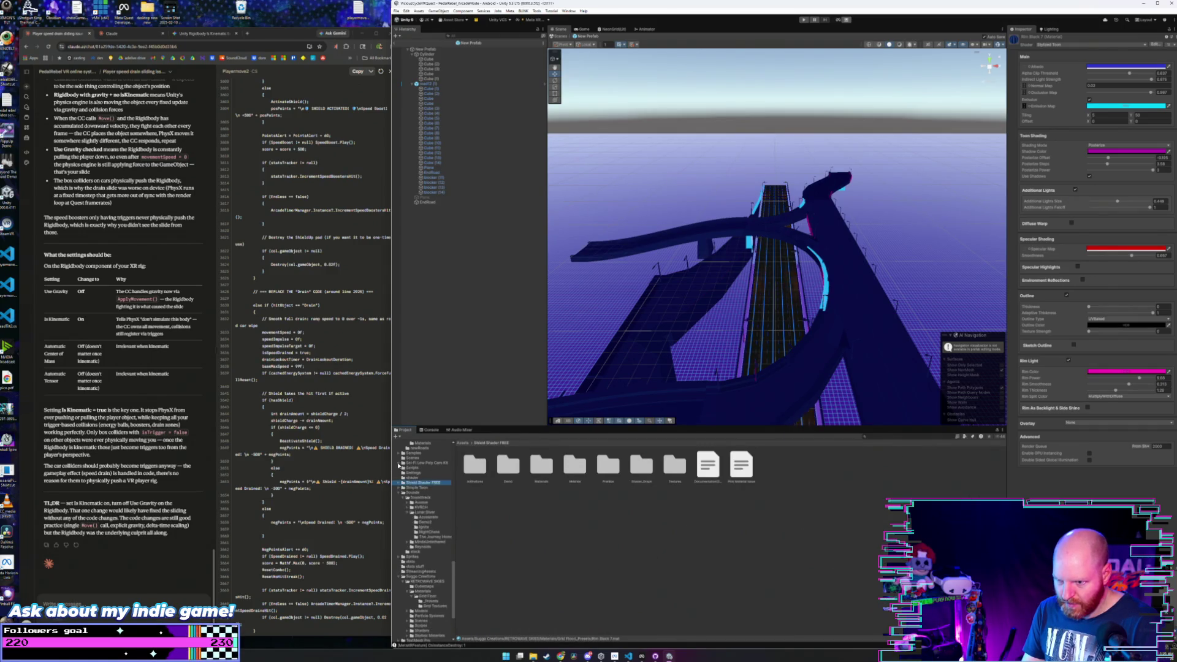
scroll(399, 506, up, 6)
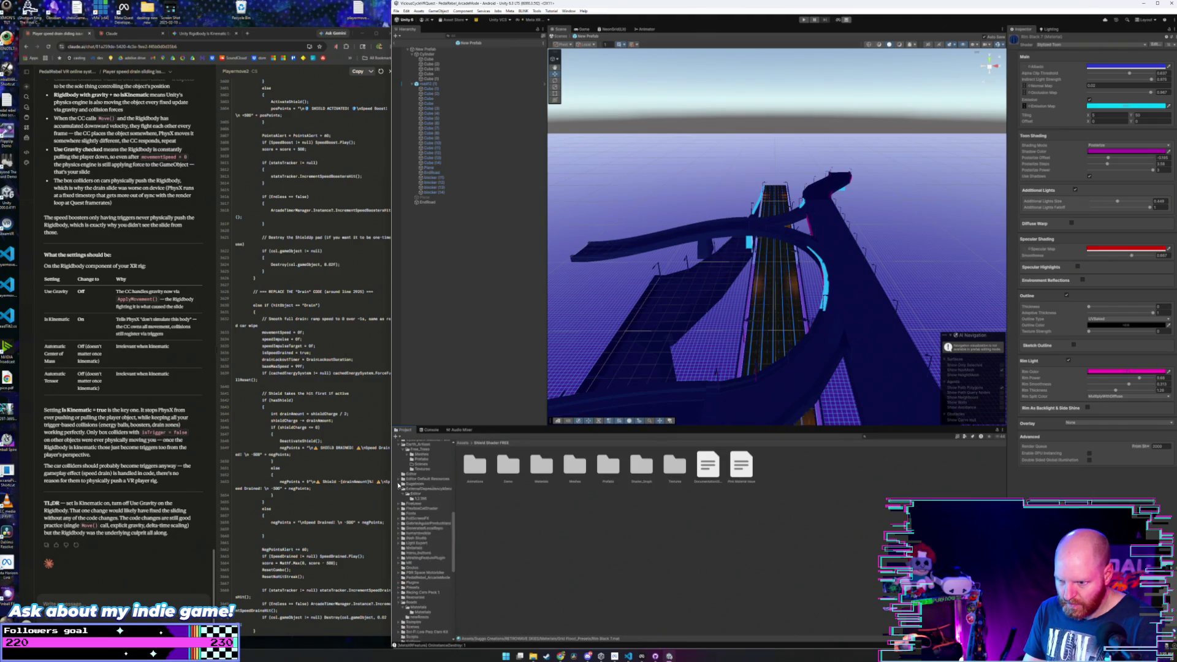
click(399, 483)
scroll(401, 509, up, 3)
click(399, 482)
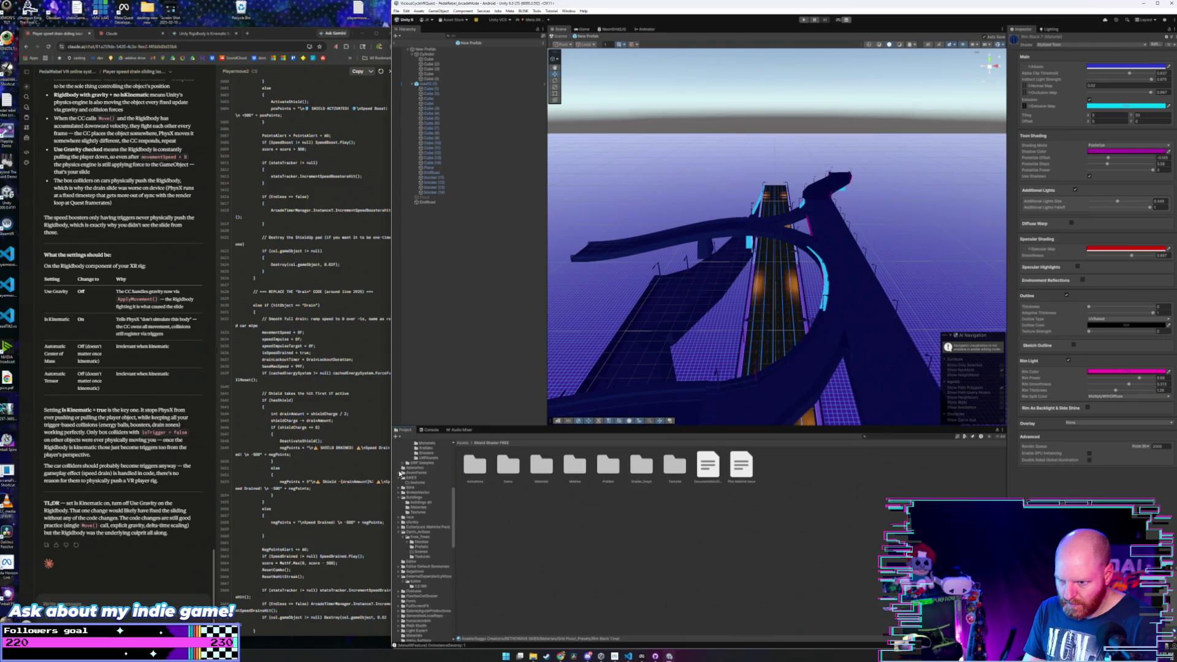
scroll(399, 503, up, 3)
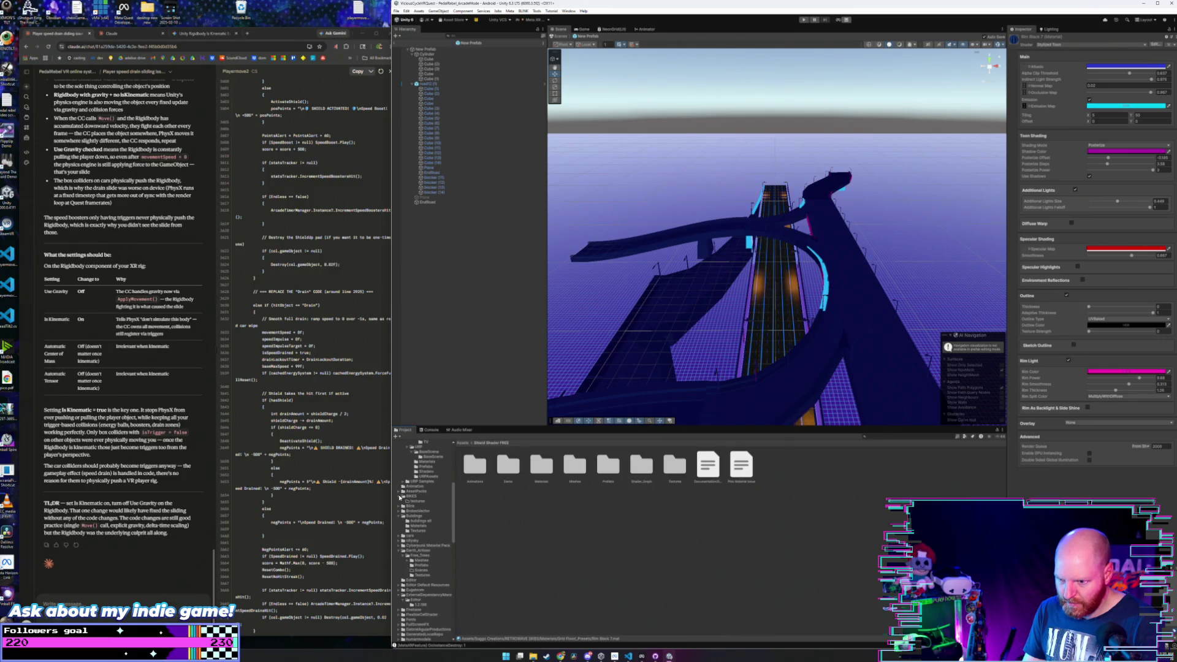
scroll(399, 509, up, 6)
scroll(404, 491, up, 1)
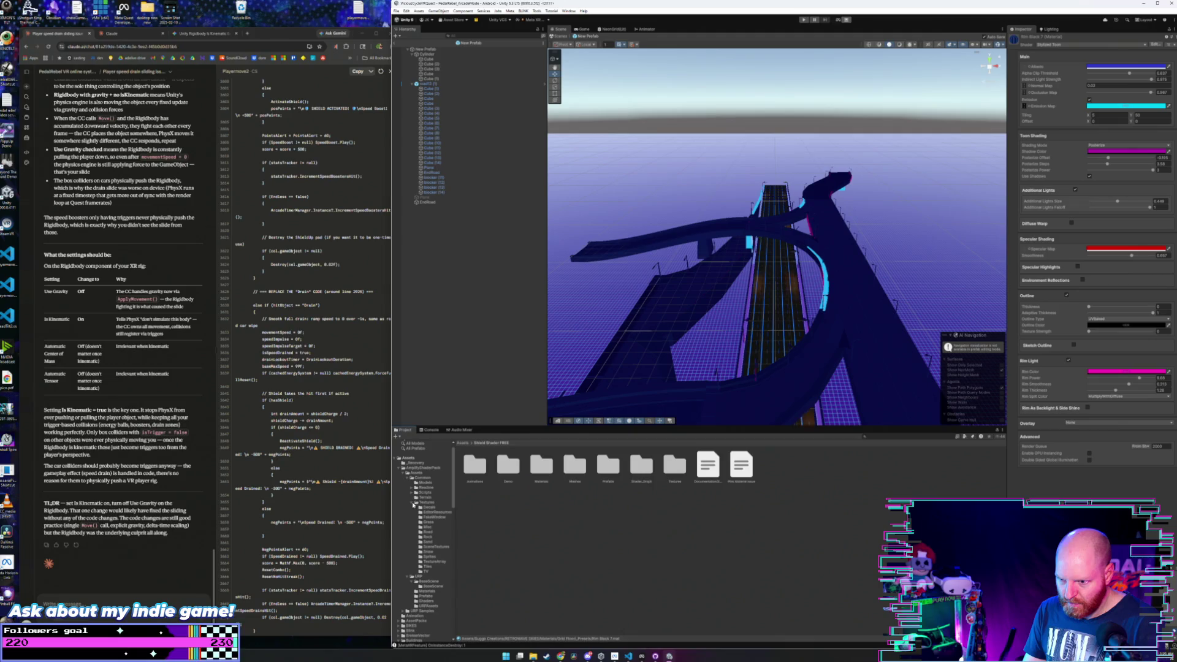
click(413, 504)
click(403, 468)
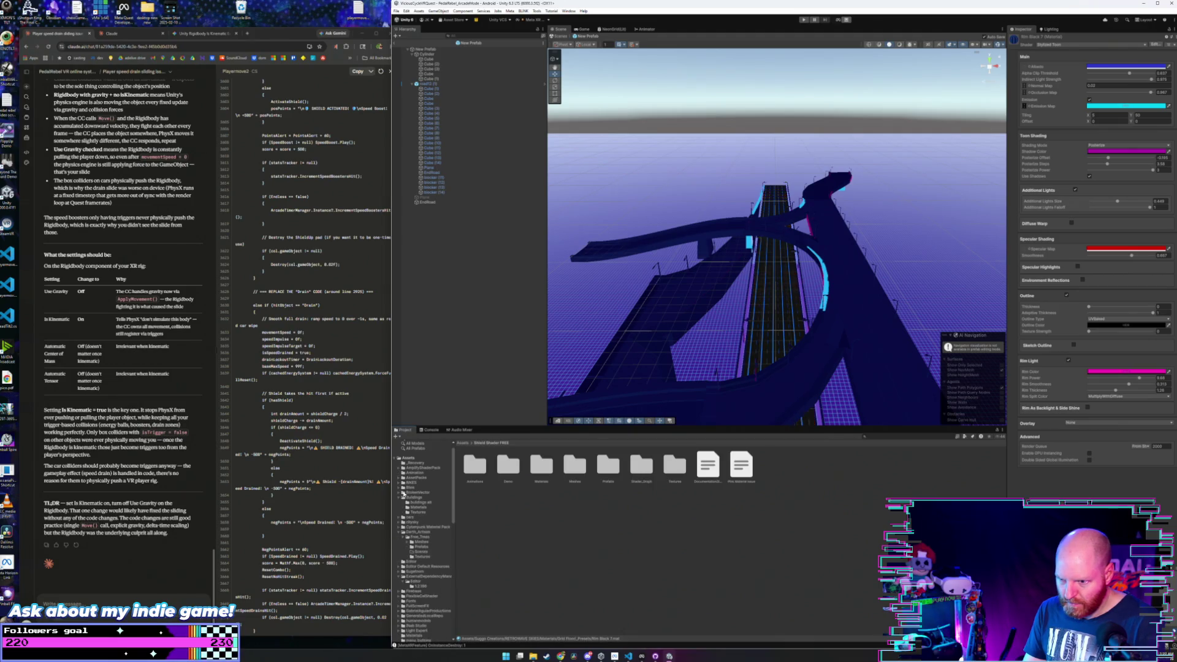
scroll(403, 496, down, 10)
click(405, 551)
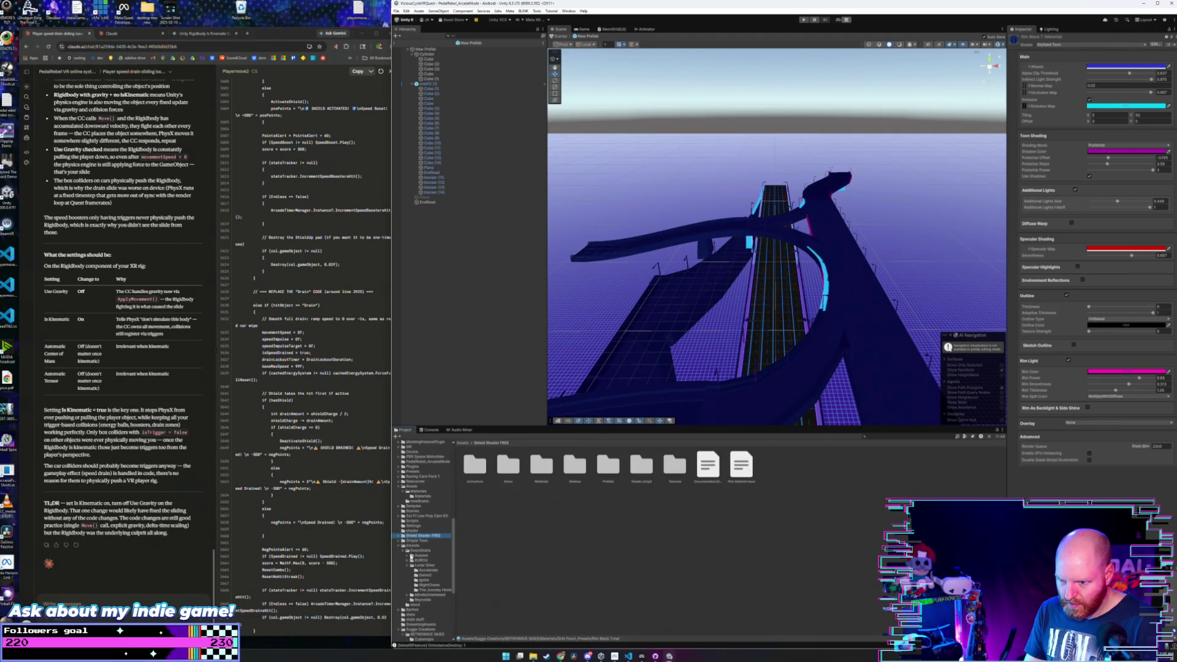
- Collapse the Sounds, Textures, Yoov++, Darth_Artisan and Buildings folders
click(402, 545)
scroll(403, 543, down, 2)
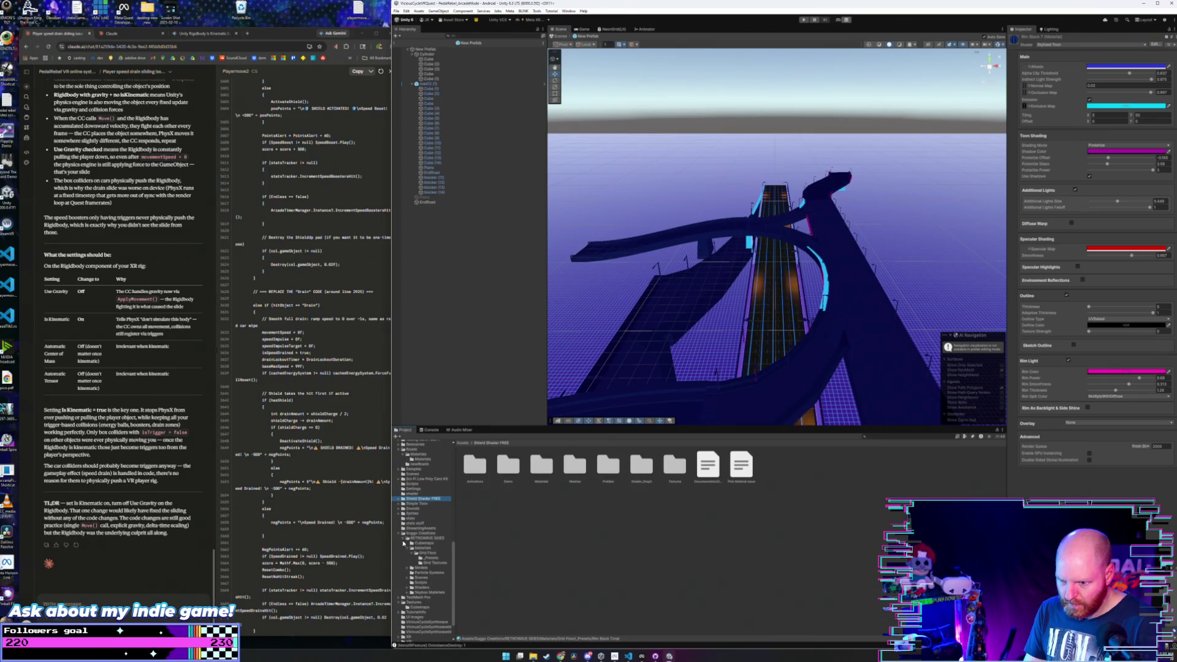
scroll(403, 570, down, 2)
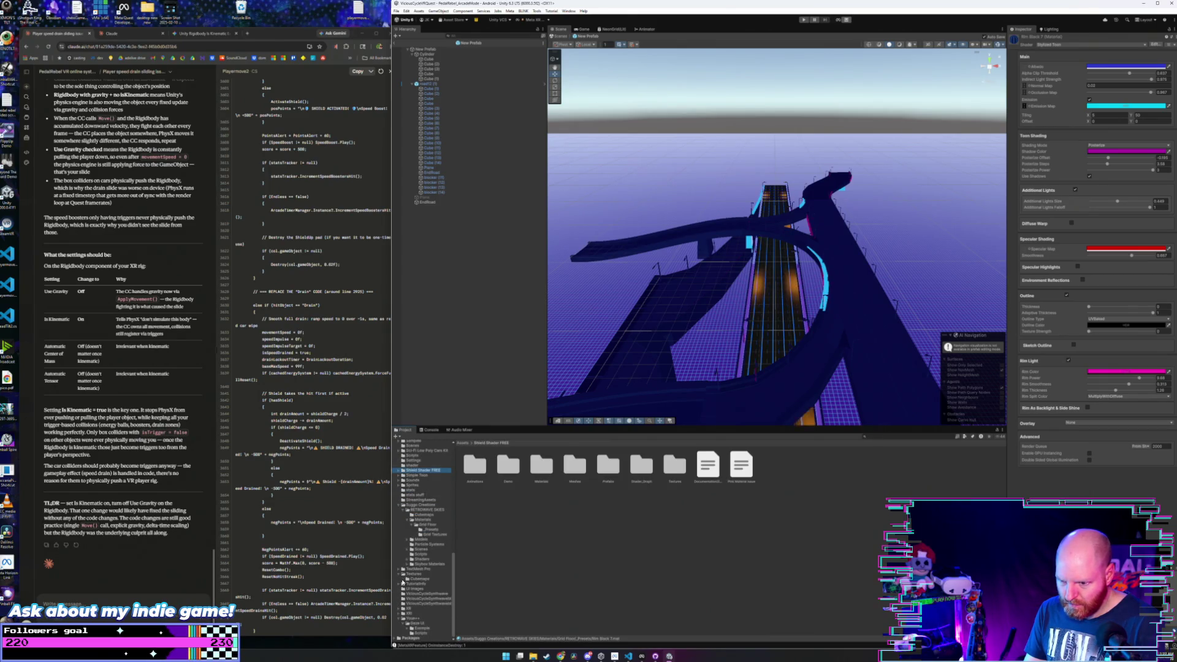
click(400, 574)
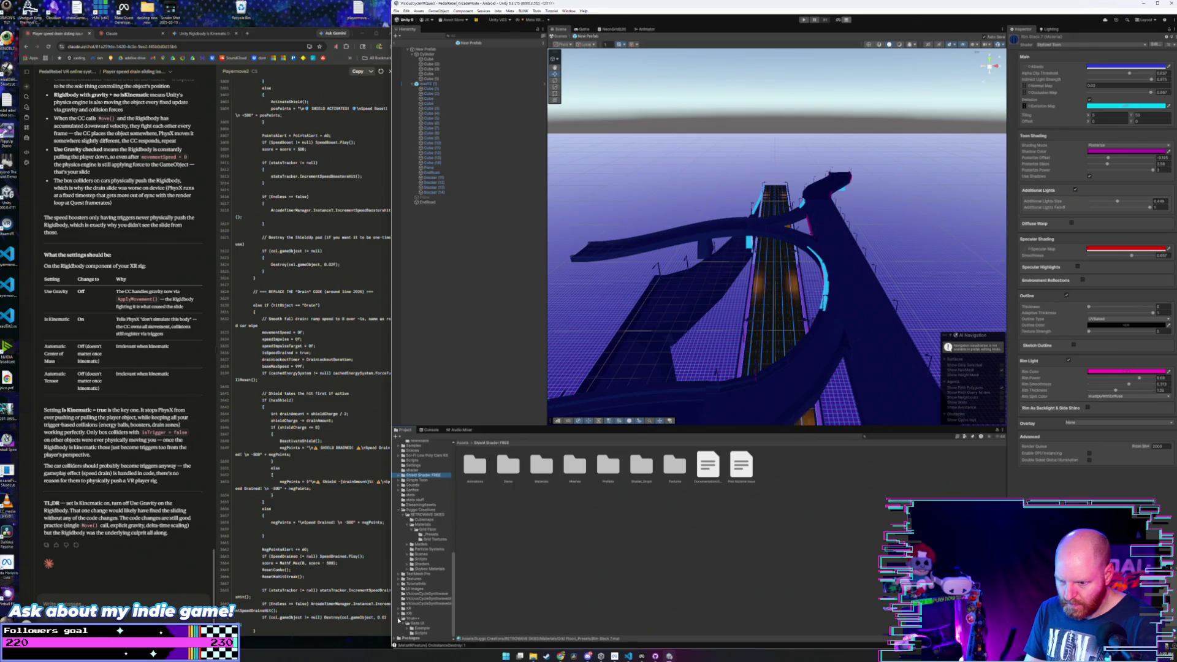
click(399, 619)
scroll(405, 601, up, 10)
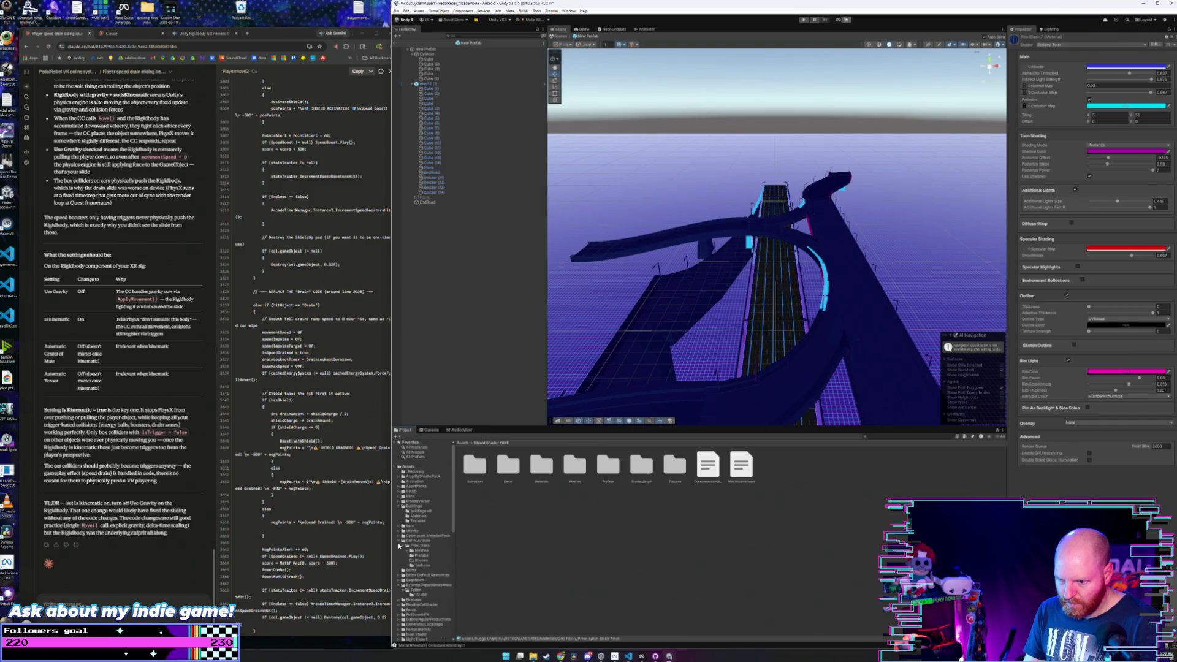
click(397, 543)
scroll(402, 555, down, 3)
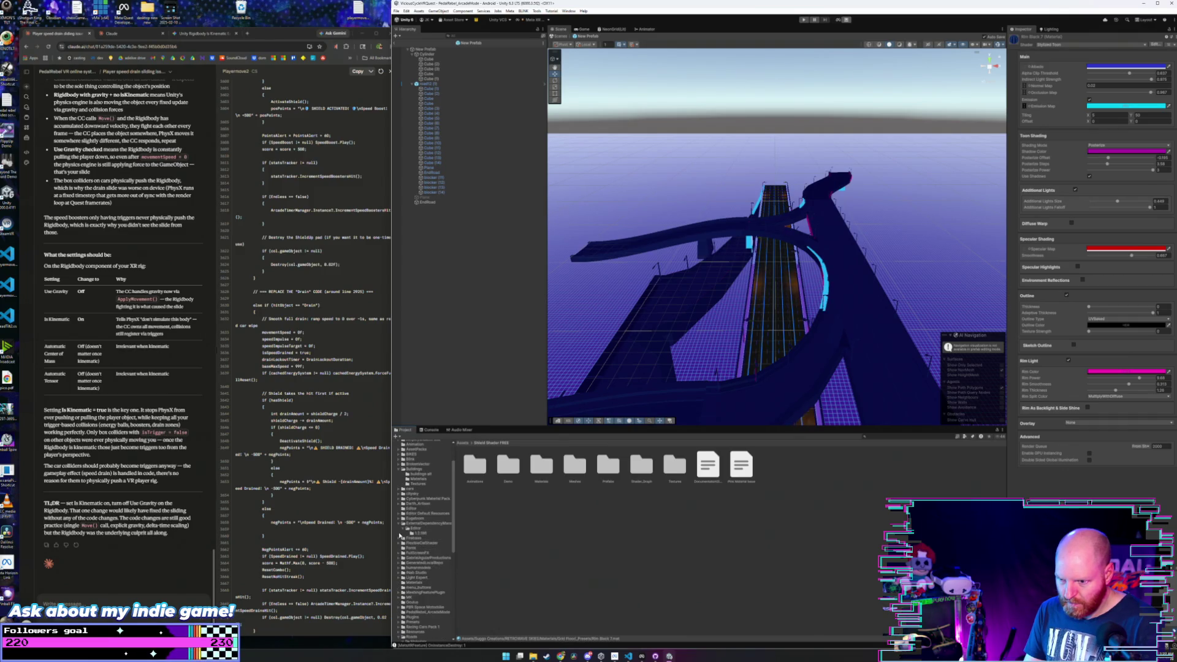
scroll(398, 515, up, 3)
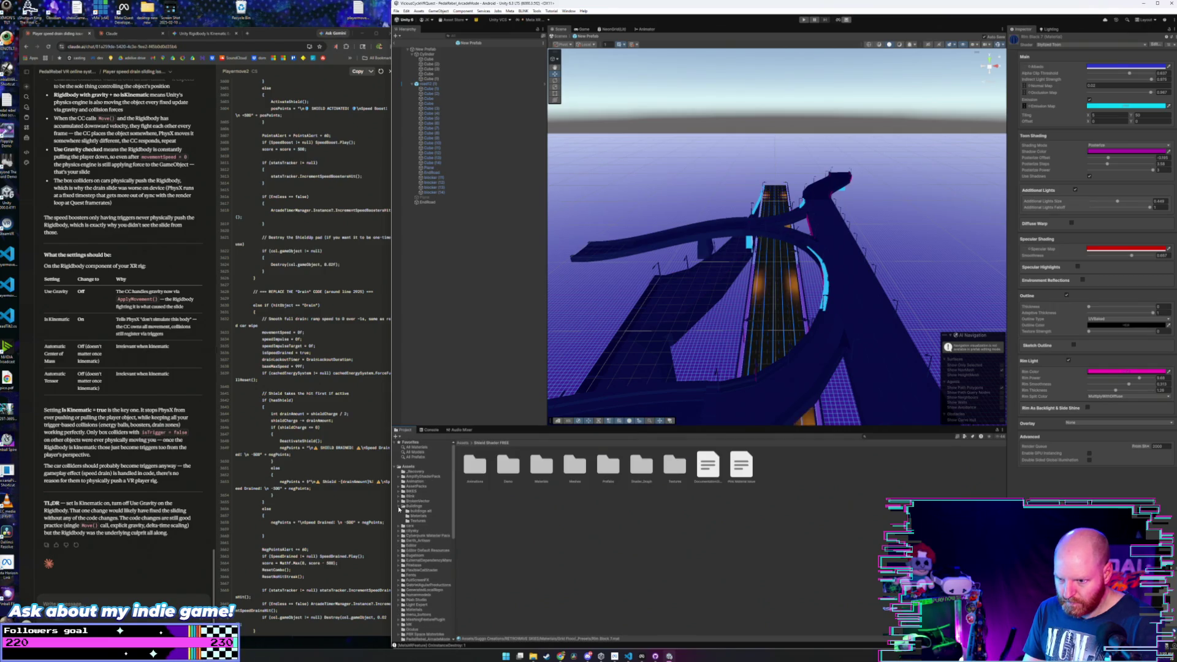
click(399, 507)
scroll(426, 512, down, 10)
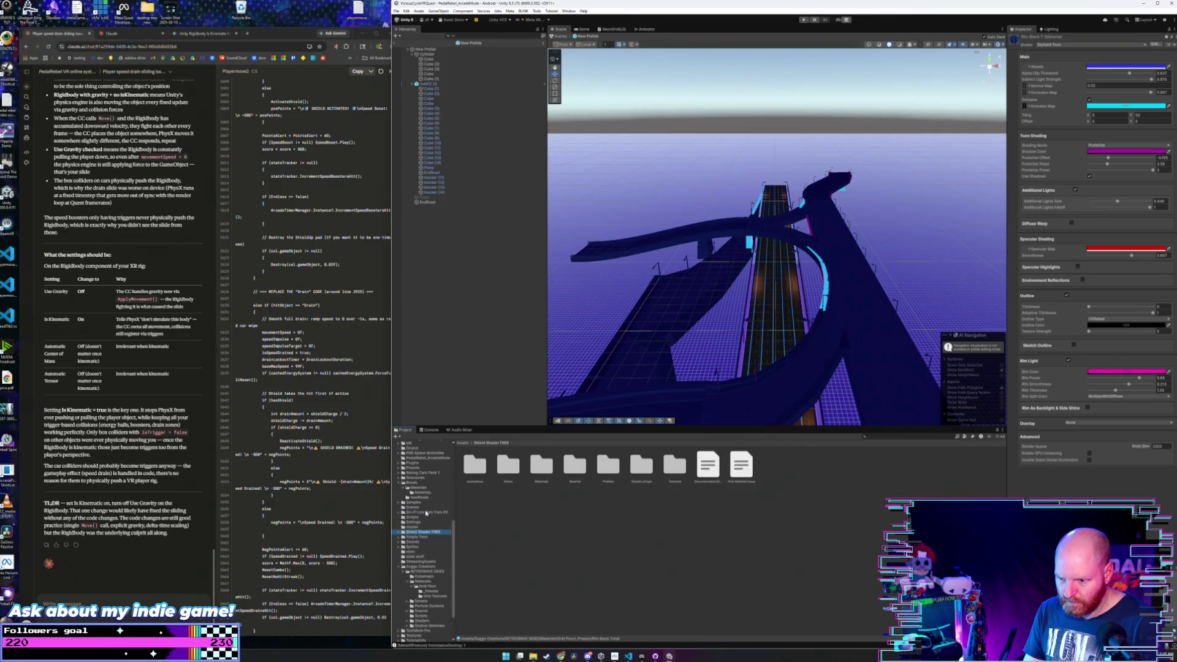
scroll(426, 512, down, 3)
scroll(426, 513, up, 4)
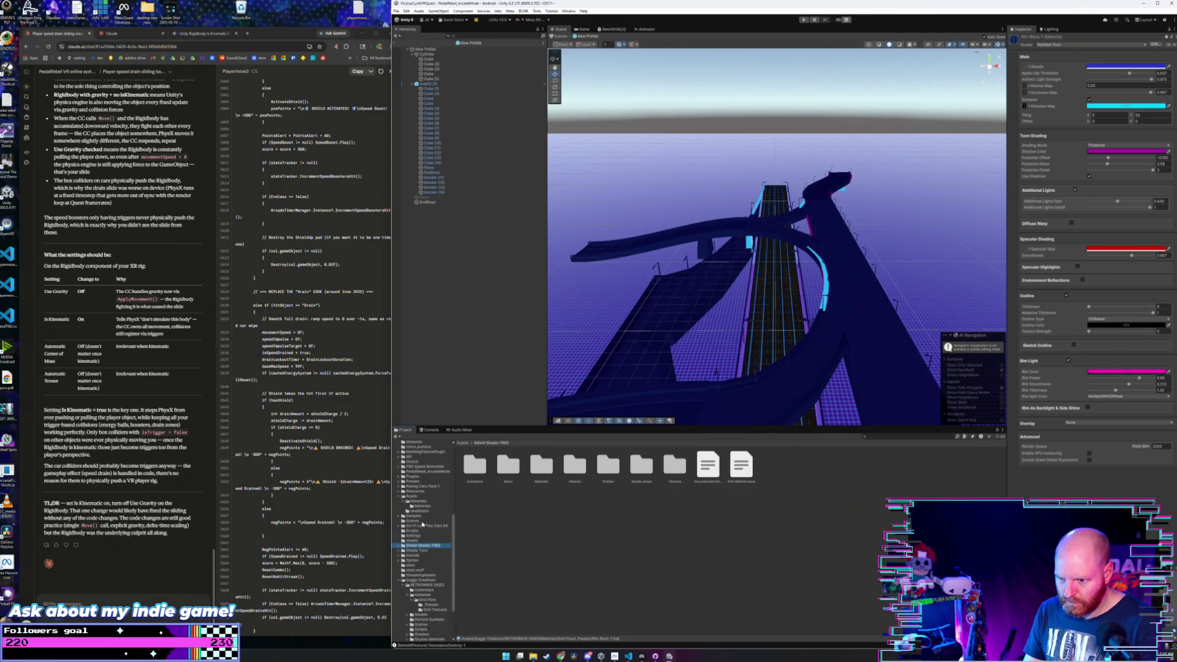
- Show the Roads materials, then the road prefabs in newRoads
click(420, 506)
click(417, 501)
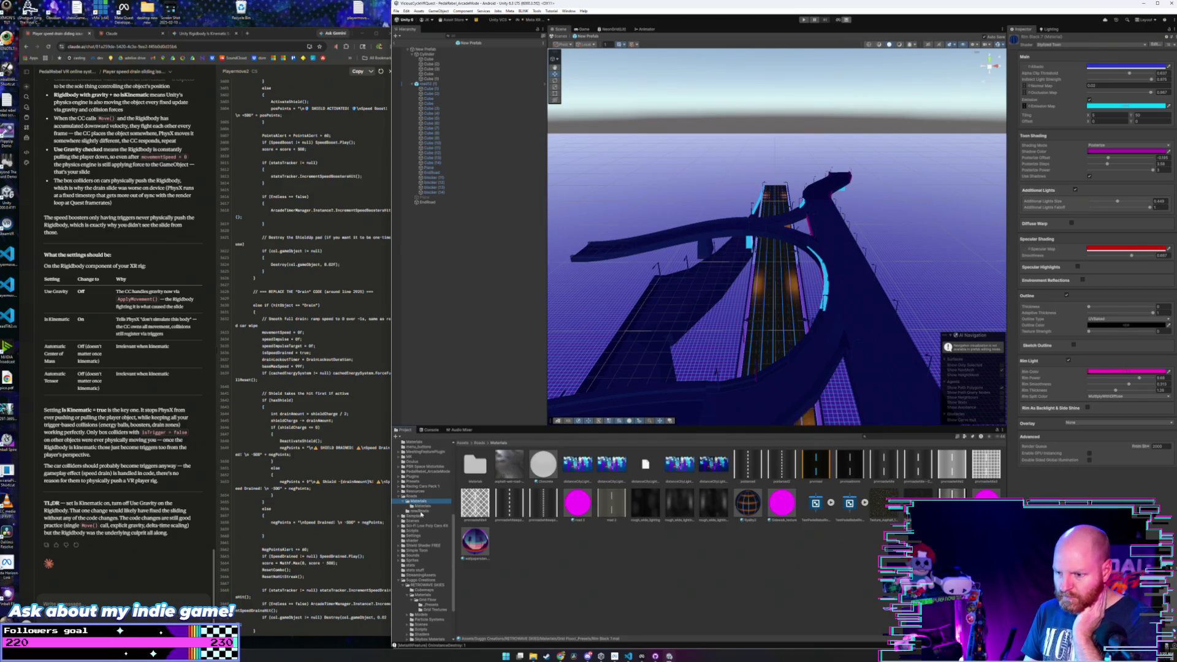
click(420, 511)
- Open New Prefab 1 and bring up the Grid Floor material presets
double_click(681, 469)
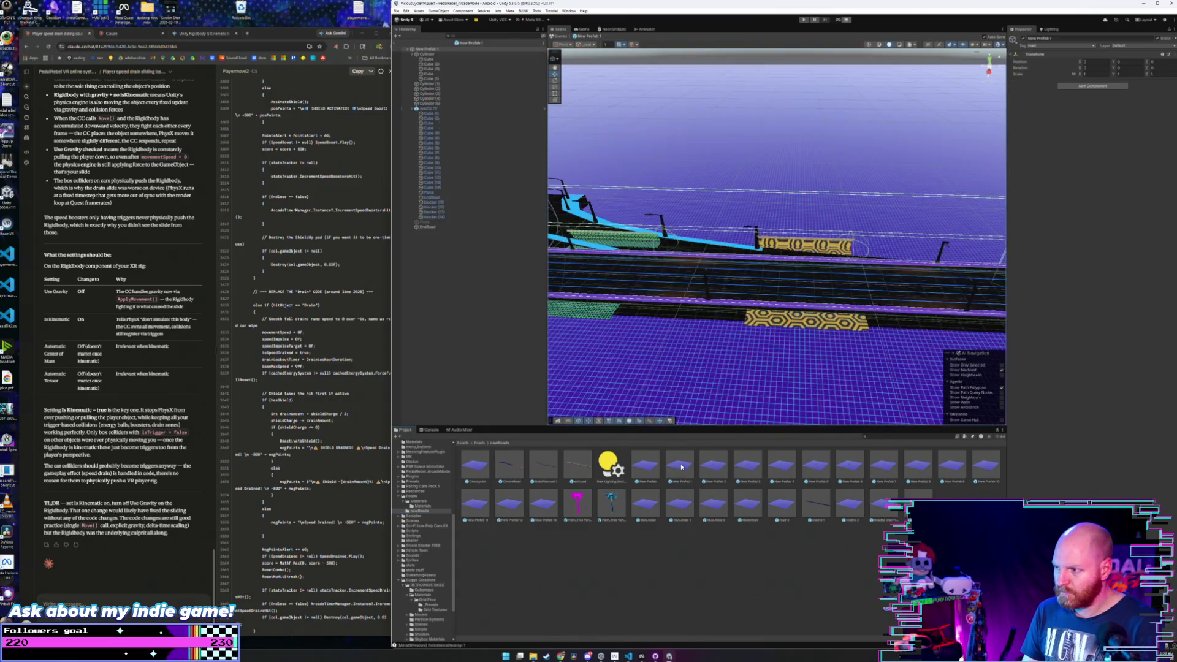
mouse_move(794, 305)
mouse_down()
mouse_move(558, 323)
mouse_move(592, 281)
mouse_move(593, 370)
mouse_up()
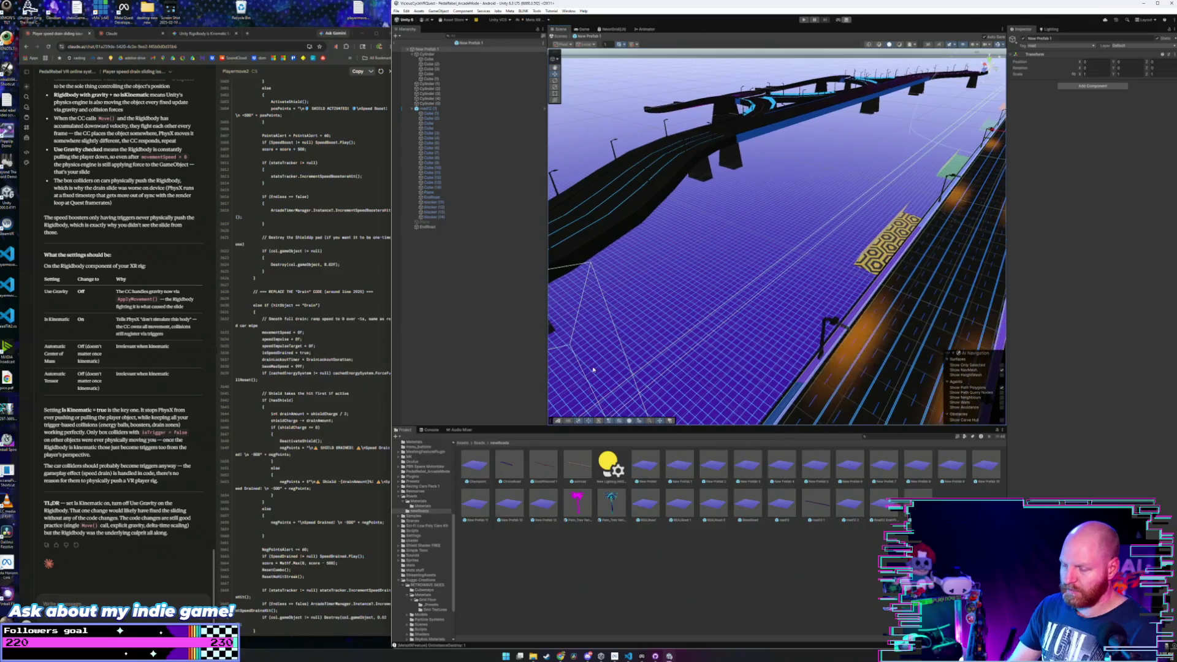
click(432, 606)
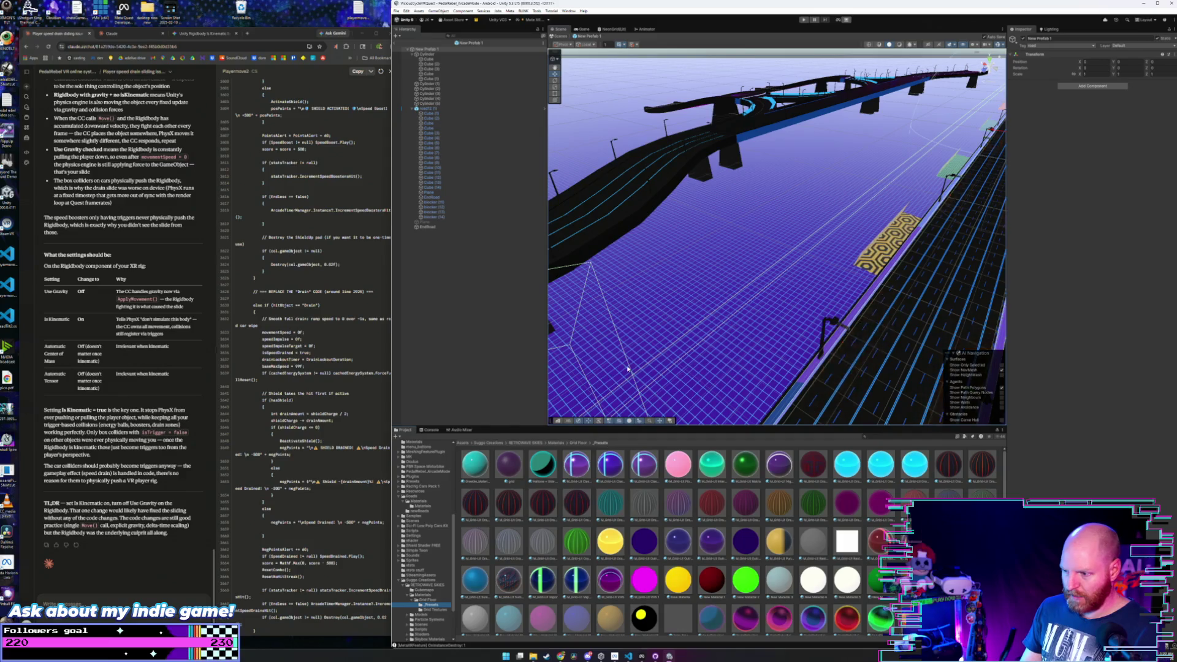
scroll(627, 368, up, 2)
scroll(685, 572, down, 1)
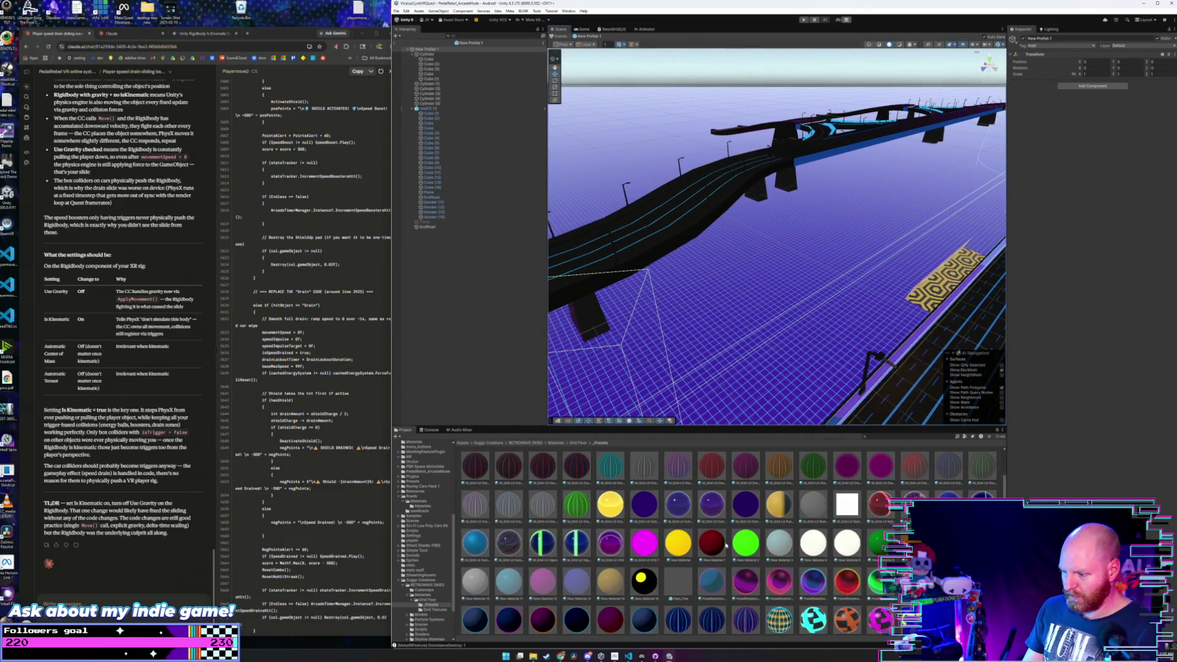
scroll(719, 584, down, 1)
mouse_move(719, 584)
mouse_down()
mouse_move(627, 255)
mouse_move(570, 264)
mouse_move(613, 319)
mouse_up()
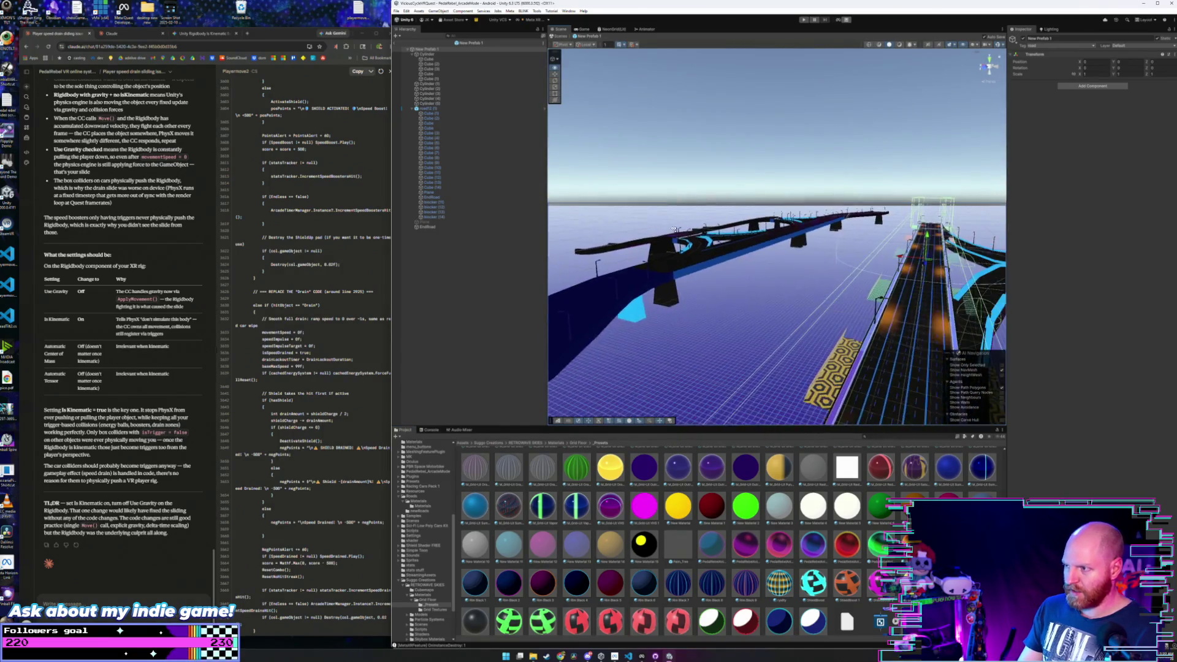
- Recolour the bridge road with grid materials, making the far section magenta
drag(679, 467, 671, 263)
drag(677, 587, 655, 252)
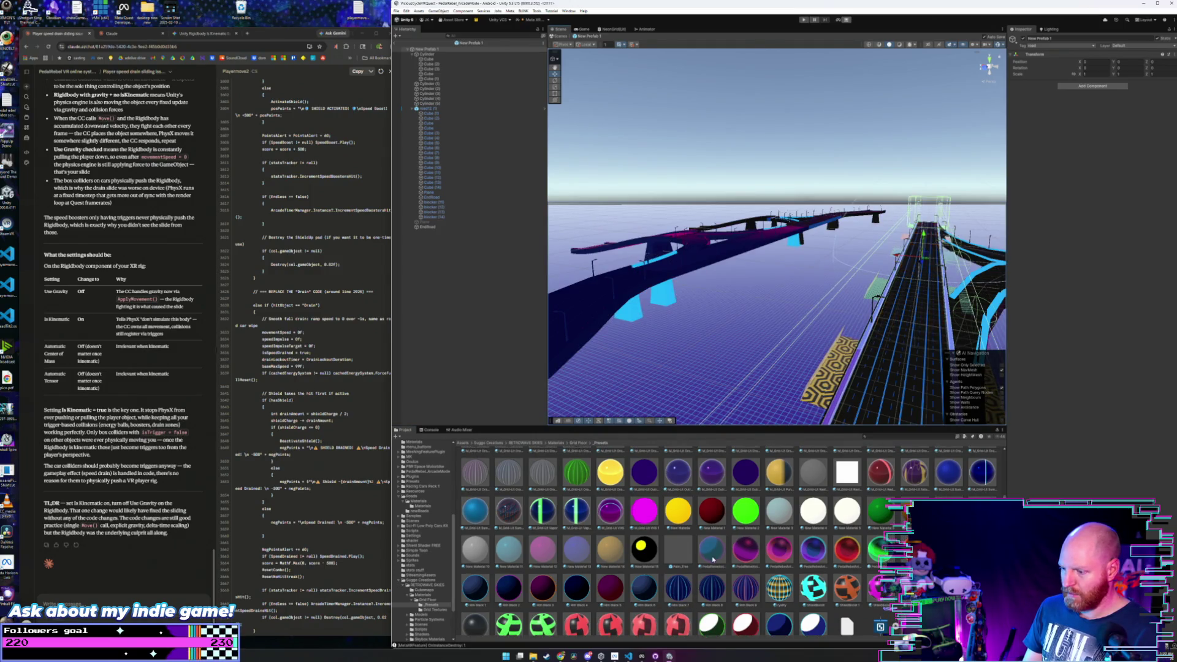
mouse_move(677, 594)
mouse_down()
mouse_move(766, 233)
mouse_move(801, 226)
mouse_up()
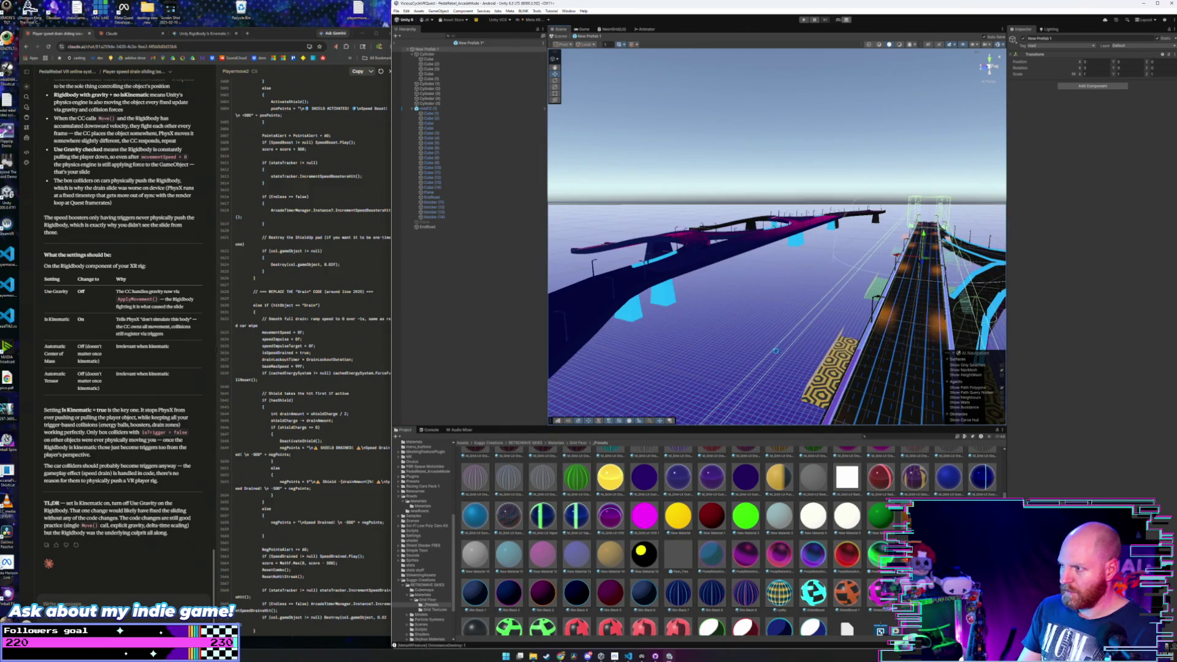
mouse_move(743, 456)
mouse_down()
mouse_move(842, 224)
mouse_move(736, 343)
mouse_up()
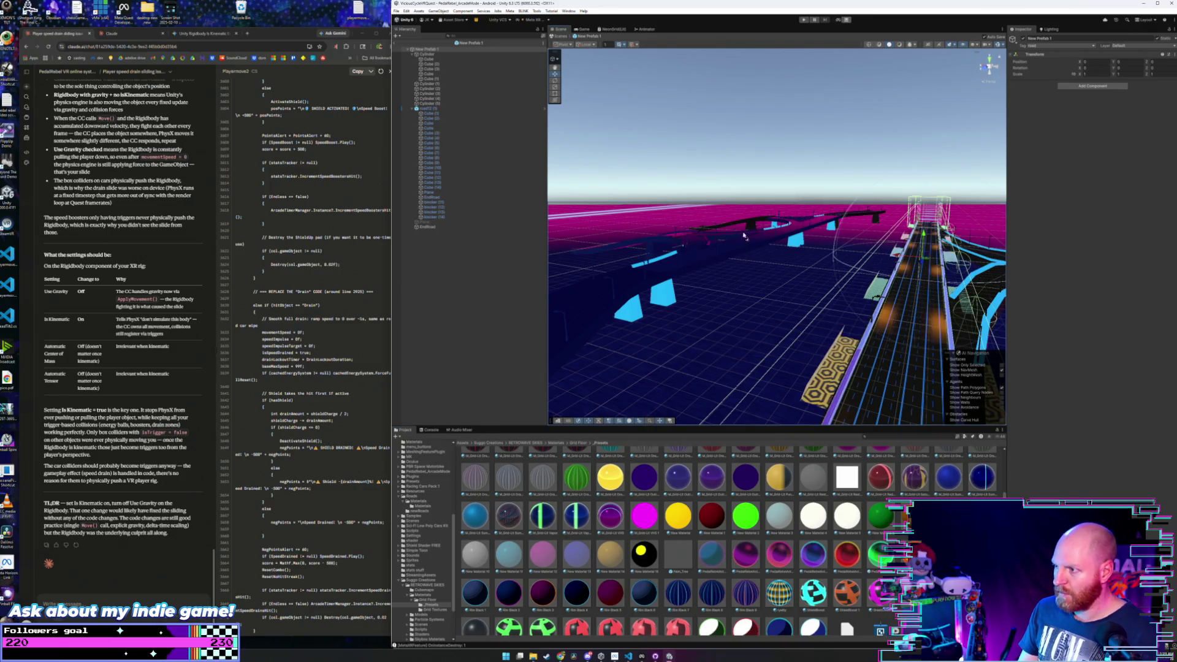
key(f)
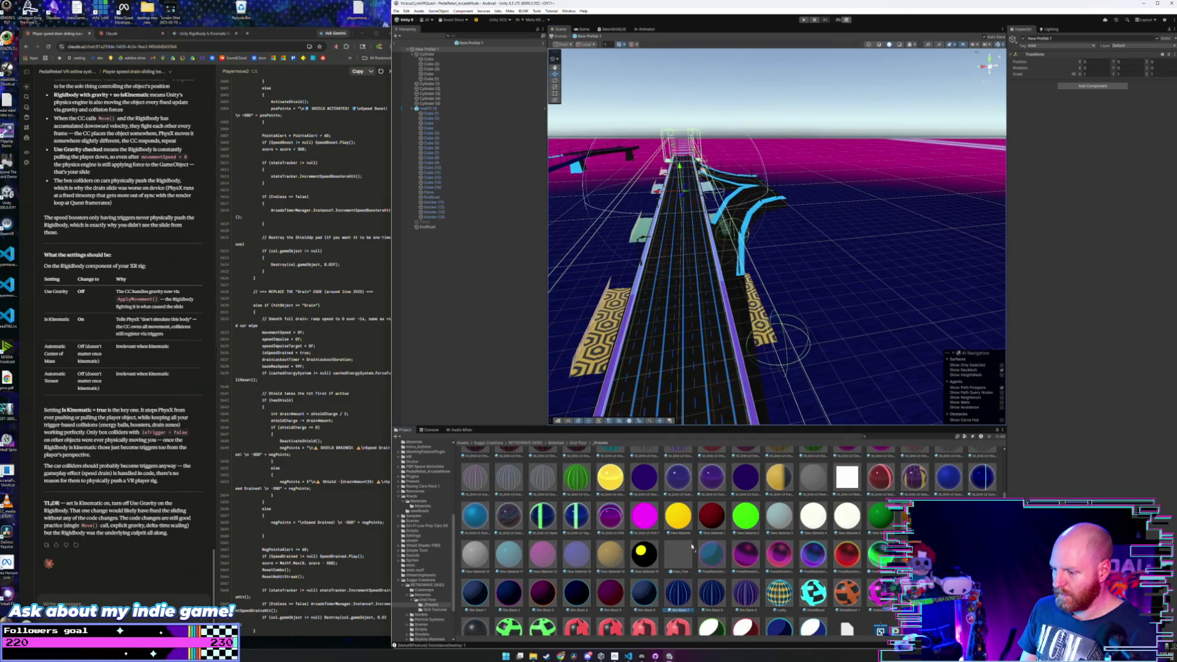
- Remove the curved blue side ramps and lavender side wall, and save the prefab
key(ctrl+z)
key(ctrl+s)
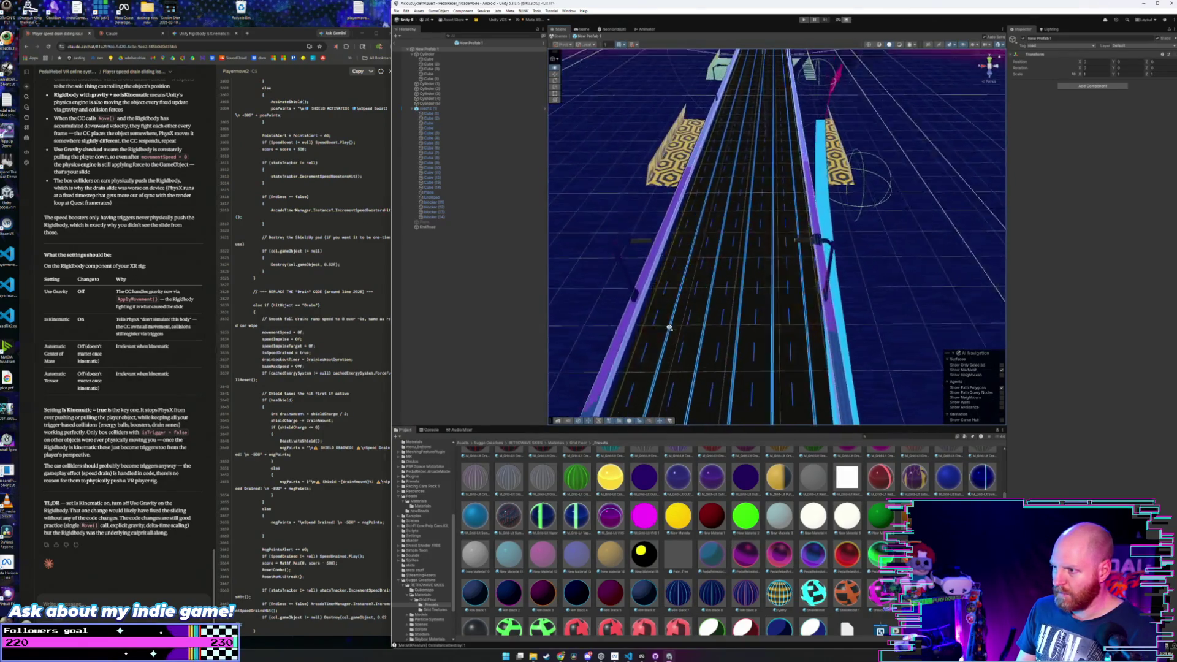
scroll(649, 317, up, 3)
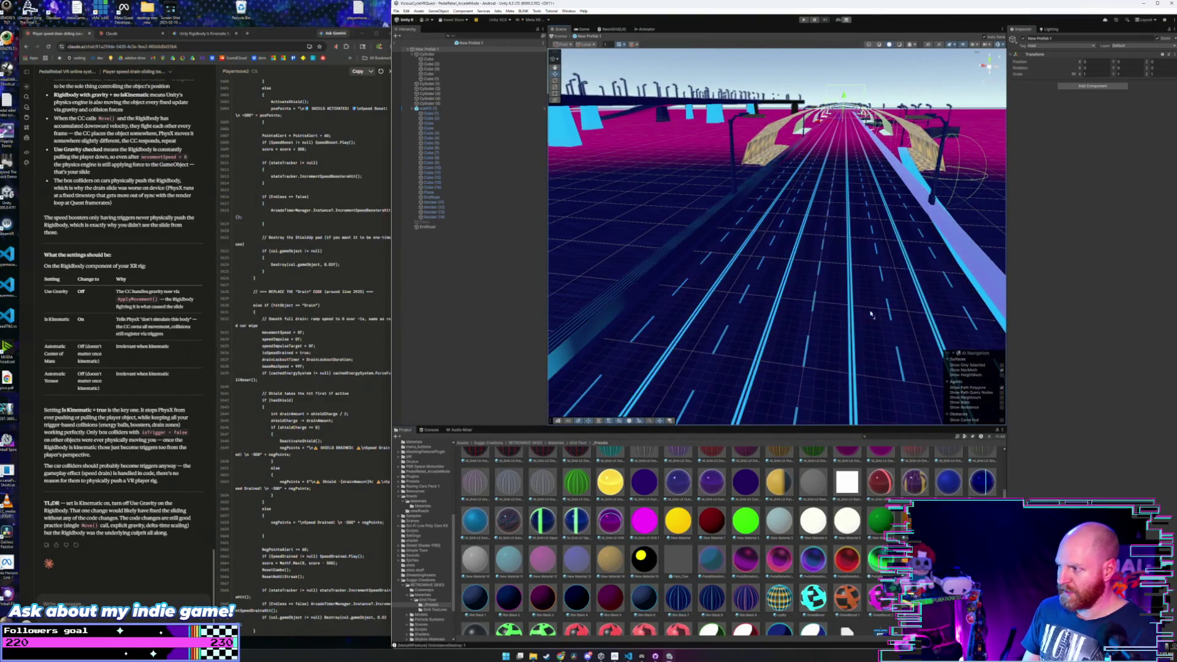
key(ctrl+z)
mouse_move(843, 274)
mouse_down()
mouse_move(865, 252)
mouse_move(643, 312)
mouse_up()
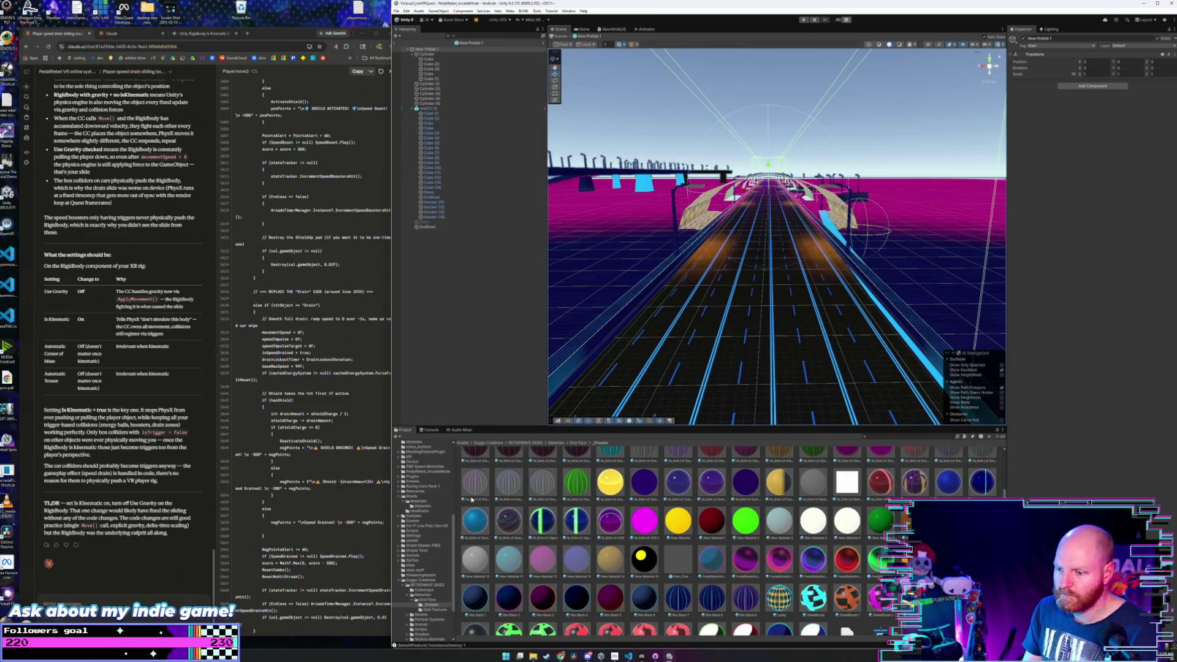
click(423, 506)
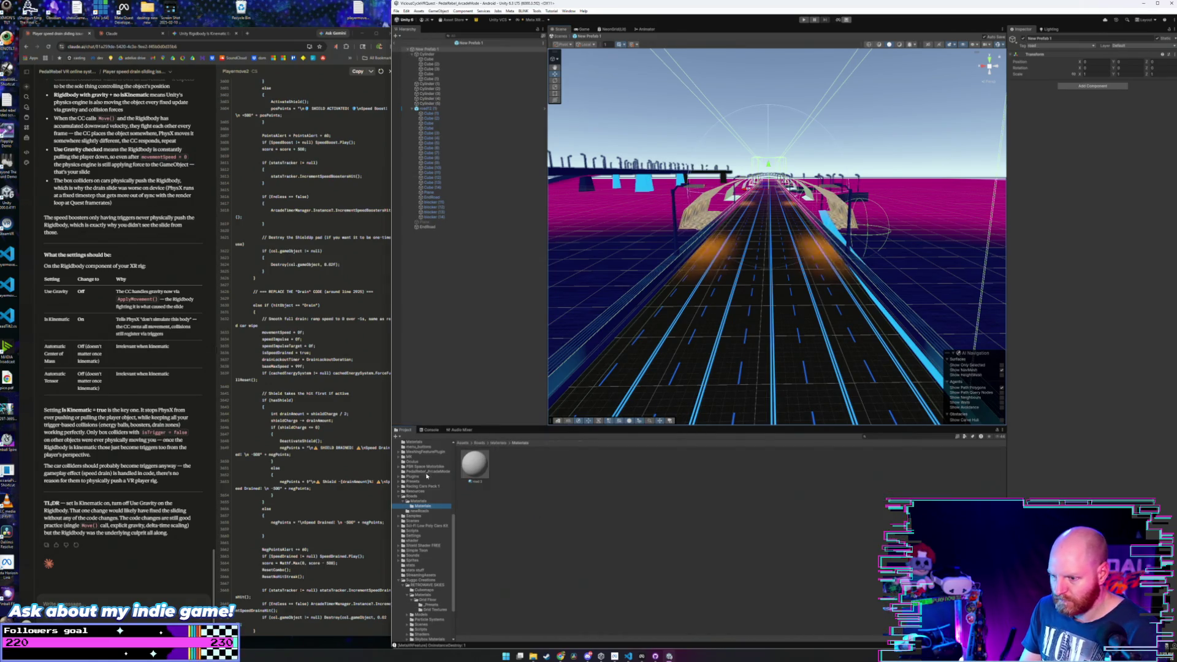
- Place a curved road piece from newRoads beside the main road
click(421, 511)
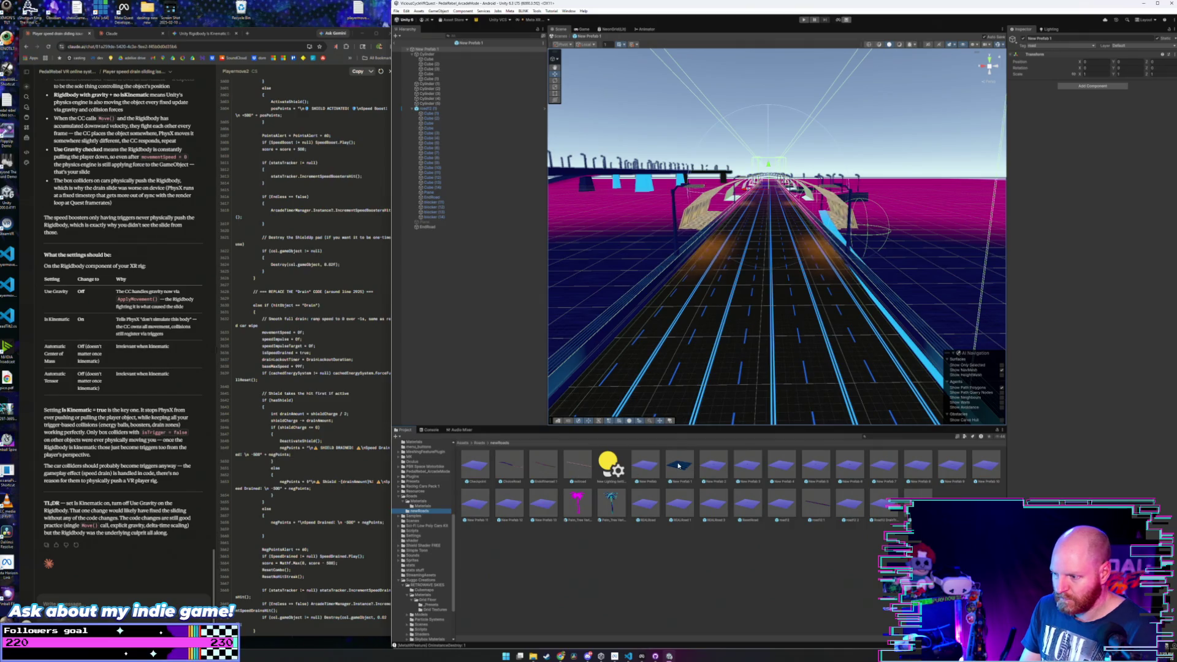
scroll(682, 330, down, 5)
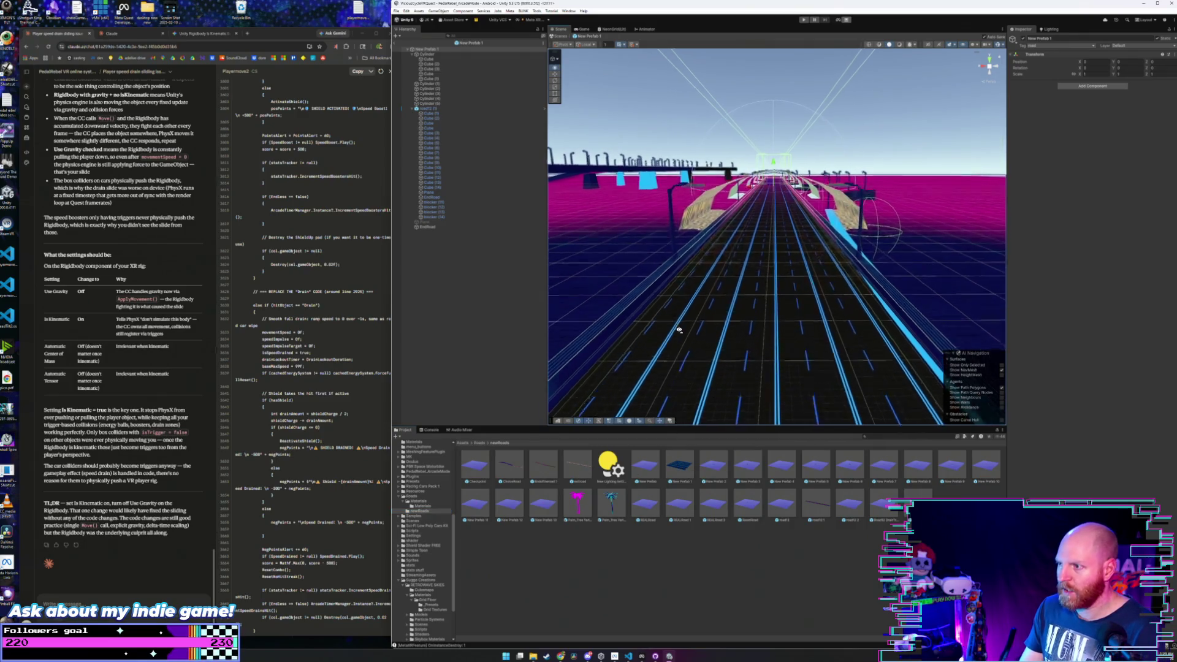
drag(657, 316, 658, 312)
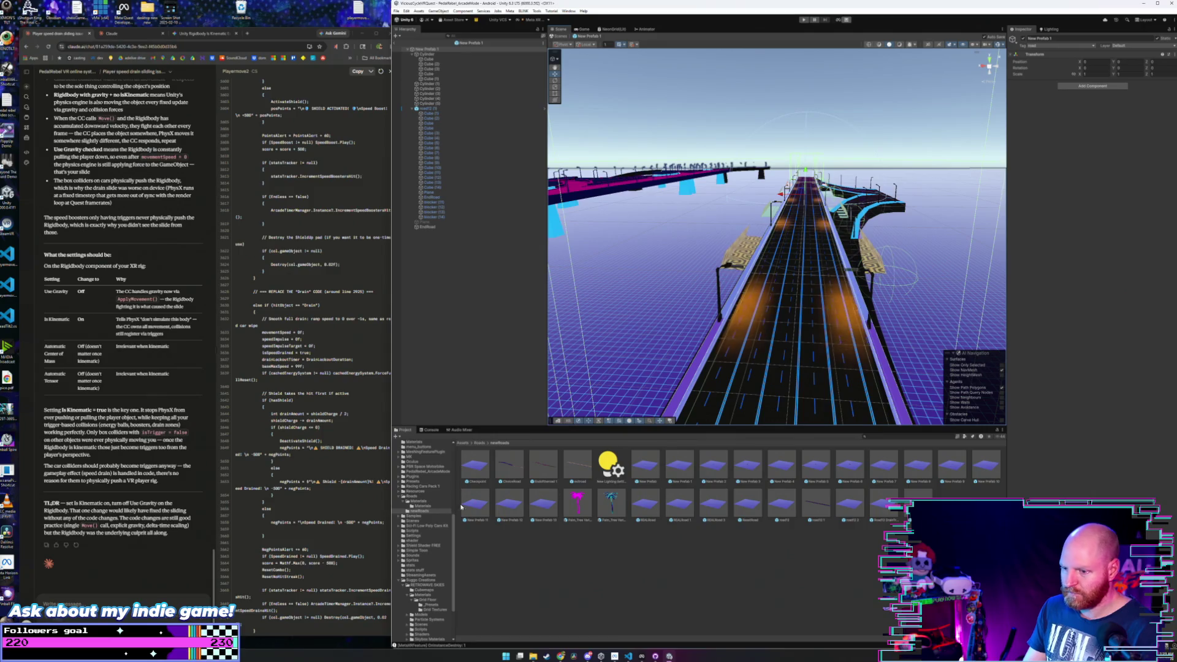
- Give the road surface, right edge, curved road and left segment dark blue and navy materials
click(433, 605)
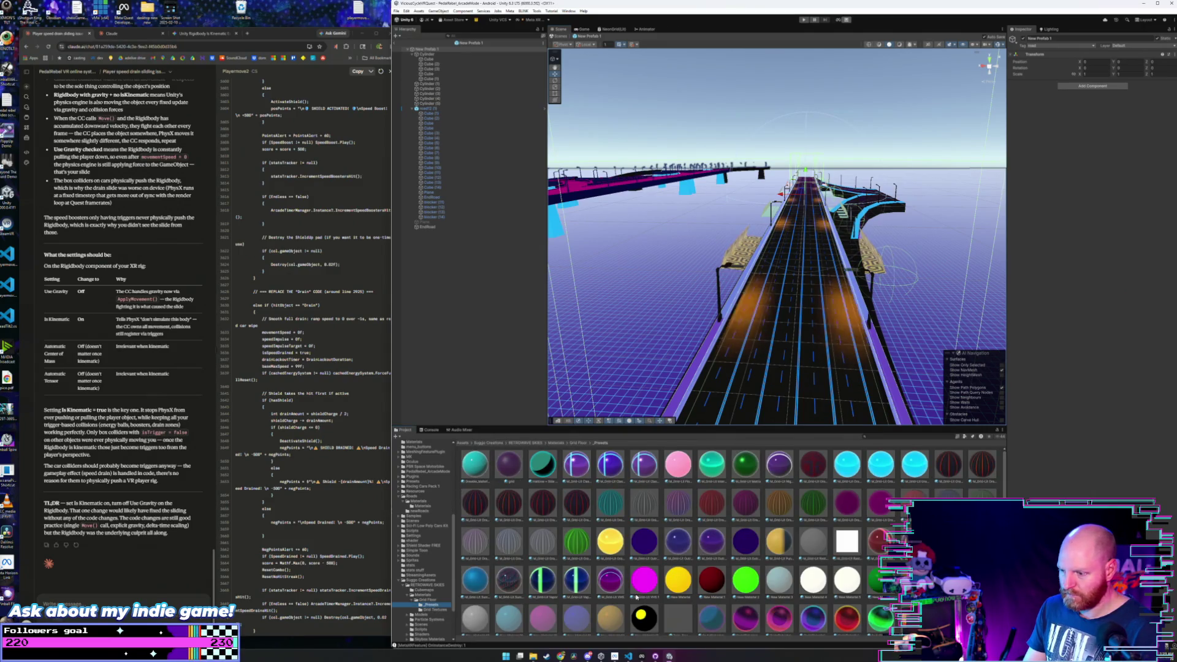
scroll(637, 598, down, 3)
mouse_move(681, 579)
mouse_down()
mouse_move(679, 402)
mouse_move(708, 350)
mouse_up()
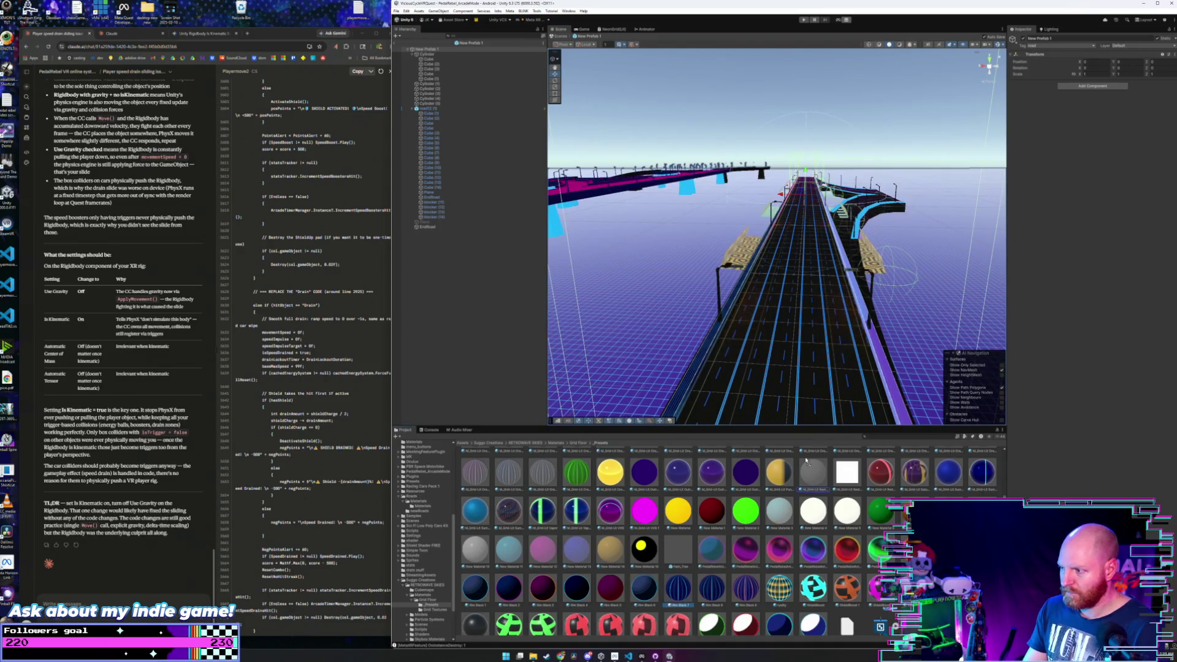
drag(806, 460, 882, 359)
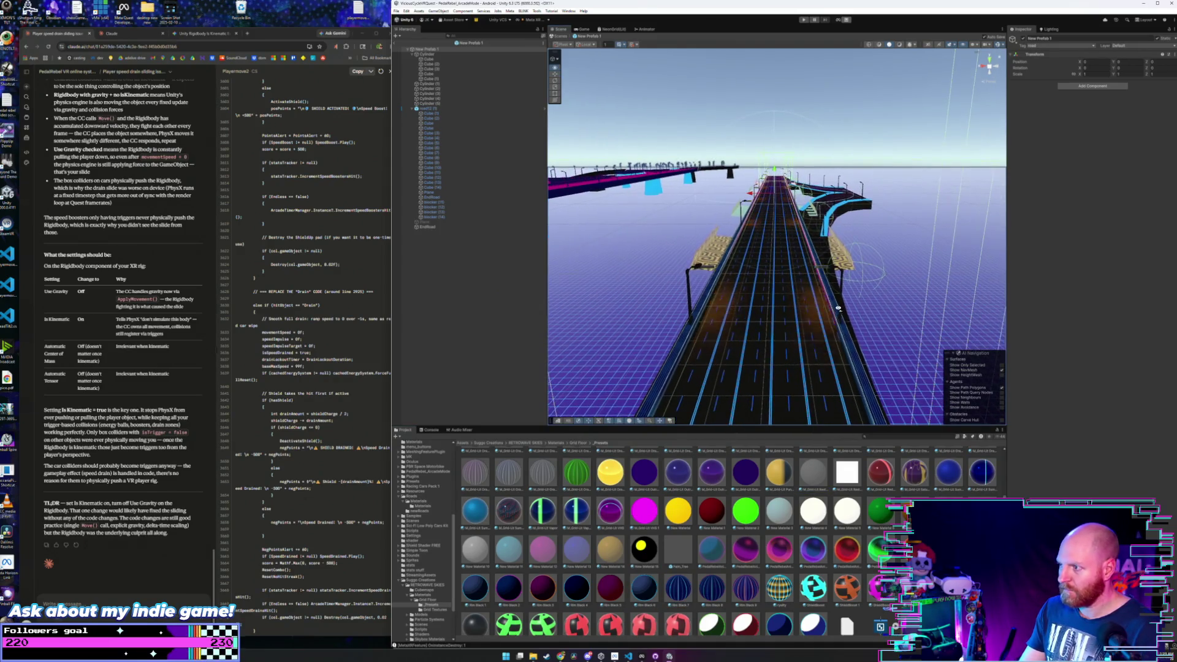
mouse_move(682, 592)
mouse_down()
mouse_move(835, 208)
mouse_move(687, 248)
mouse_move(697, 276)
mouse_move(686, 303)
mouse_up()
drag(691, 517, 702, 285)
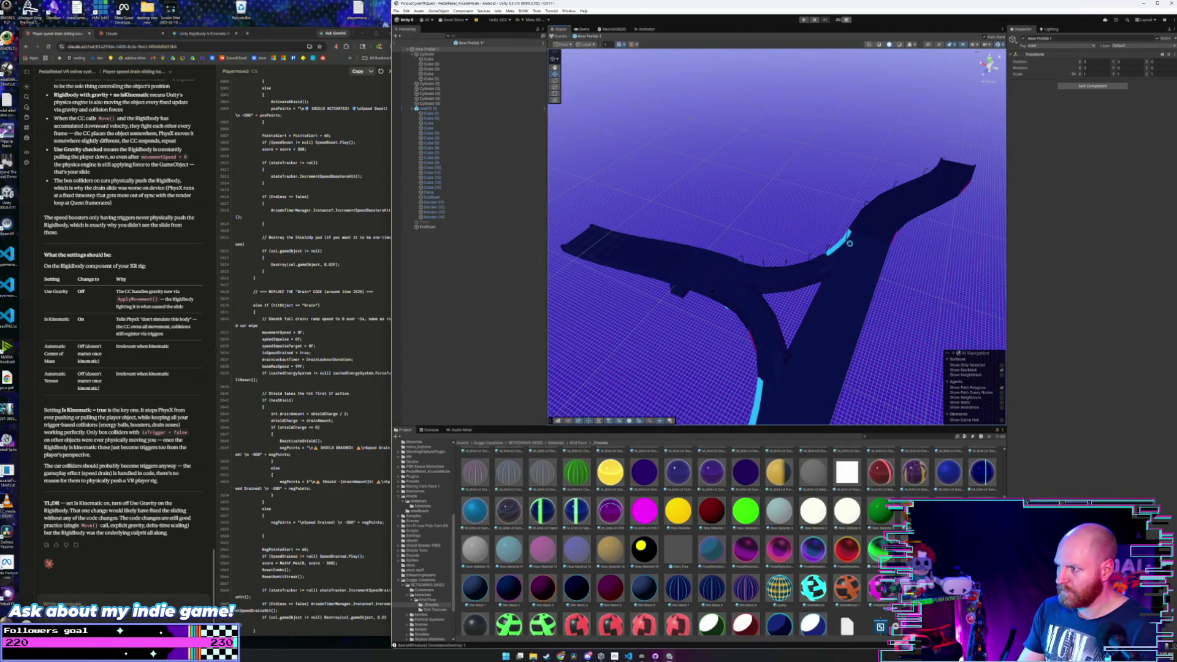
mouse_move(850, 243)
mouse_down()
mouse_move(509, 232)
mouse_move(518, 244)
mouse_move(605, 244)
mouse_move(766, 217)
mouse_move(724, 391)
mouse_up()
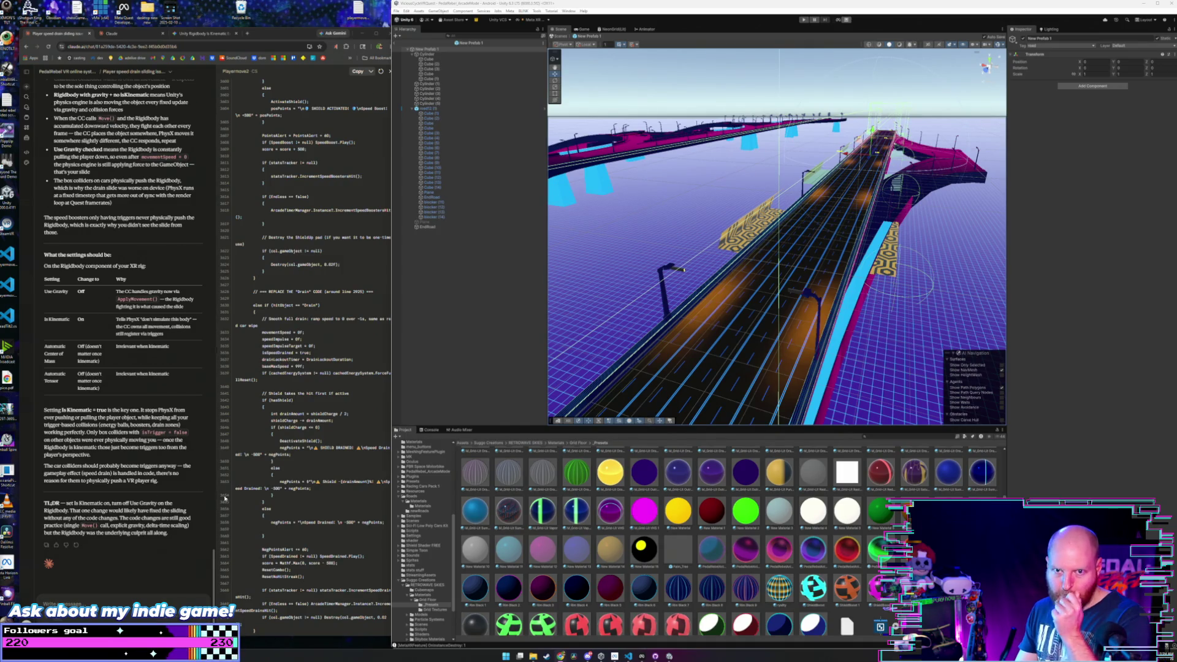
key(f)
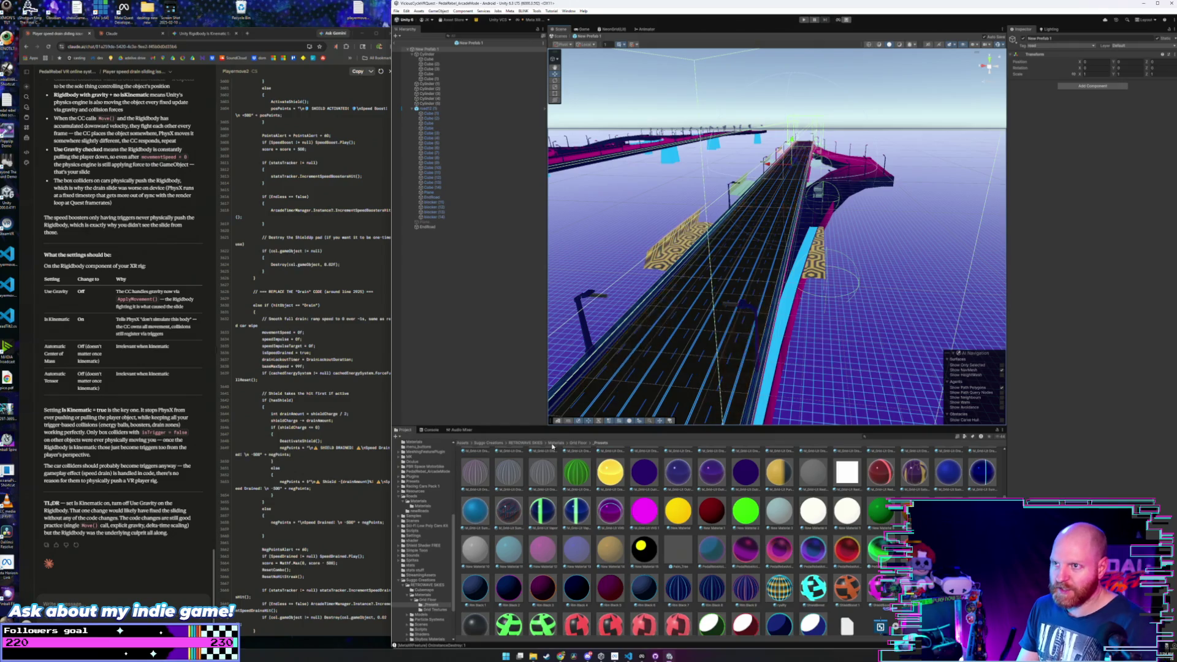
- Open New Prefab 2 and pick Rim Black 7 from the Grid Floor presets
click(423, 505)
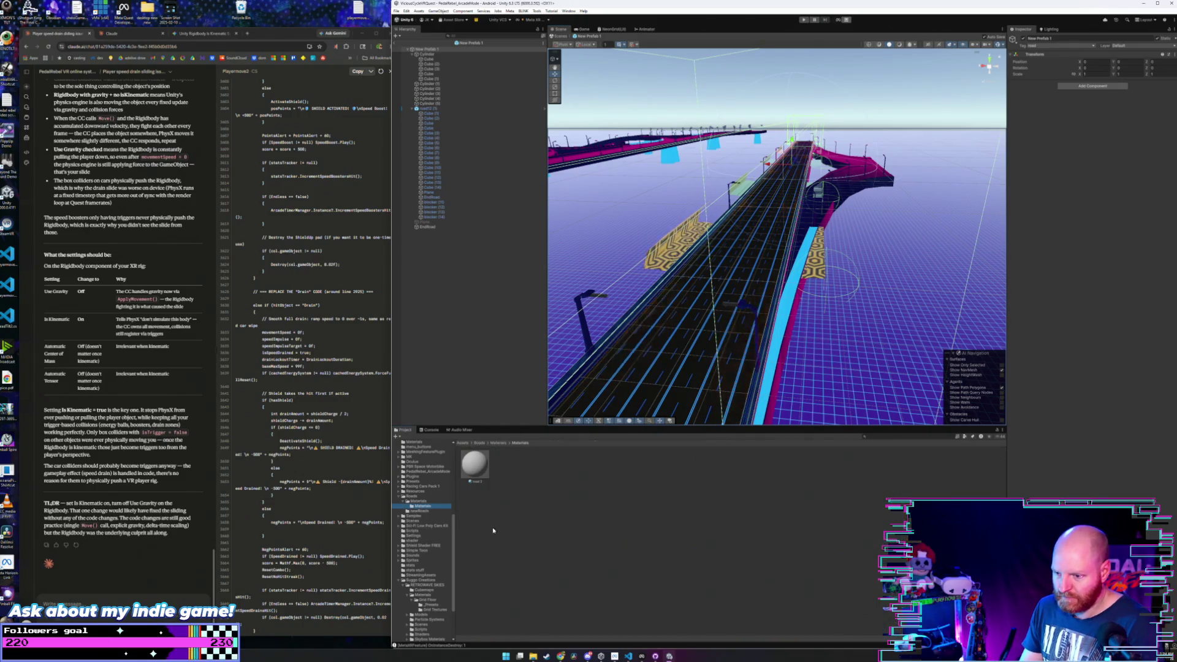
click(421, 510)
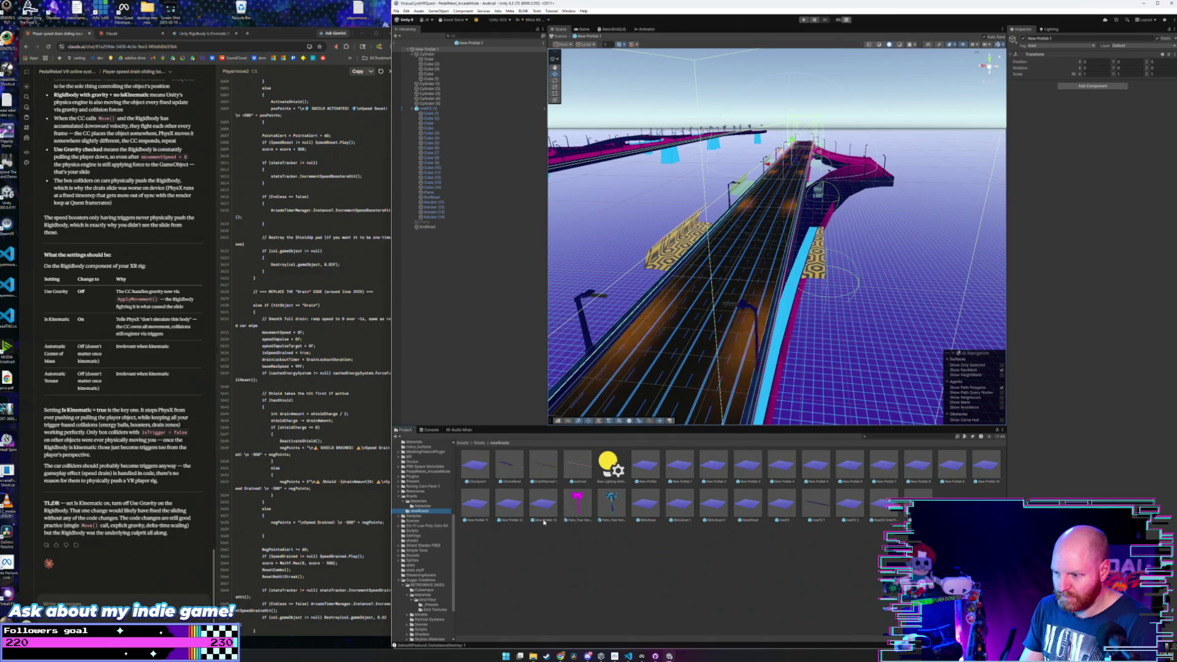
double_click(710, 474)
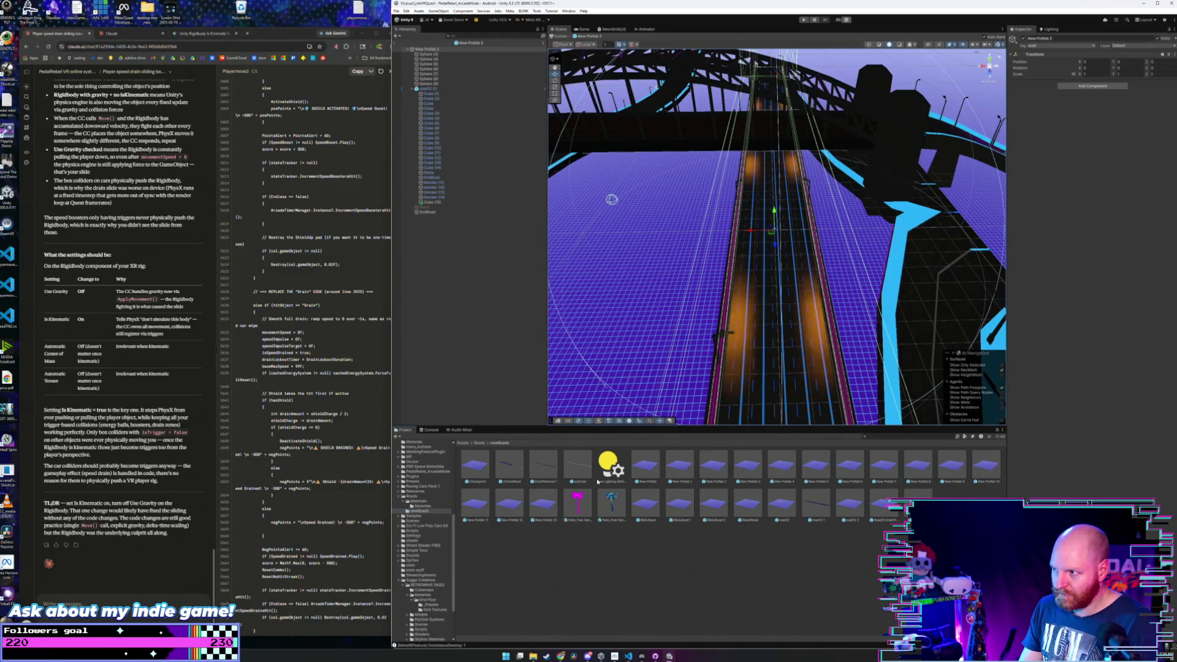
click(432, 607)
scroll(682, 560, down, 3)
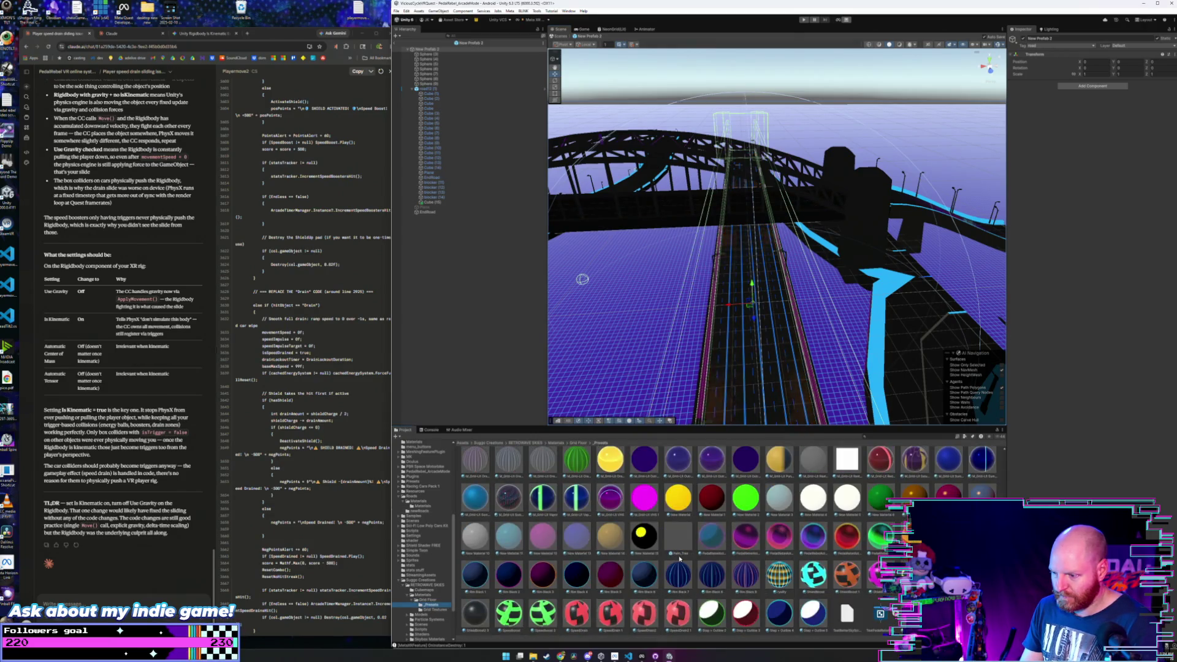
click(682, 560)
- Reposition the view toward the bridge, reverting an accidental road segment move
mouse_move(766, 257)
mouse_down()
mouse_move(804, 252)
mouse_move(785, 270)
mouse_up()
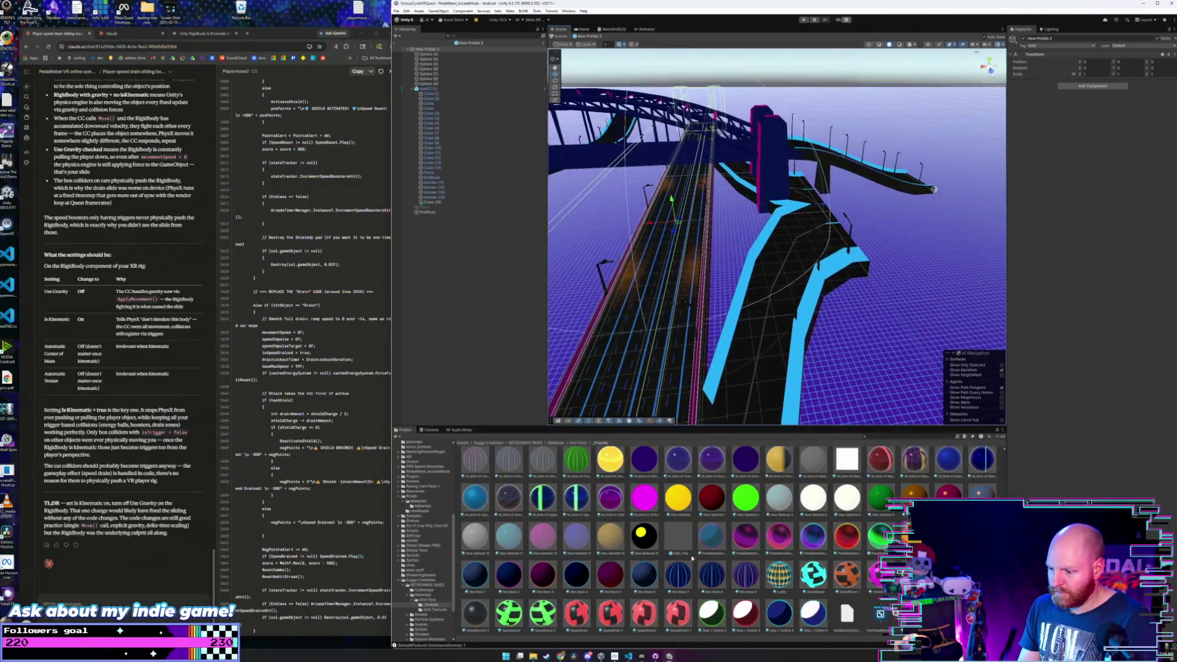
mouse_move(700, 485)
mouse_down()
mouse_move(689, 536)
mouse_move(706, 559)
mouse_up()
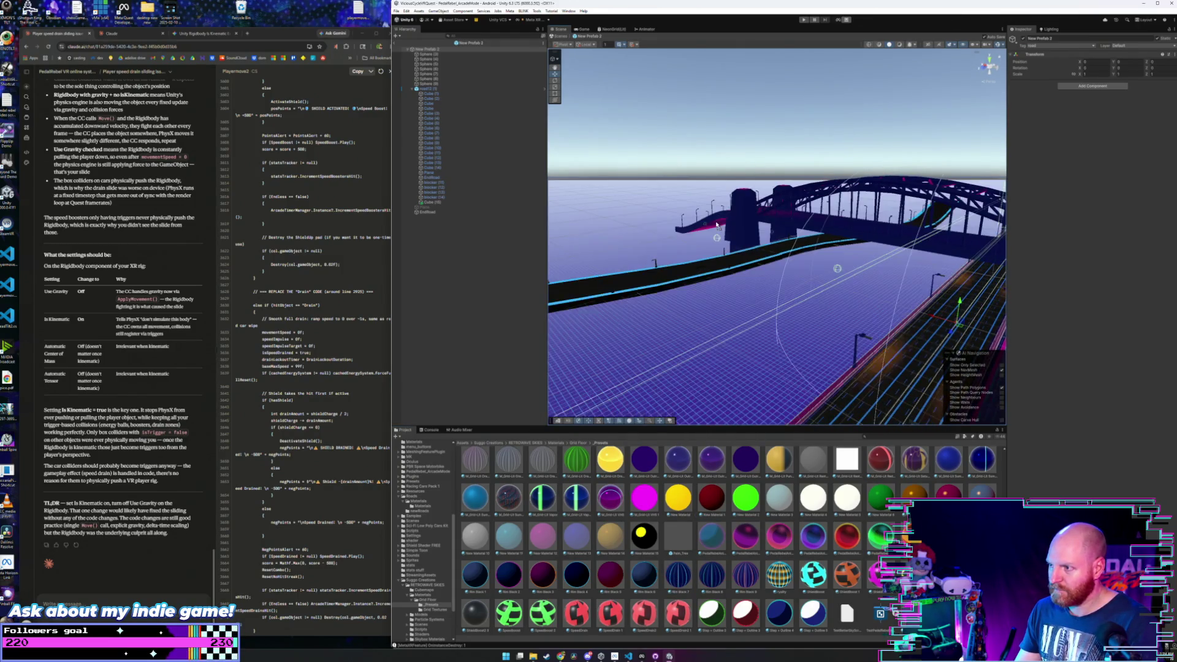
drag(717, 221, 662, 282)
key(f)
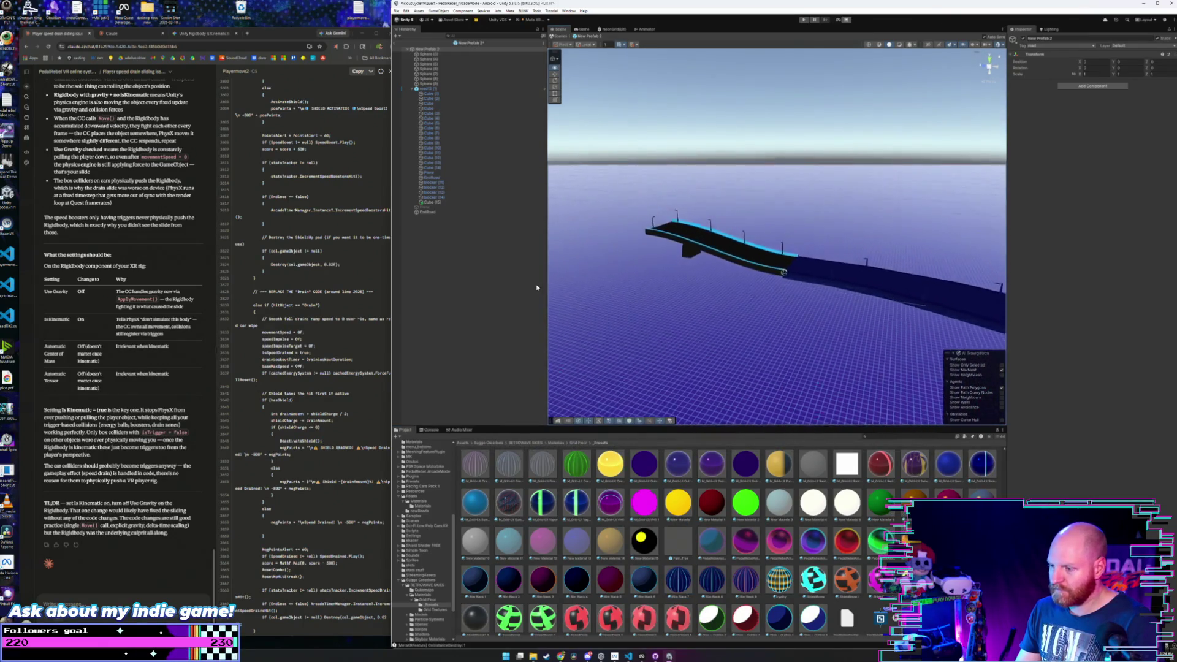
click(737, 263)
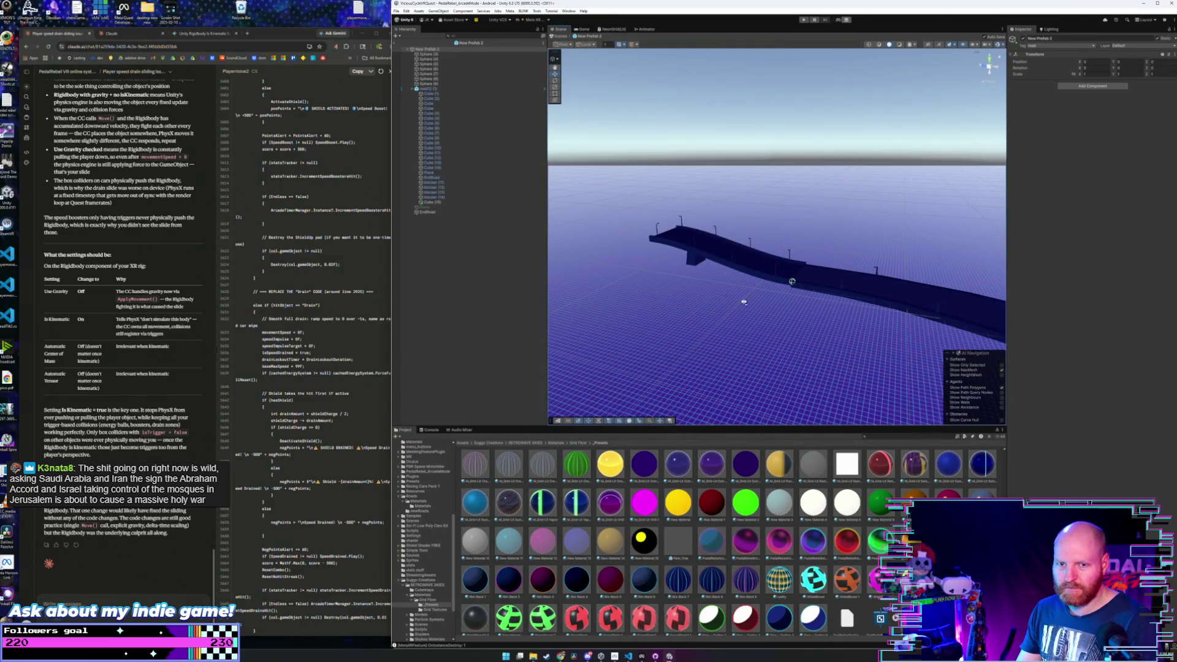
mouse_move(744, 302)
mouse_down()
mouse_move(919, 318)
mouse_move(884, 393)
mouse_up()
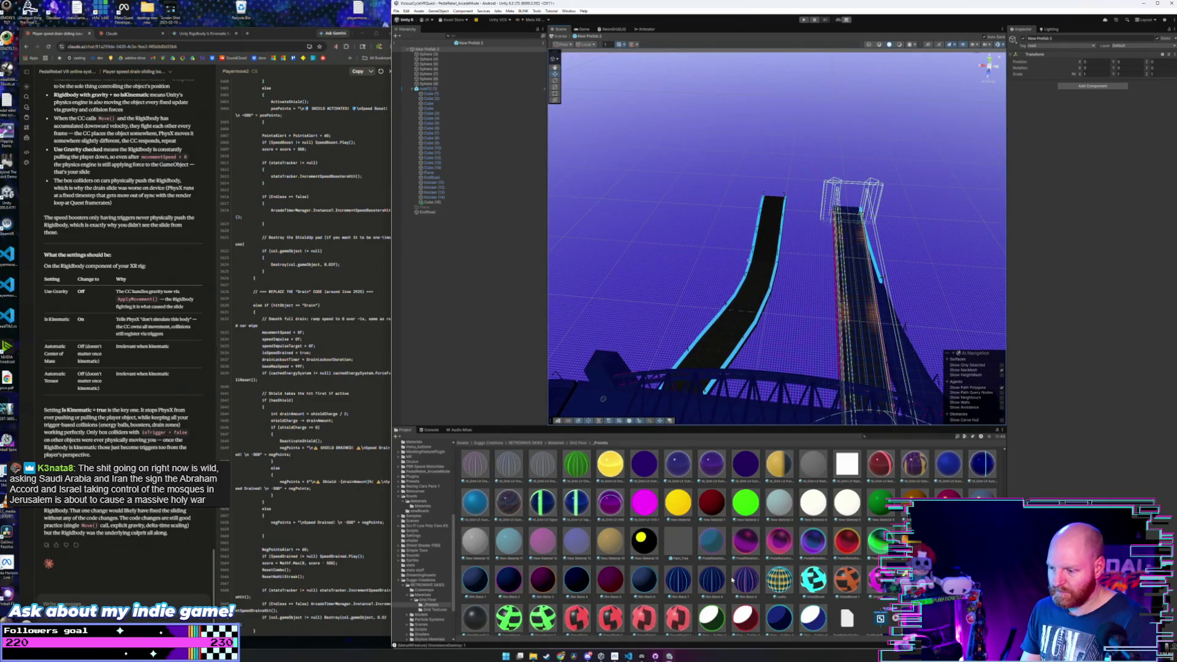
- Make the left ramp's lower and top segments dark blue with Rim Black
drag(678, 585, 735, 329)
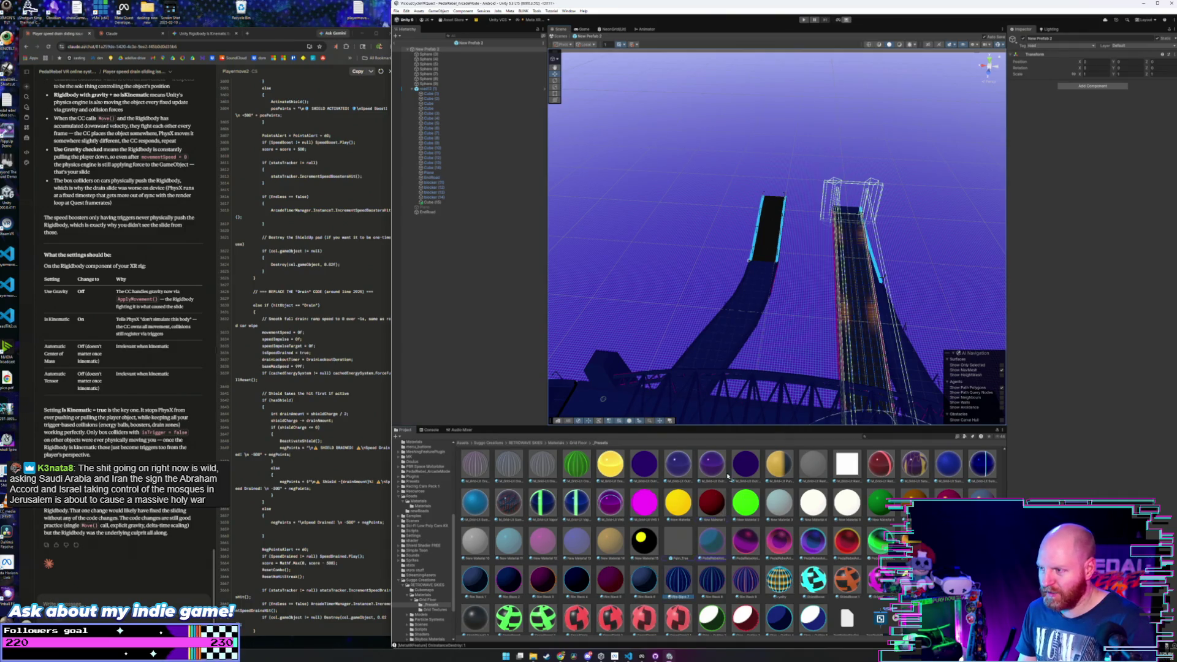
drag(728, 475, 777, 256)
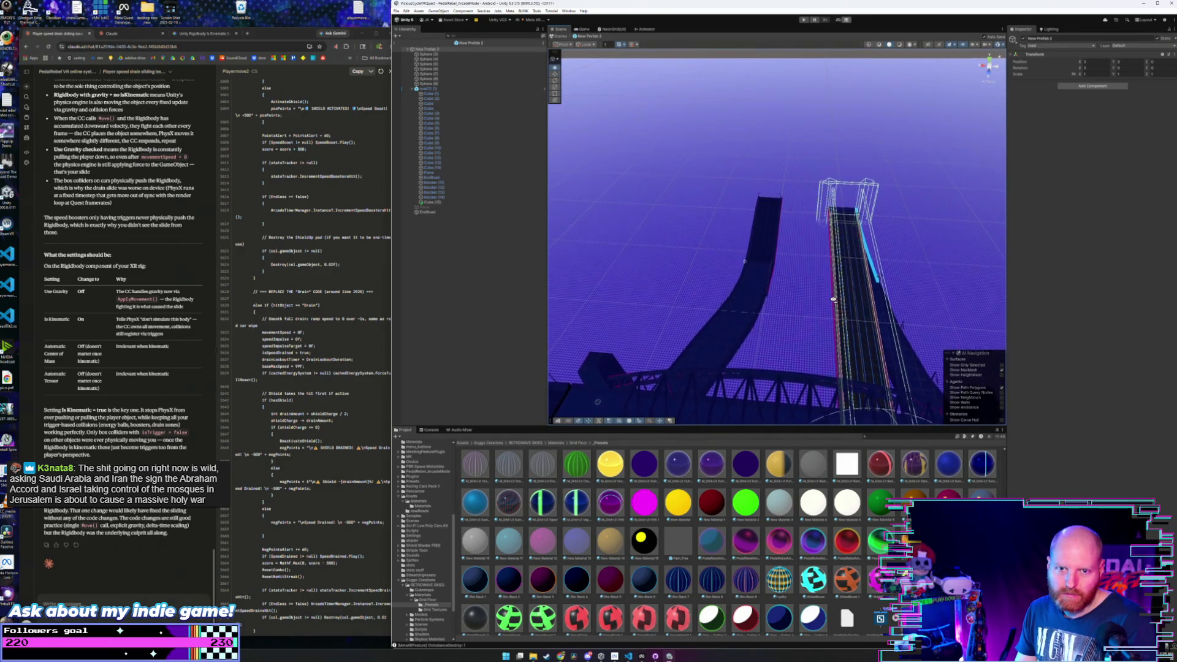
scroll(840, 313, up, 3)
drag(850, 328, 739, 285)
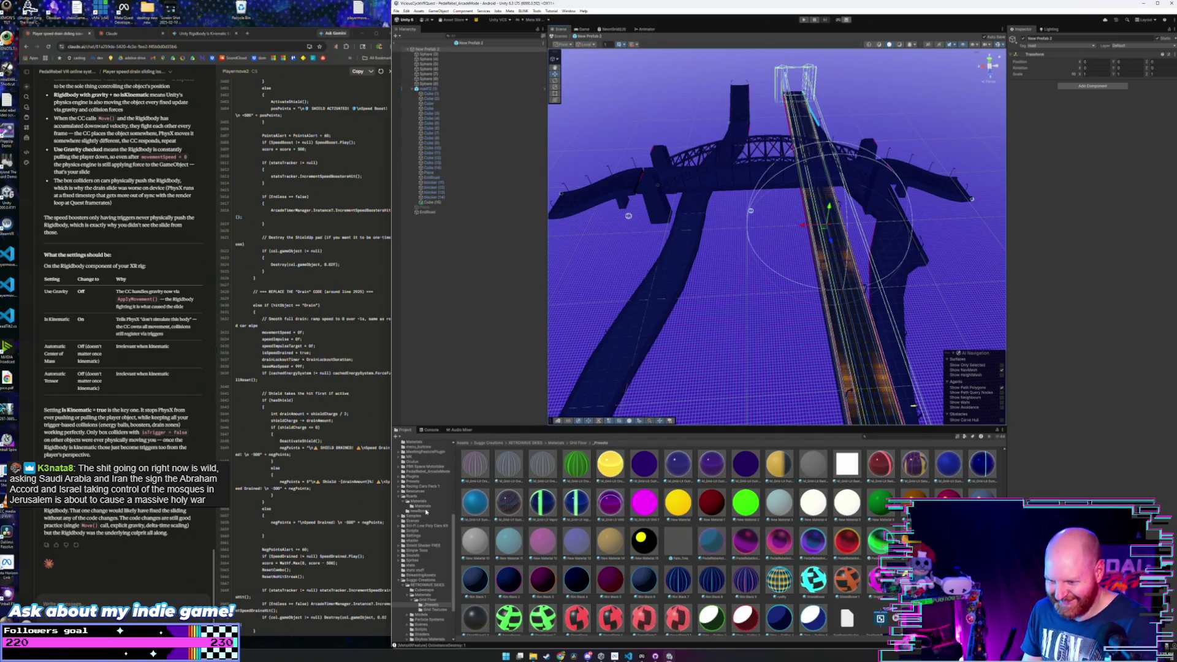
click(423, 507)
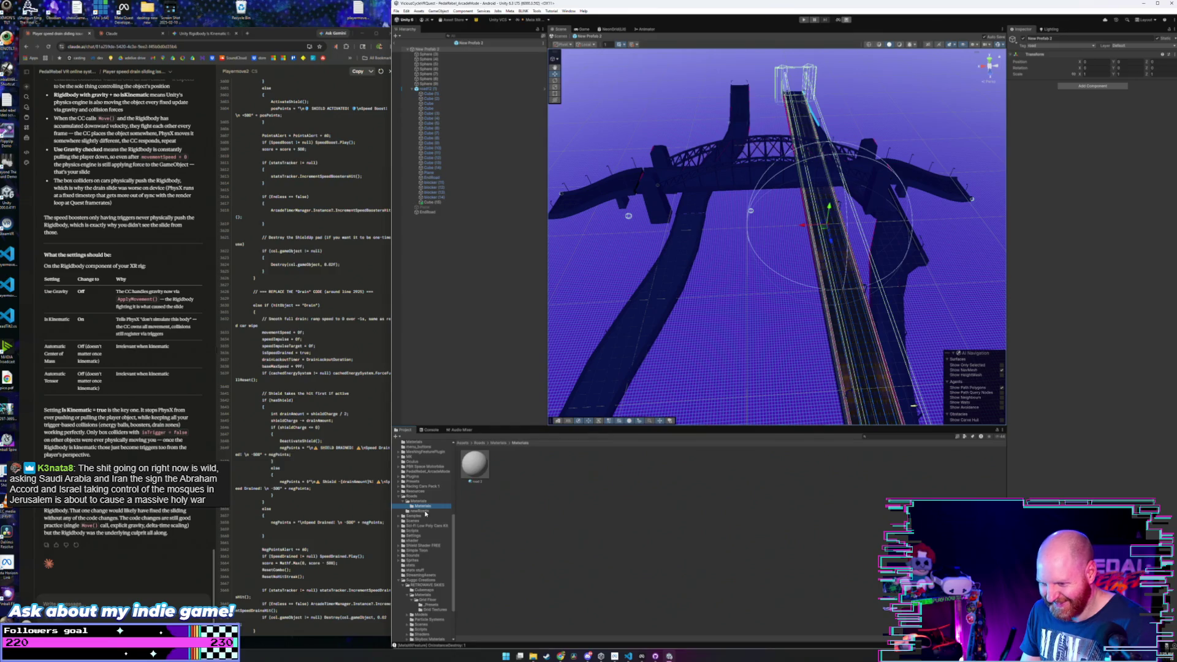
- Open New Prefab 3 and bring up the Grid Floor preset materials
click(422, 510)
double_click(747, 466)
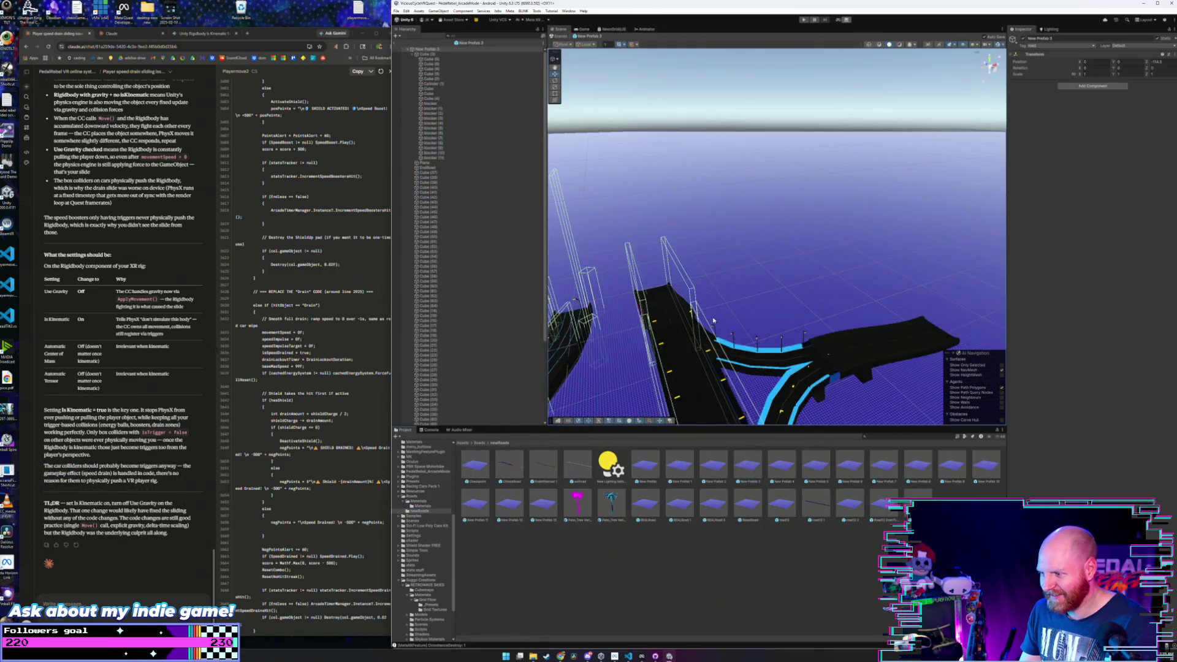
key(w)
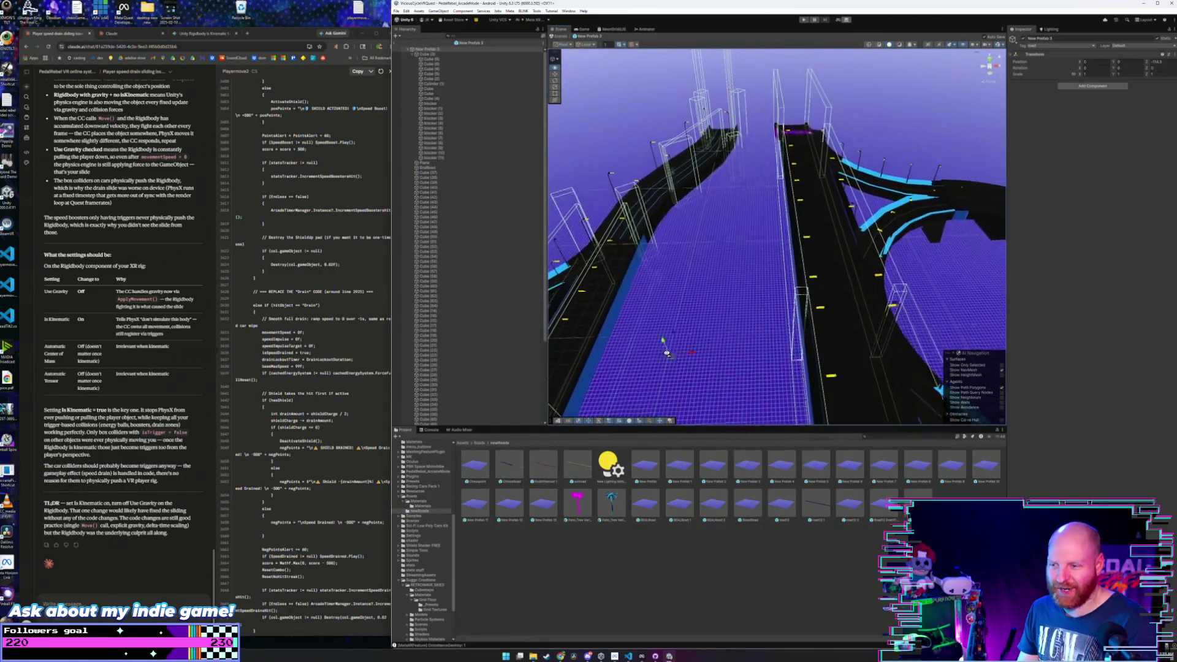
click(431, 606)
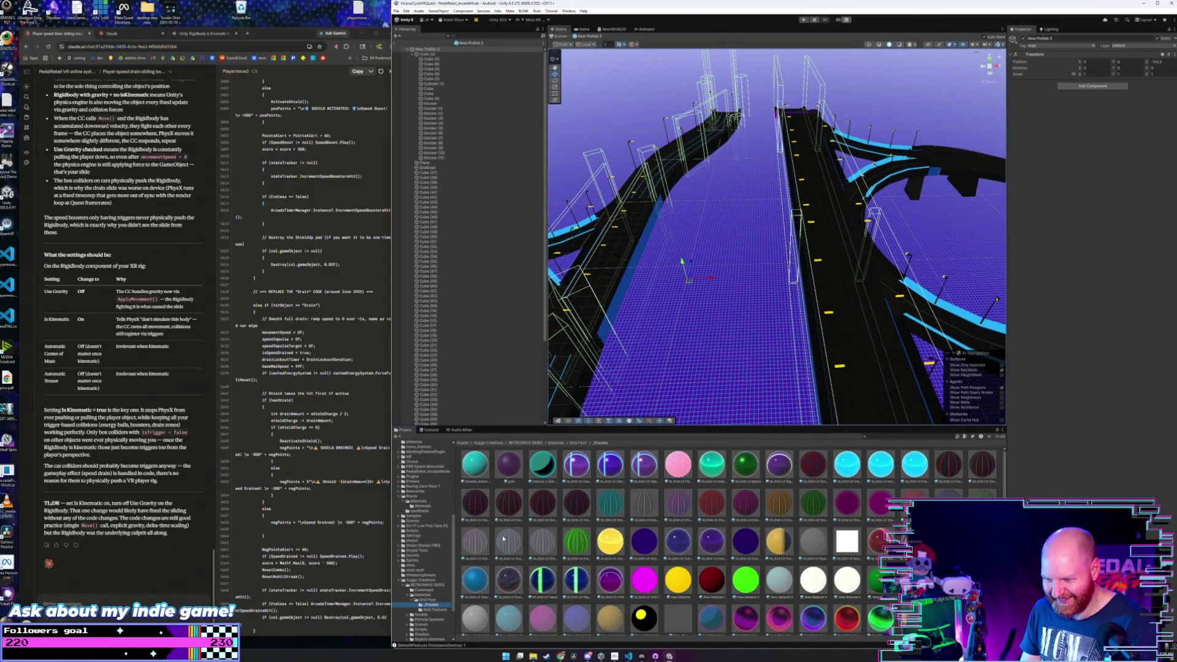
scroll(629, 556, down, 3)
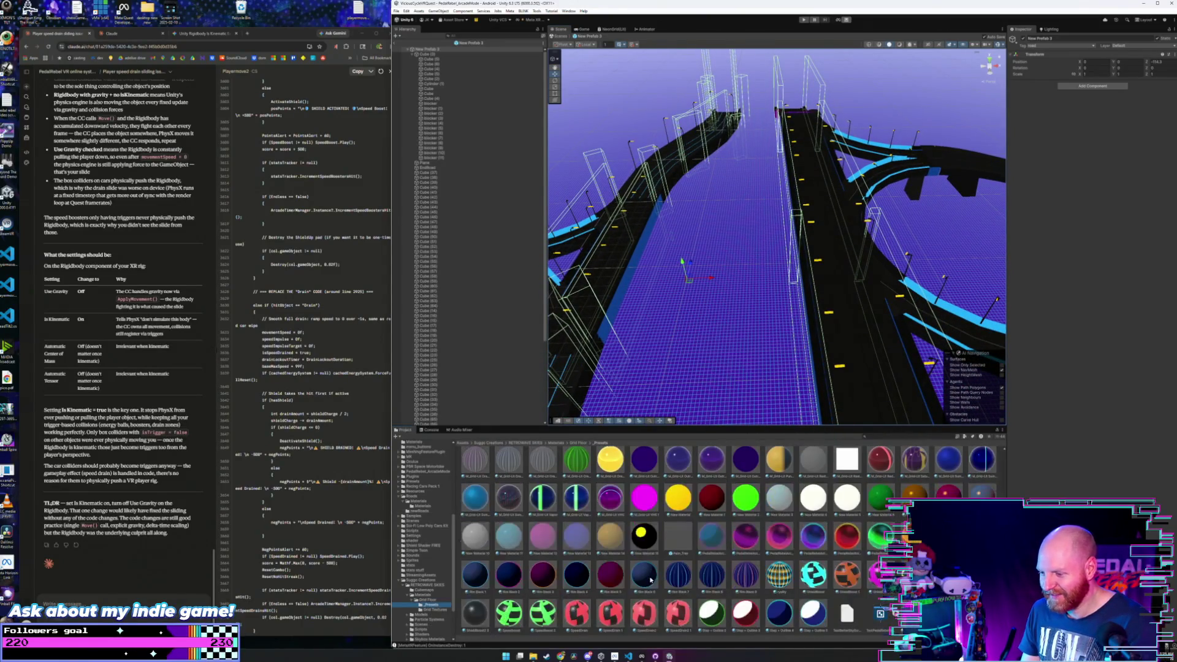
- Make the road section and the black road piece dark blue
mouse_move(678, 467)
mouse_down()
mouse_move(728, 320)
mouse_move(837, 215)
mouse_move(824, 230)
mouse_up()
scroll(824, 224, up, 2)
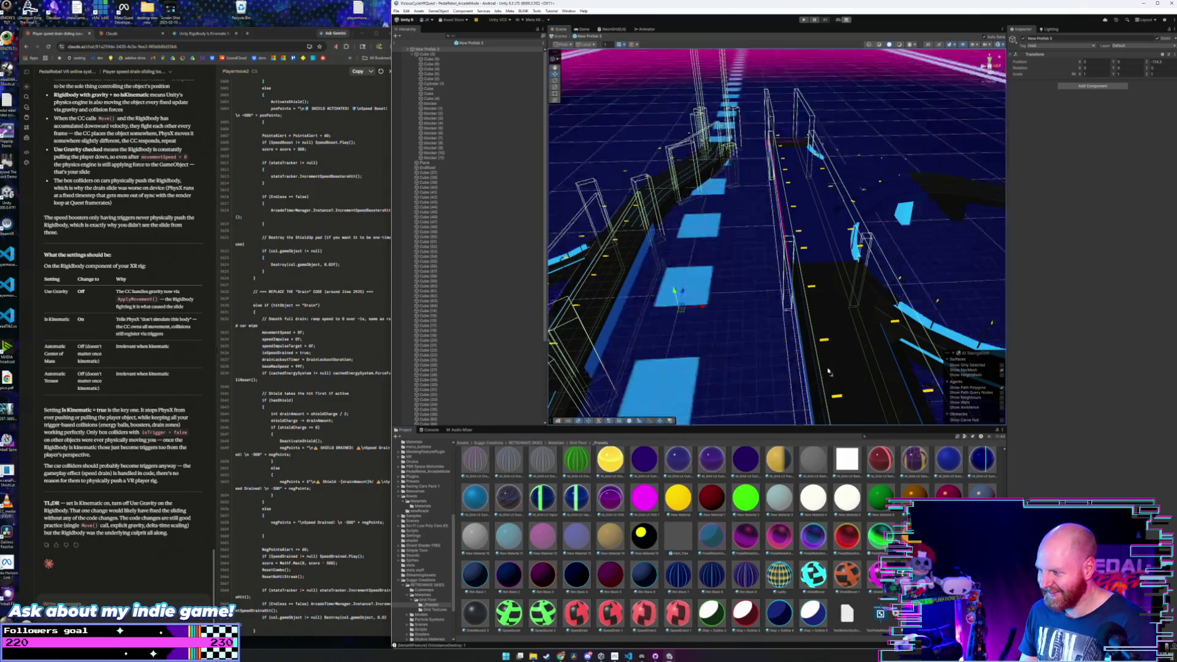
scroll(690, 570, up, 1)
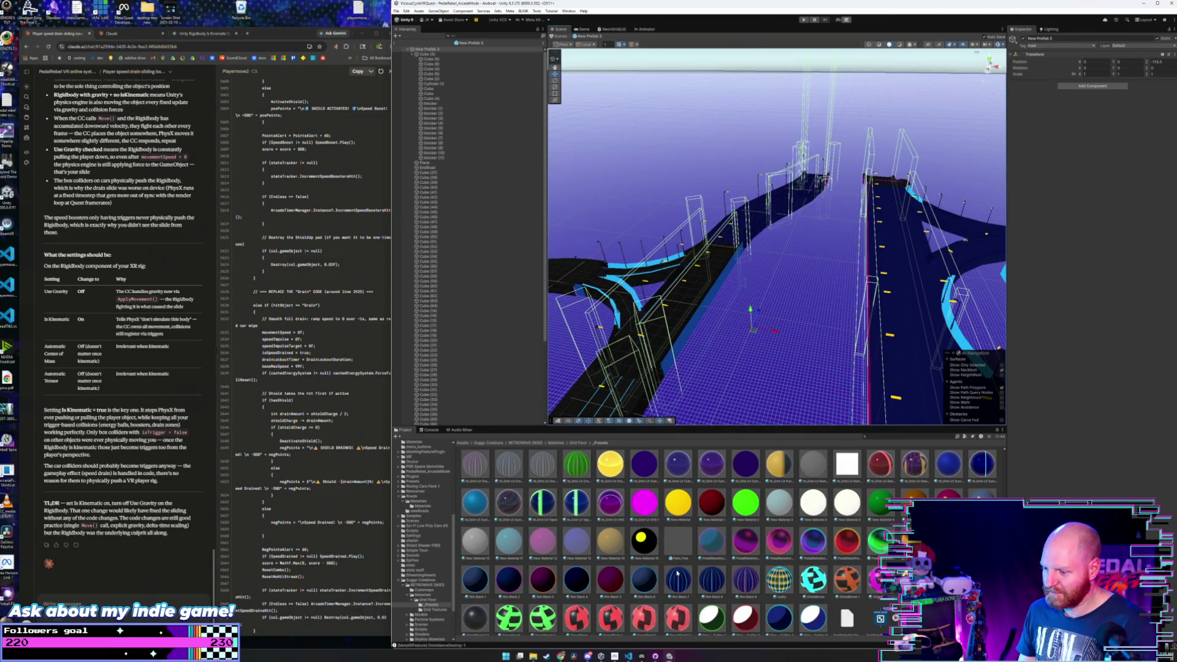
drag(678, 573, 668, 343)
drag(740, 389, 644, 380)
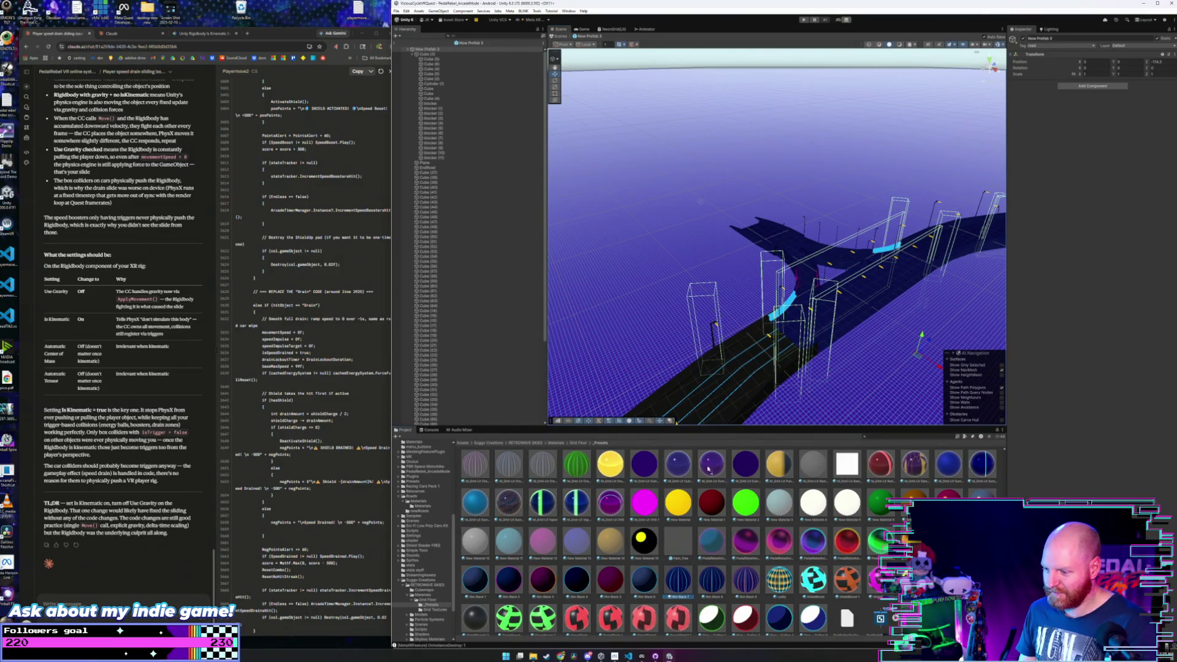
mouse_move(672, 555)
mouse_down()
mouse_move(718, 374)
mouse_move(541, 368)
mouse_move(684, 522)
mouse_up()
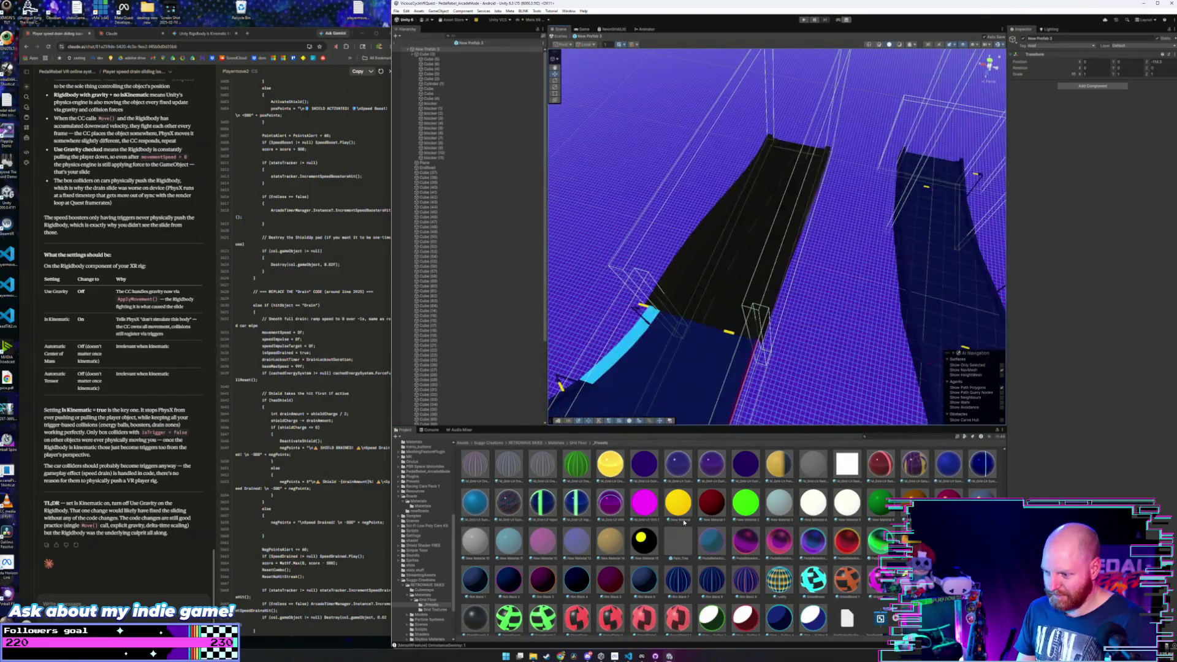
mouse_move(680, 578)
mouse_down()
mouse_move(725, 315)
mouse_move(466, 229)
mouse_move(398, 247)
mouse_up()
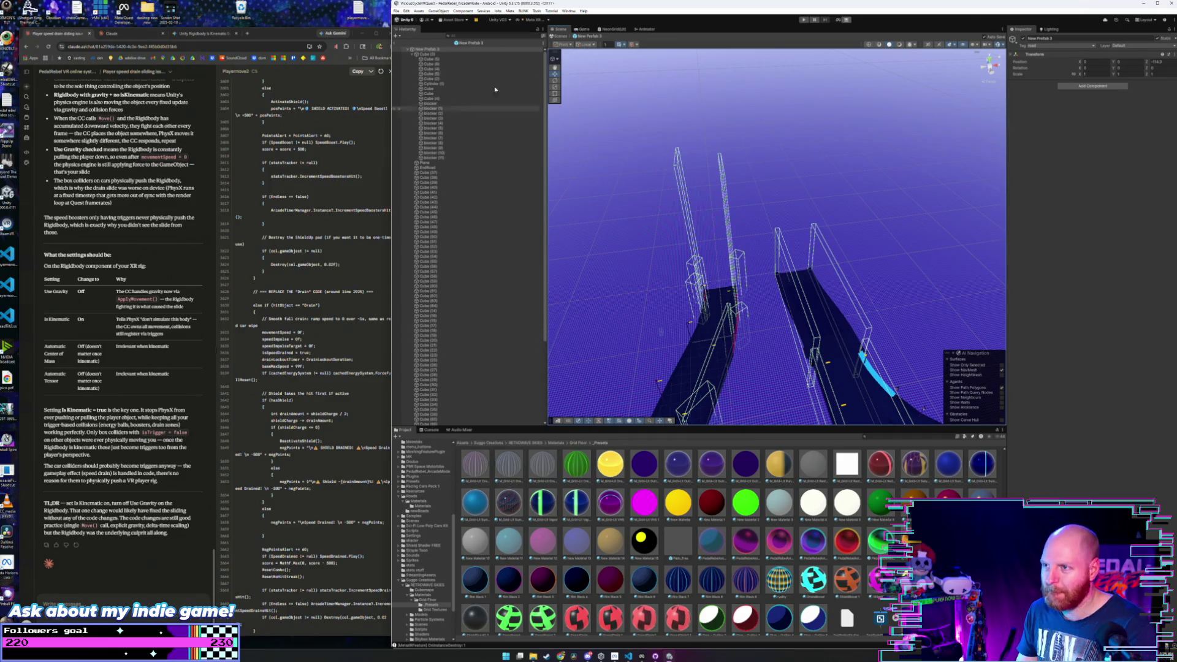
- Open New Prefab 4 from the newRoads folder for editing
click(419, 506)
click(421, 511)
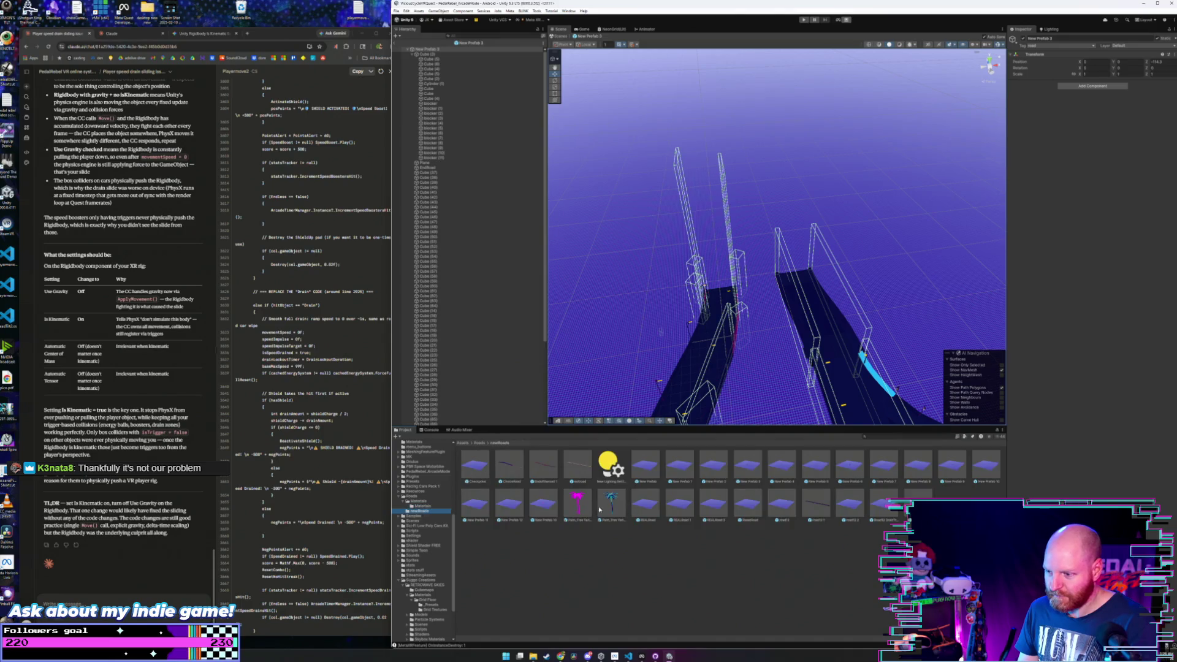
double_click(776, 465)
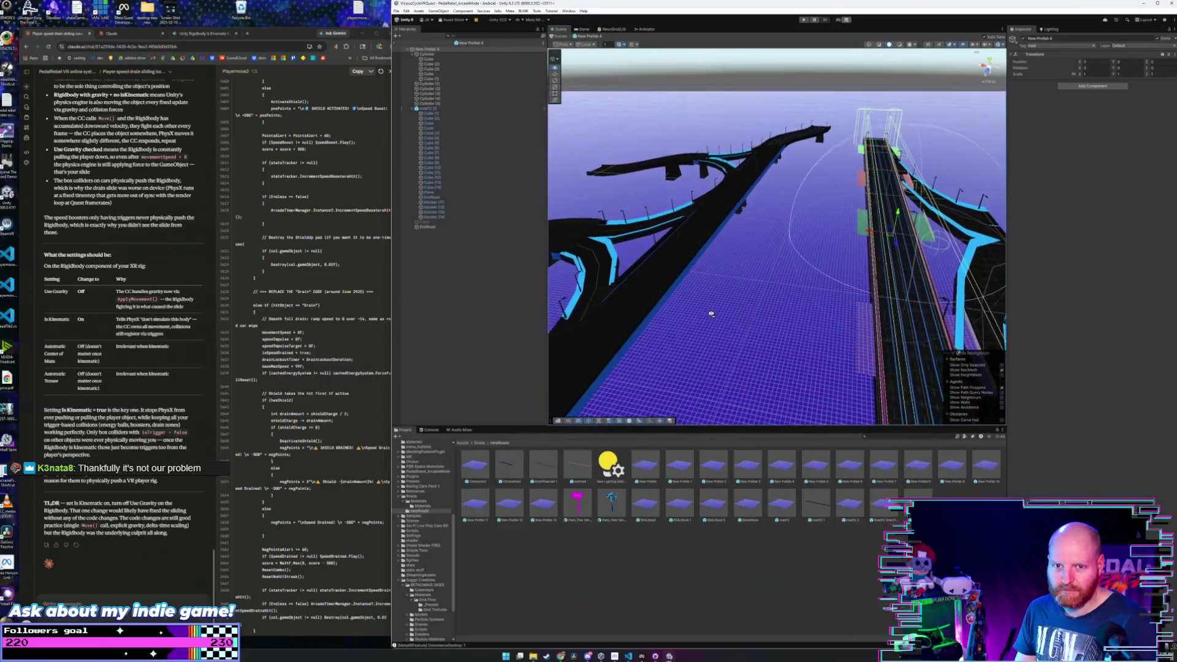
- Apply dark-blue Rim Black 7 to the left and upper-left road pieces
key(s)
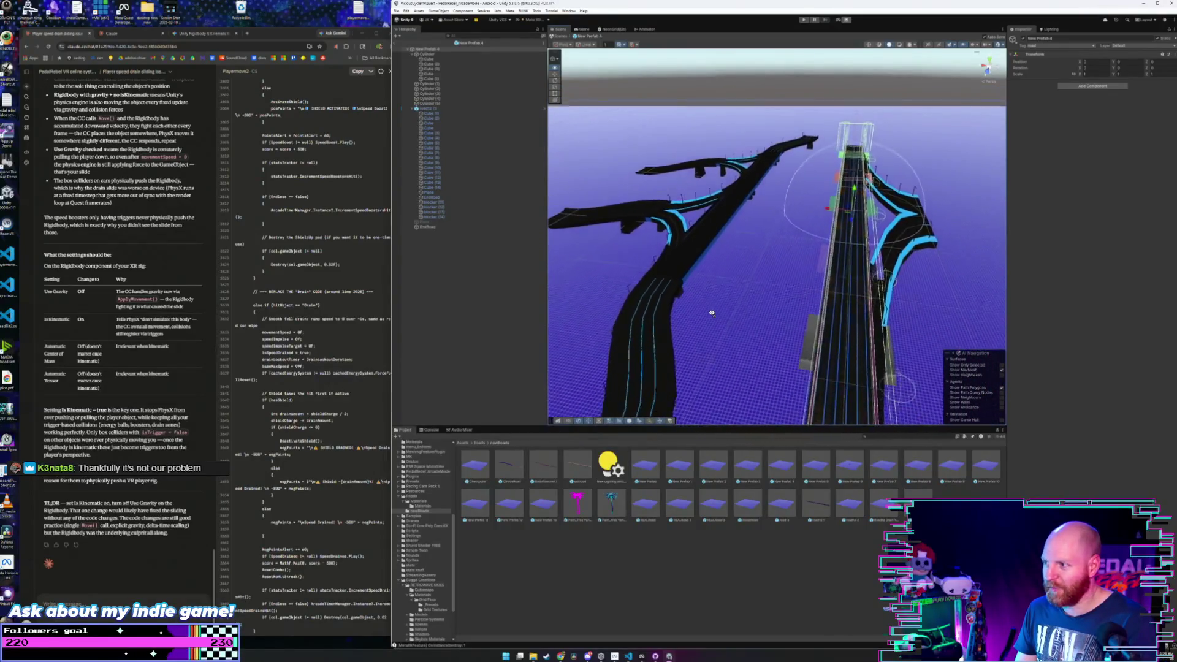
key(s)
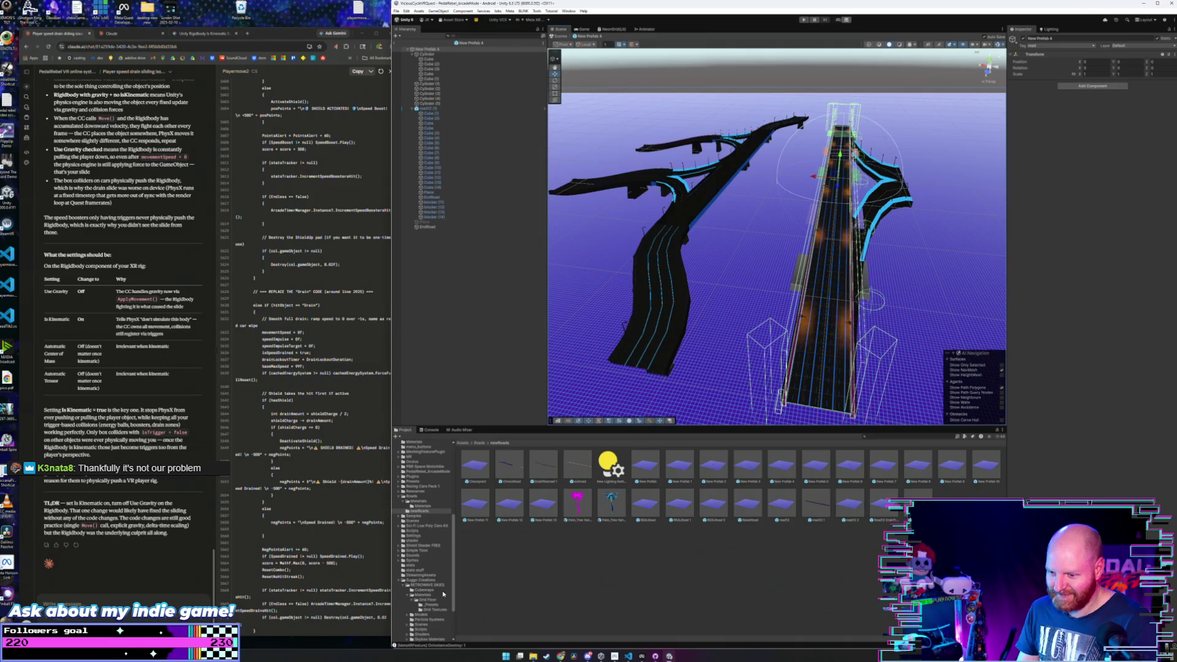
click(430, 604)
scroll(607, 519, down, 3)
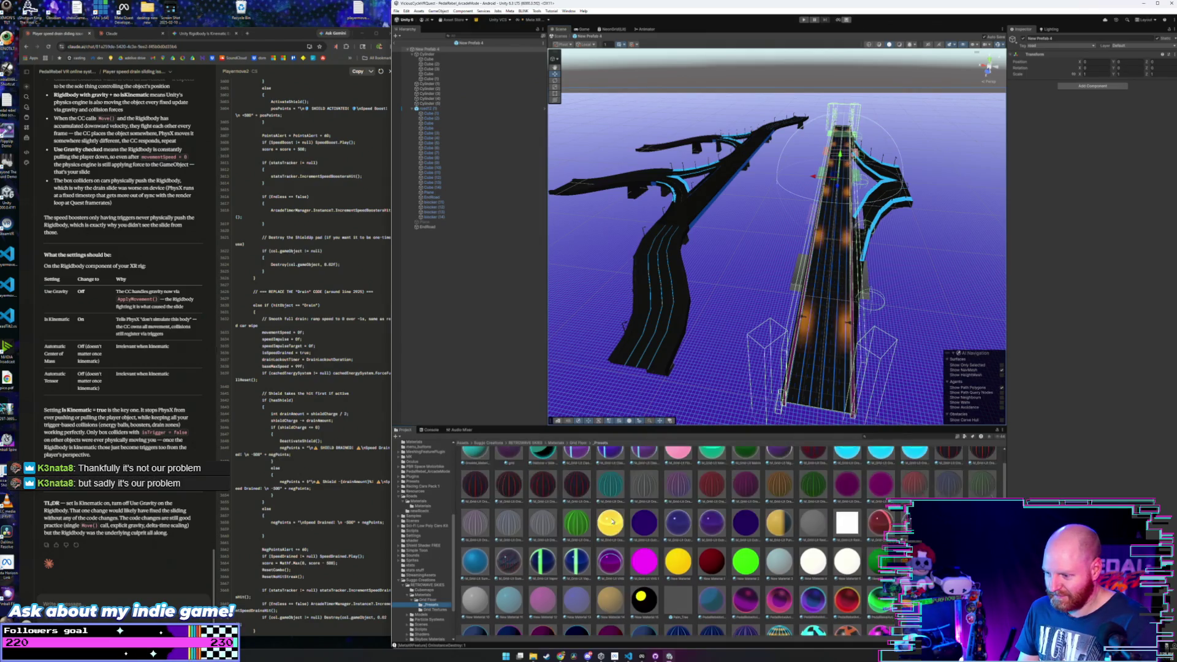
drag(686, 576, 664, 318)
drag(684, 583, 674, 178)
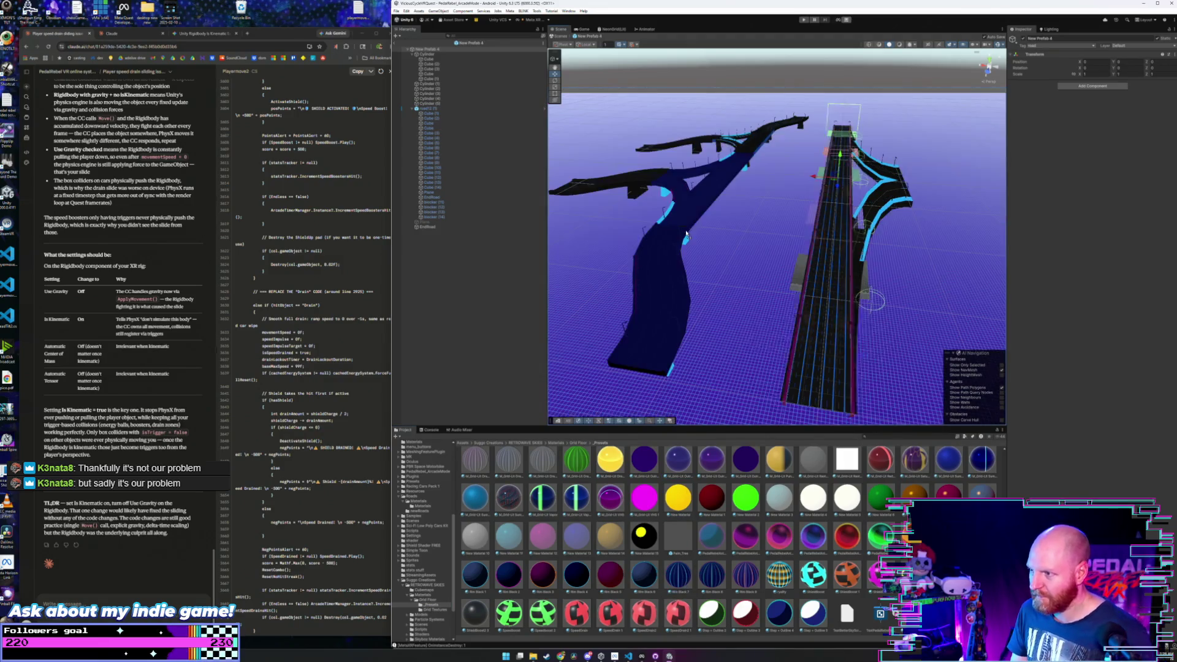
drag(664, 414, 668, 316)
mouse_move(678, 576)
mouse_down()
mouse_move(689, 136)
mouse_move(696, 149)
mouse_up()
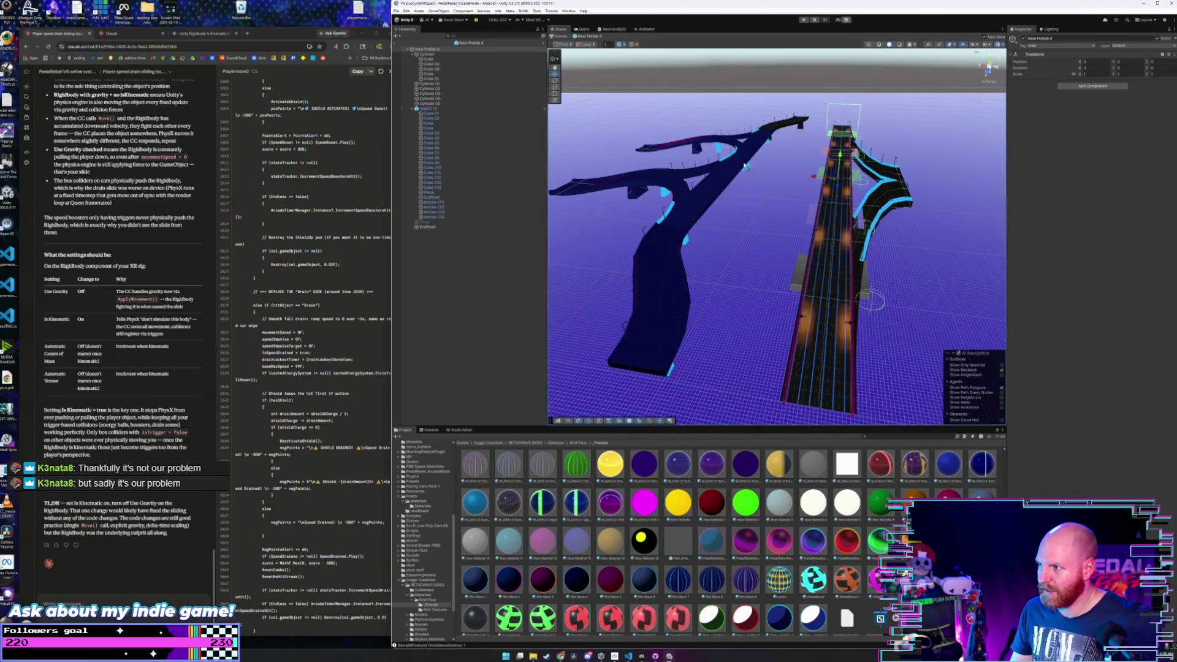
- Delete the wireframe boxes around the centre road, then undo it
key(Delete)
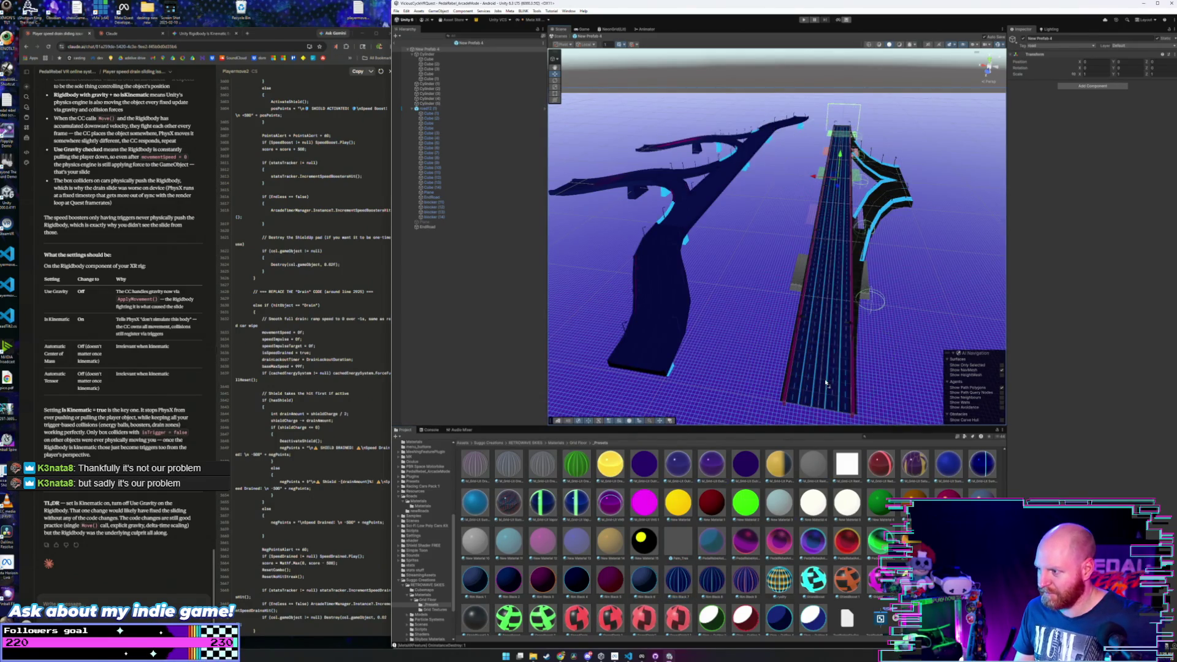
key(ctrl+z)
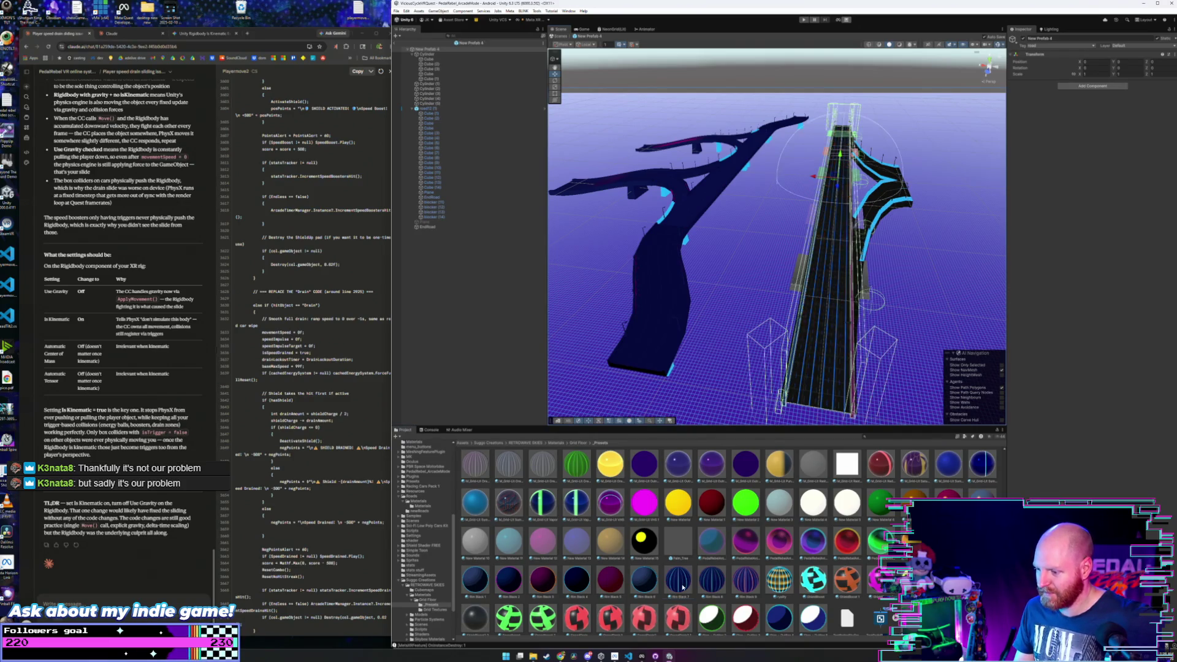
scroll(848, 336, up, 2)
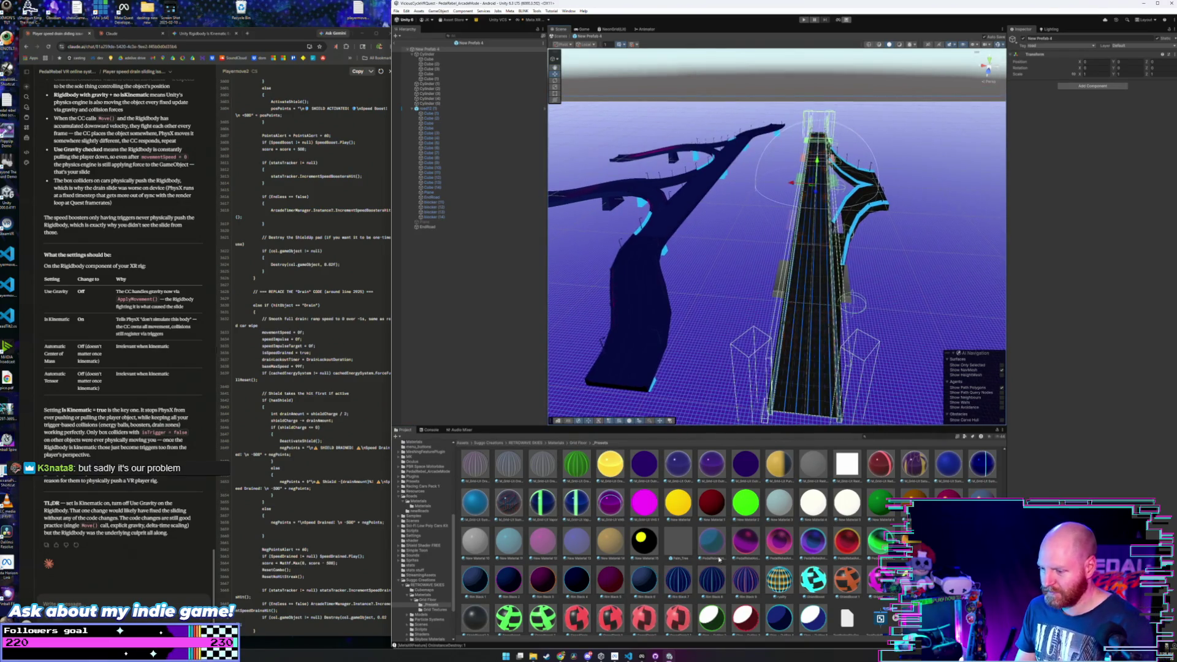
click(863, 214)
drag(862, 213, 623, 346)
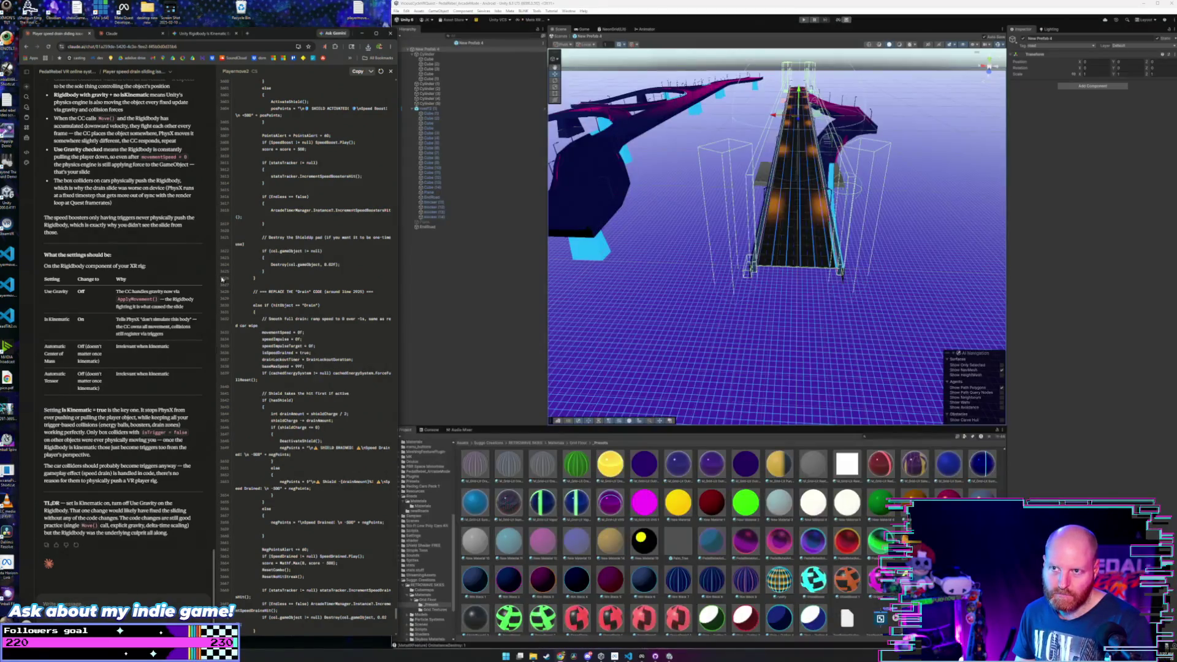
click(380, 47)
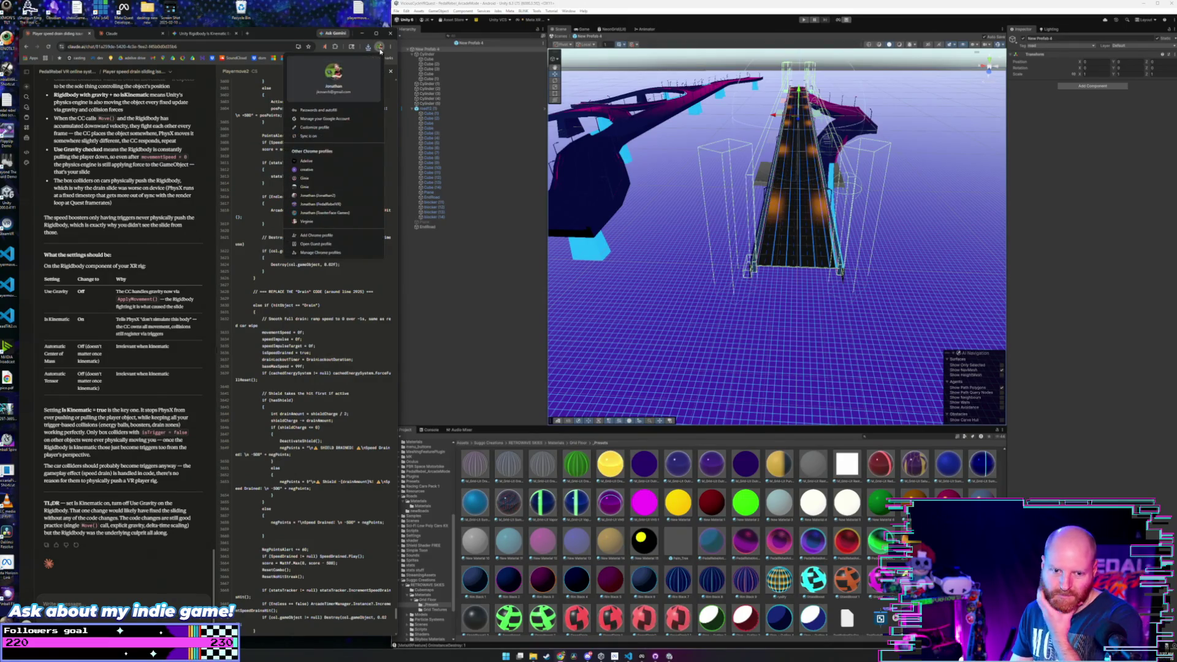
- Open Canva under the other Chrome profile, position its window, and go to the Home page
click(305, 160)
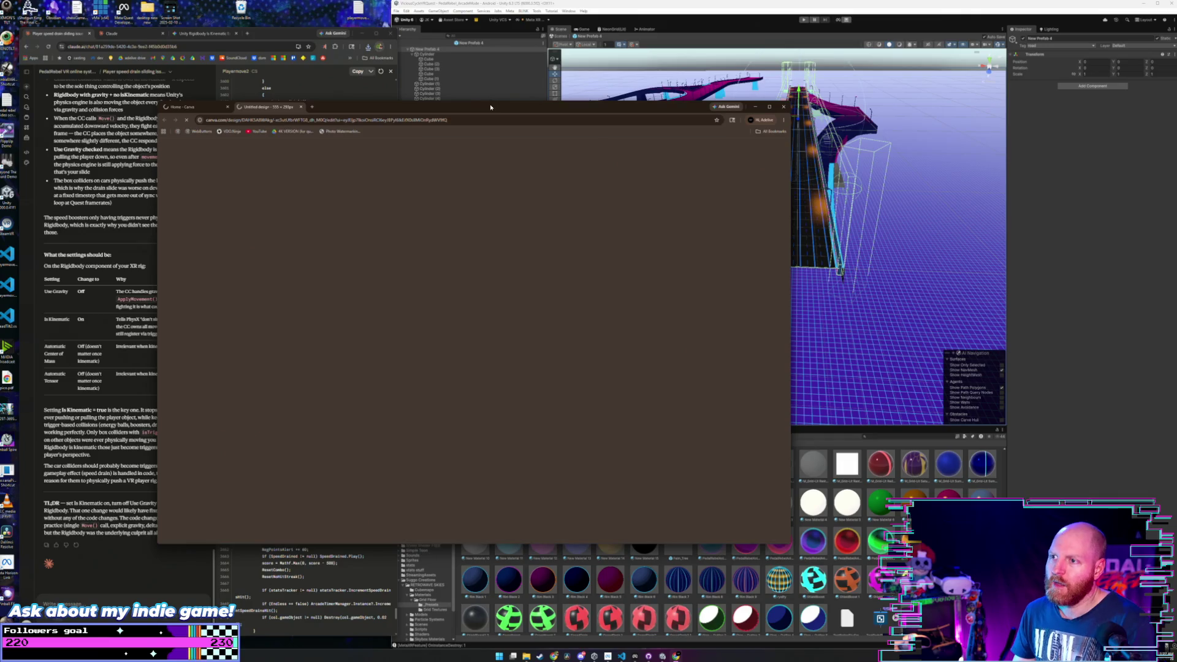
mouse_move(490, 107)
mouse_down()
mouse_move(629, 111)
mouse_move(601, 113)
mouse_up()
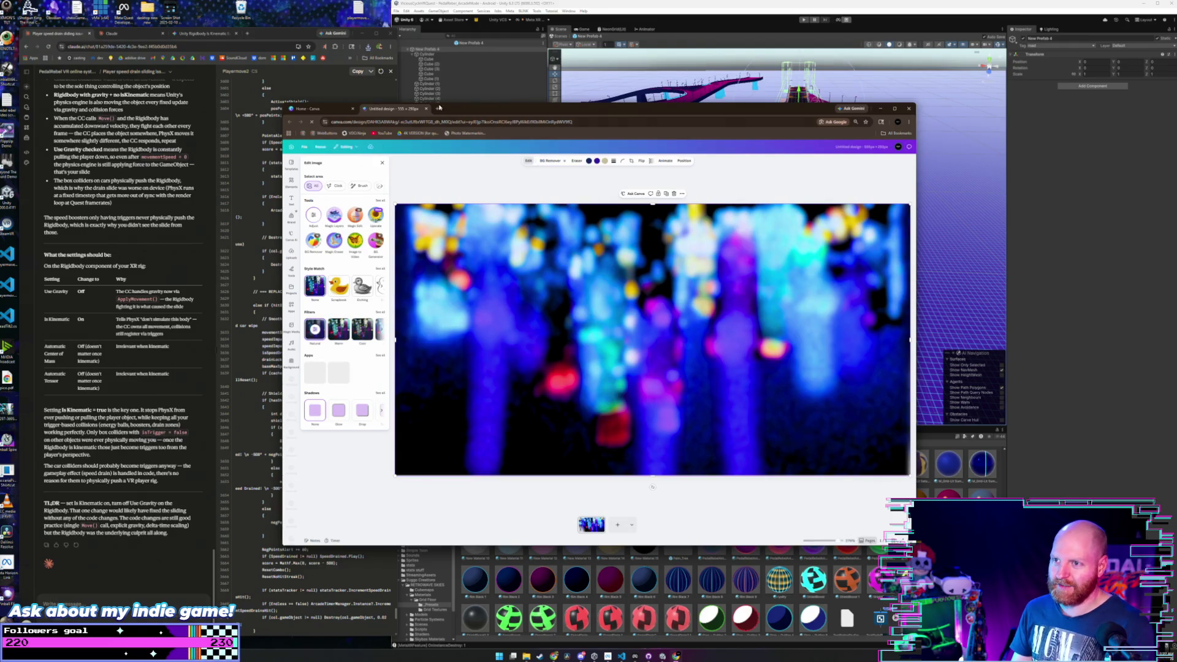
drag(599, 111, 416, 121)
click(248, 118)
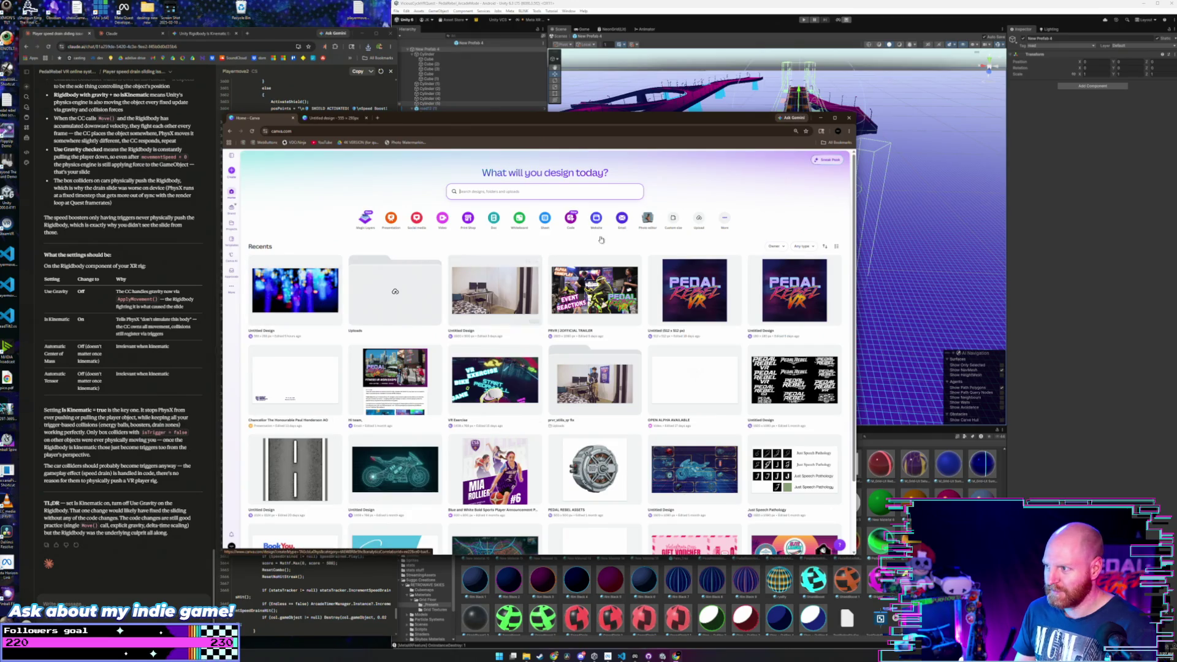
- Search Canva's designs for "trading card"
click(543, 194)
text(trading ca)
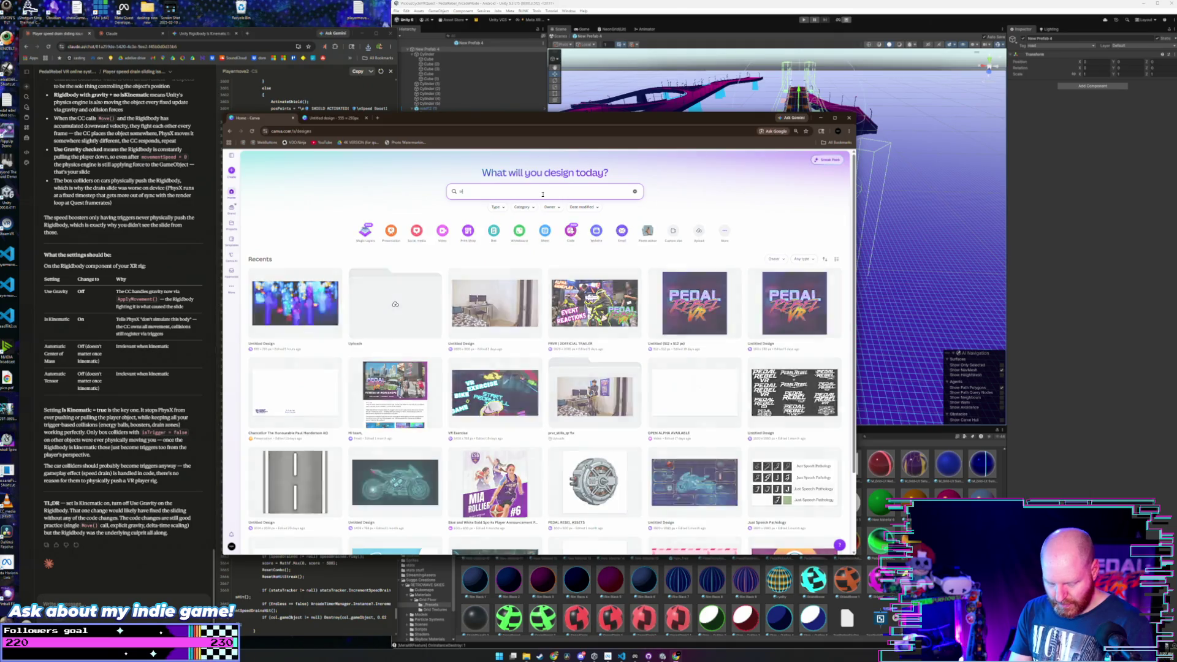
text(rd)
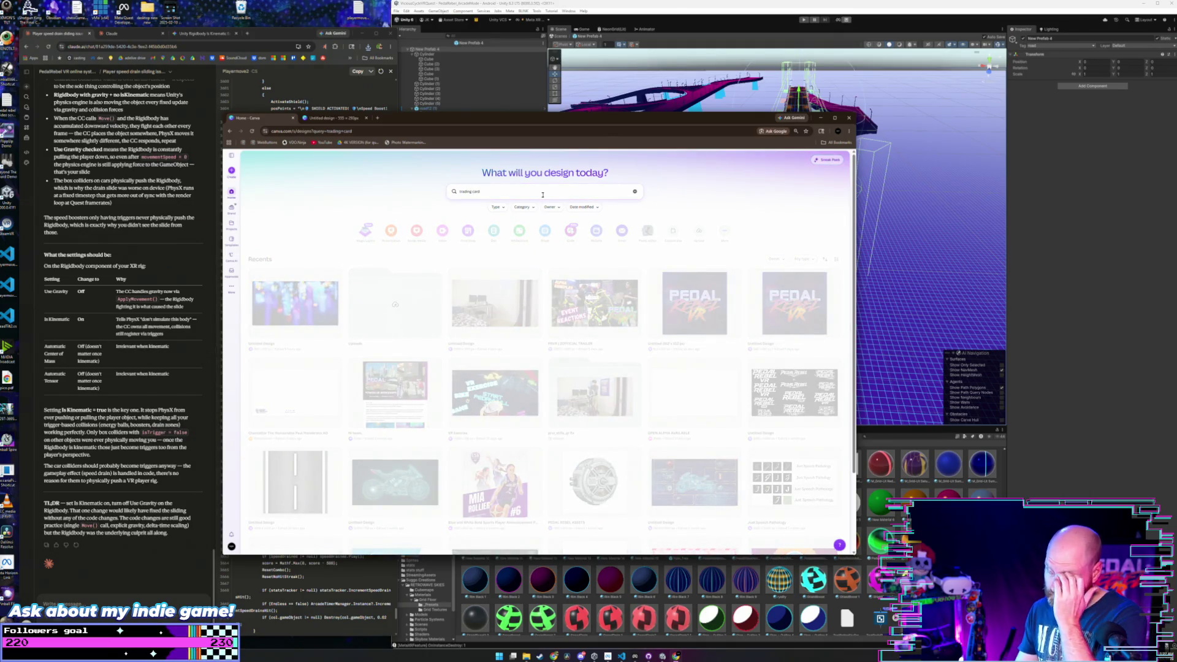
key(Return)
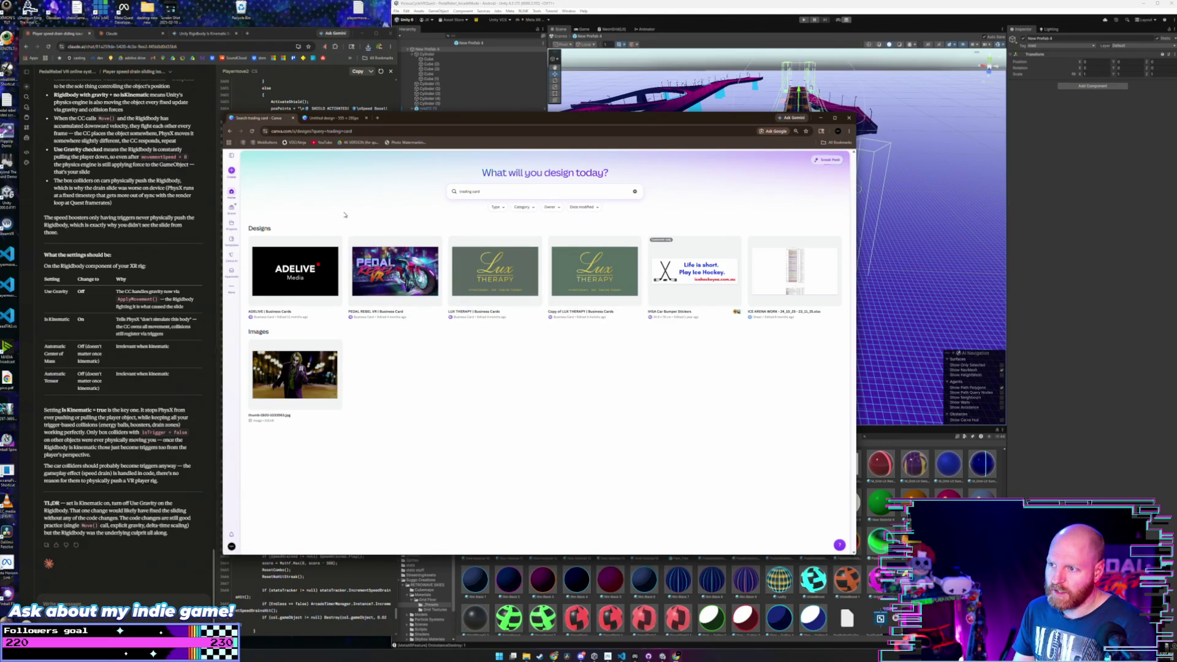
- Create a new blank design from a "card" size search
click(232, 172)
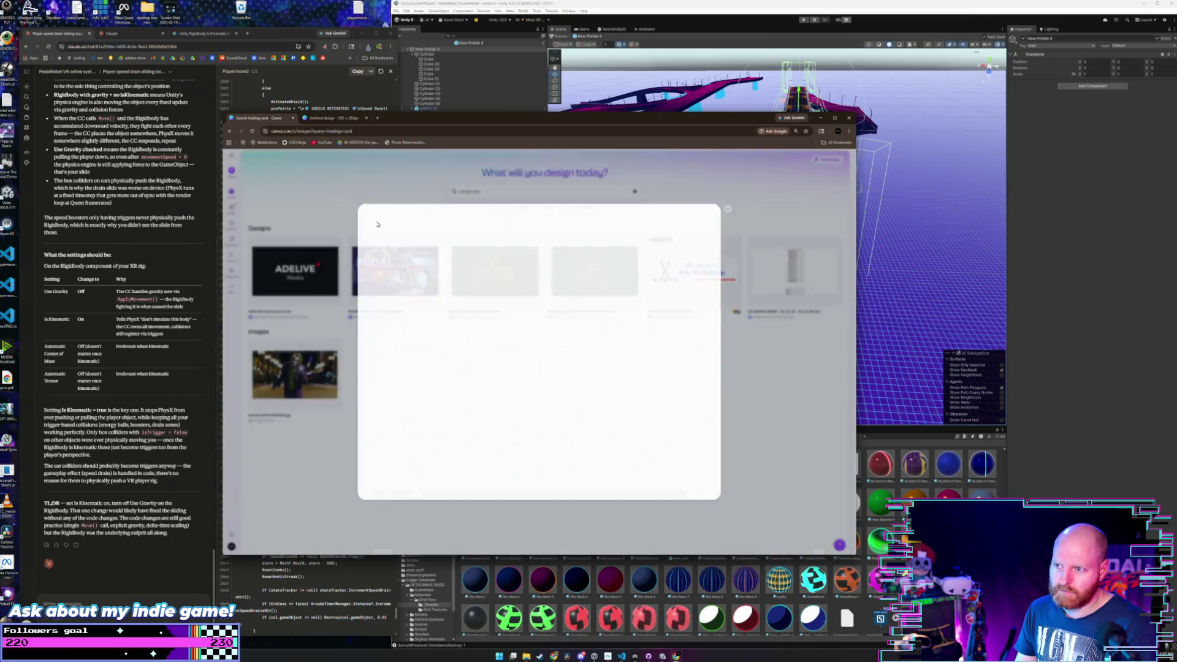
text(trading card)
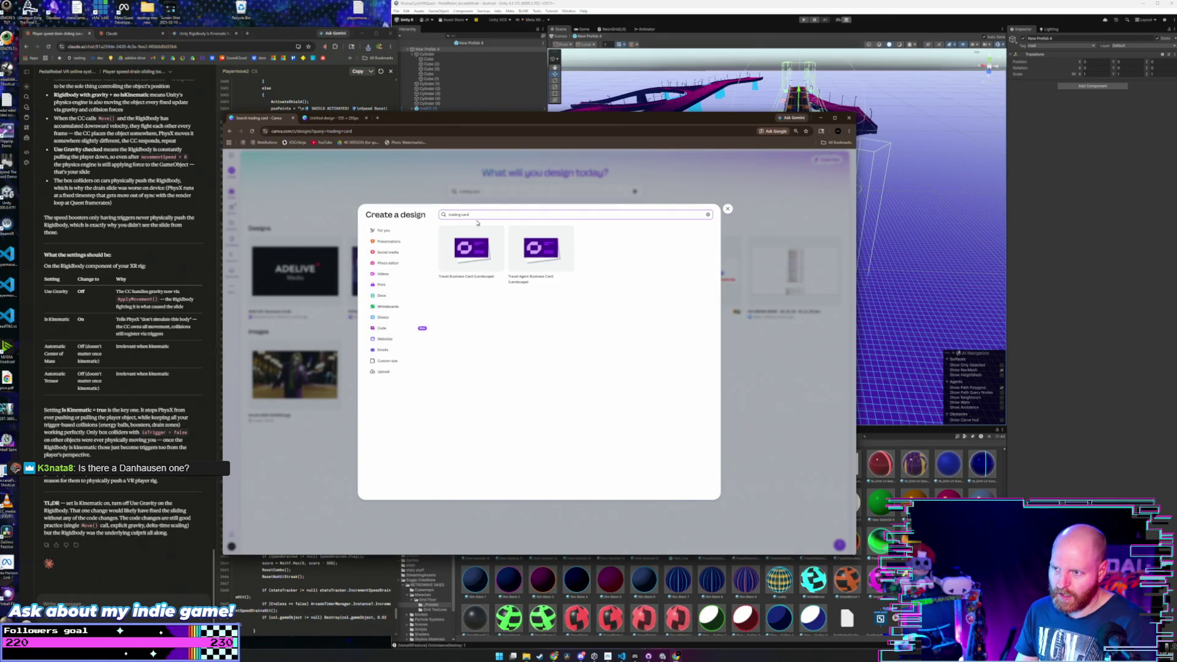
drag(479, 214, 439, 214)
key(BackSpace)
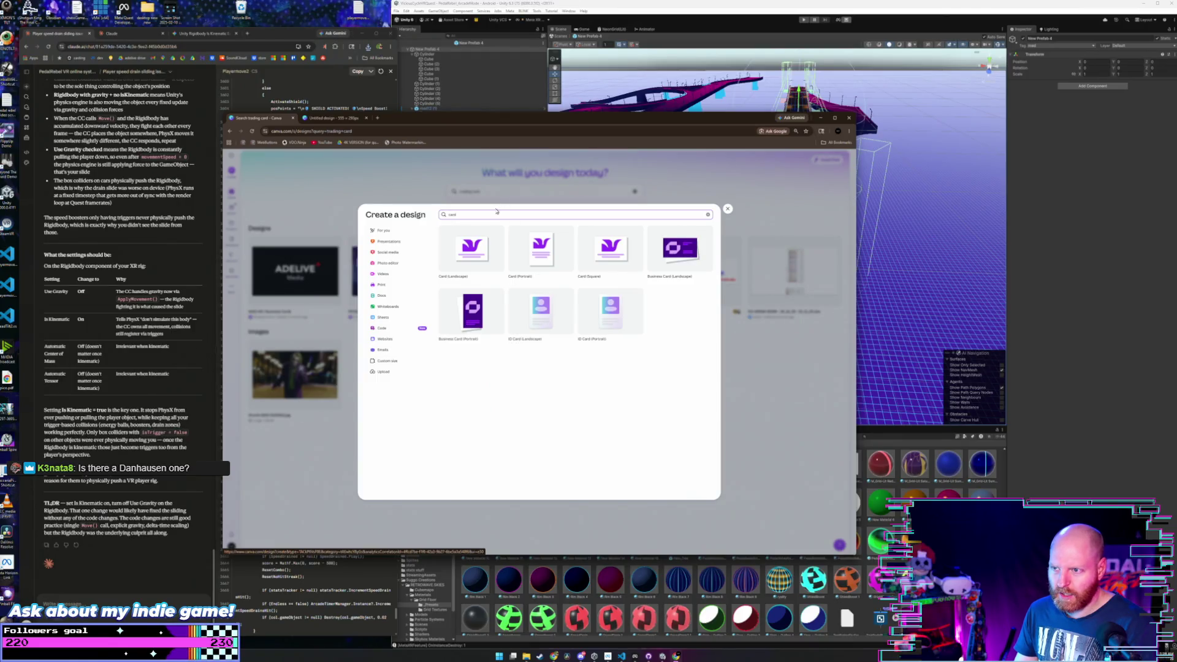
click(541, 325)
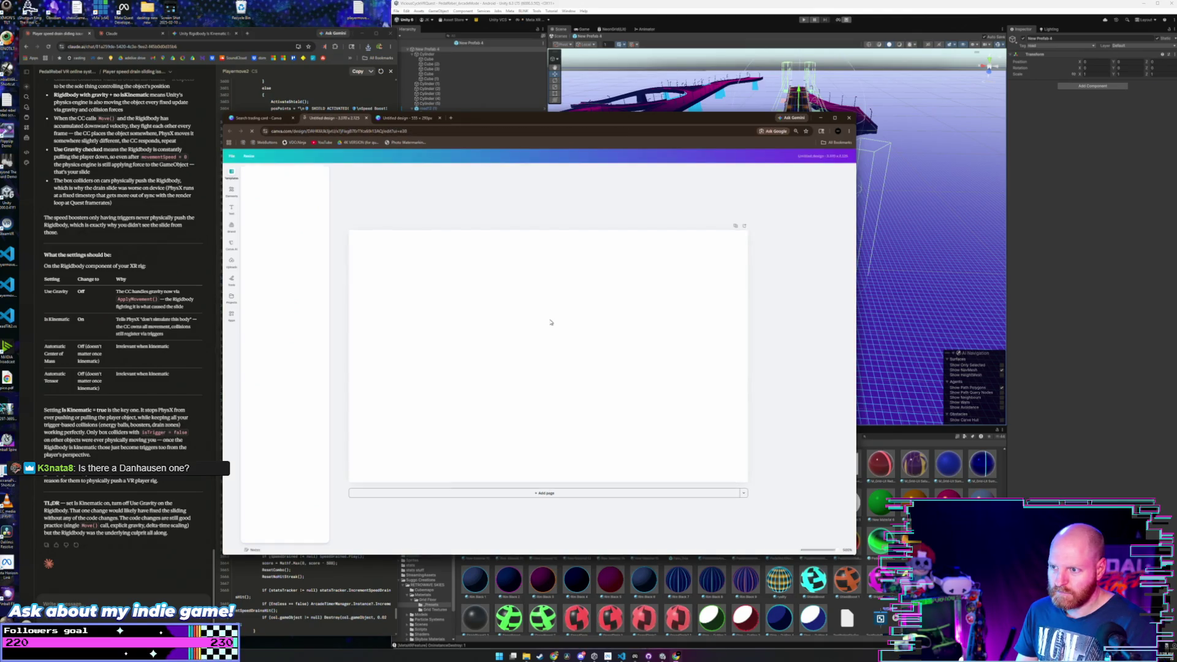
click(244, 156)
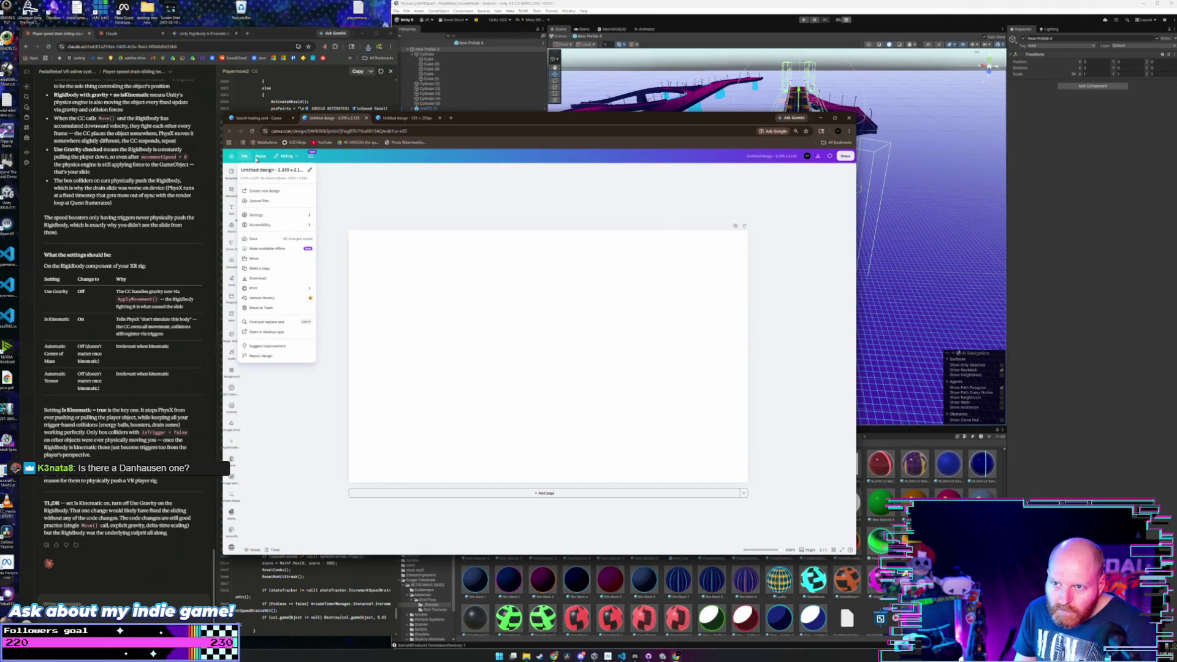
click(261, 157)
click(262, 157)
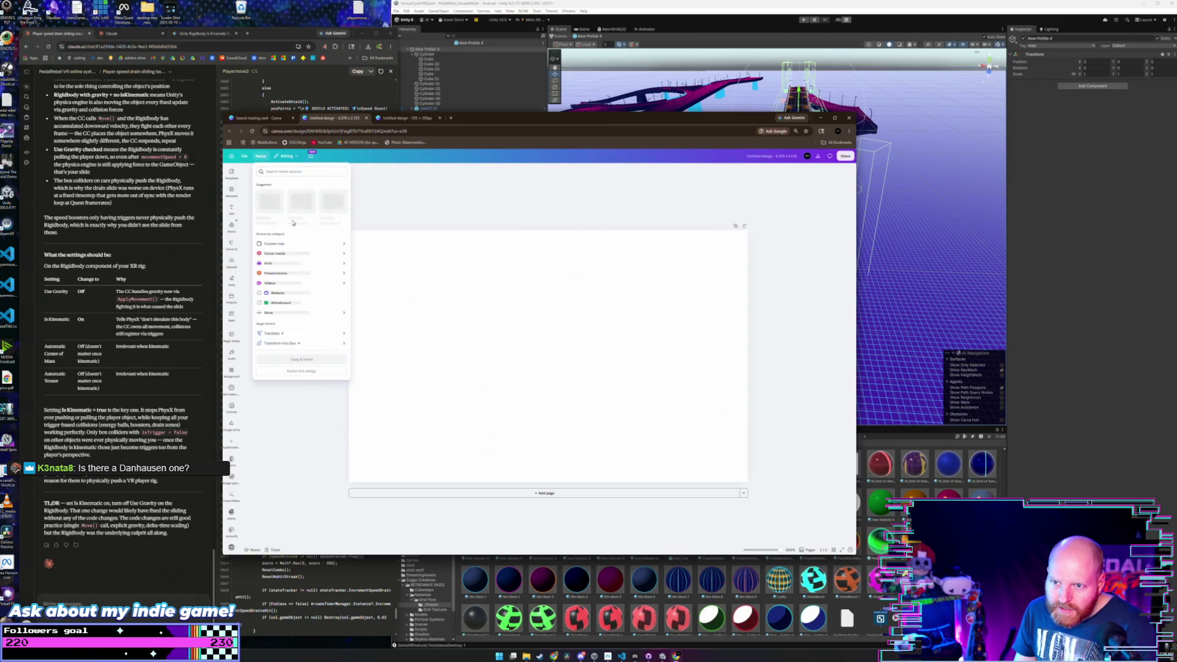
click(330, 313)
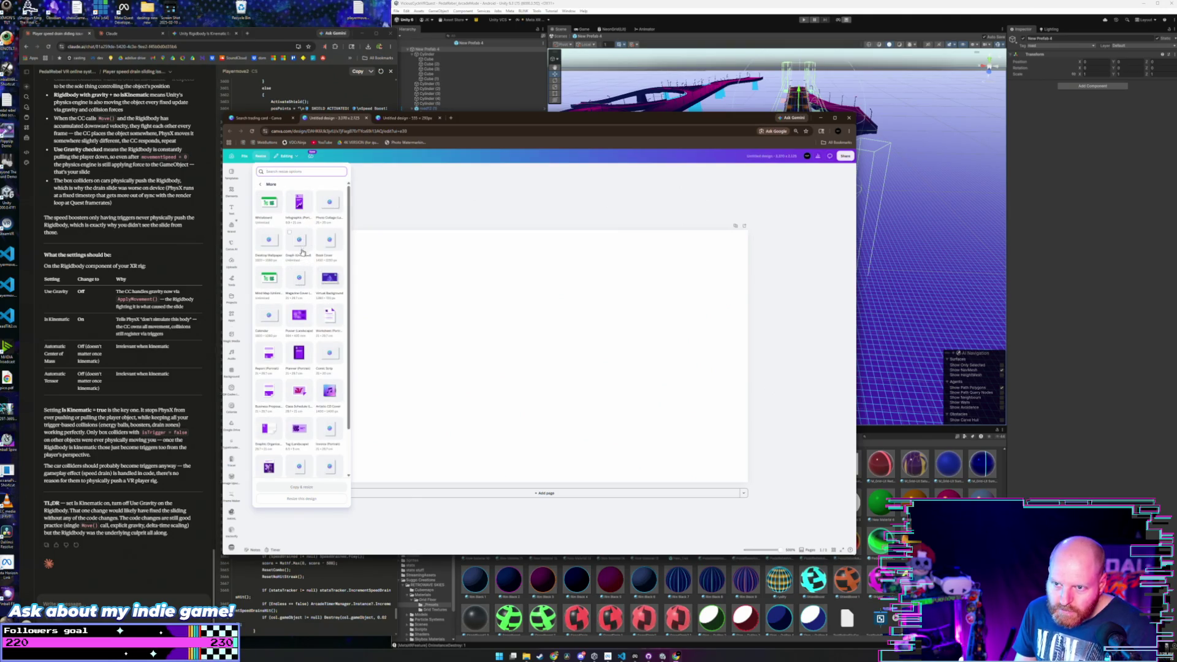
scroll(298, 270, down, 1)
scroll(298, 270, down, 1)
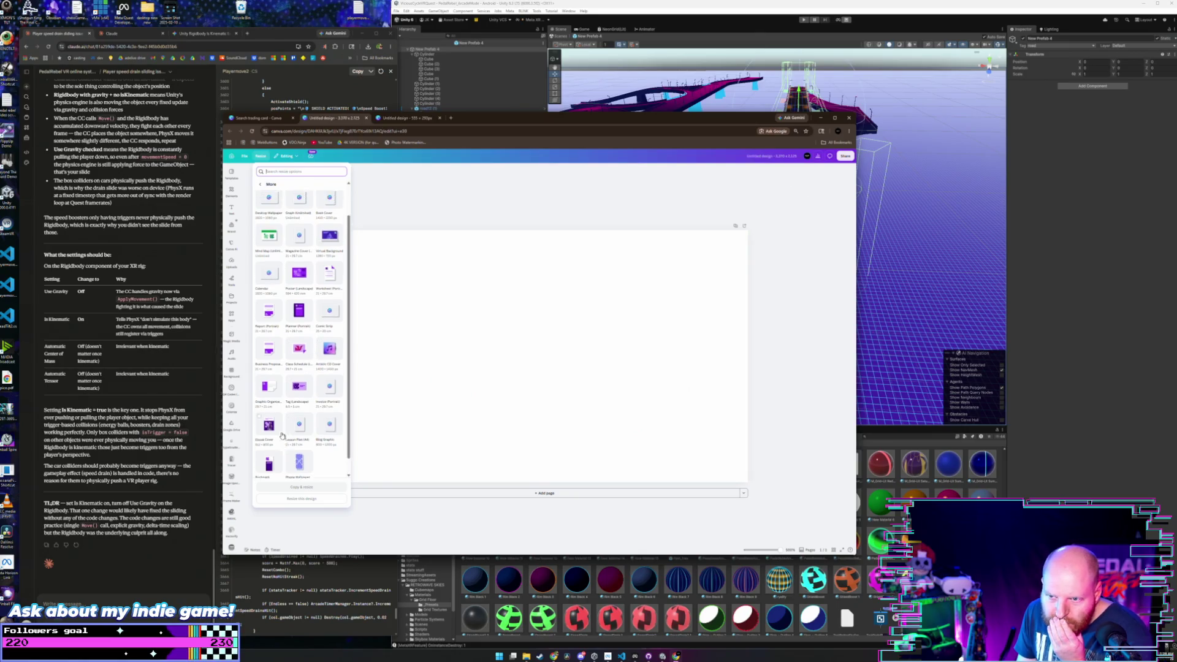
scroll(283, 434, up, 1)
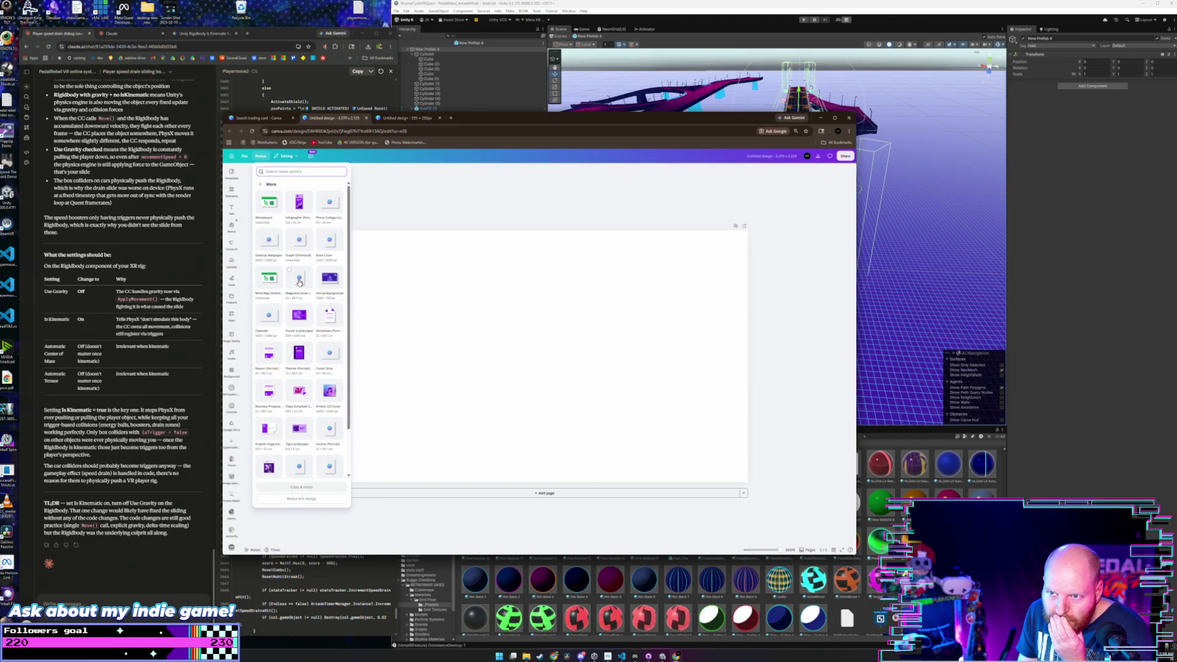
click(397, 206)
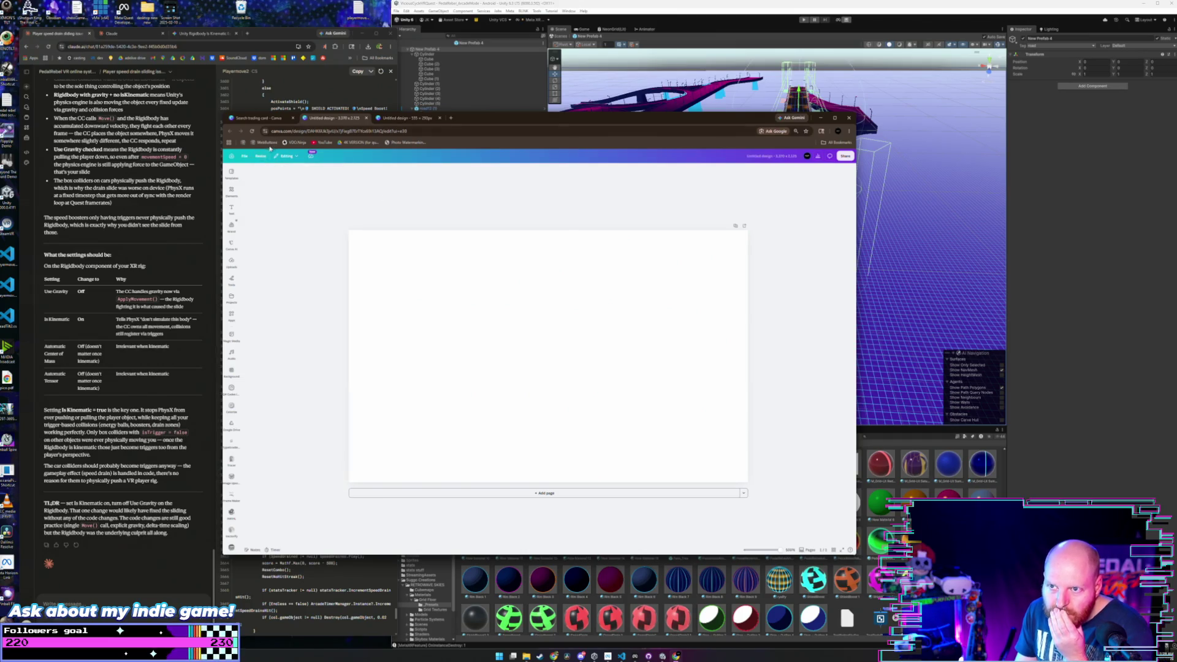
click(260, 155)
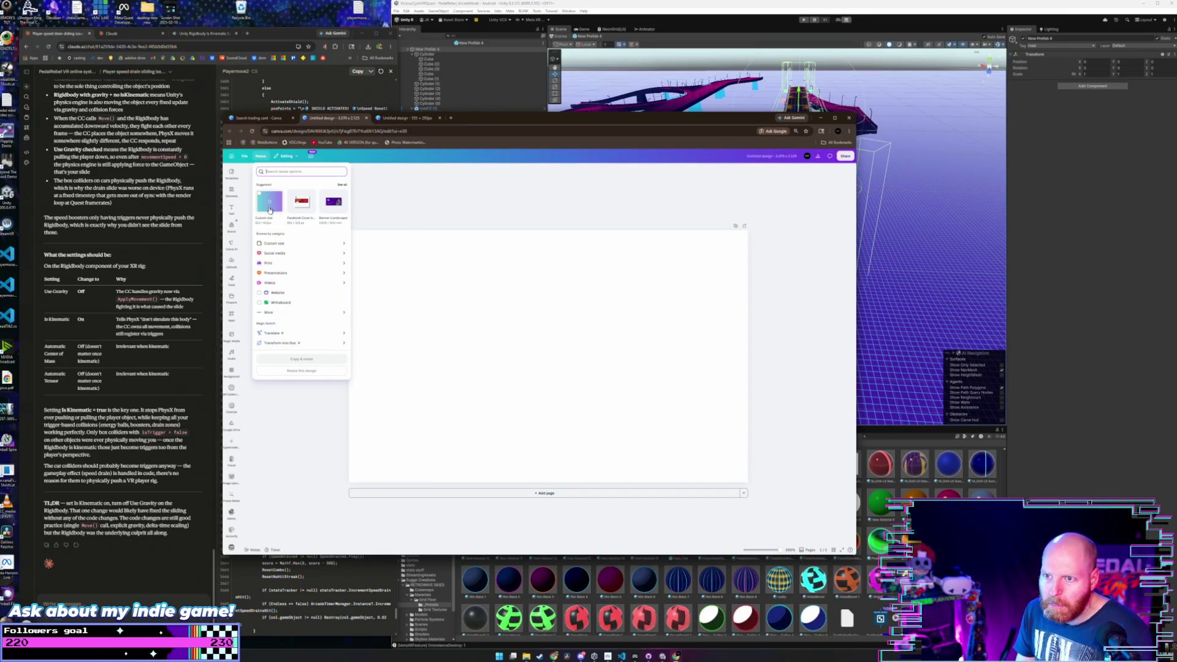
click(309, 336)
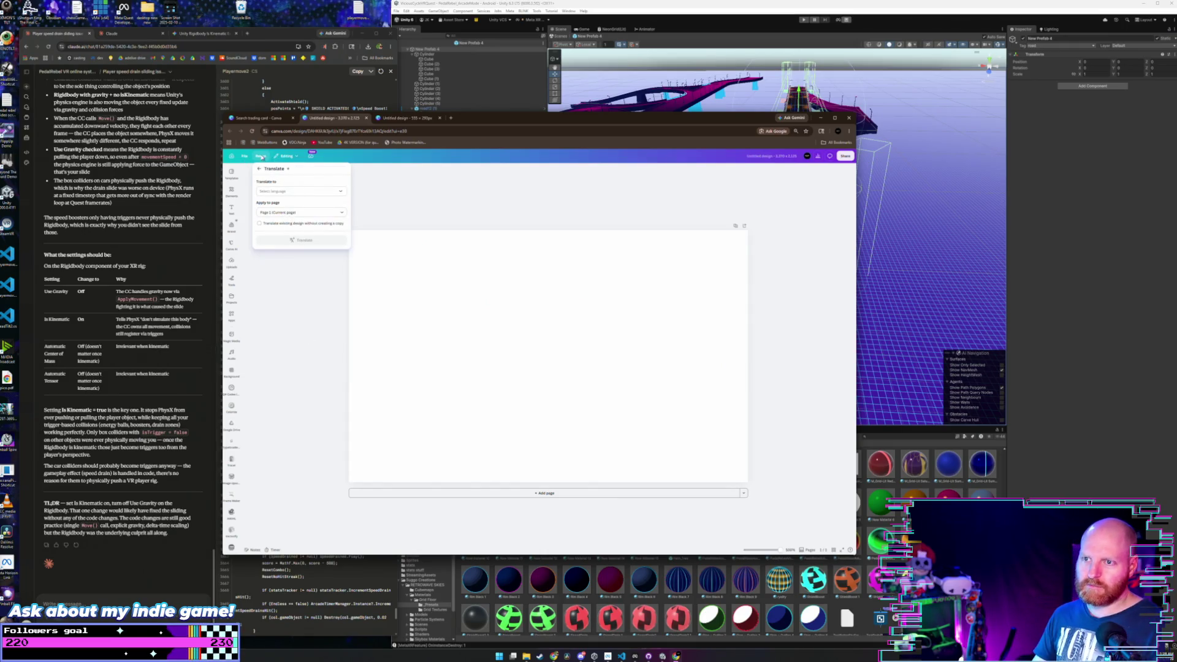
click(262, 158)
click(289, 157)
click(259, 159)
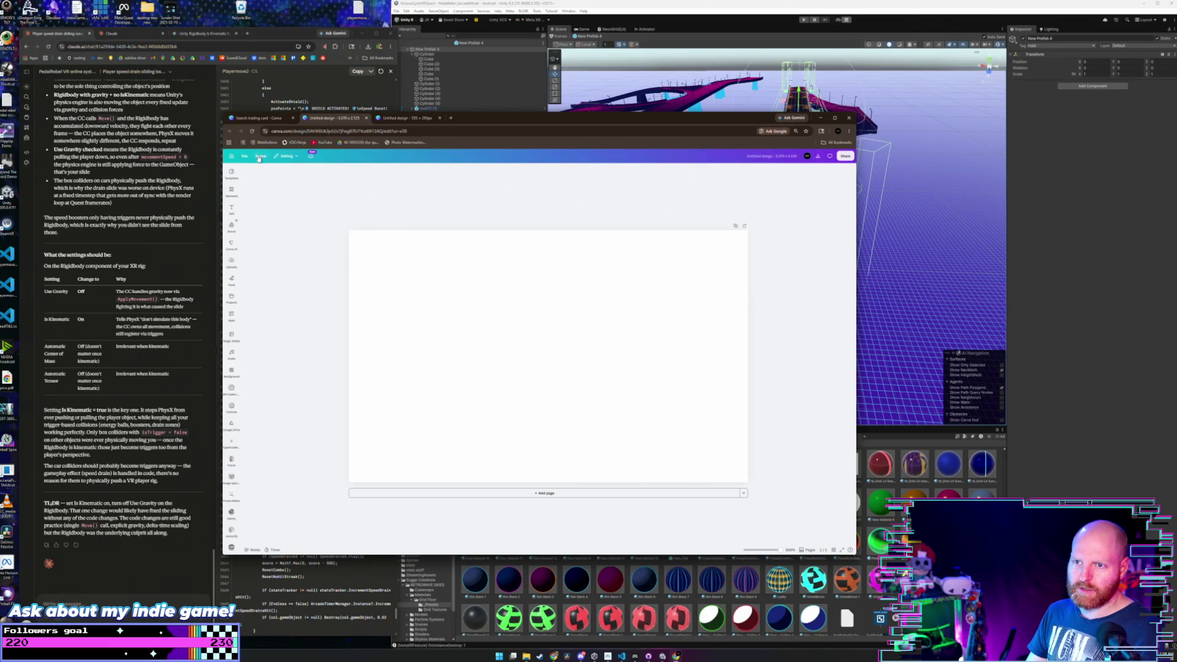
click(246, 157)
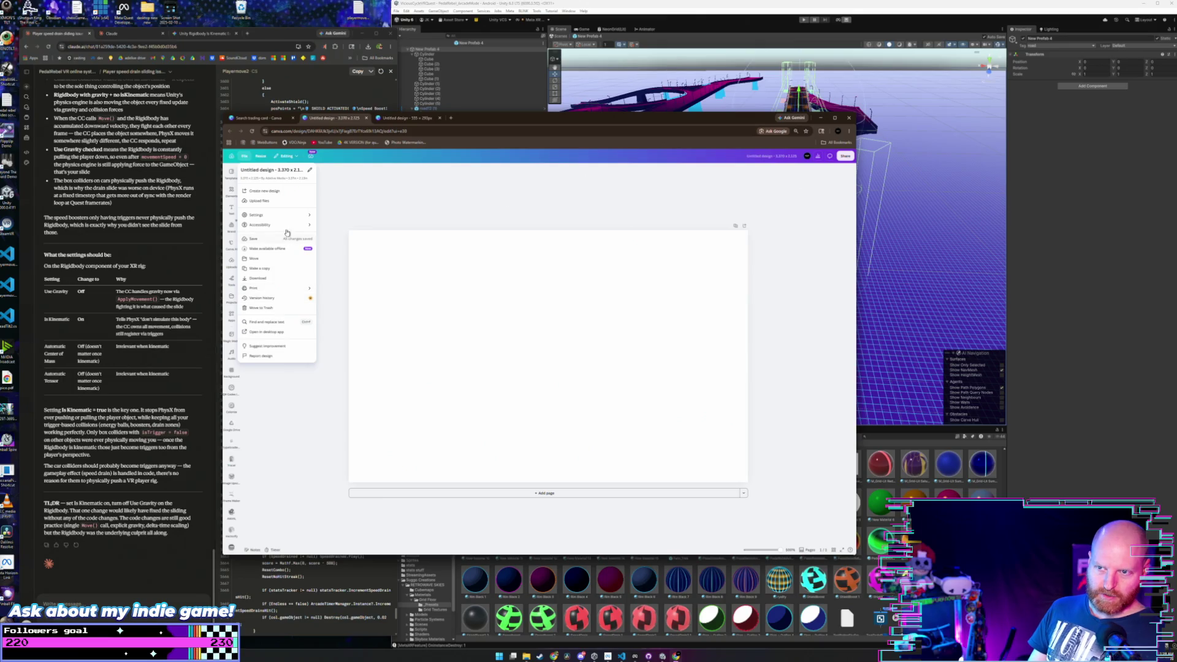
mouse_move(290, 216)
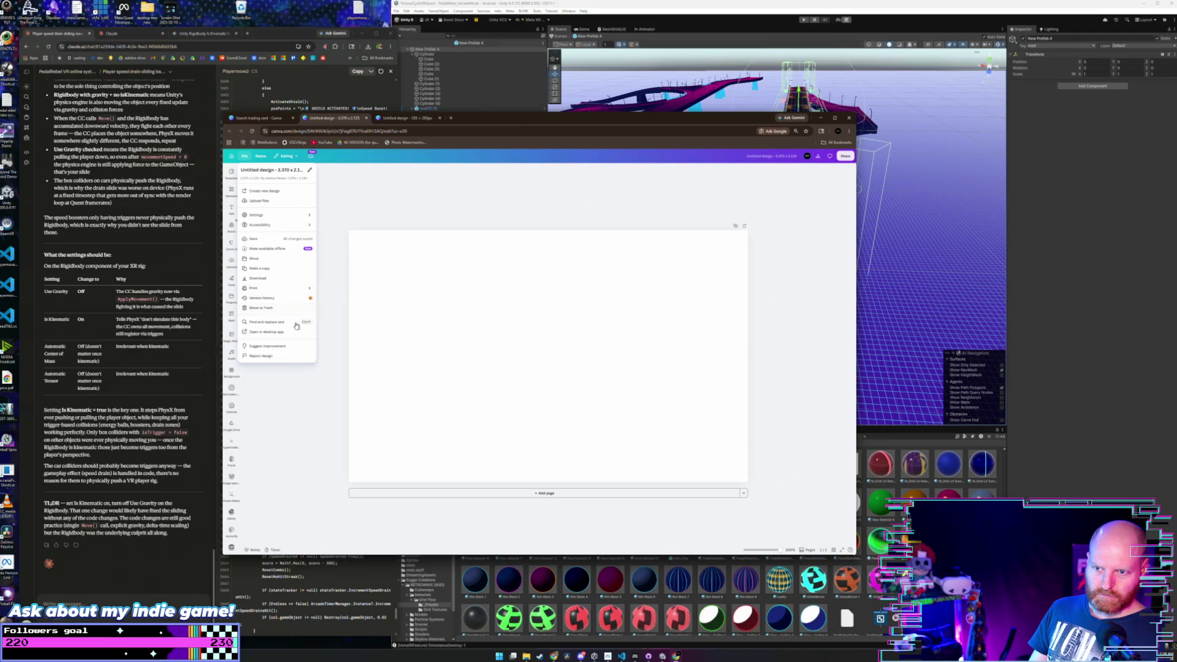
click(245, 156)
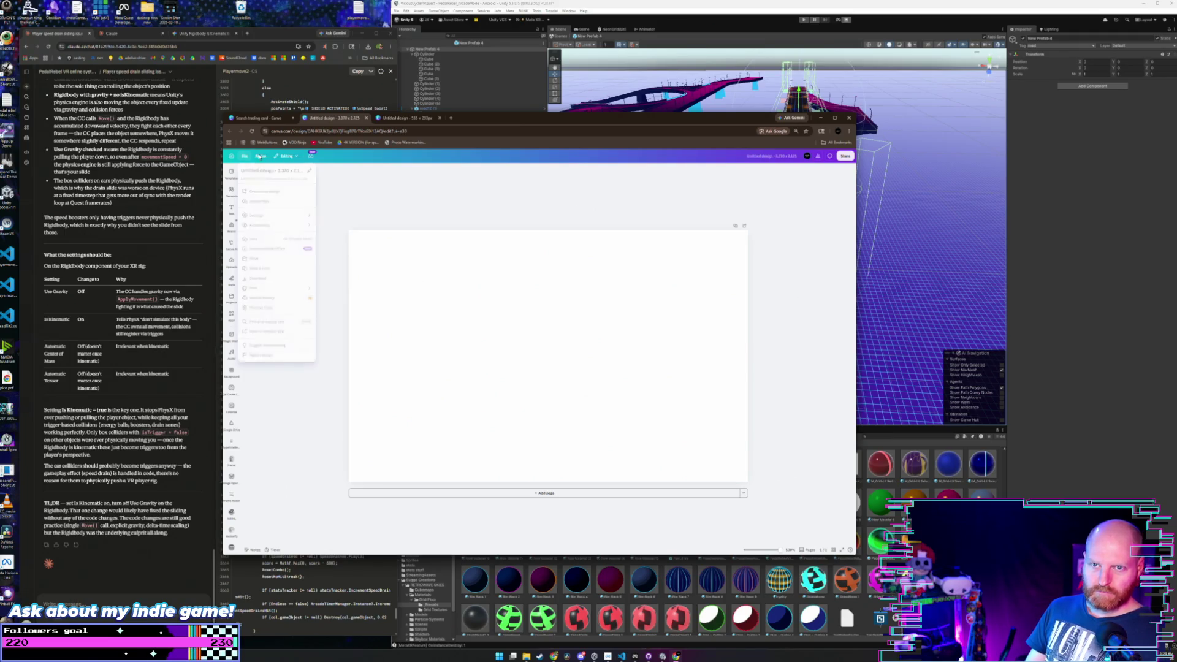
click(260, 157)
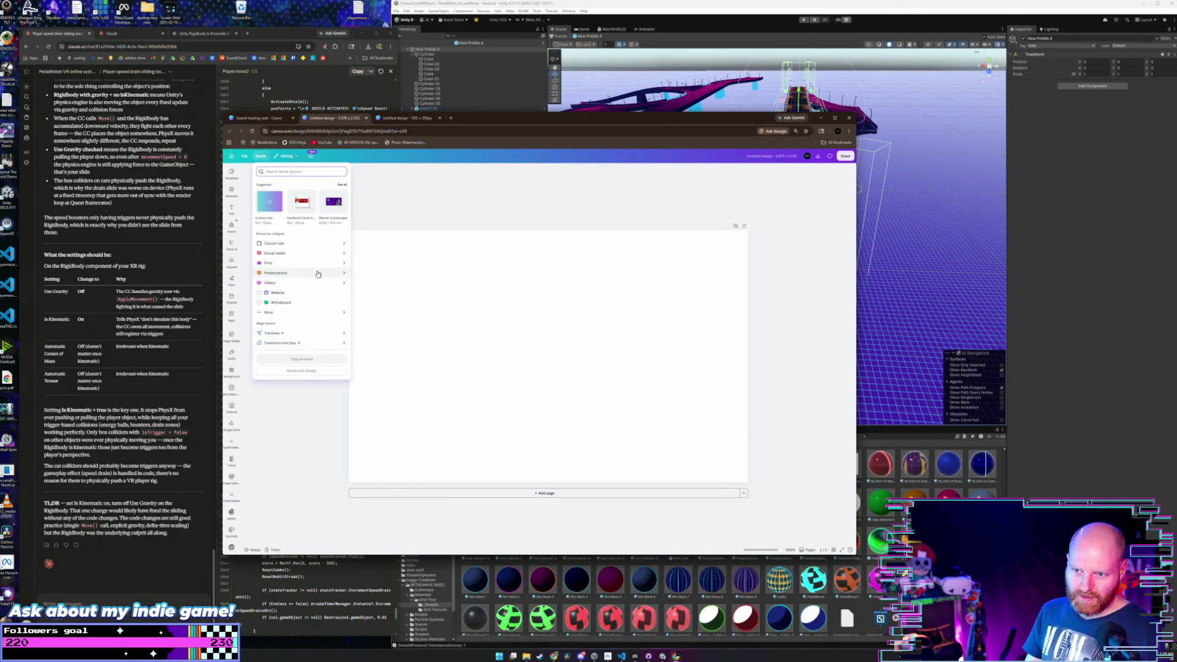
click(327, 244)
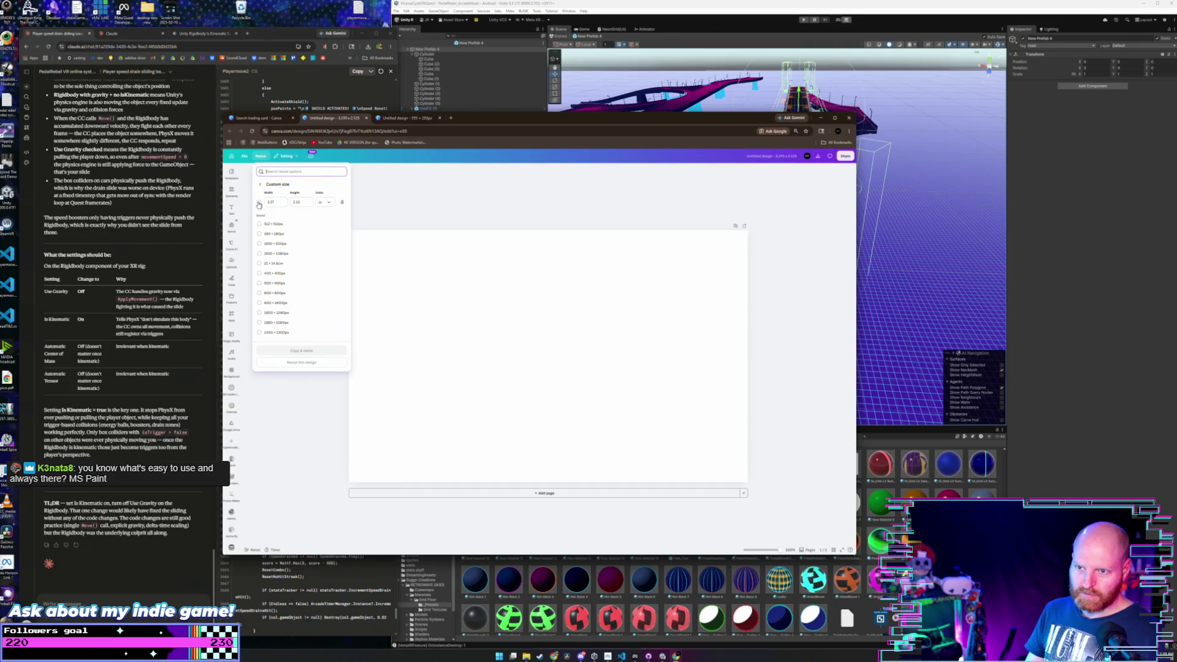
click(259, 203)
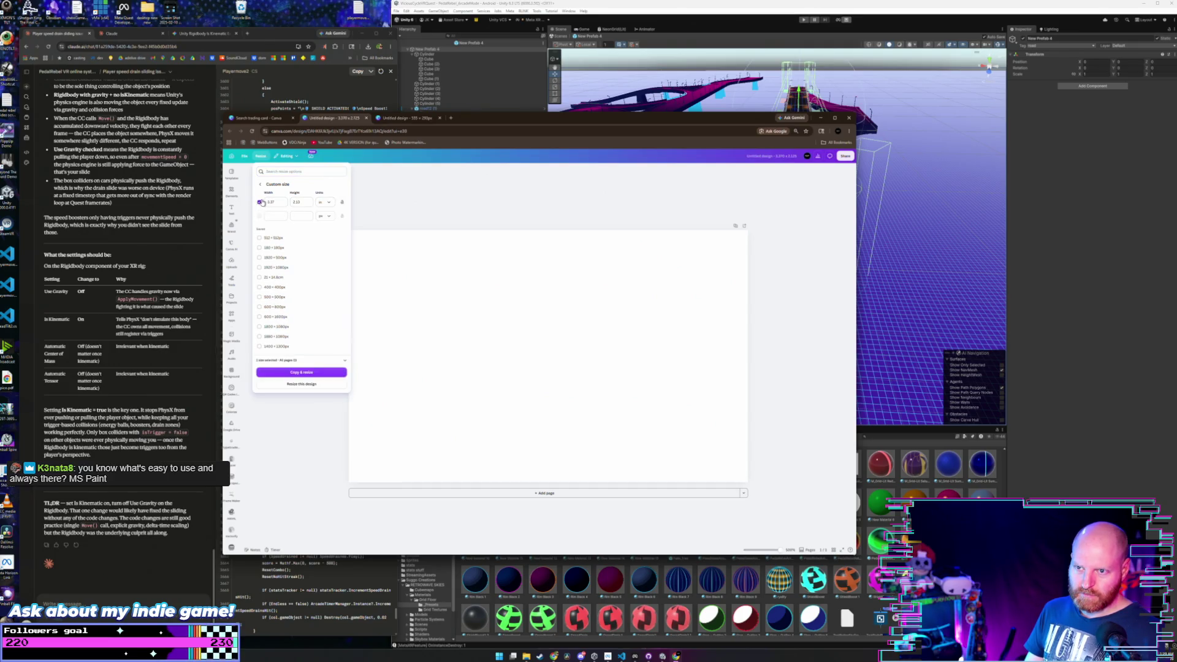
click(259, 203)
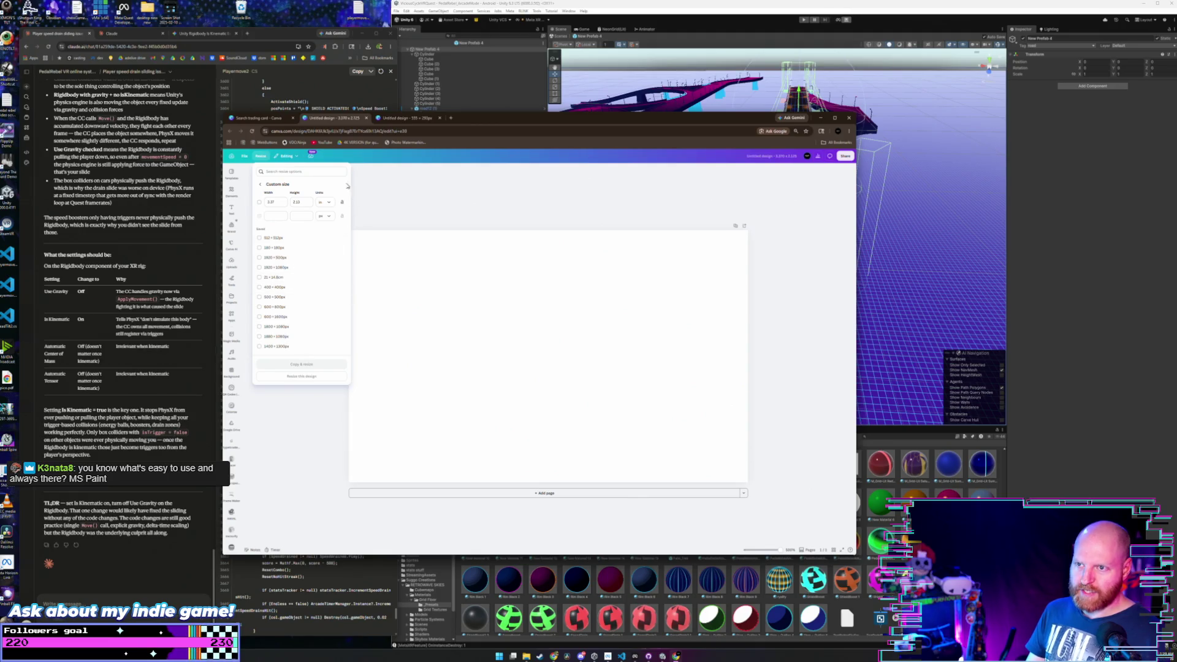
click(263, 162)
click(259, 161)
click(261, 160)
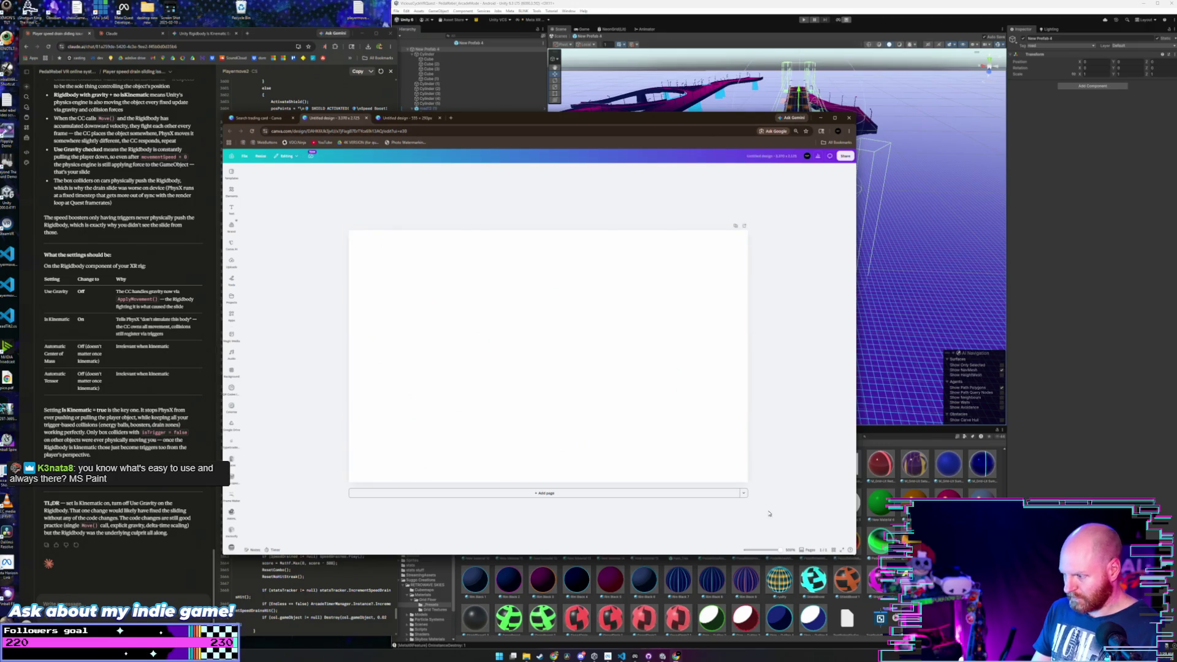
- Copy and resize the page as a Book Cover design
right_click(601, 391)
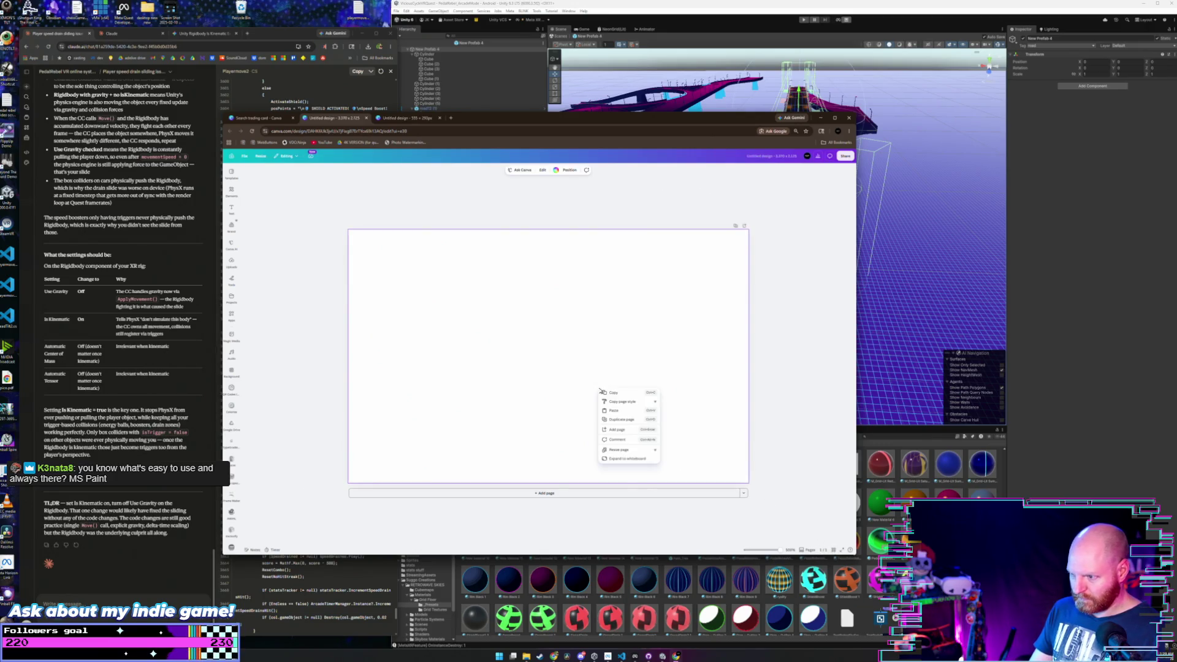
click(630, 450)
scroll(648, 429, down, 5)
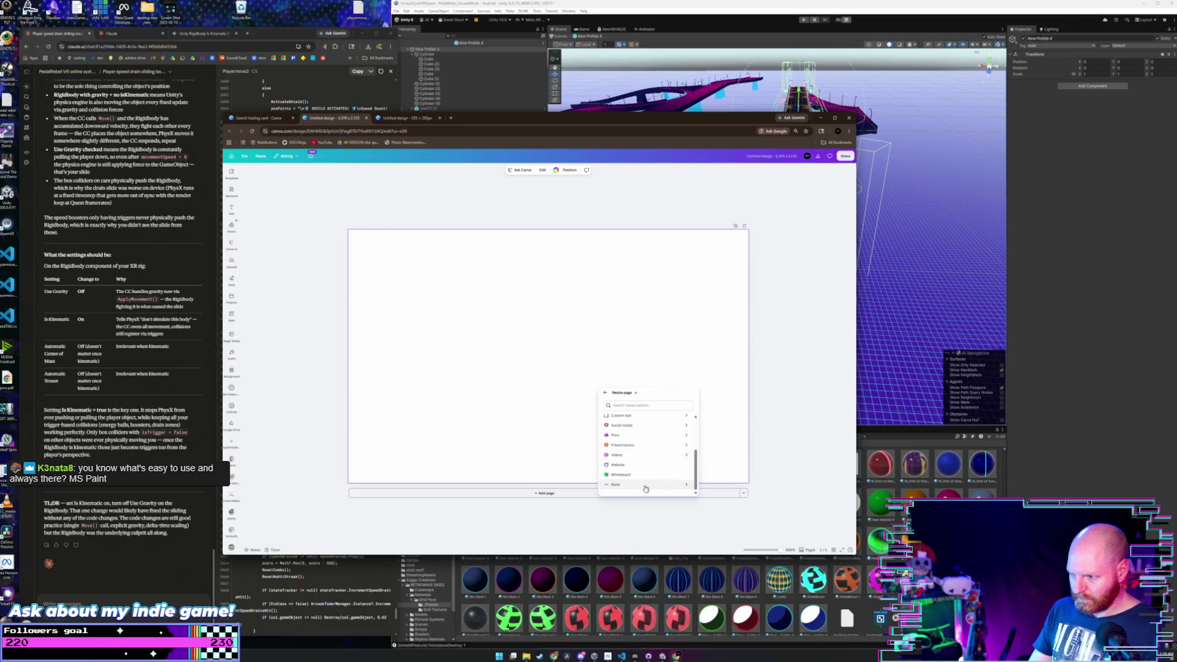
click(649, 484)
scroll(649, 477, up, 3)
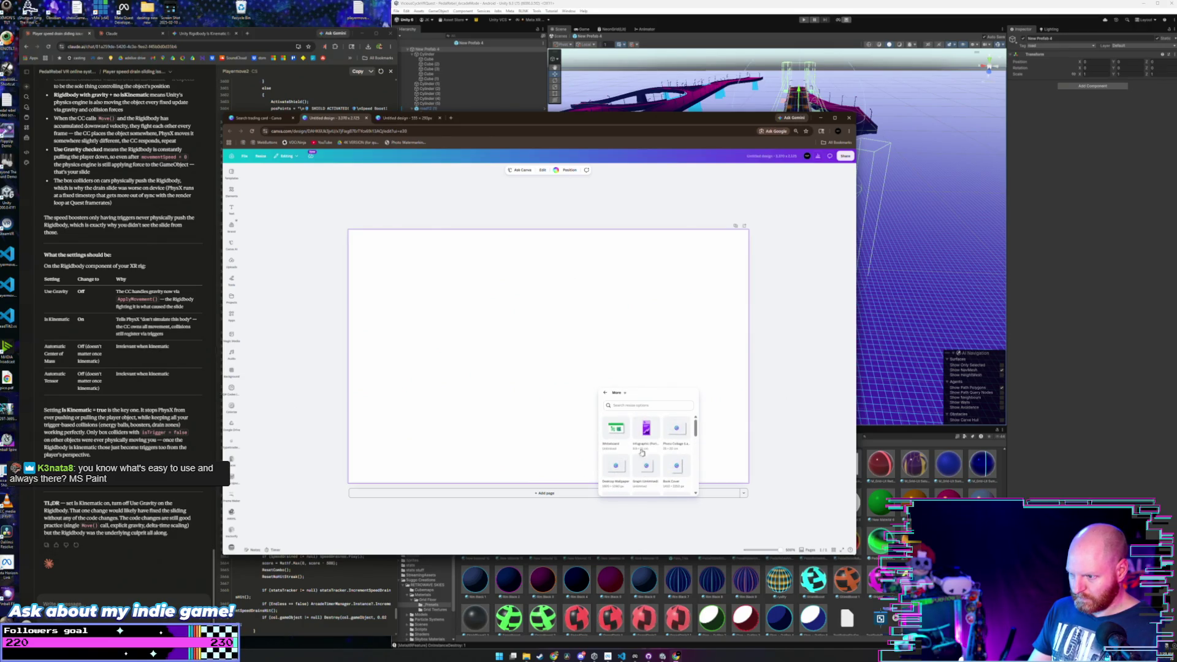
scroll(654, 438, down, 1)
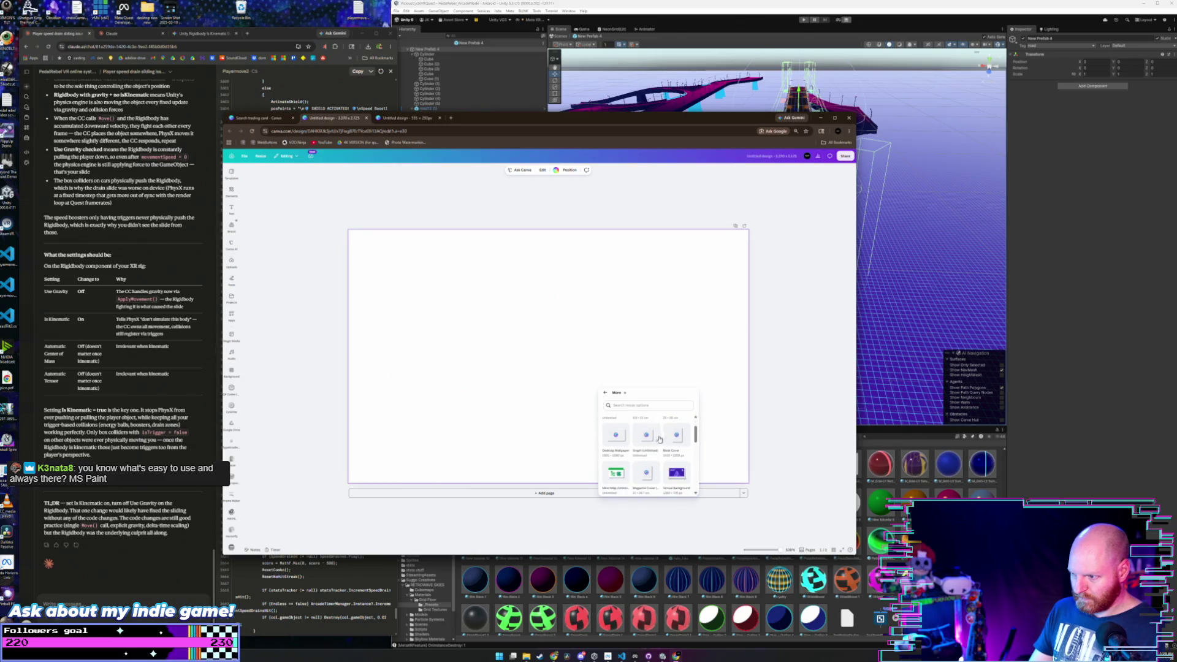
click(681, 438)
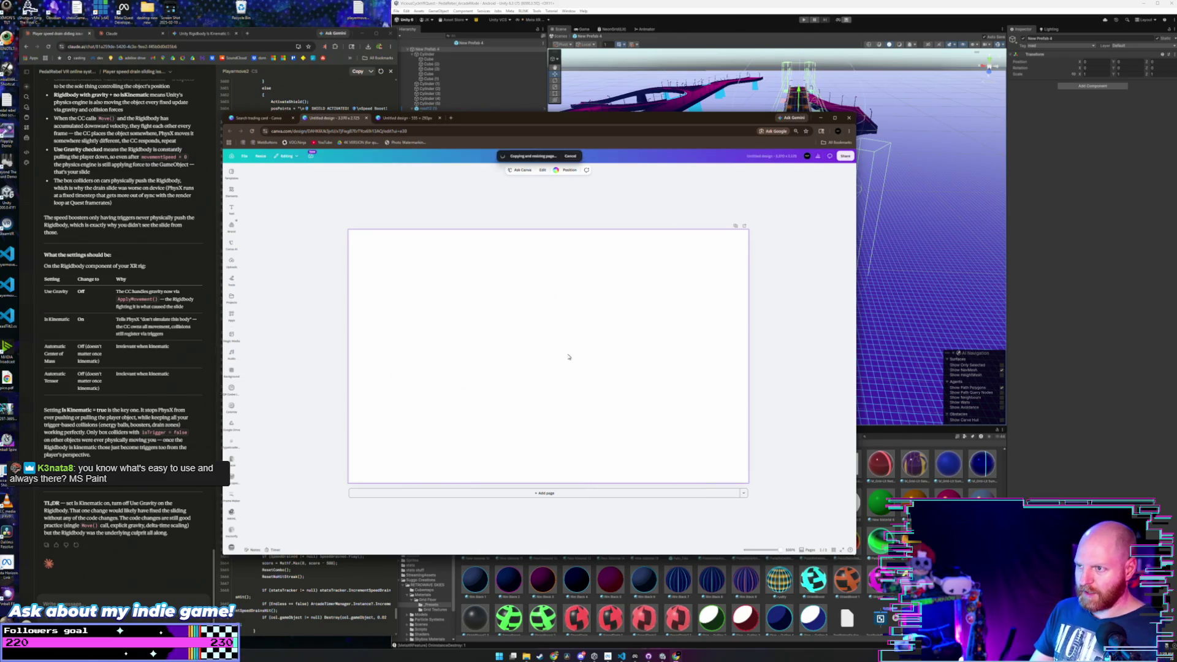
- Close the leftover image design tab and open File Explorer
click(408, 118)
key(ctrl+w)
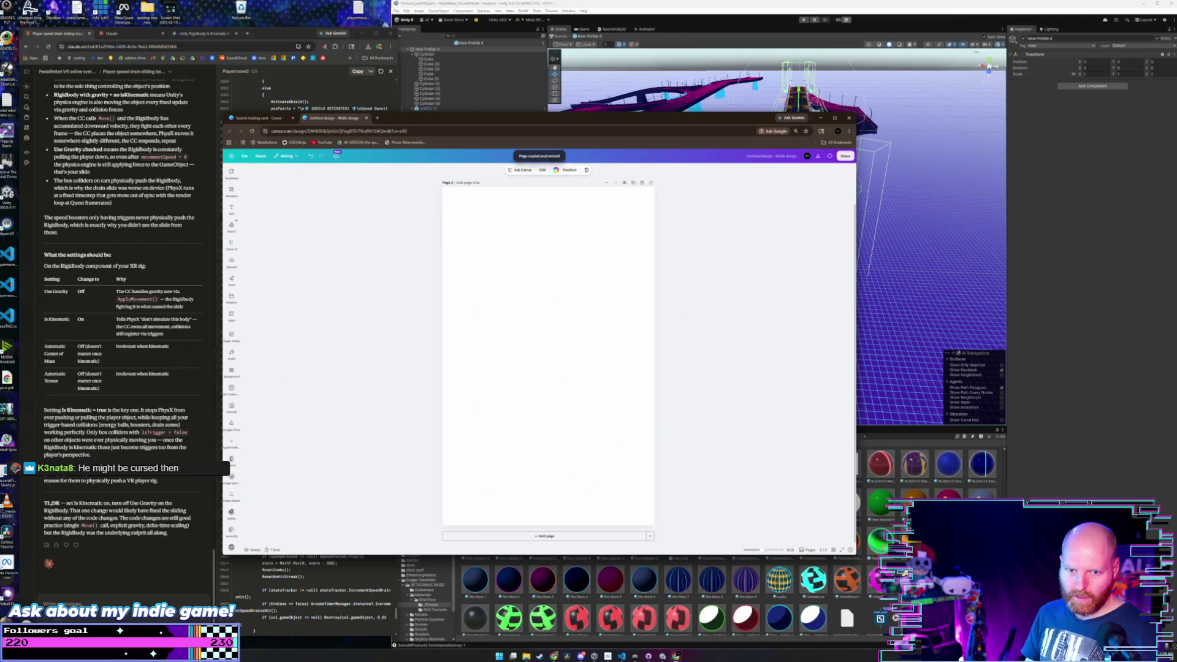
key(super+e)
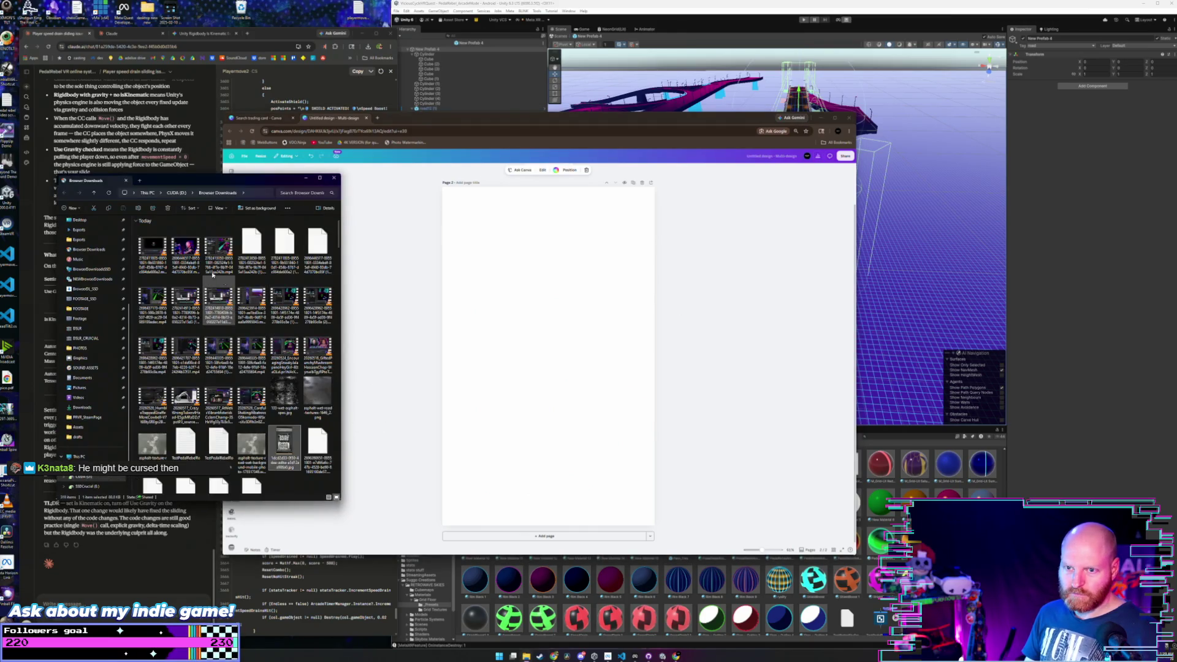
- Paste The Old Guard artwork onto Page 2 and enlarge it past the page edges
click(501, 342)
key(ctrl+v)
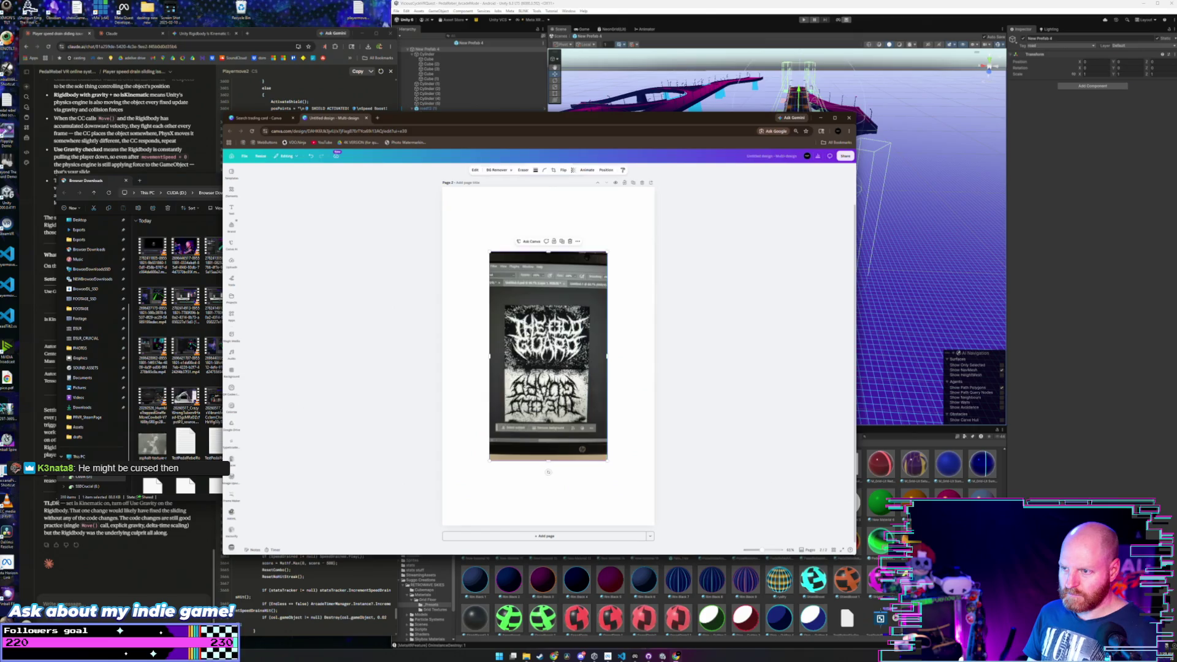
drag(489, 251, 438, 162)
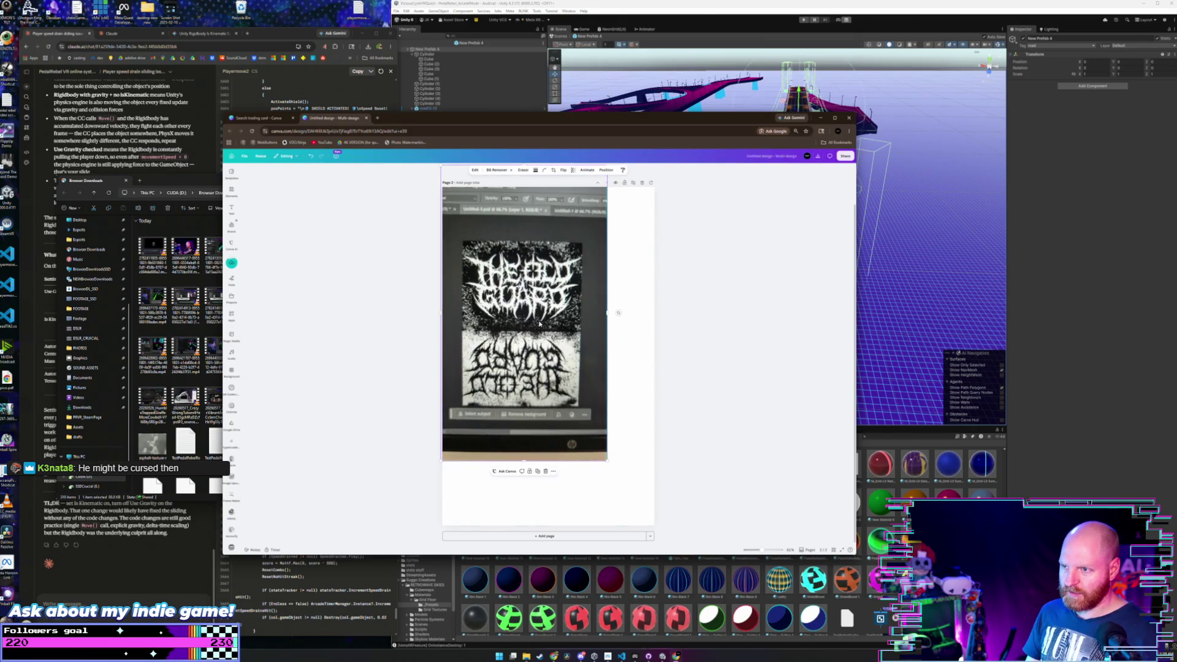
mouse_move(538, 318)
mouse_down()
mouse_move(508, 276)
mouse_move(520, 270)
mouse_up()
mouse_move(585, 405)
mouse_down()
mouse_move(681, 521)
mouse_move(760, 588)
mouse_up()
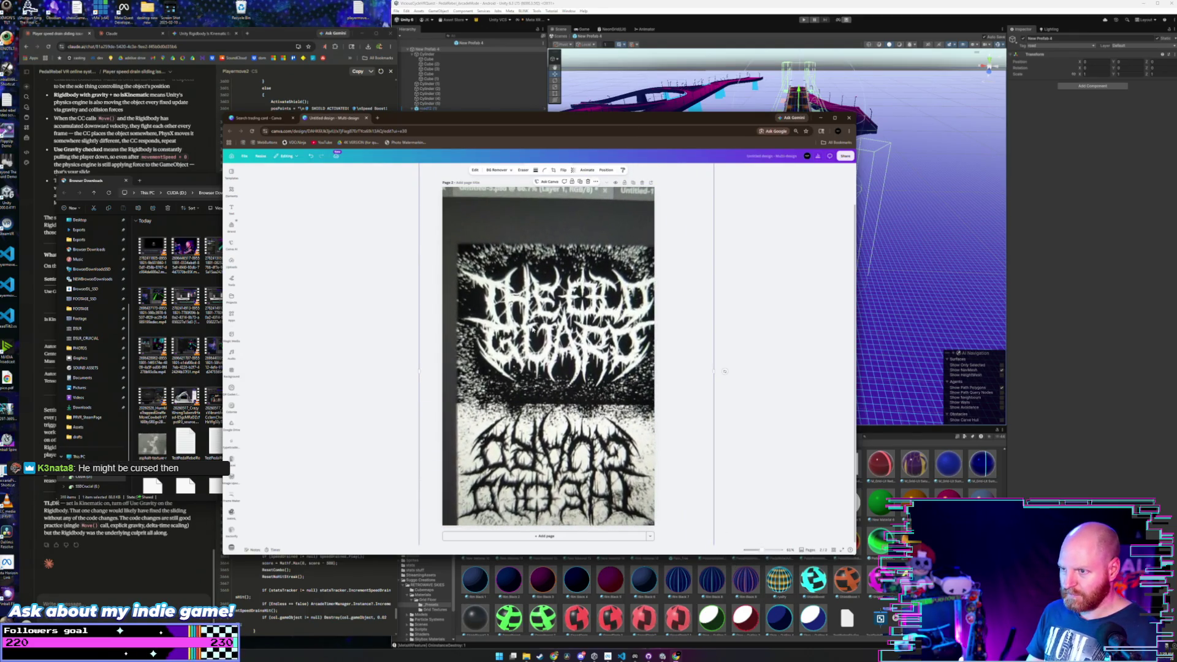
drag(523, 302, 503, 242)
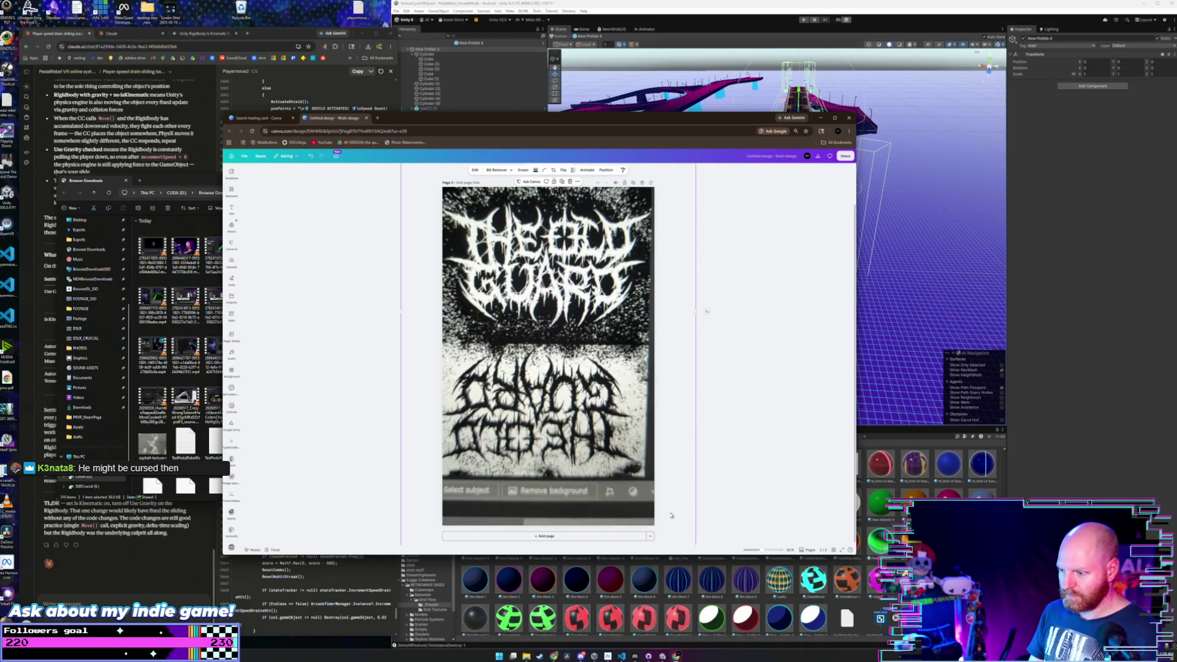
mouse_move(695, 312)
mouse_down()
mouse_move(789, 334)
mouse_move(749, 320)
mouse_move(723, 331)
mouse_up()
- Undo the oversizing and refit the artwork so its top and lower text show
key(ctrl+z)
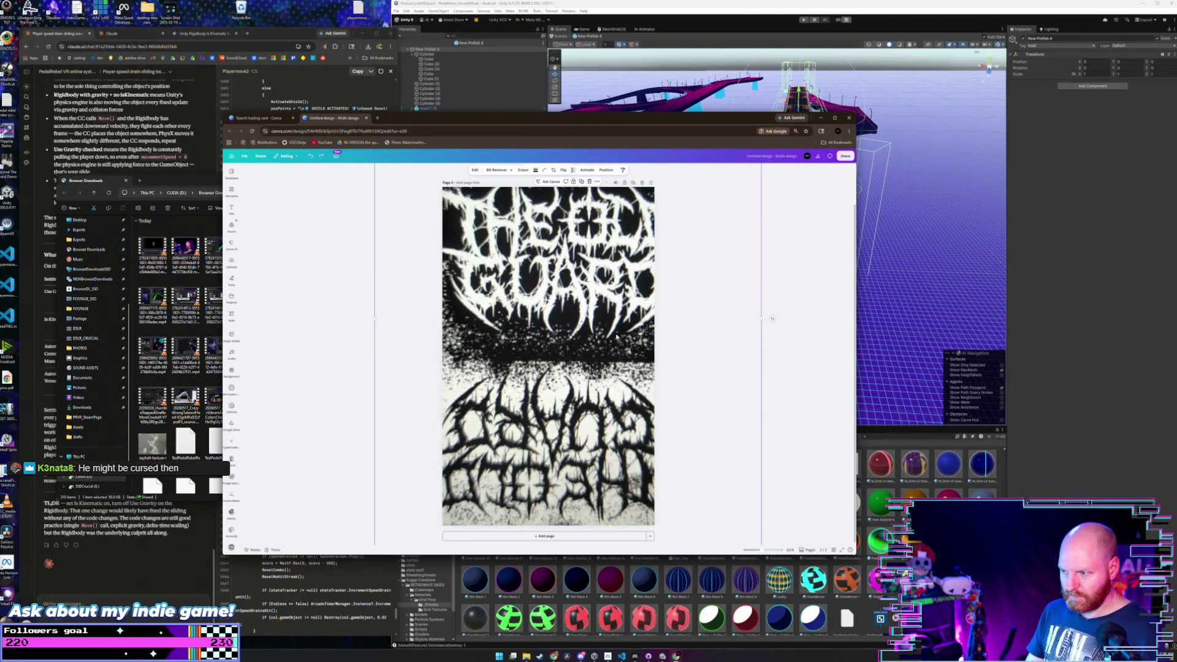
key(ctrl+z)
key(ctrl+z)
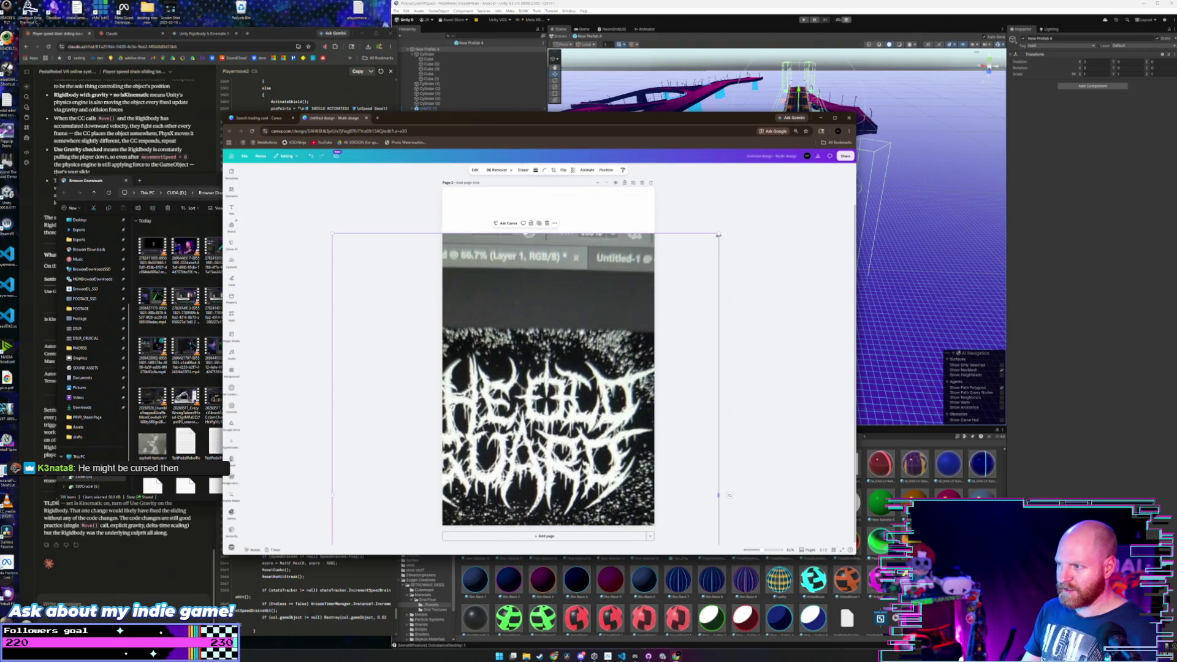
mouse_move(718, 235)
mouse_down()
mouse_move(715, 283)
mouse_move(681, 276)
mouse_move(650, 233)
mouse_up()
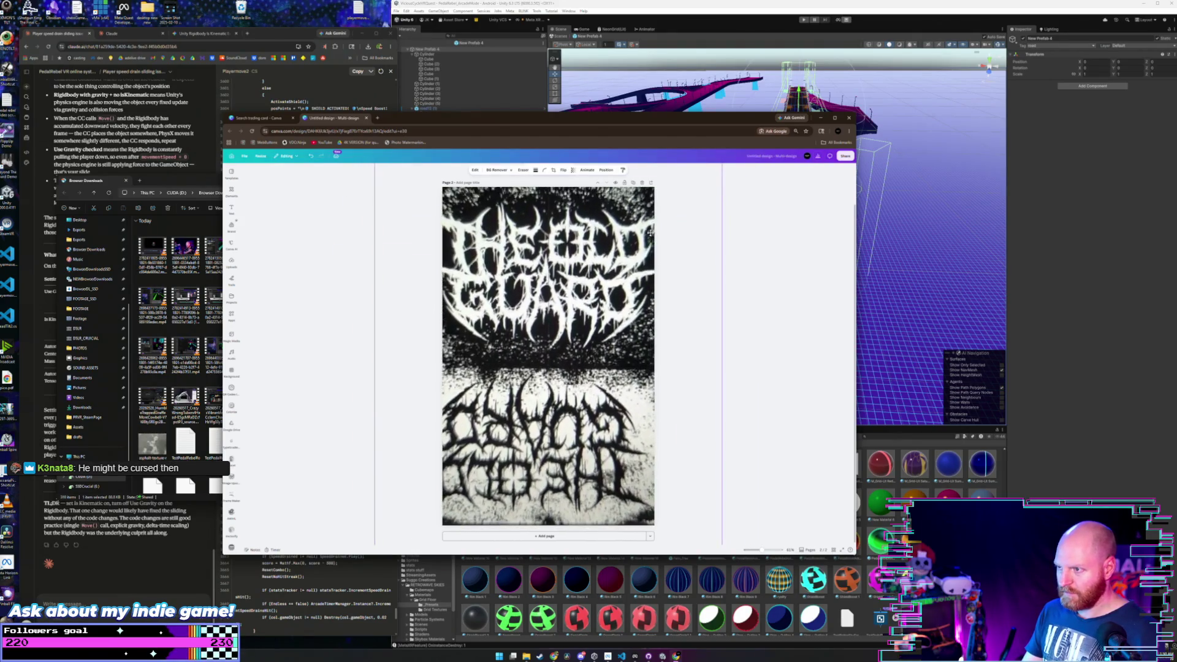
key(ctrl+z)
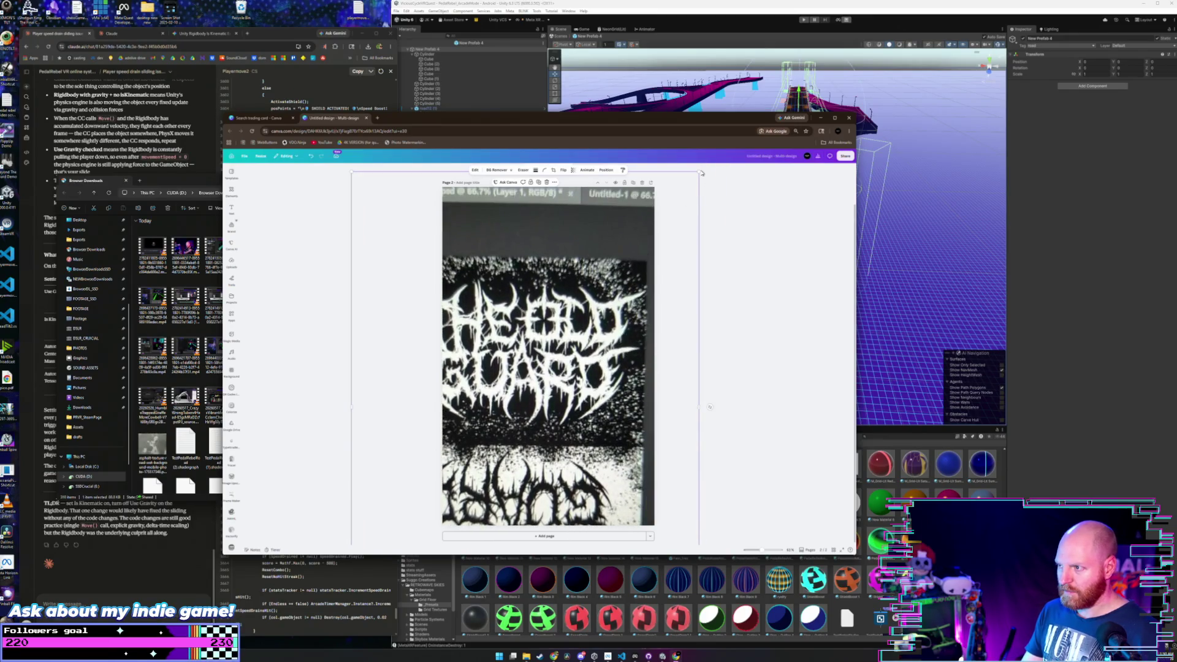
mouse_move(697, 172)
mouse_down()
mouse_move(704, 226)
mouse_move(623, 279)
mouse_move(626, 290)
mouse_up()
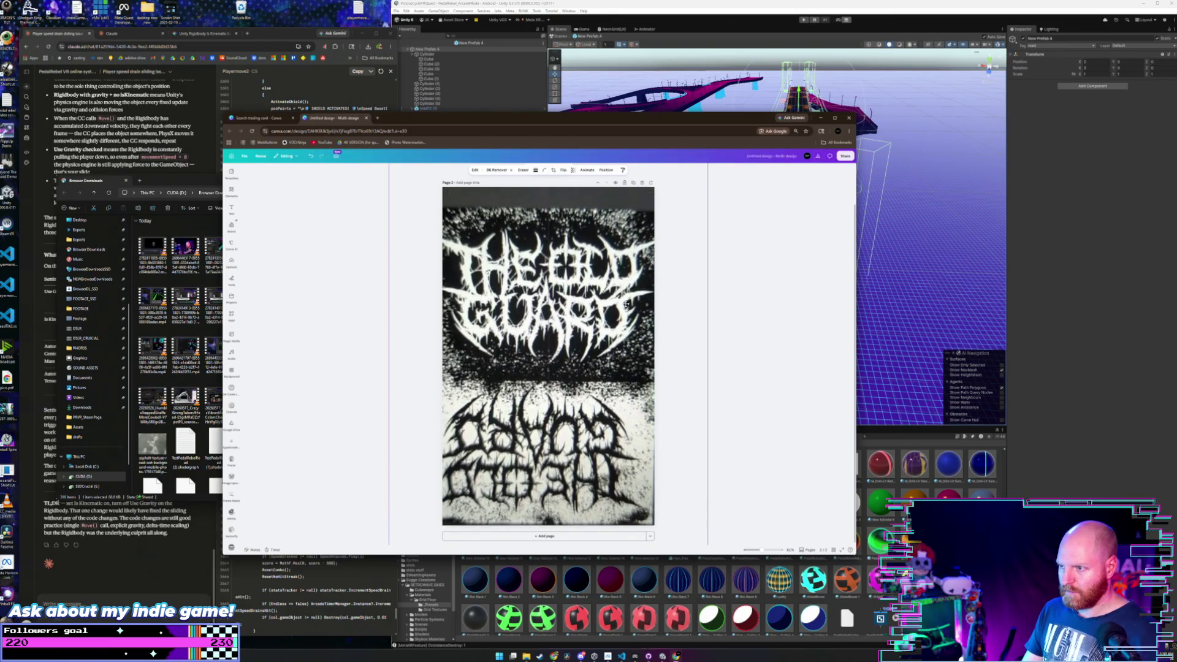
drag(626, 297, 626, 290)
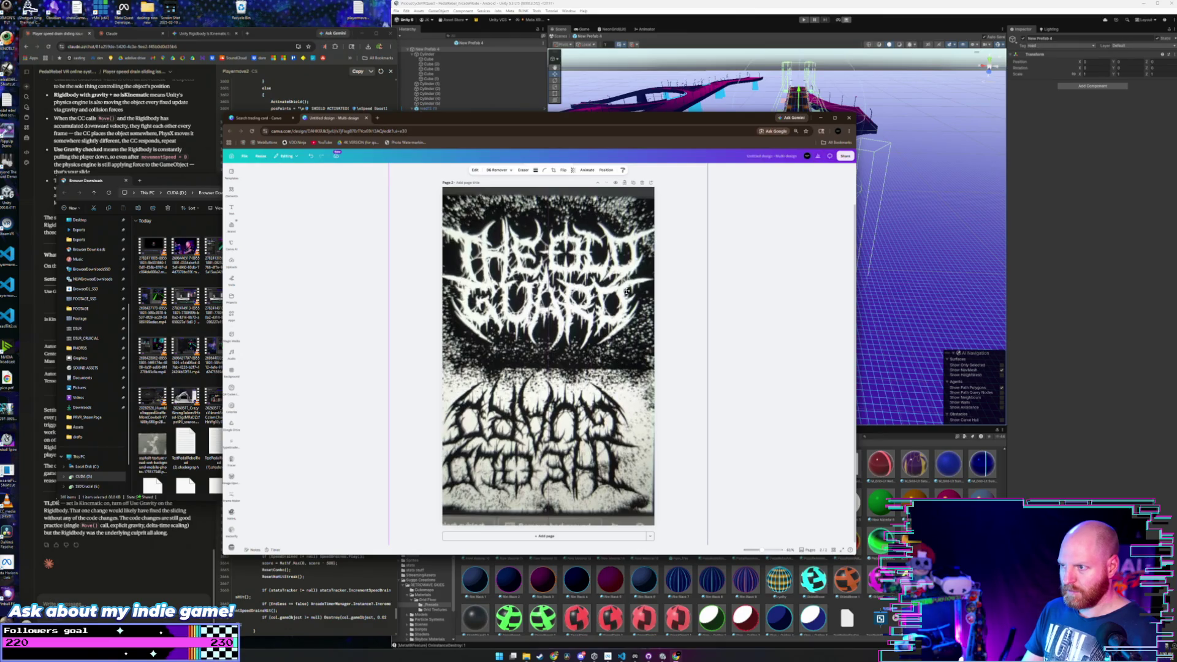
mouse_move(650, 208)
mouse_down()
mouse_move(695, 184)
mouse_move(704, 205)
mouse_move(689, 184)
mouse_move(626, 301)
mouse_move(633, 281)
mouse_up()
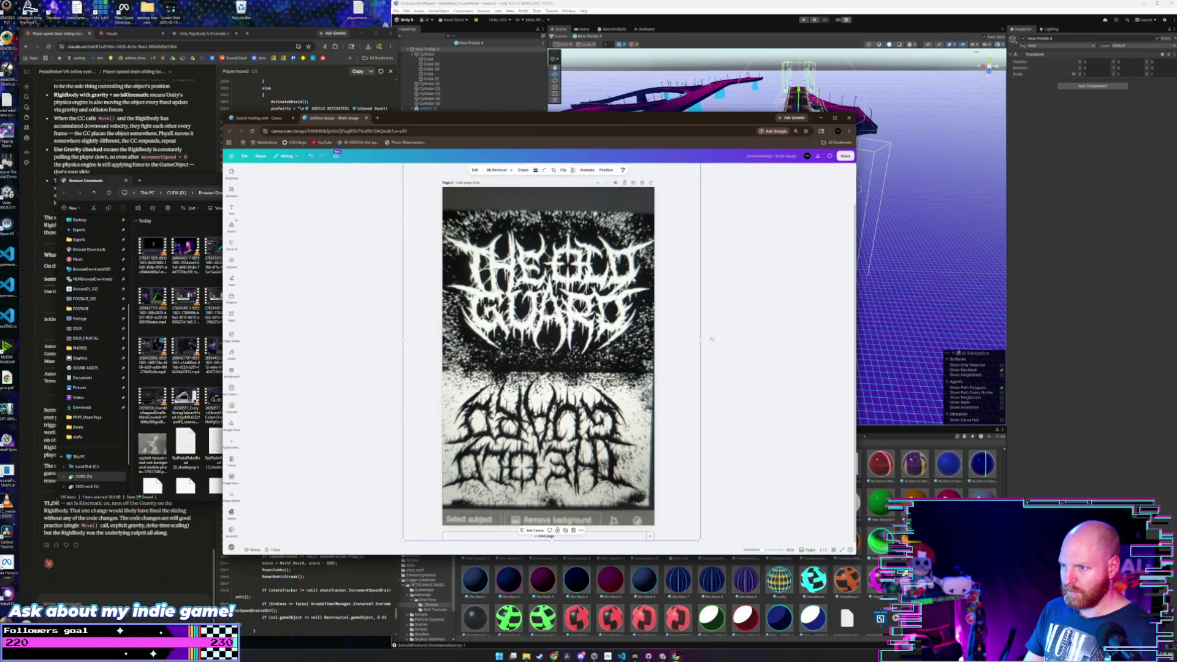
mouse_move(636, 223)
mouse_down()
mouse_move(685, 198)
mouse_move(656, 221)
mouse_move(611, 306)
mouse_up()
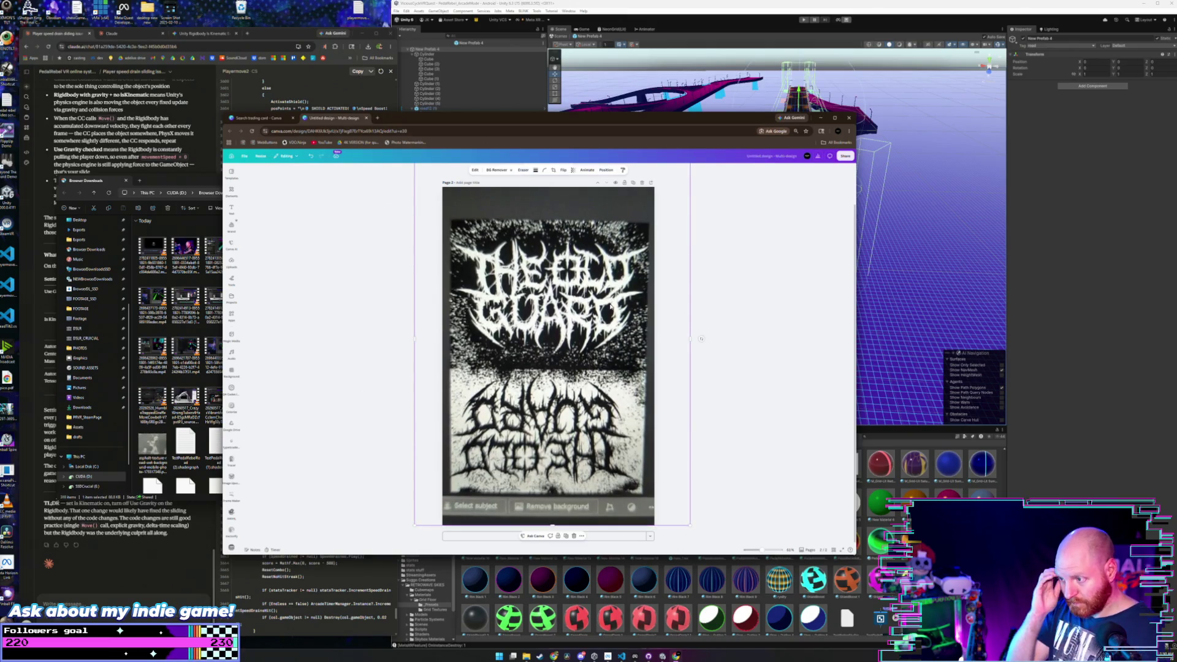
- Select the band-logo photo and split it into editable layers with Magic Layers
click(391, 326)
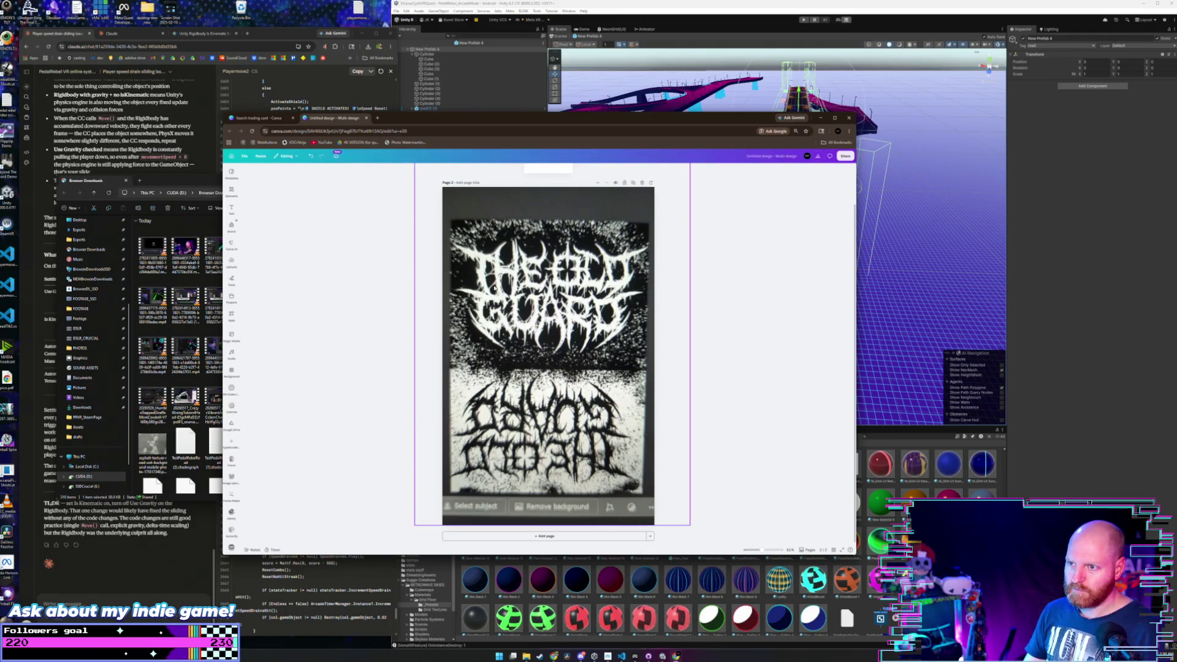
click(510, 282)
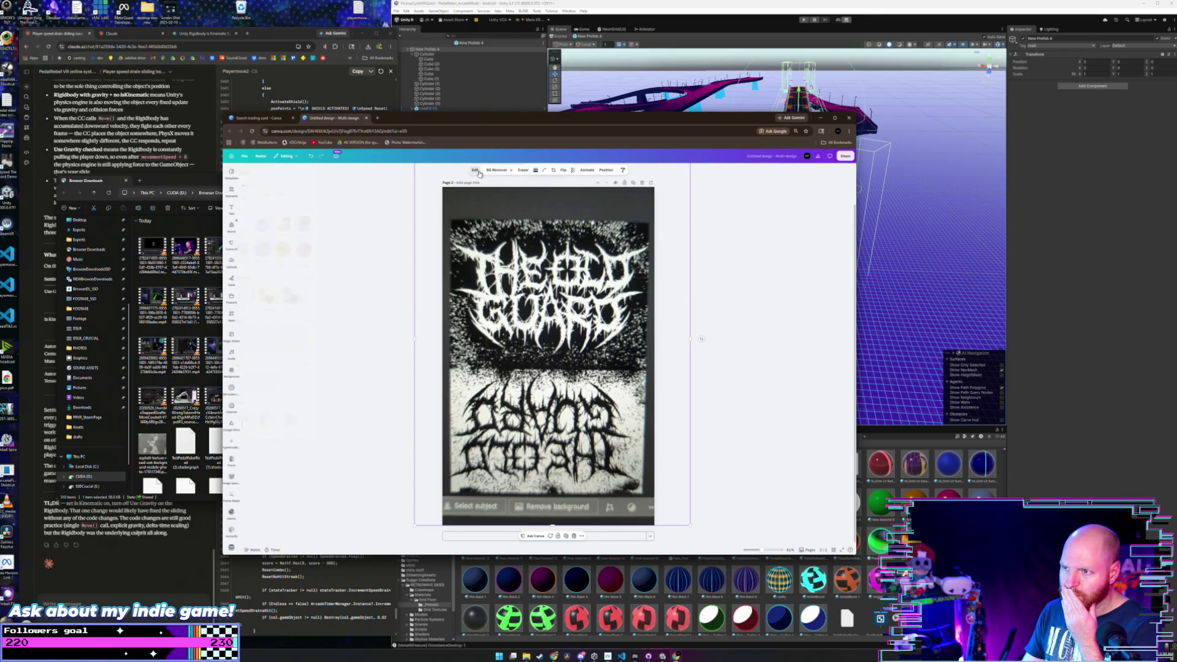
click(270, 229)
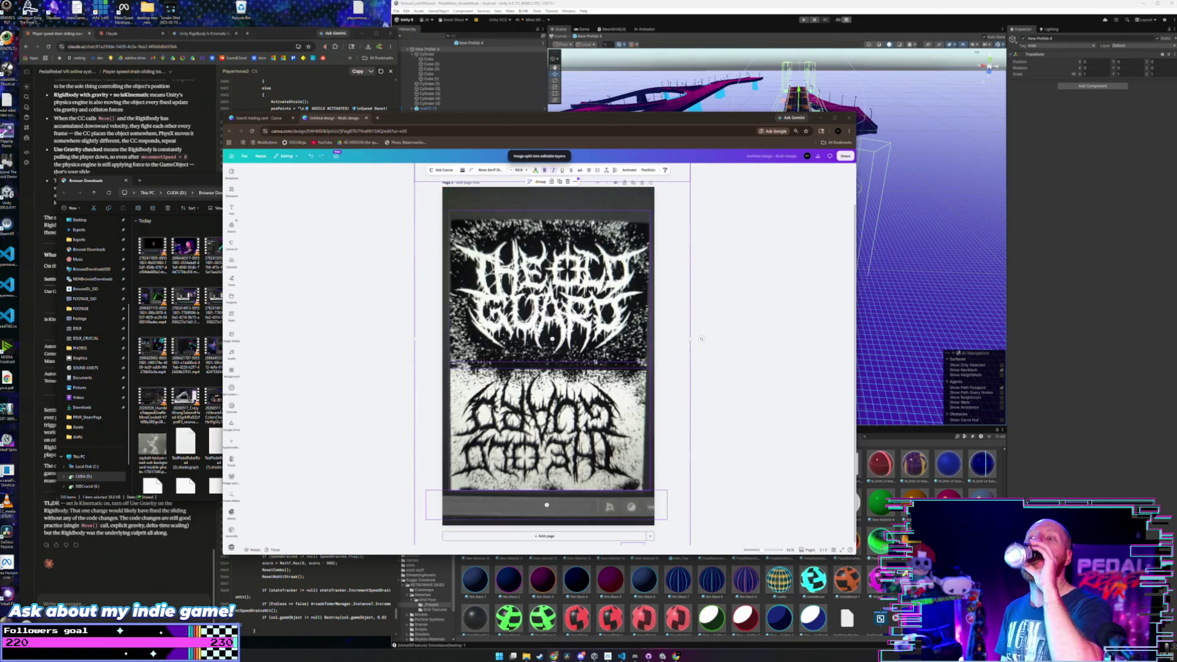
- Group, ungroup and move the split image layers further down the page
mouse_move(524, 270)
mouse_down()
mouse_move(537, 295)
mouse_move(611, 244)
mouse_up()
right_click(582, 305)
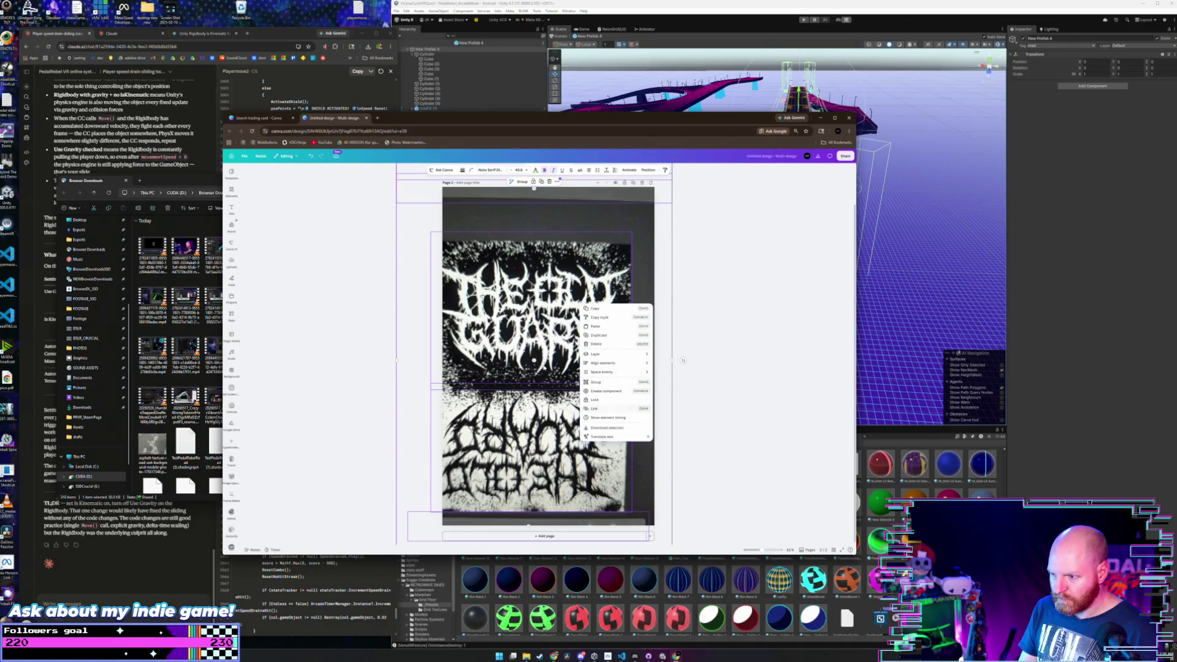
click(597, 383)
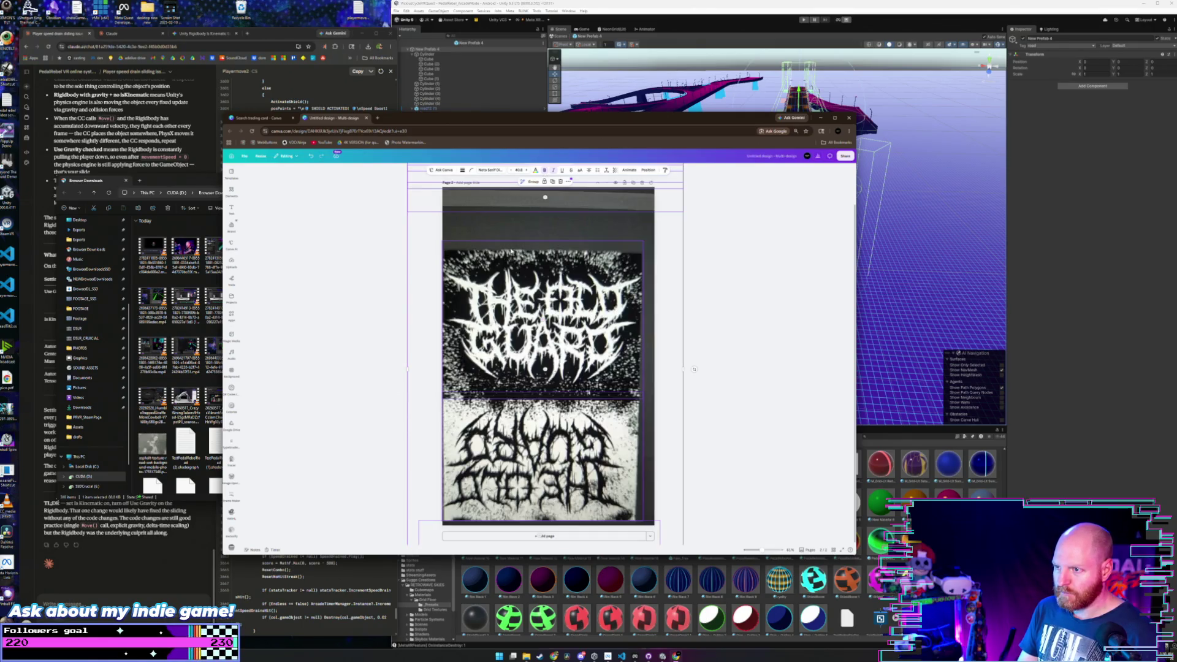
drag(545, 258, 543, 278)
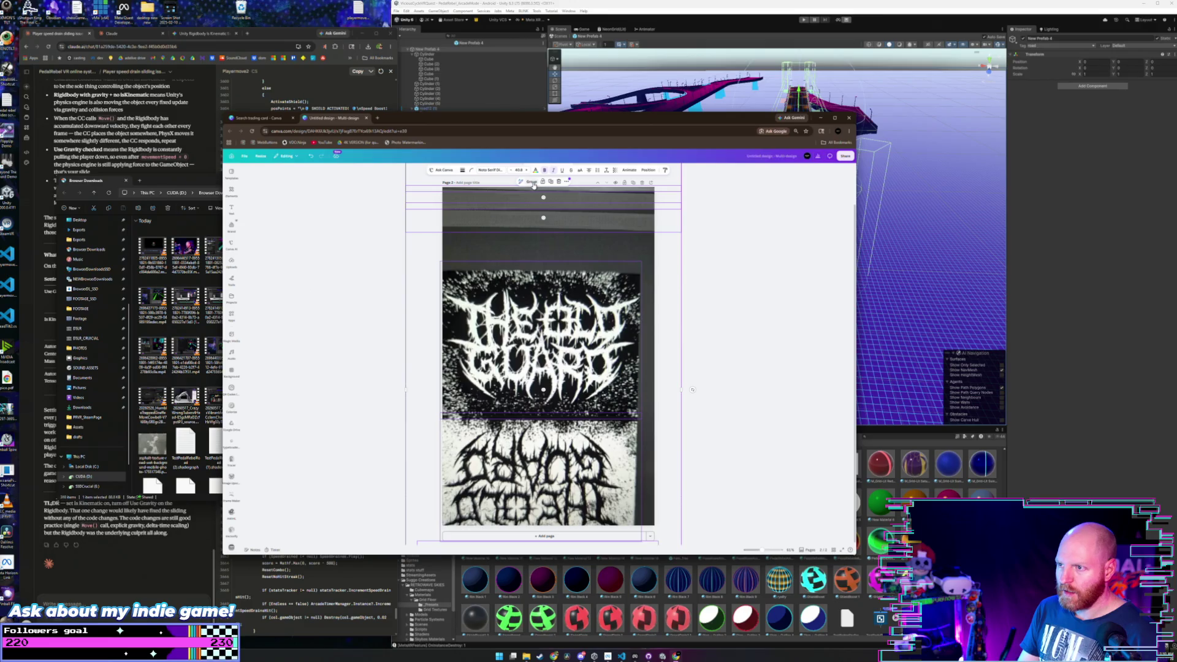
click(532, 182)
click(526, 184)
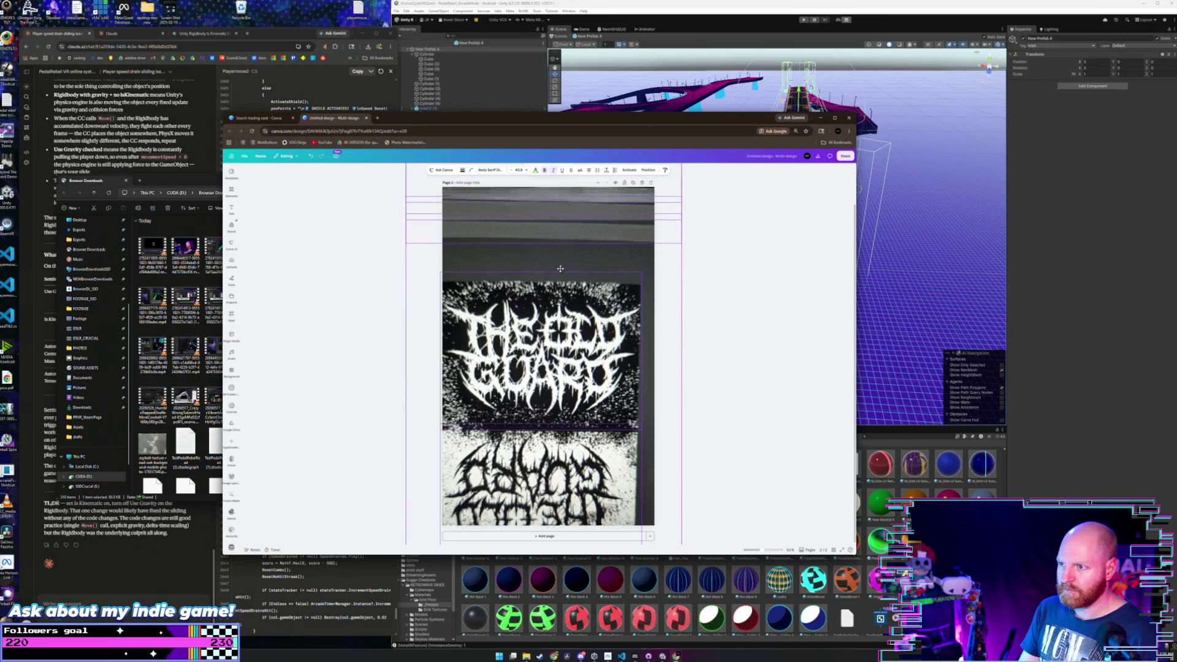
drag(545, 197, 545, 246)
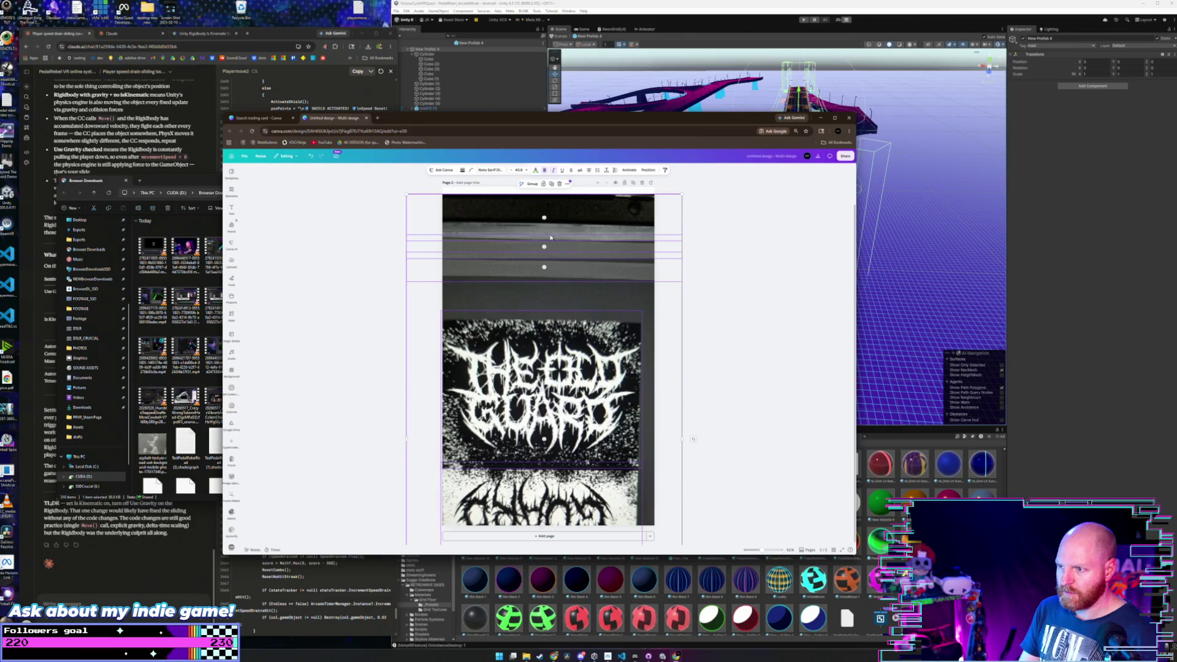
- Select the thin dark strip element and stretch it over the page top
click(567, 184)
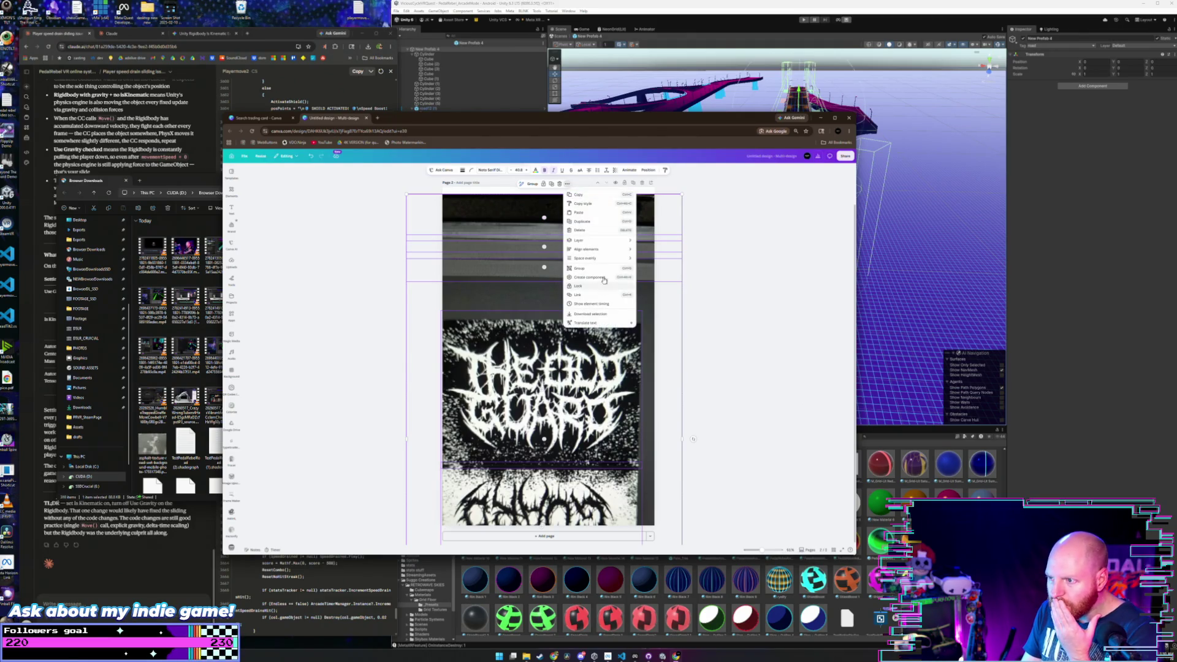
click(545, 277)
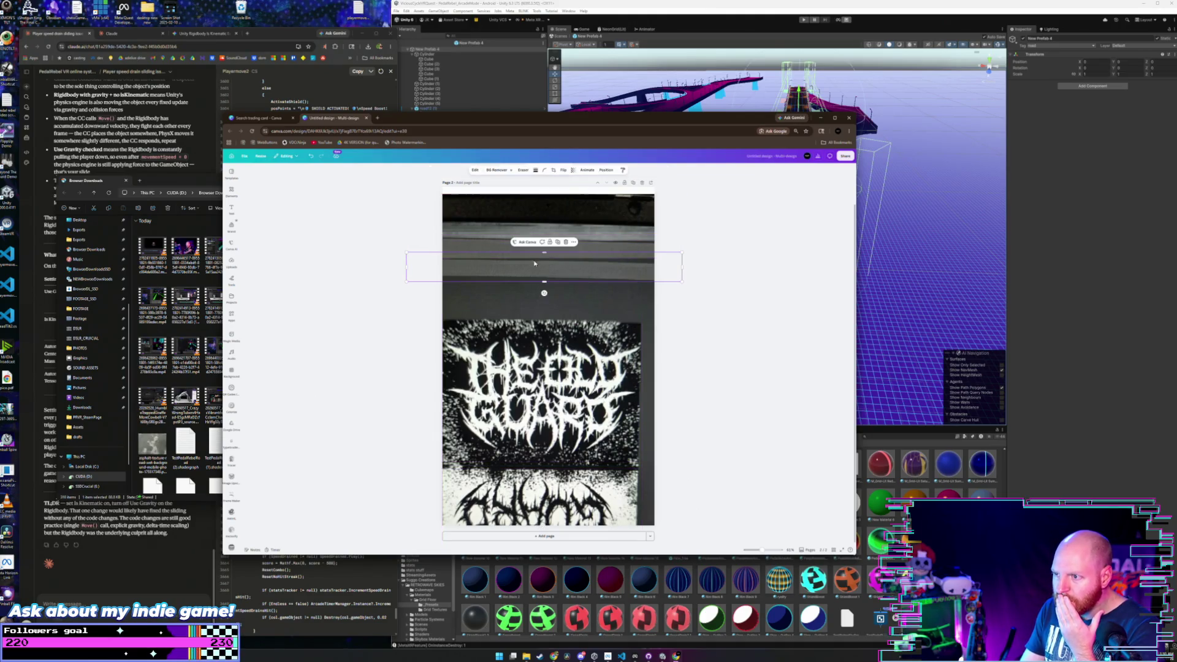
mouse_move(545, 278)
mouse_down()
mouse_move(557, 218)
mouse_move(559, 233)
mouse_up()
- Delete the dark strip, move the logo to the top and enlarge the lower image
key(Delete)
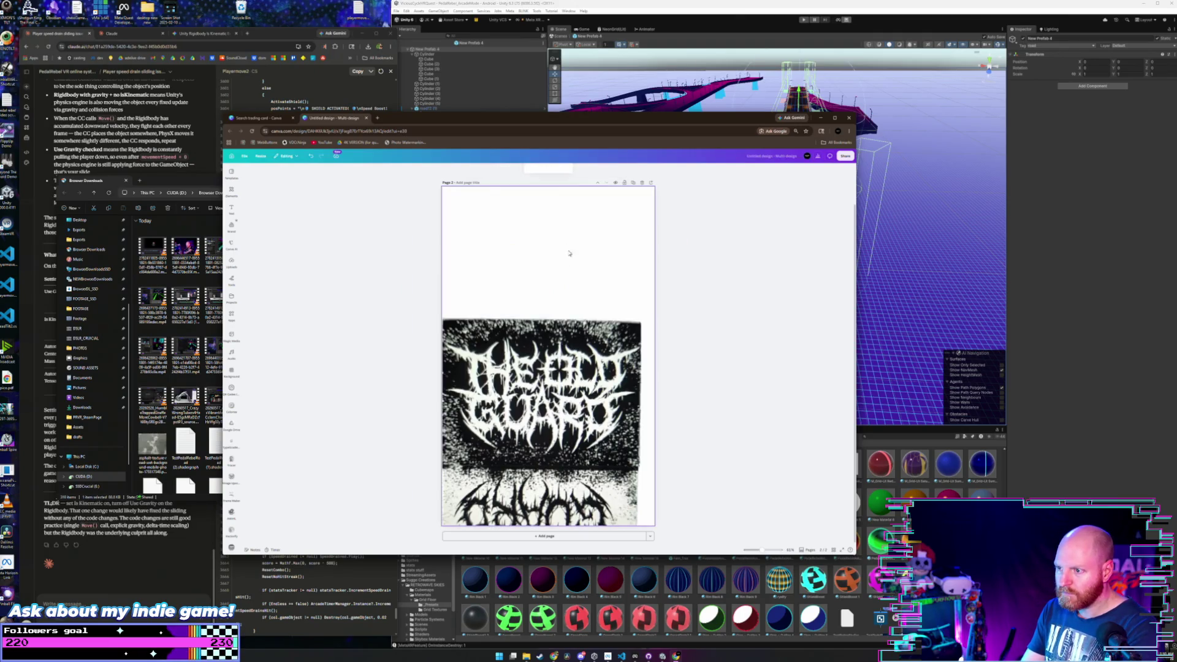
drag(558, 372, 558, 262)
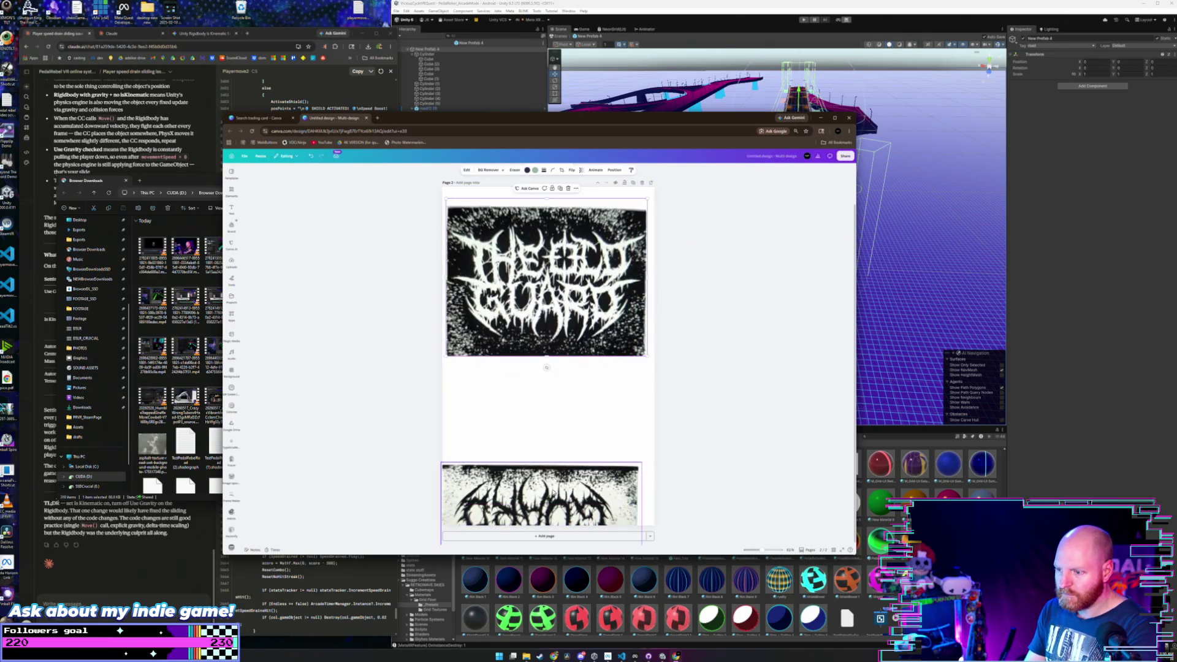
mouse_move(562, 512)
mouse_down()
mouse_move(561, 401)
mouse_move(580, 445)
mouse_up()
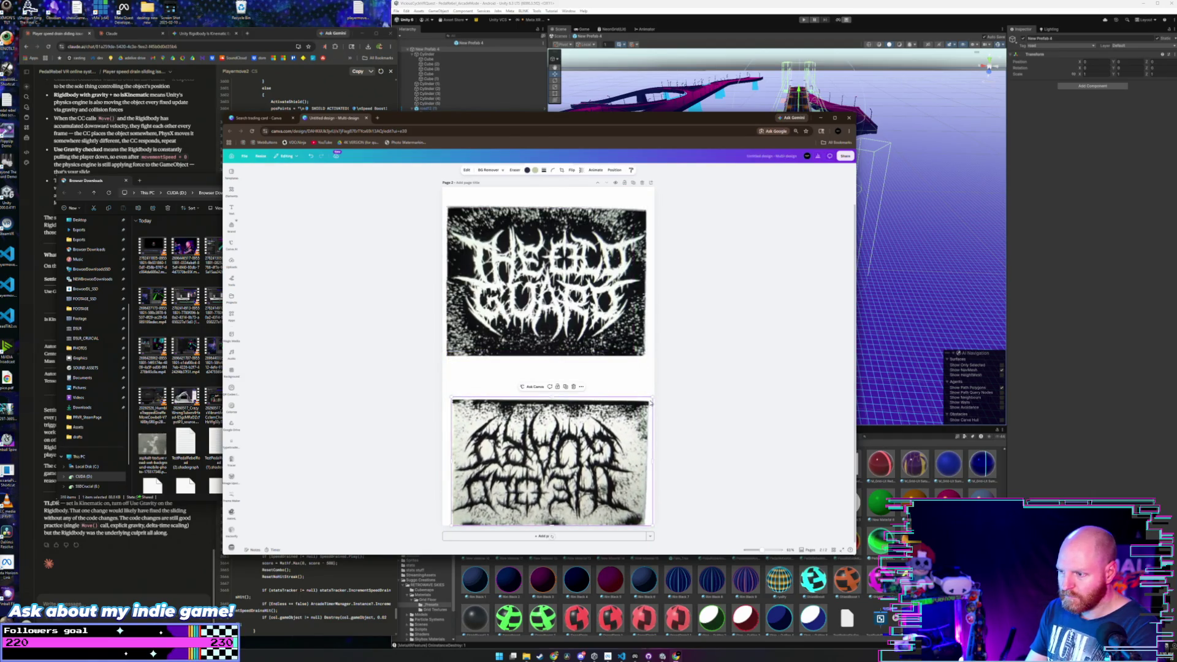
drag(651, 395, 656, 390)
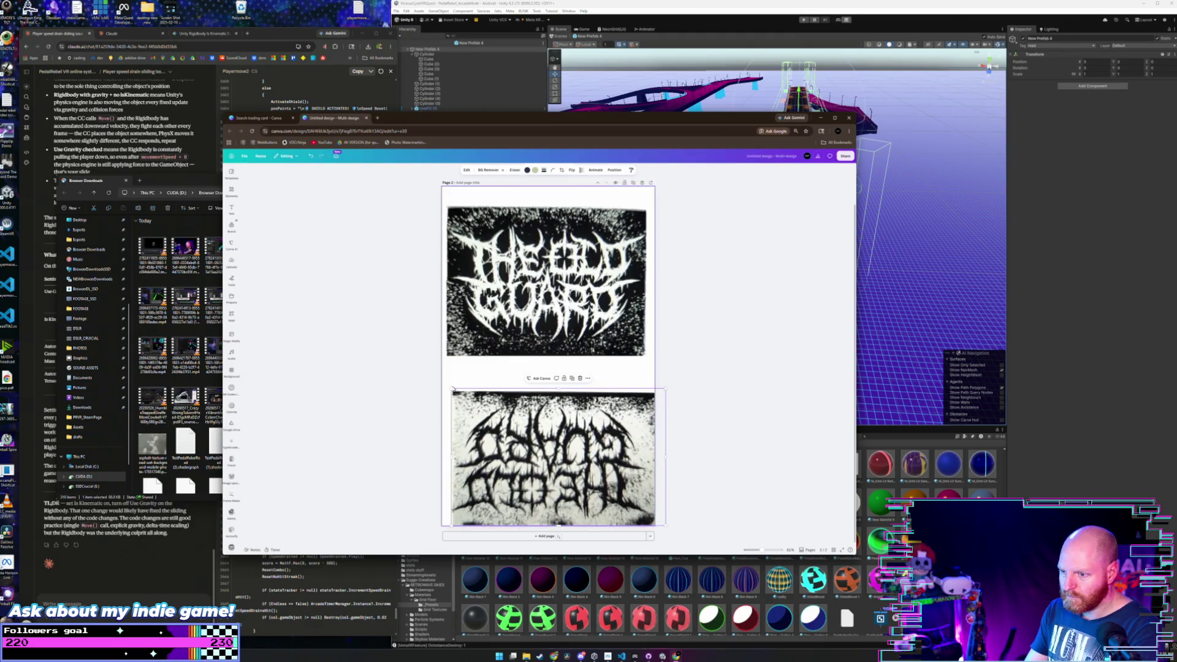
drag(457, 392, 445, 385)
- Erase the lettering from the top logo image using Magic Eraser in Edit image
click(555, 330)
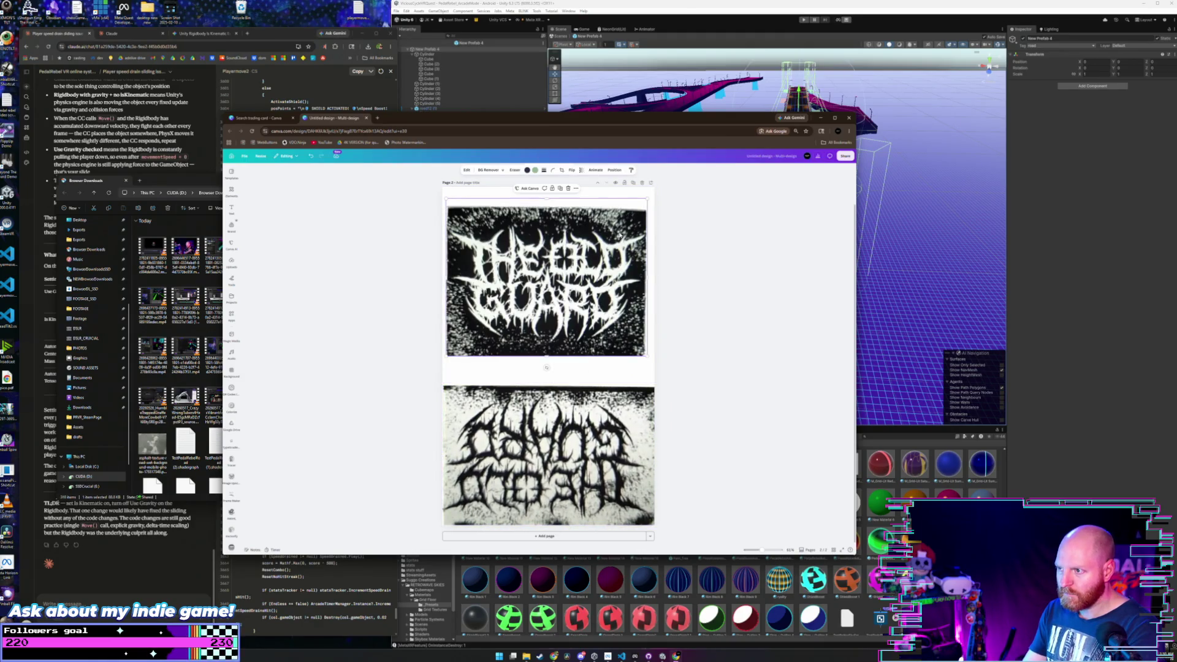
click(467, 170)
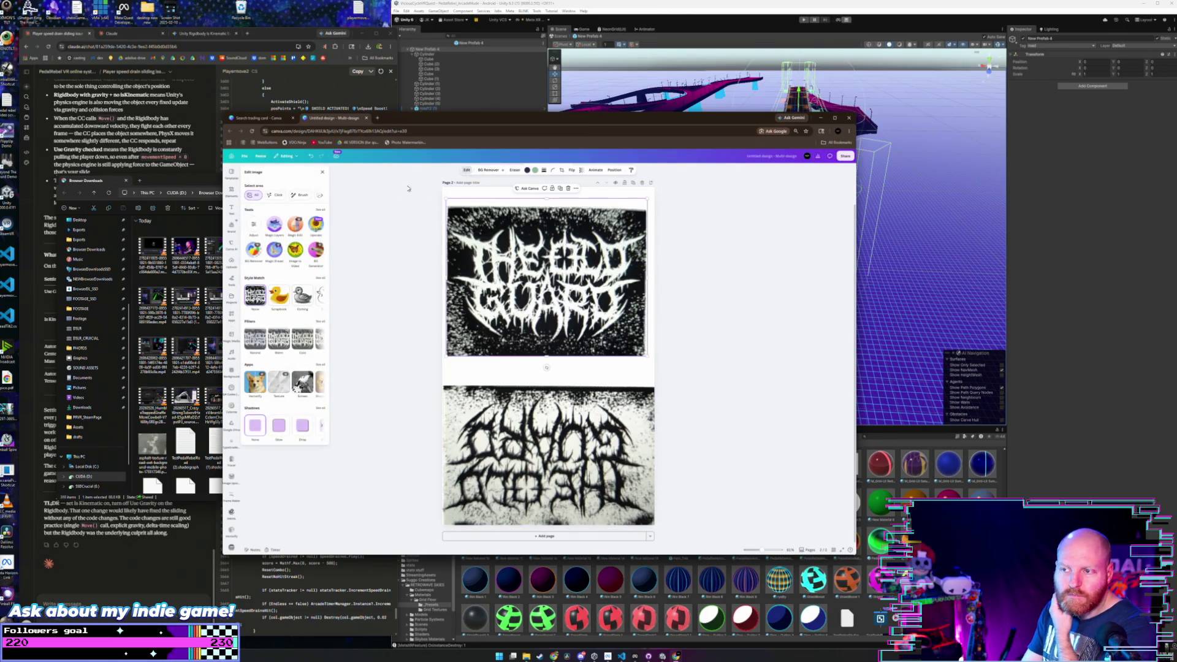
click(275, 224)
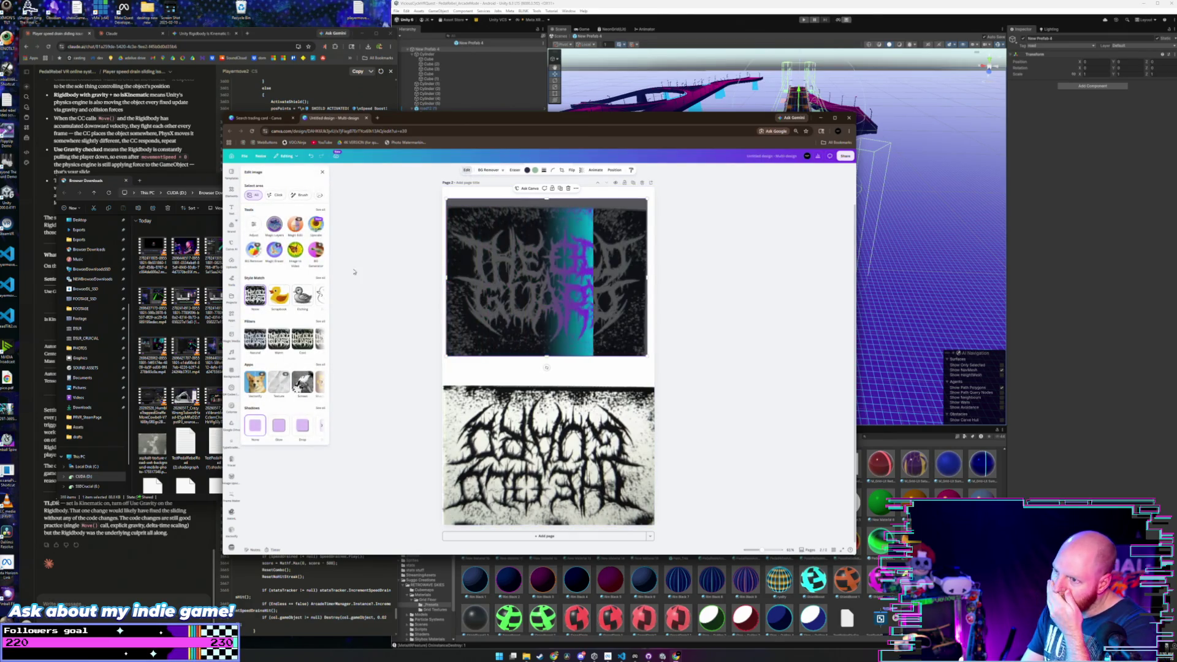
click(489, 424)
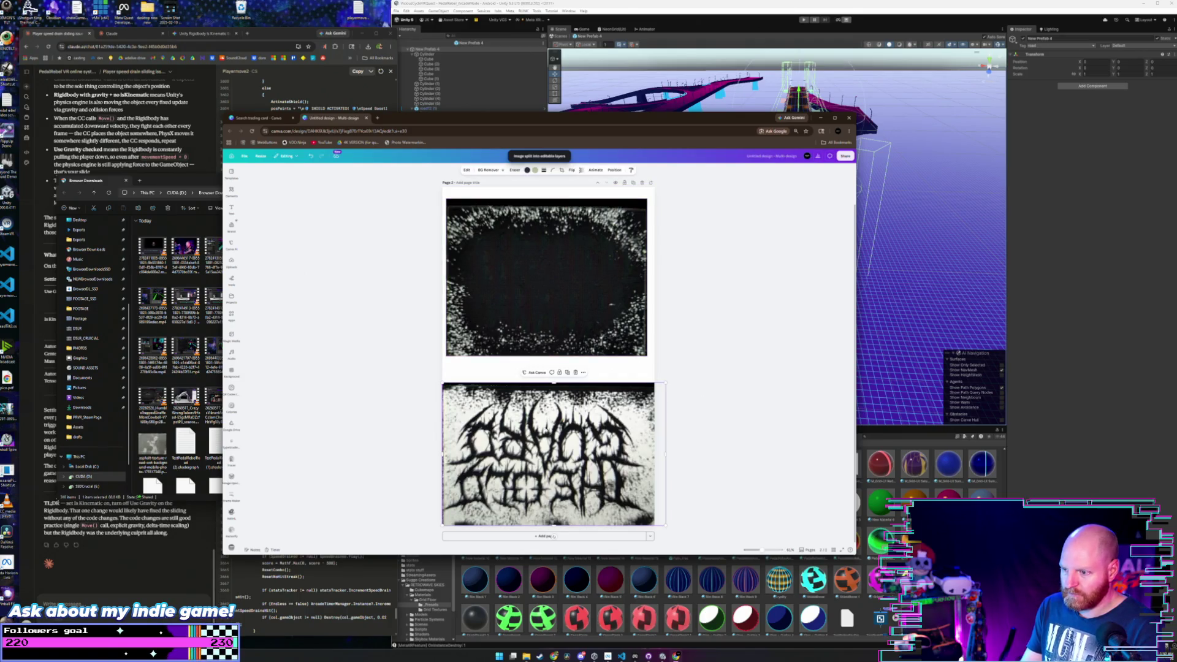
- Widen the top texture to full page width and crop its bottom edge
mouse_move(556, 433)
mouse_down()
mouse_move(556, 405)
mouse_move(555, 435)
mouse_up()
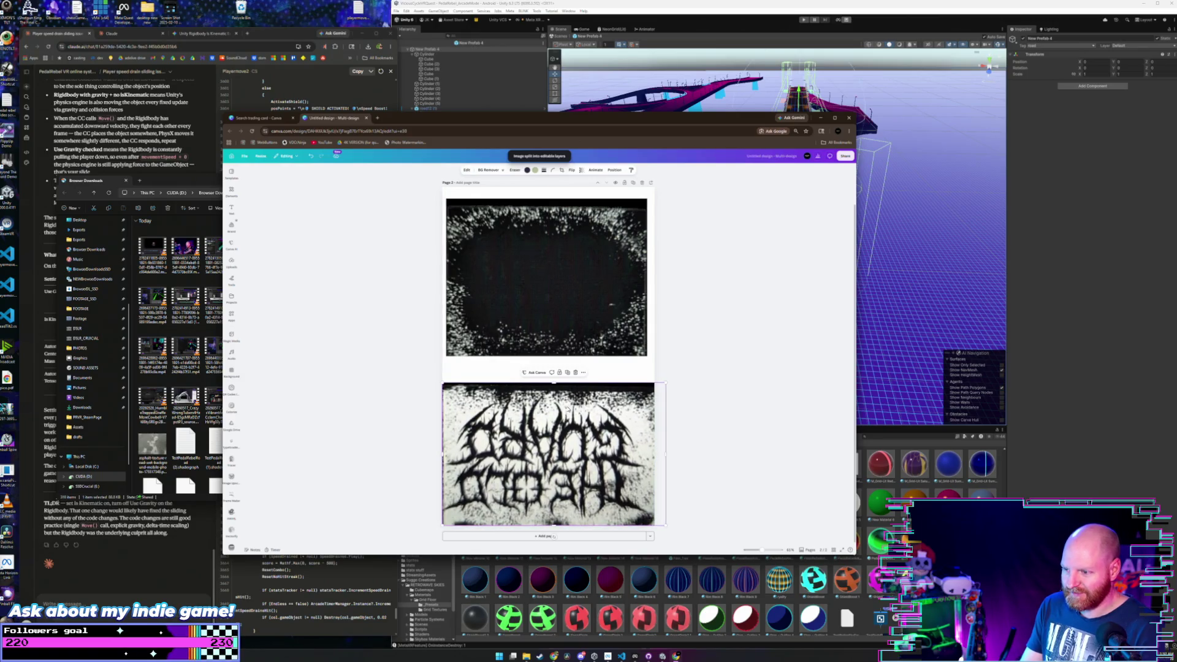
drag(560, 284, 557, 273)
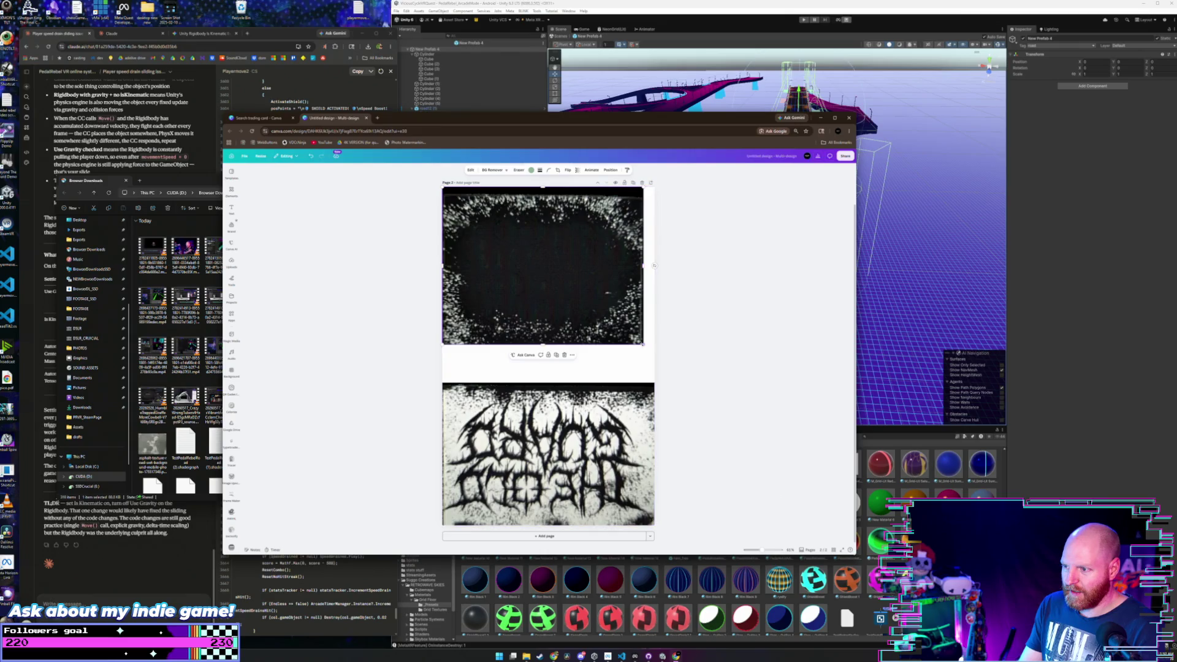
drag(643, 344, 655, 353)
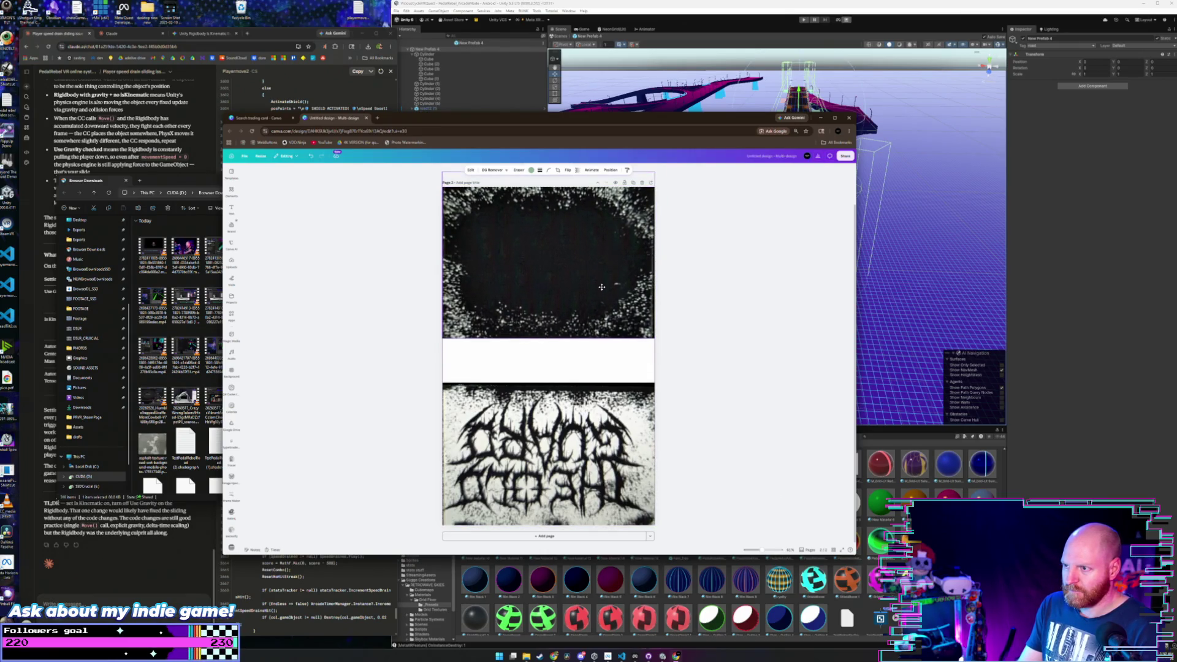
drag(549, 354, 548, 344)
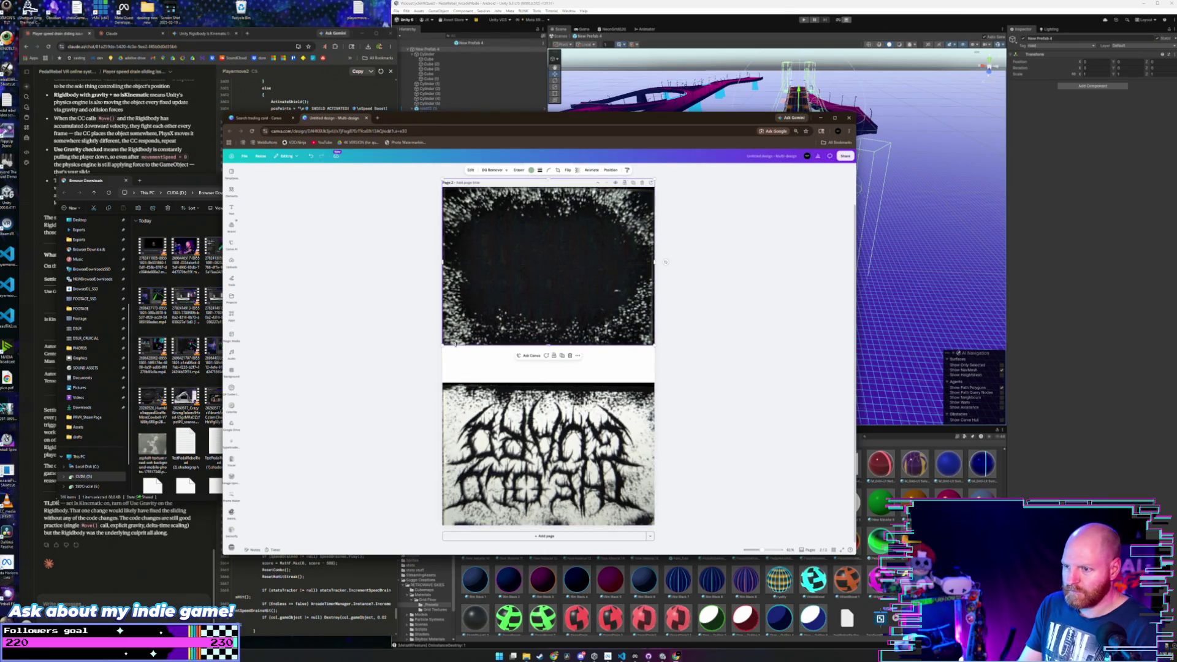
click(601, 408)
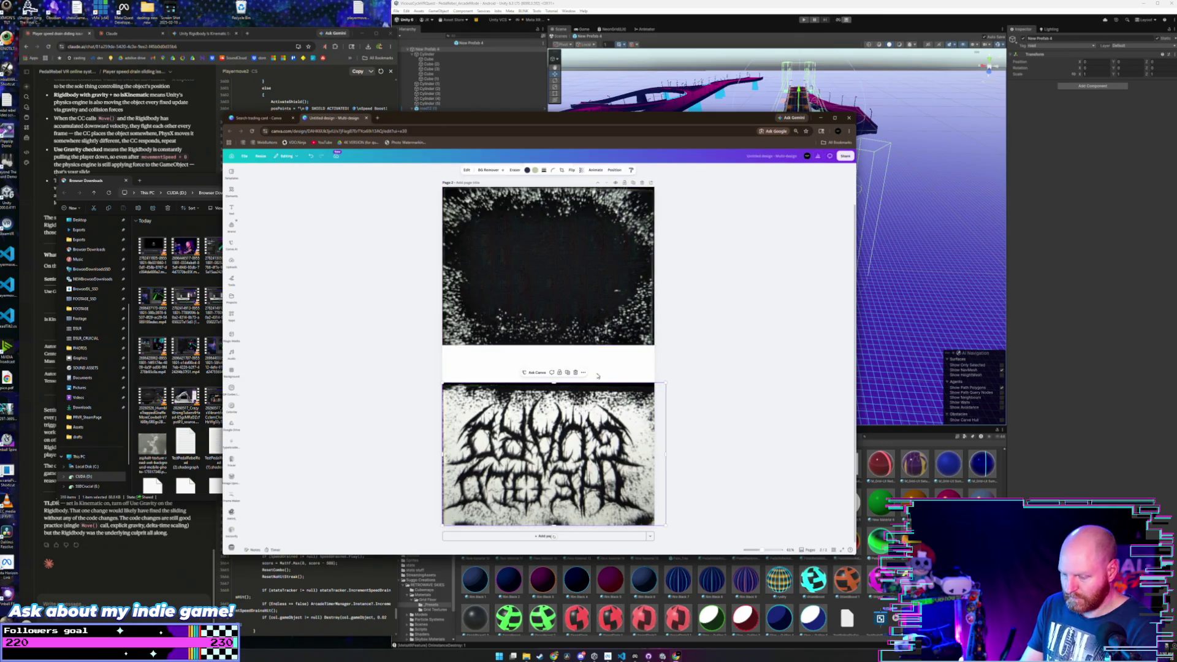
click(594, 297)
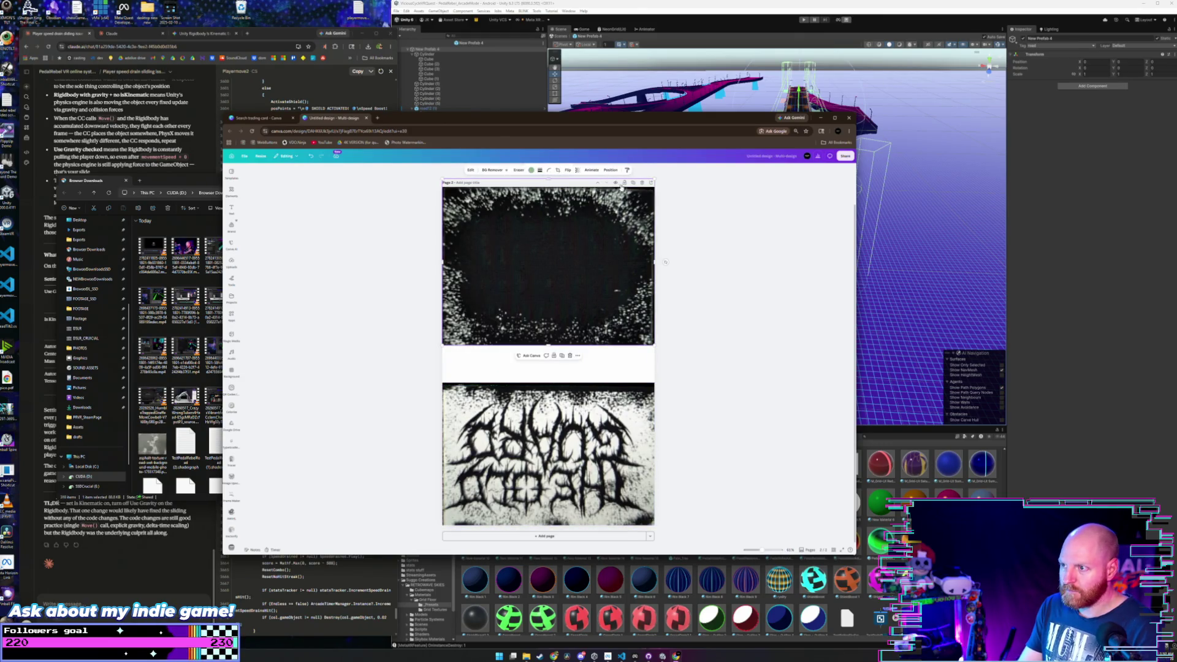
- Duplicate the top texture and drag the copy down over the bottom image
click(563, 356)
mouse_move(560, 260)
mouse_down()
mouse_move(547, 368)
mouse_move(538, 316)
mouse_up()
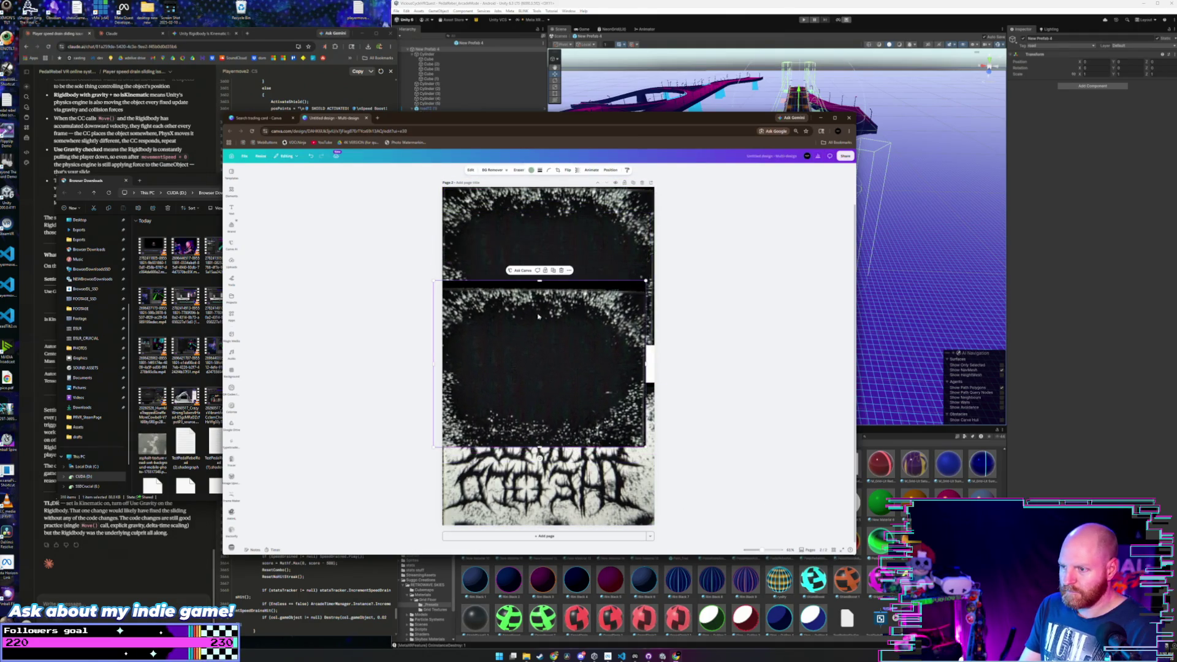
click(471, 170)
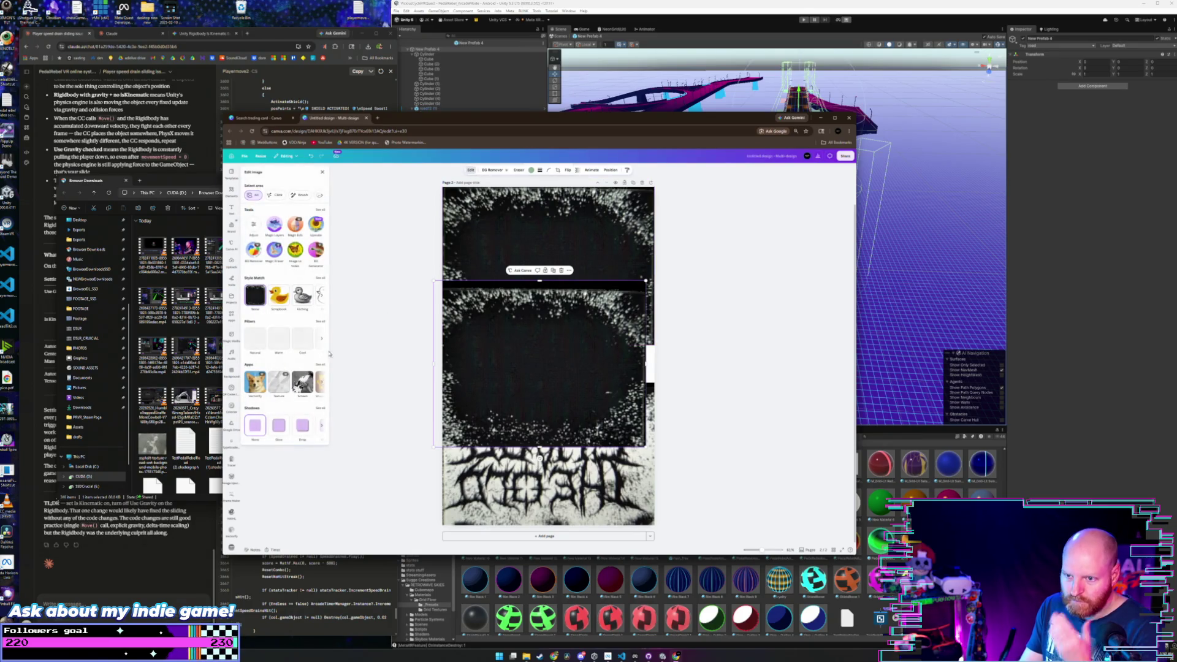
- Invert the texture copy to white and enlarge it over the lower half
click(253, 225)
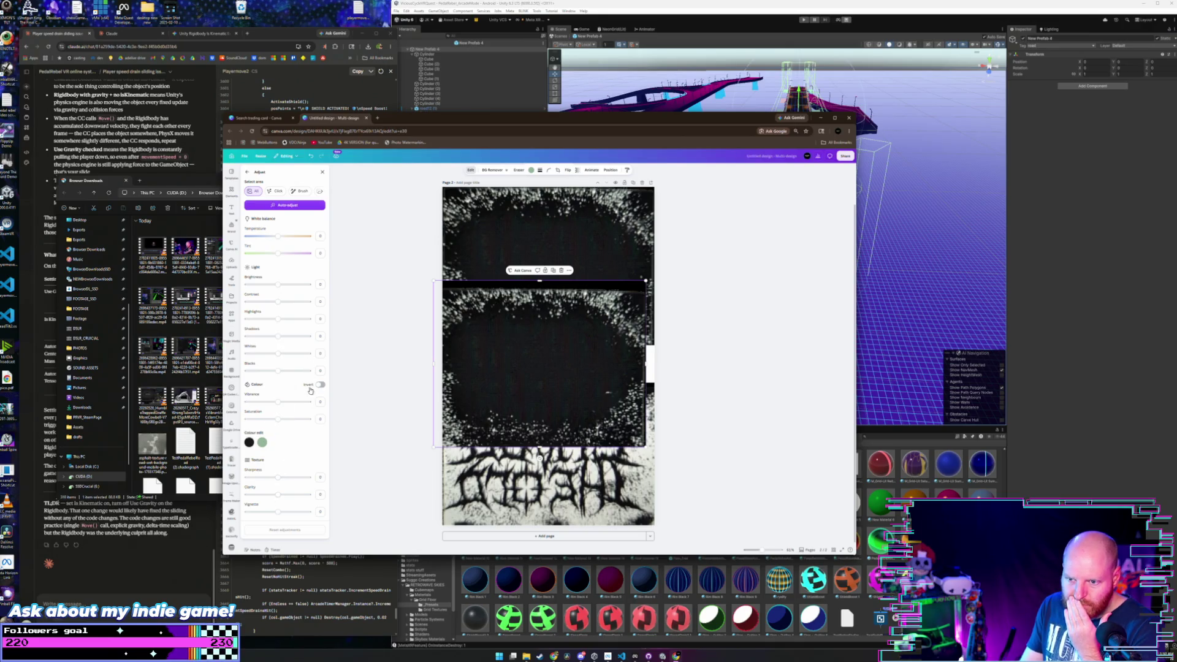
click(320, 384)
mouse_move(491, 334)
mouse_down()
mouse_move(486, 408)
mouse_move(515, 403)
mouse_move(517, 413)
mouse_up()
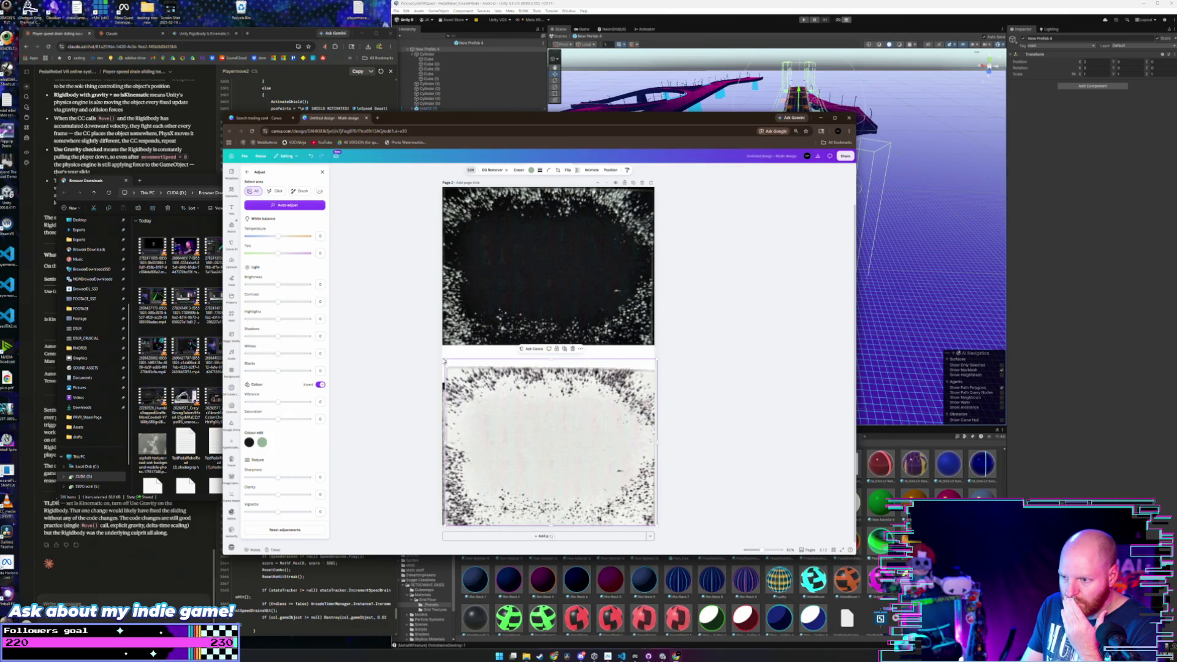
drag(444, 362, 426, 336)
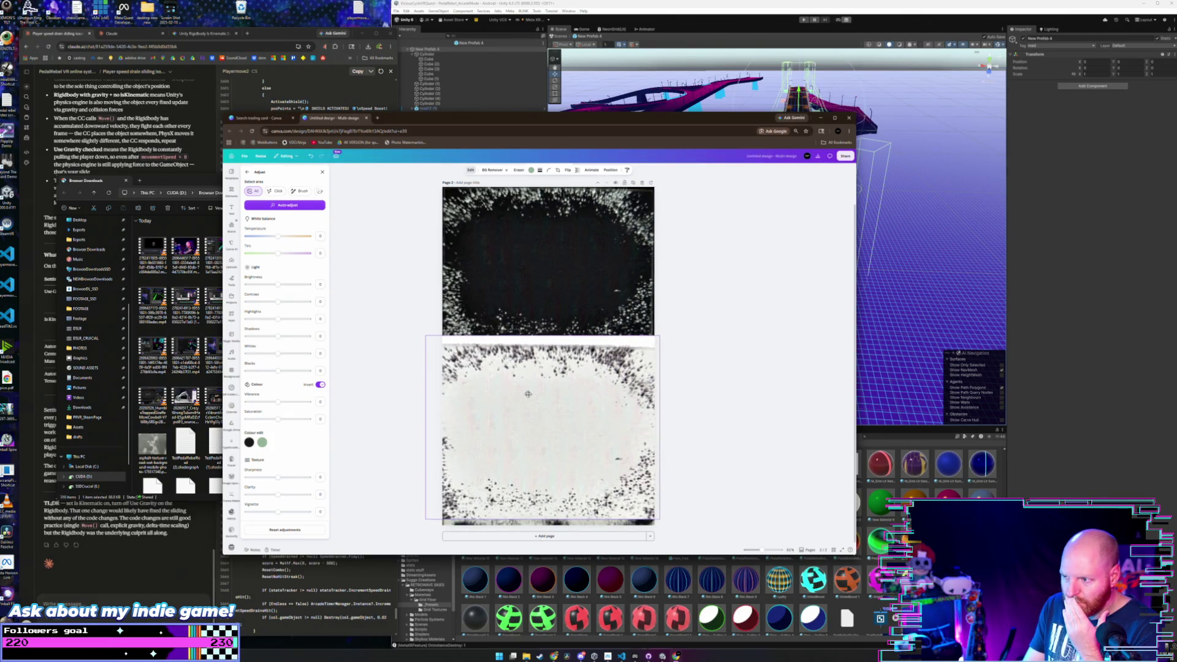
drag(528, 394, 530, 396)
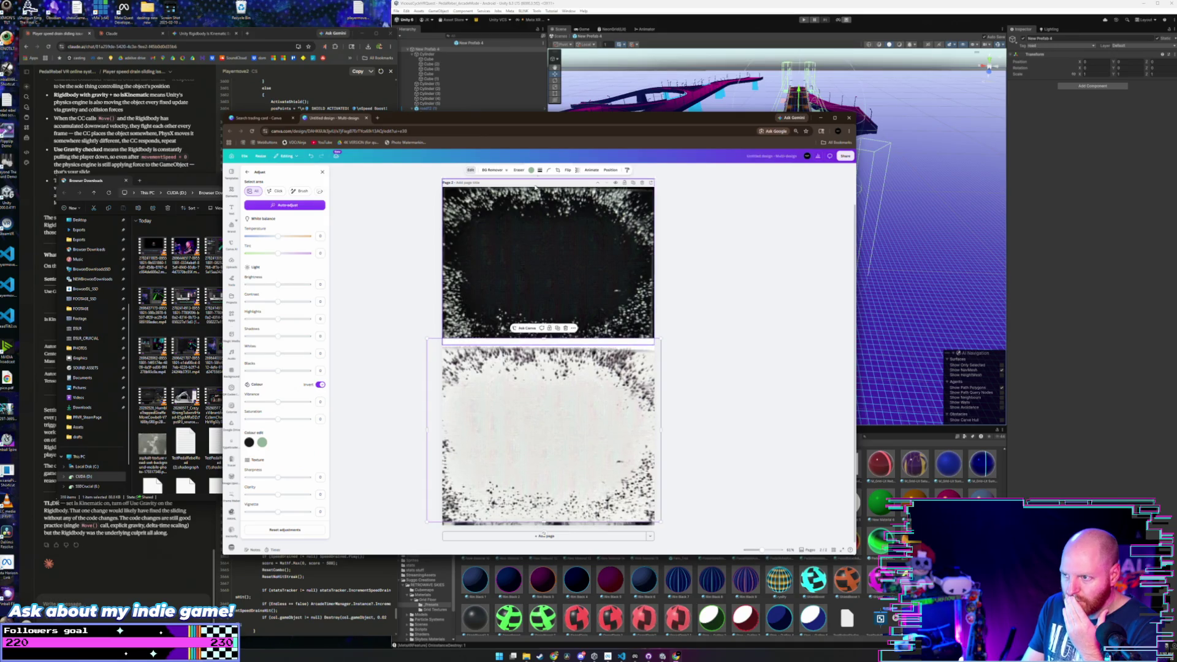
- Move the white texture below the lettering image in Layers and apply BG Remover
click(613, 172)
click(305, 184)
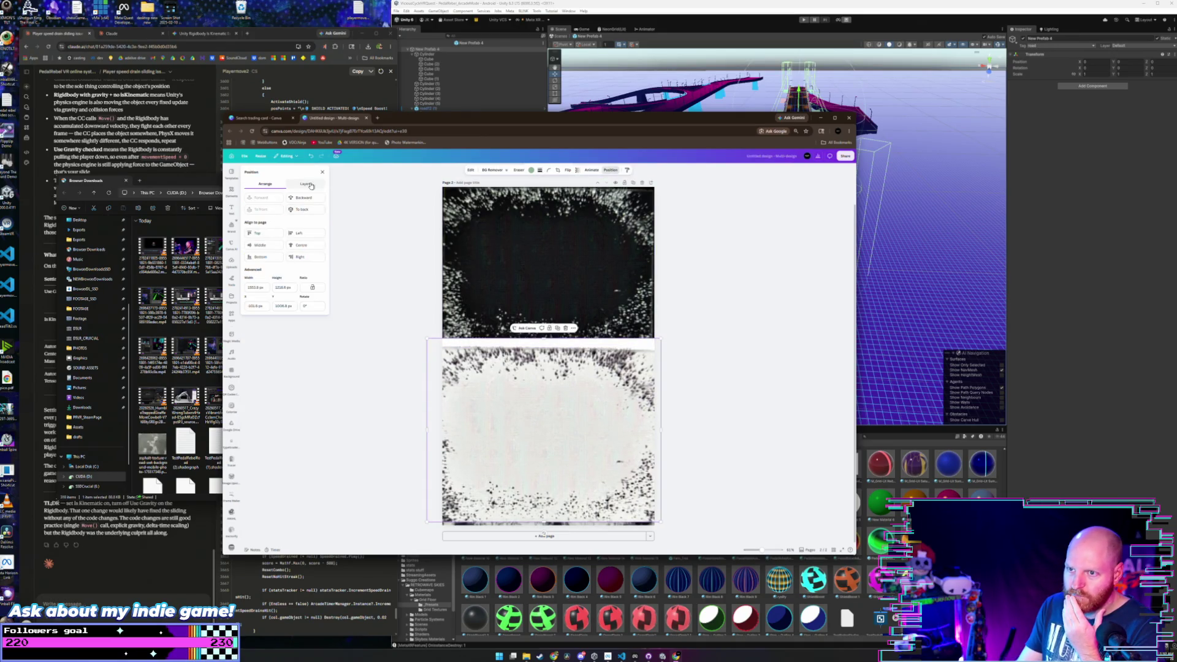
drag(285, 215, 285, 245)
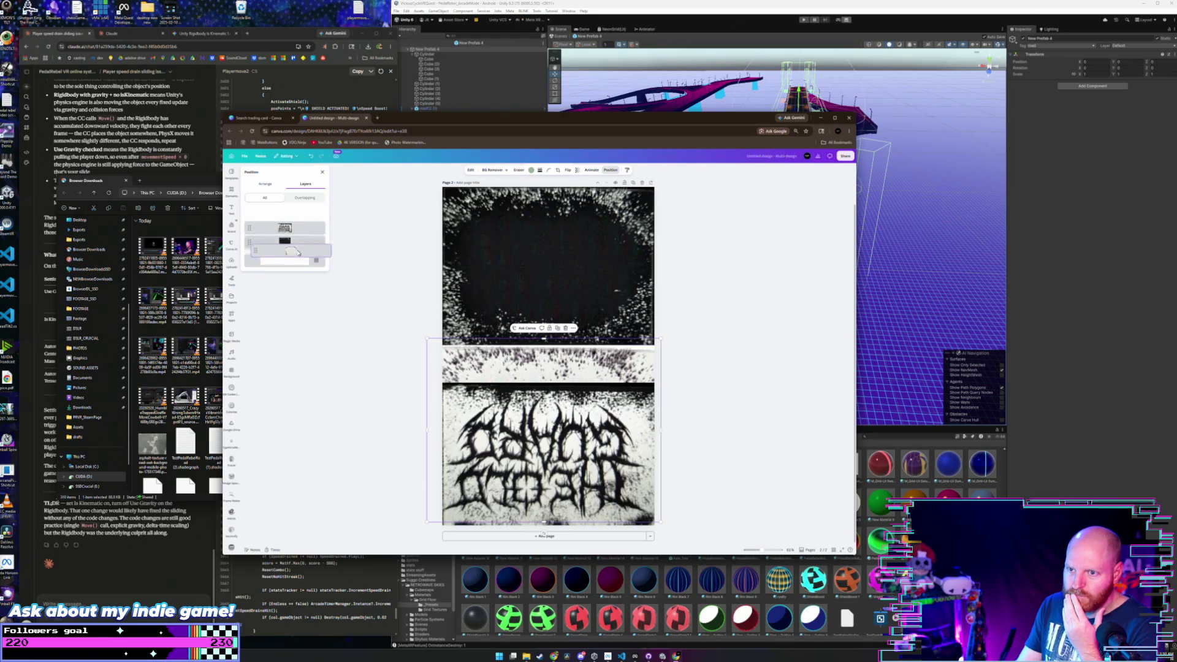
click(586, 409)
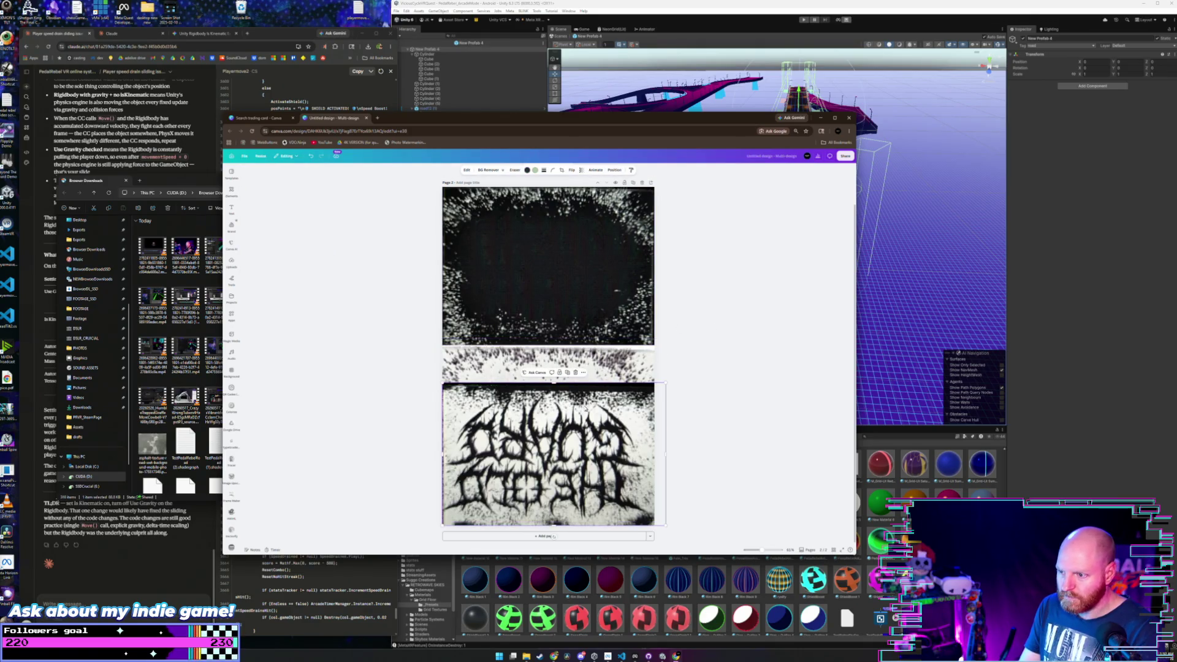
mouse_move(582, 404)
mouse_down()
mouse_move(448, 405)
mouse_move(405, 313)
mouse_move(570, 380)
mouse_up()
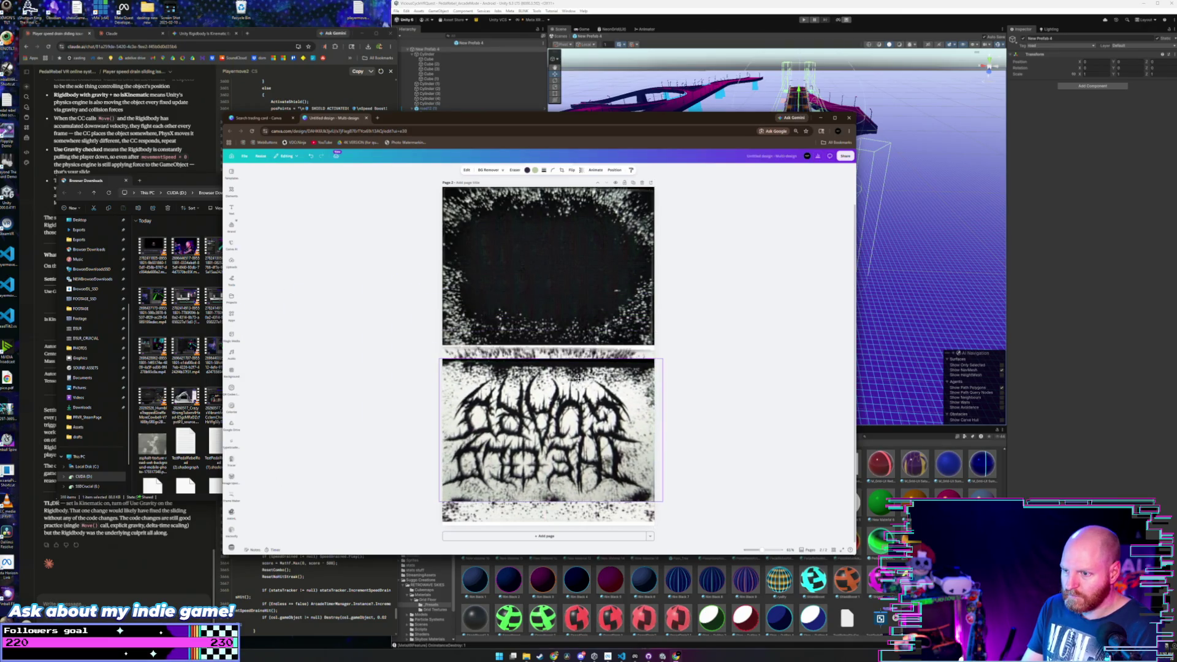
click(484, 171)
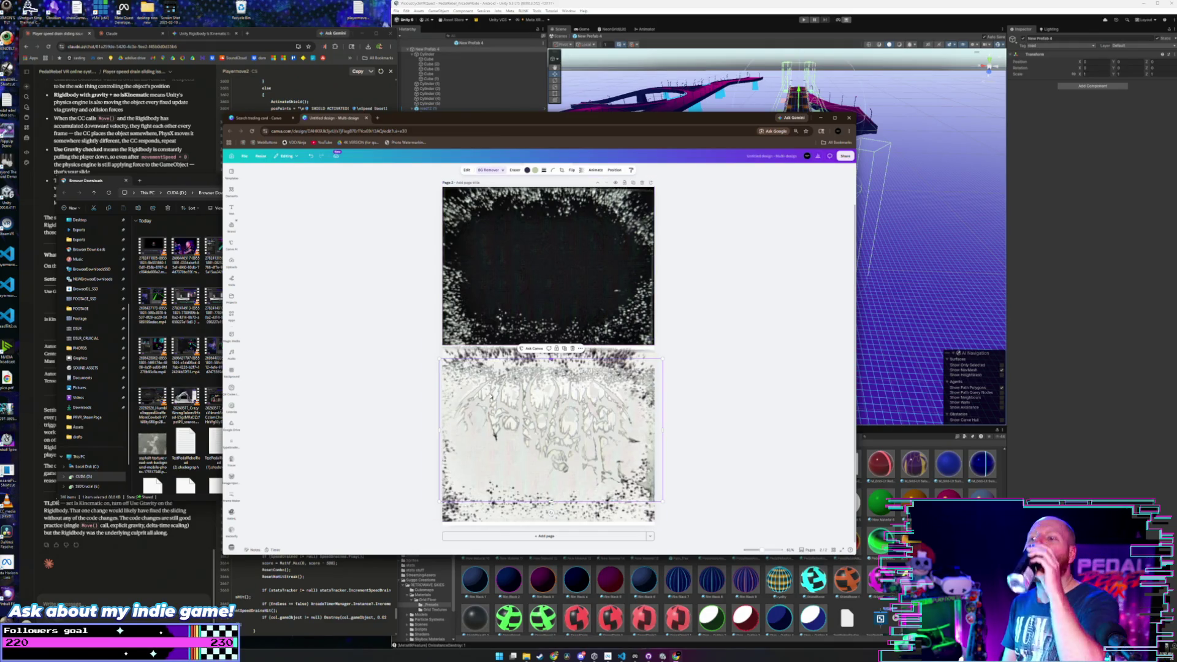
mouse_move(543, 425)
mouse_down()
mouse_move(544, 442)
mouse_move(549, 431)
mouse_up()
- Enlarge the dark top texture slightly and centre it on the page
click(611, 342)
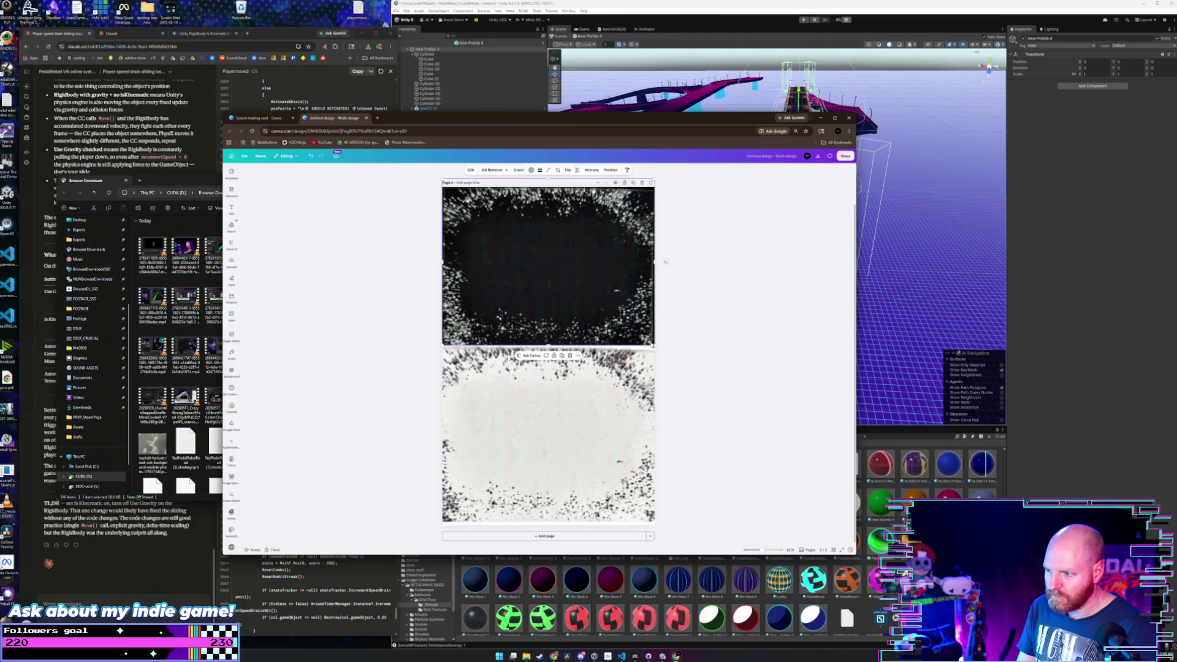
drag(655, 346, 661, 350)
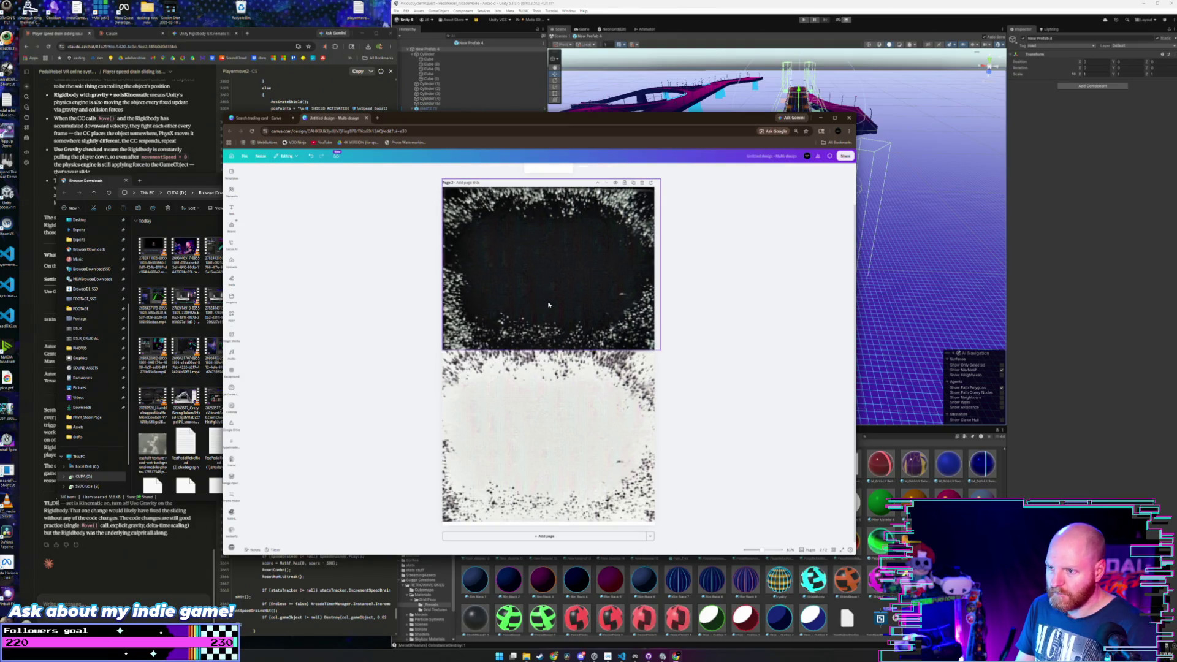
drag(541, 303, 546, 302)
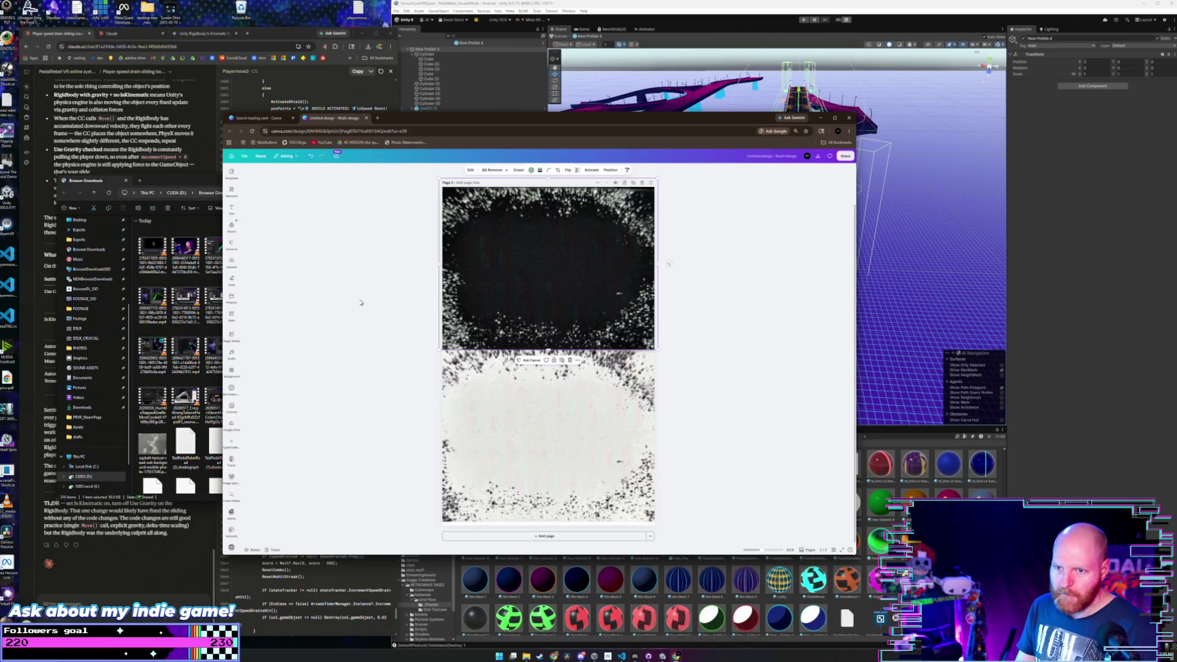
click(269, 281)
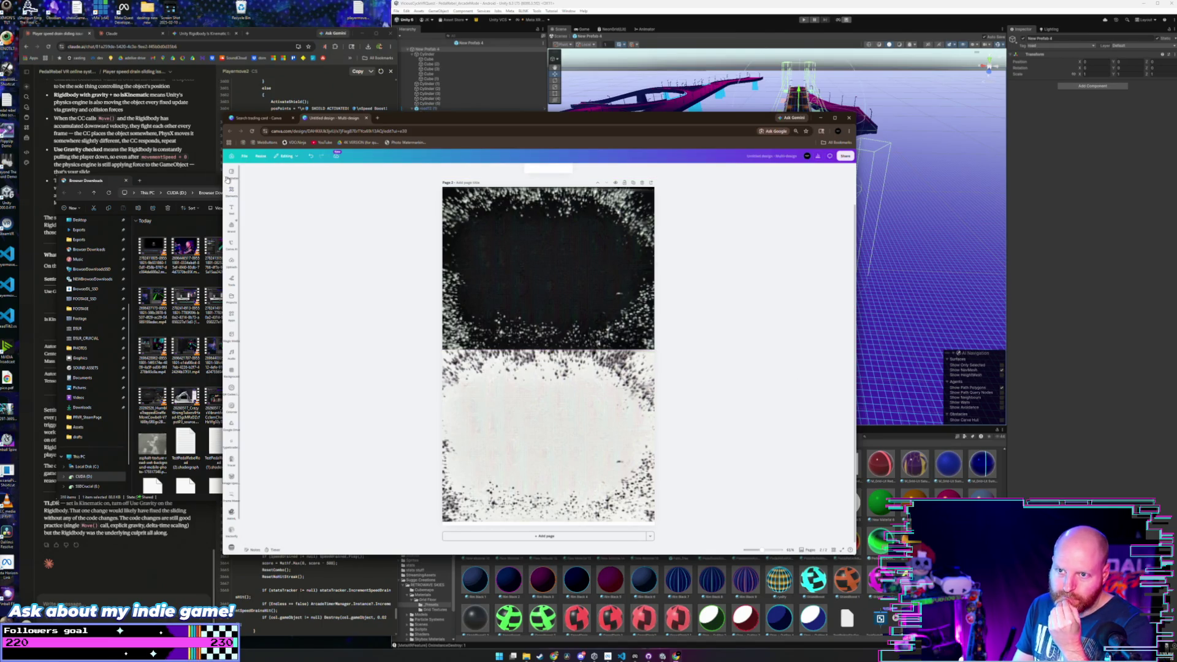
mouse_move(233, 179)
click(273, 177)
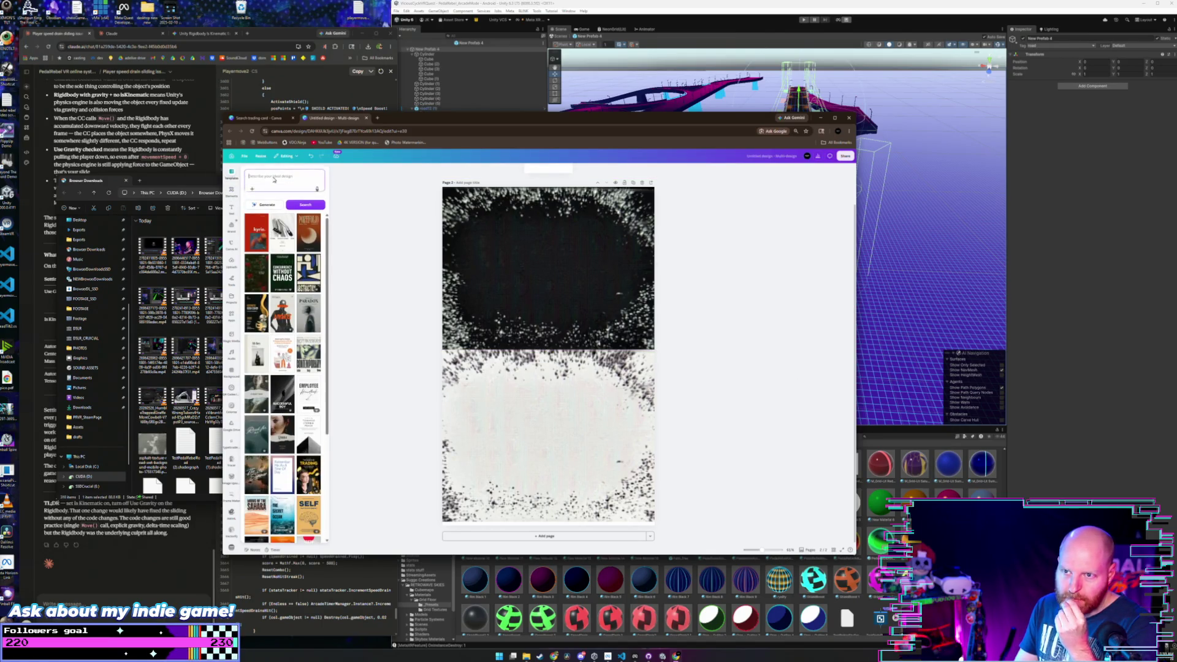
text(basketba)
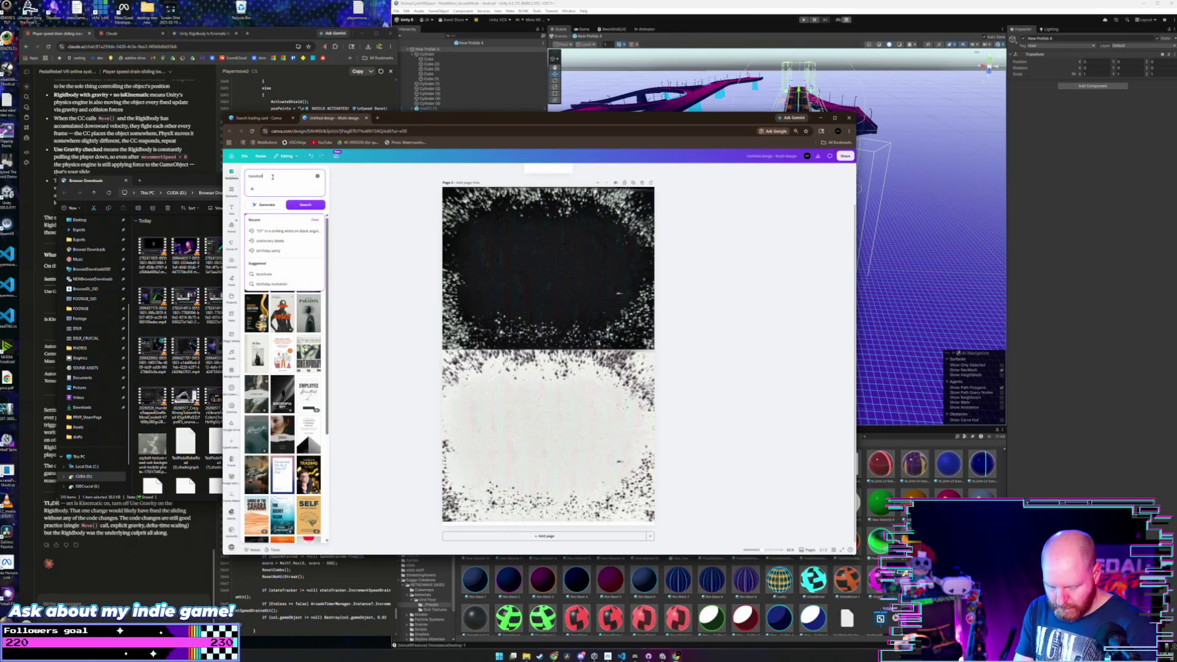
text(d)
key(Return)
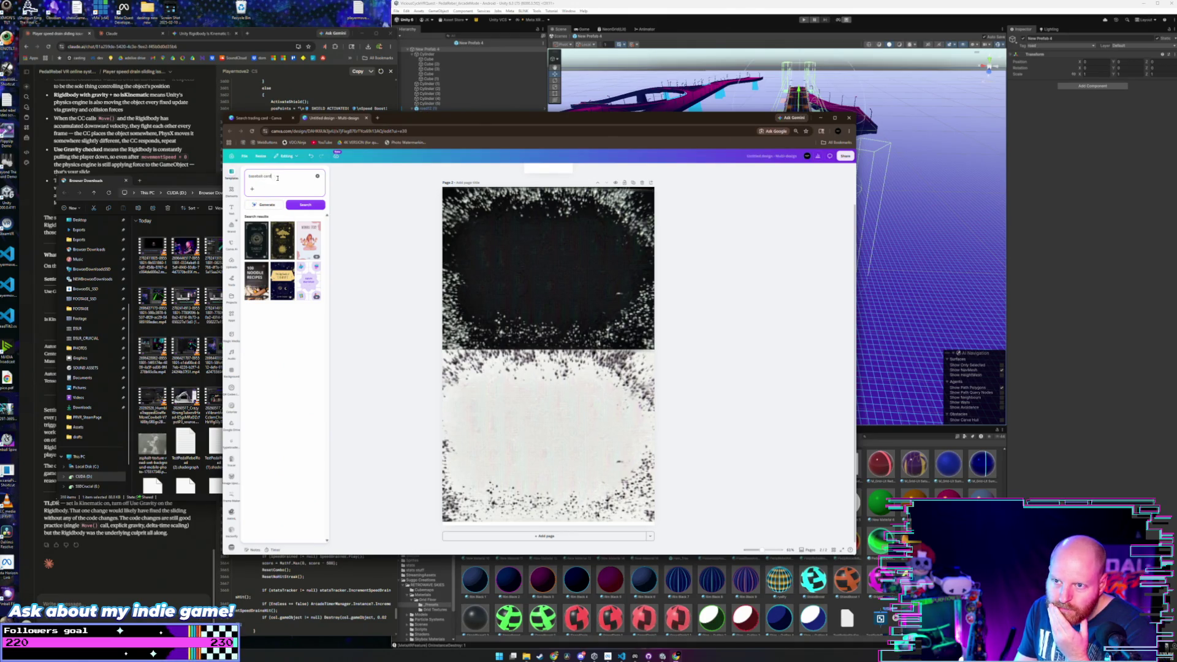
drag(277, 178, 241, 175)
text(sports)
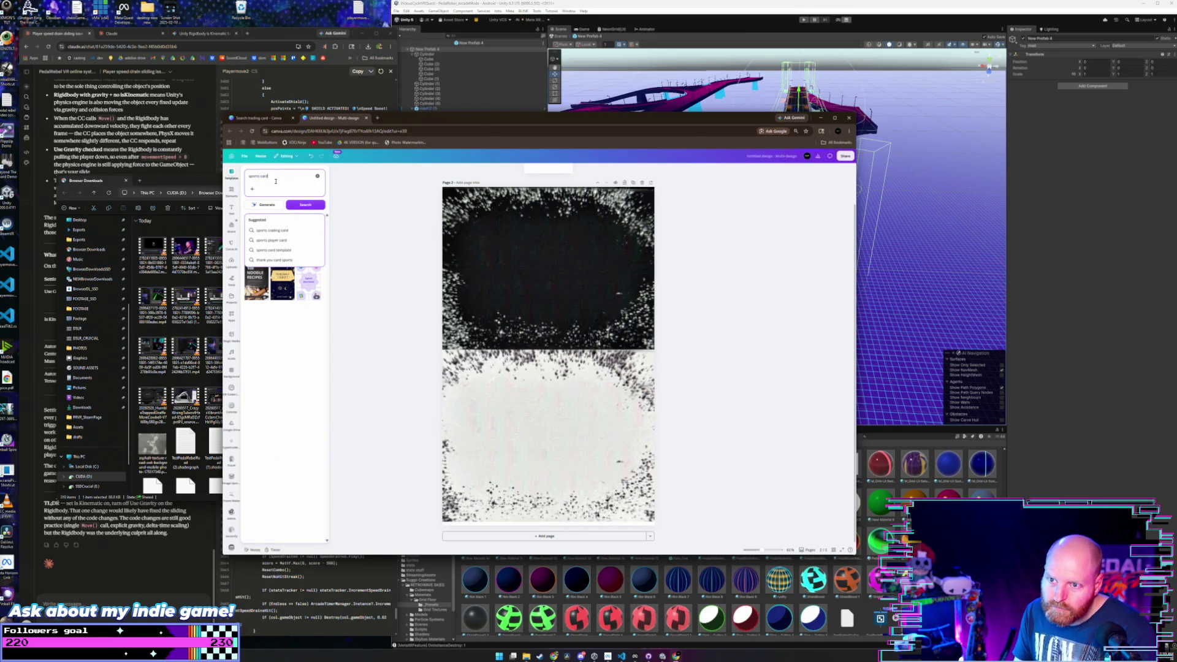
key(Return)
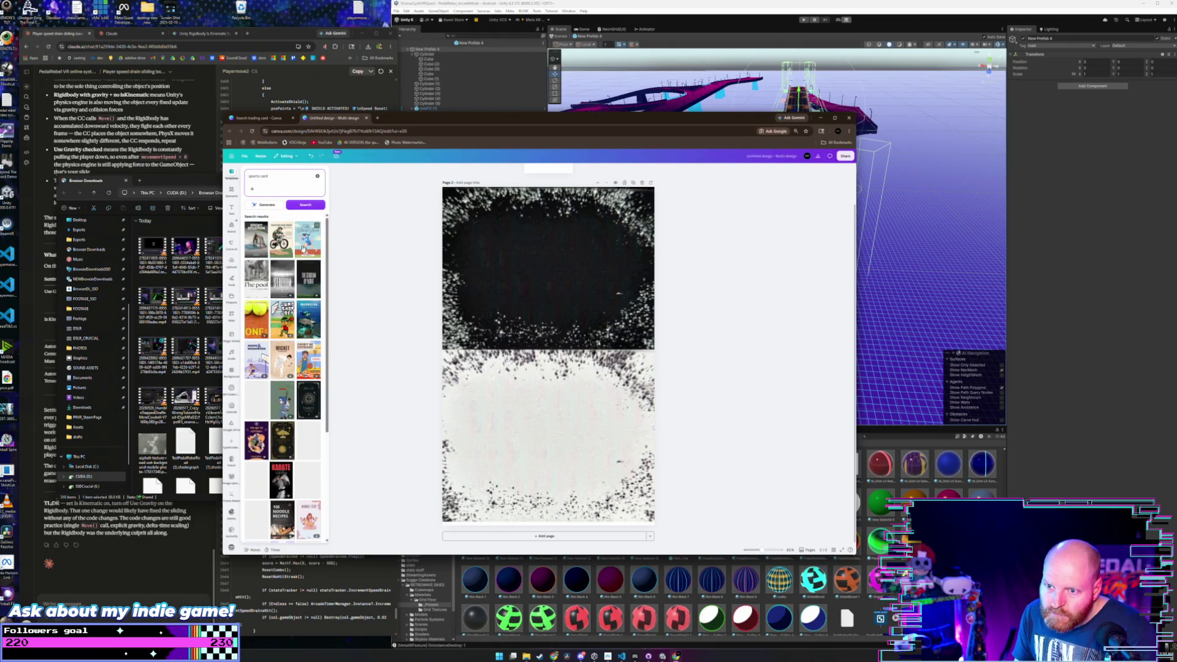
scroll(308, 457, down, 1)
scroll(281, 277, down, 3)
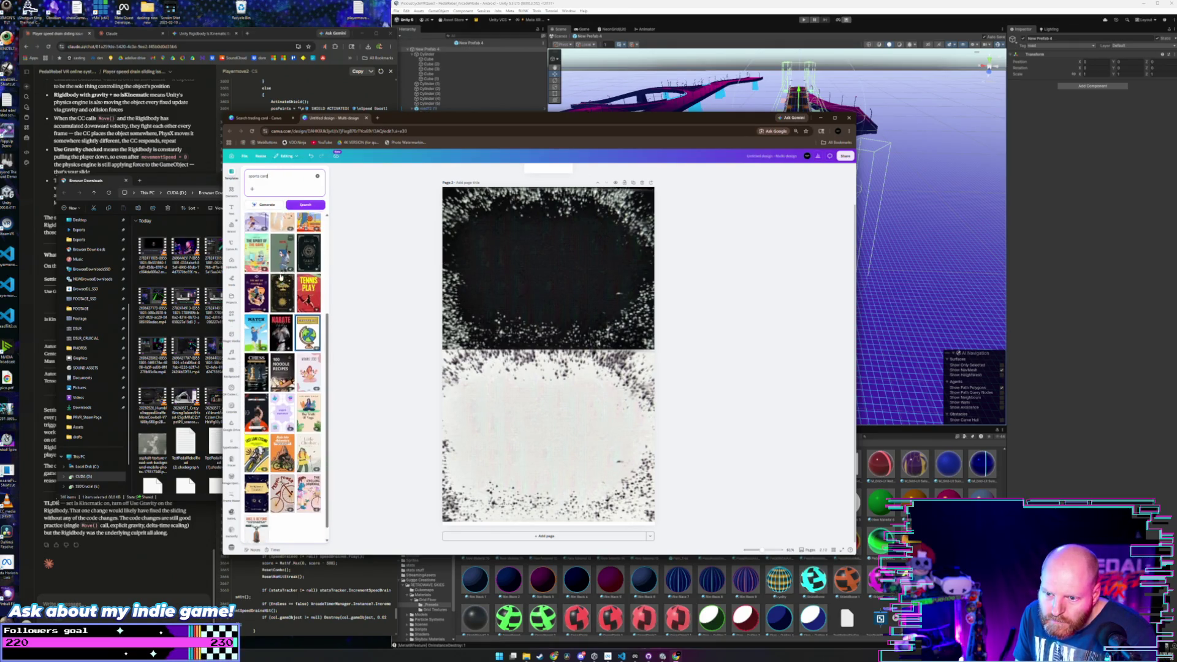
scroll(281, 277, up, 4)
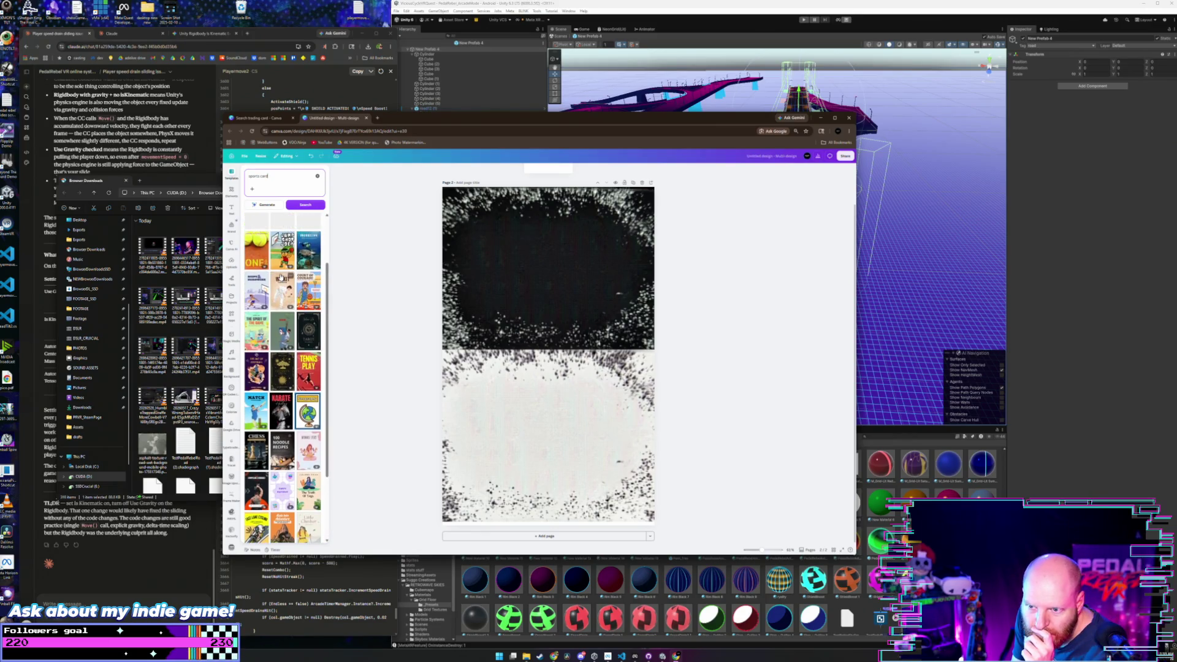
scroll(281, 277, down, 3)
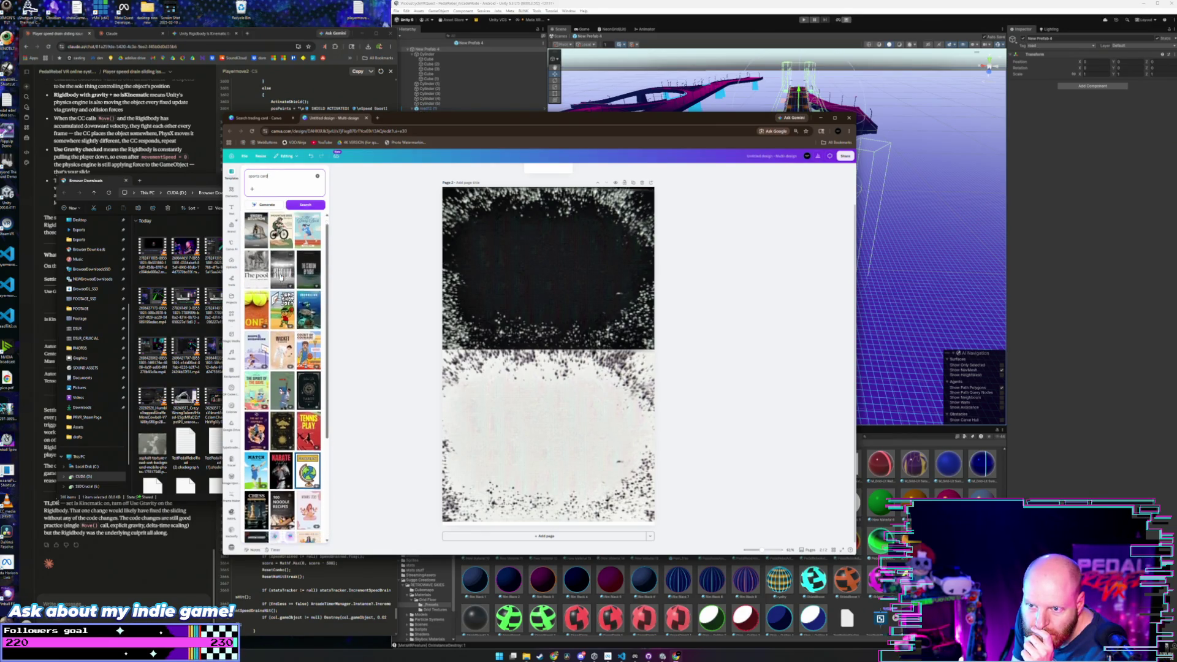
scroll(281, 277, up, 3)
click(270, 178)
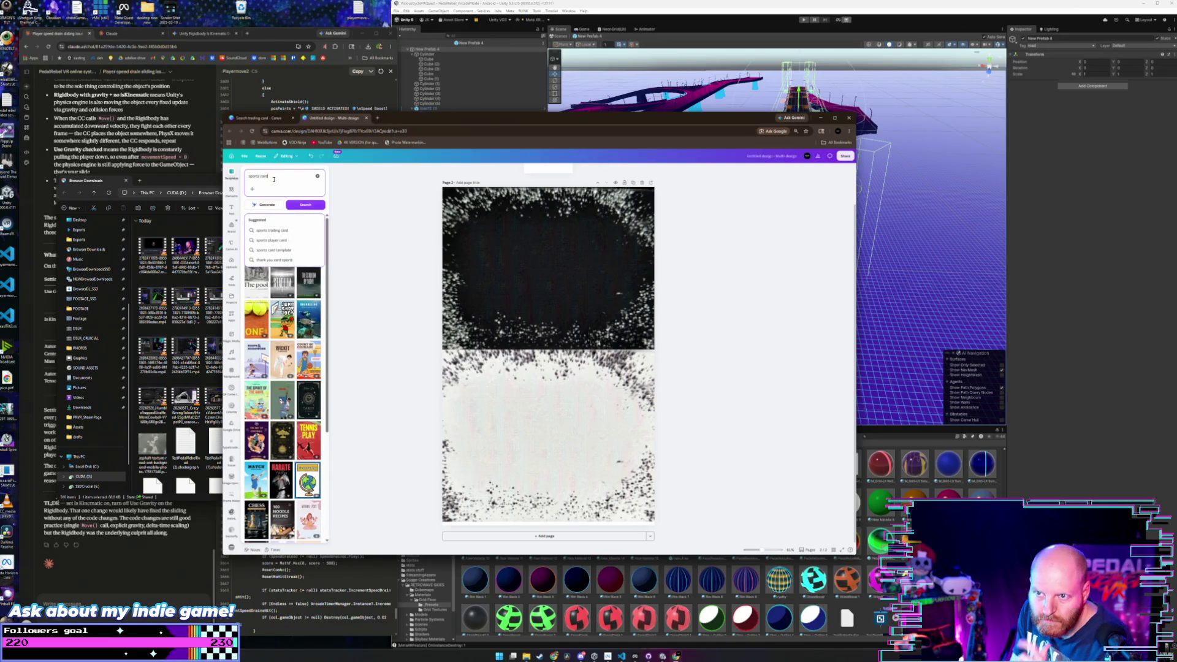
key(BackSpace)
key(BackSpace)
key(BackSpace)
text(poster)
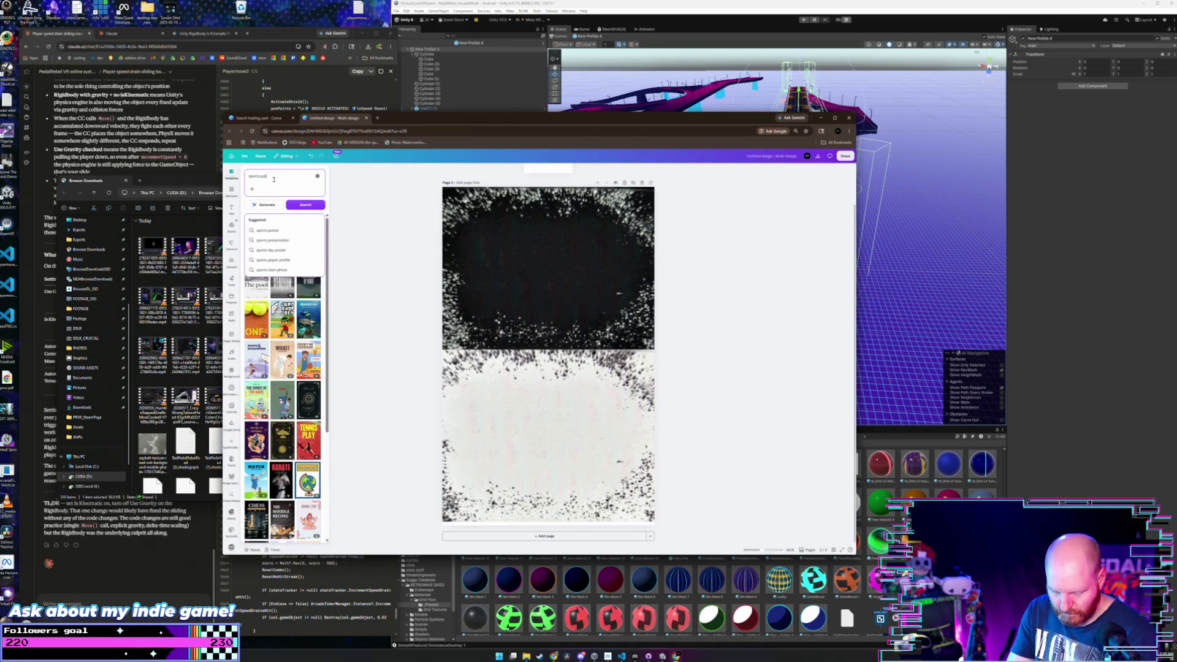
key(Return)
scroll(289, 328, down, 4)
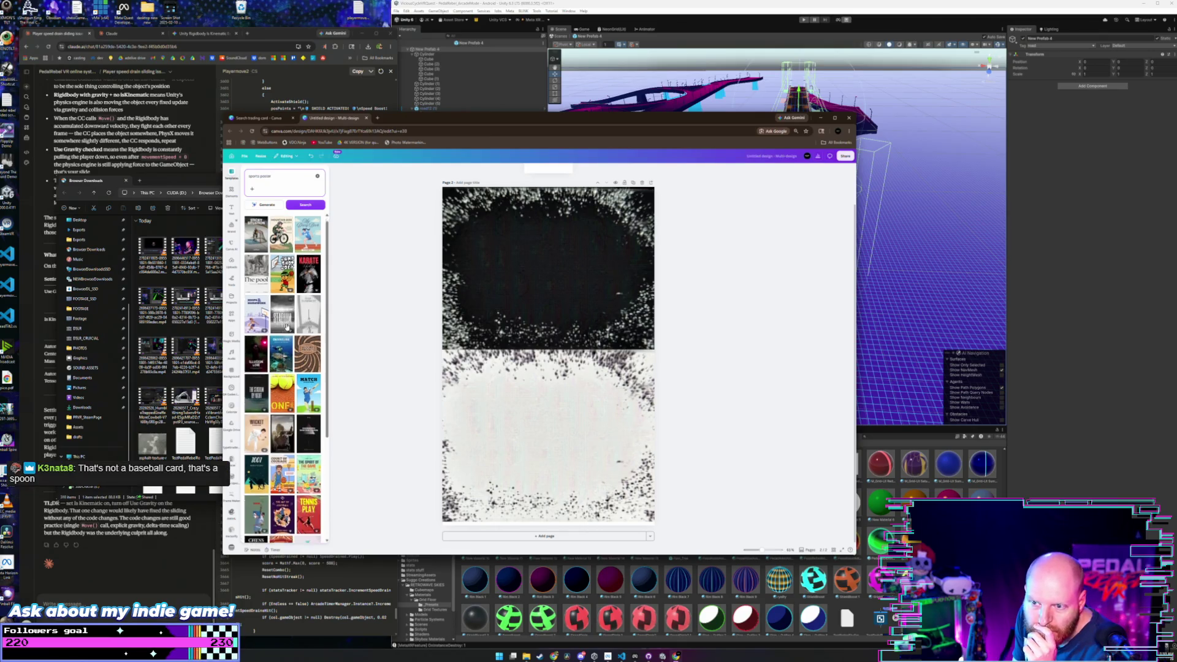
scroll(287, 327, down, 10)
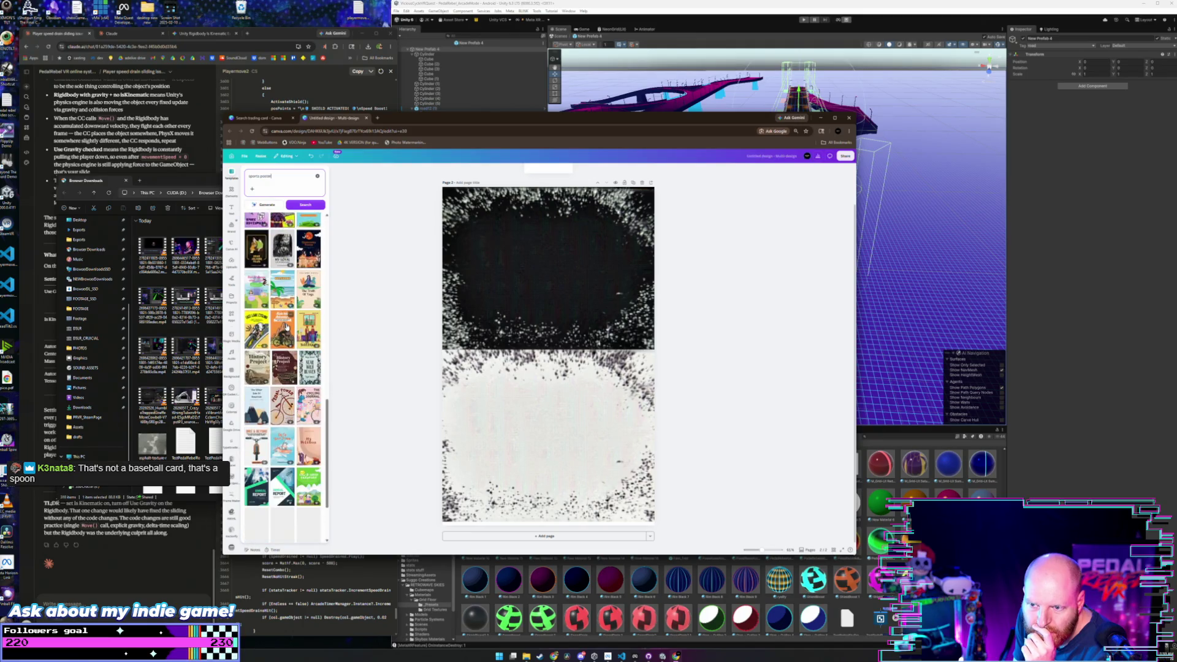
scroll(287, 327, down, 2)
scroll(287, 326, down, 2)
scroll(287, 326, down, 2)
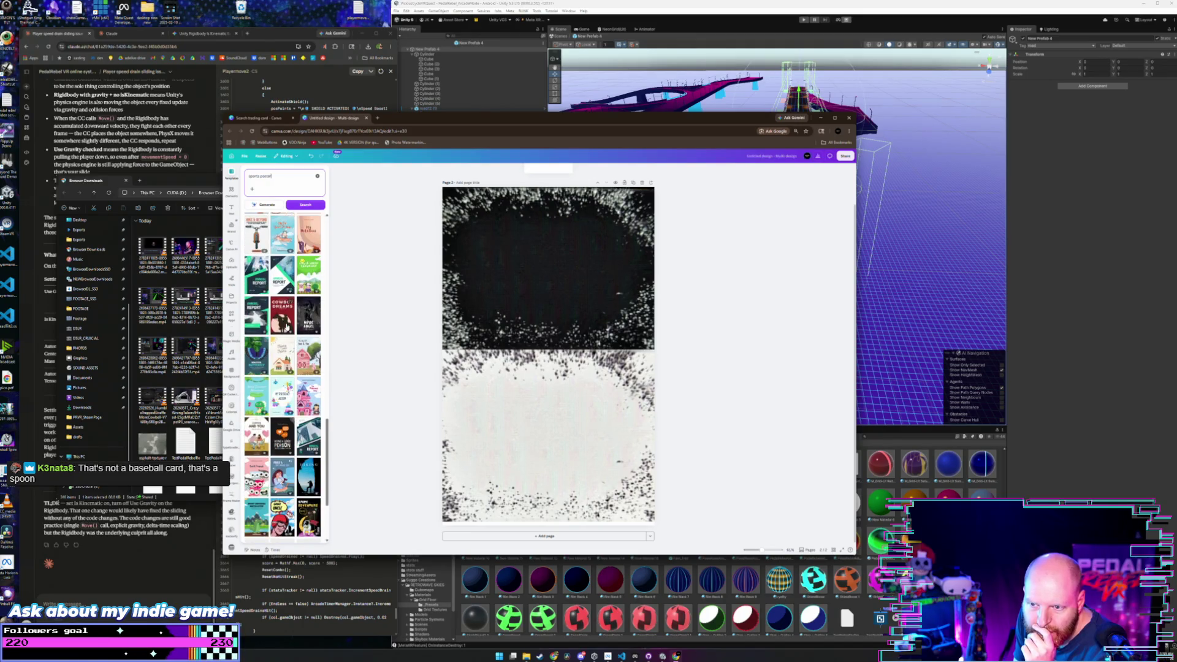
scroll(286, 326, down, 3)
scroll(286, 327, down, 3)
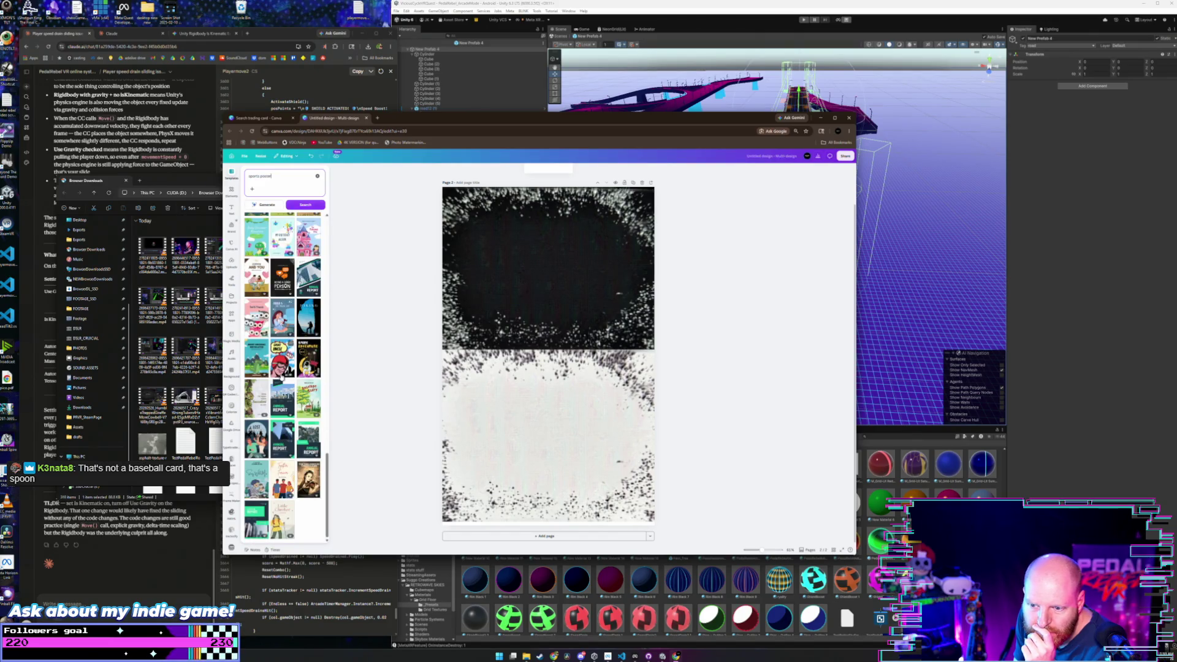
scroll(279, 361, up, 15)
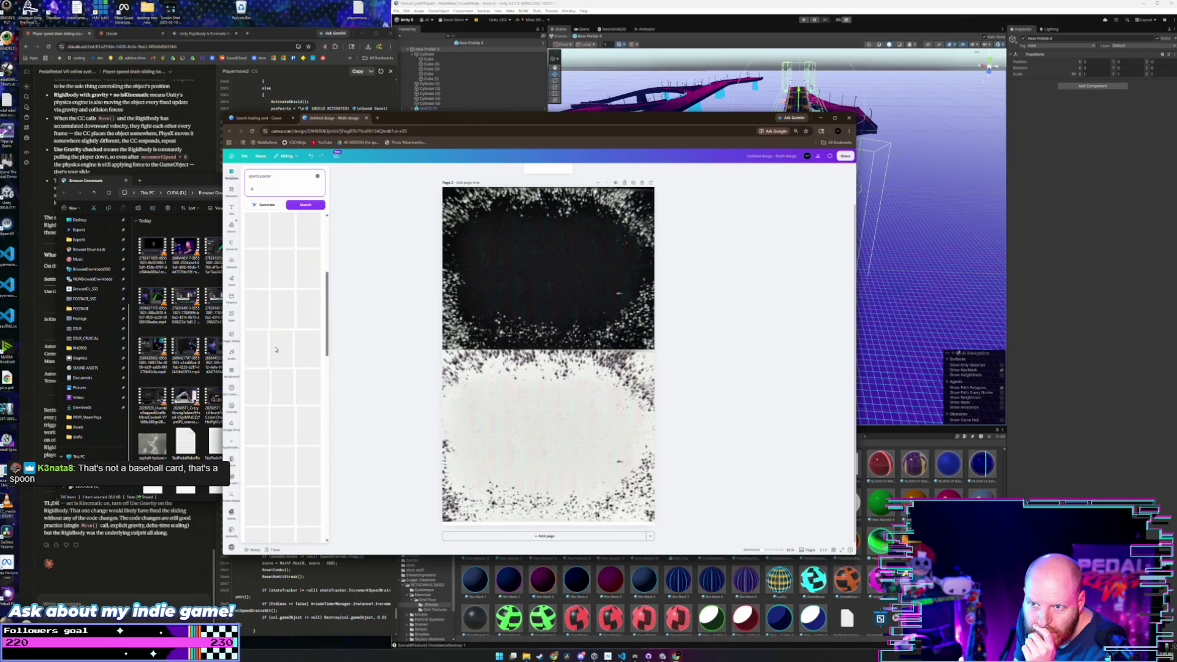
scroll(276, 347, up, 5)
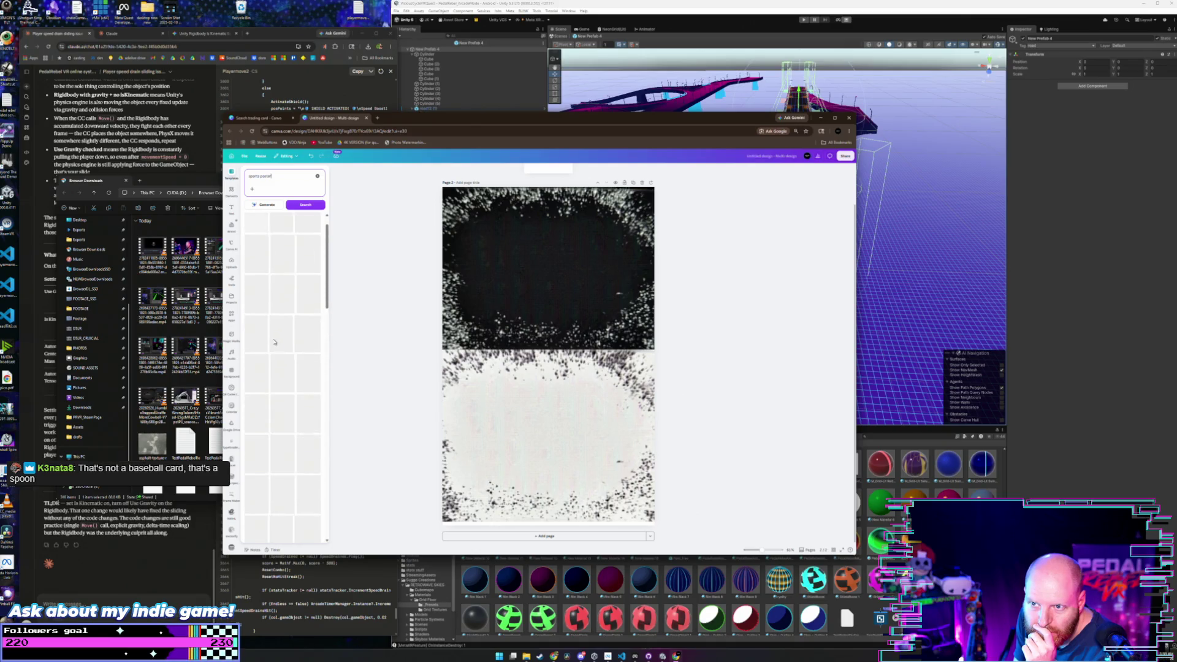
click(278, 180)
key(BackSpace)
key(BackSpace)
key(BackSpace)
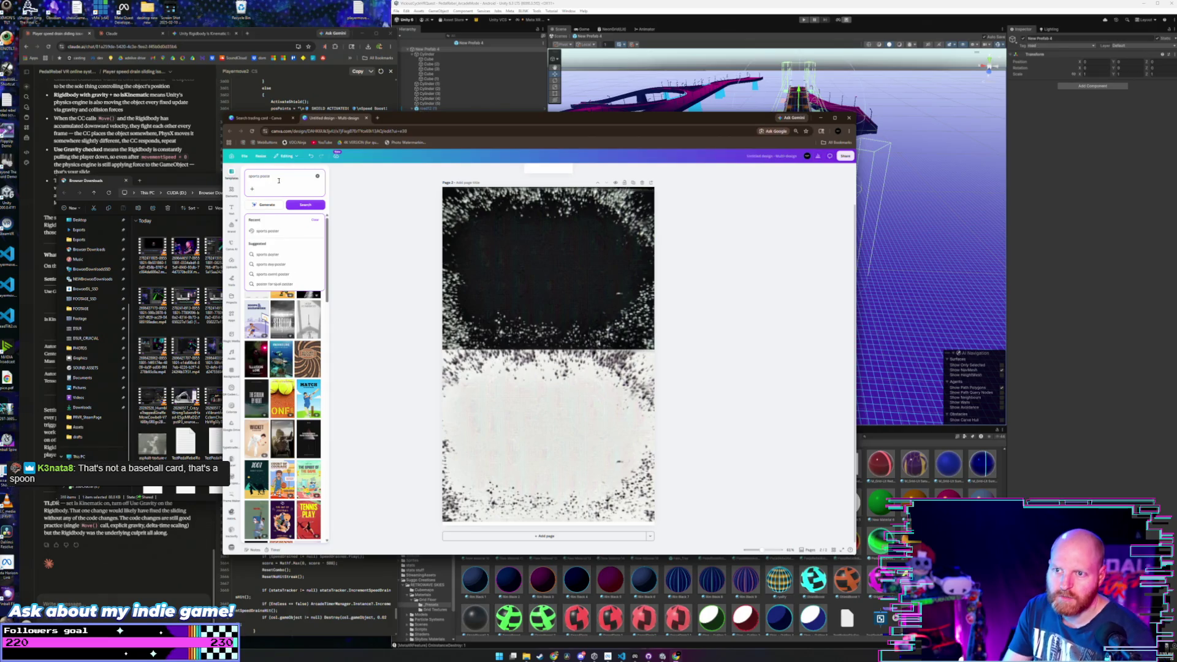
key(Return)
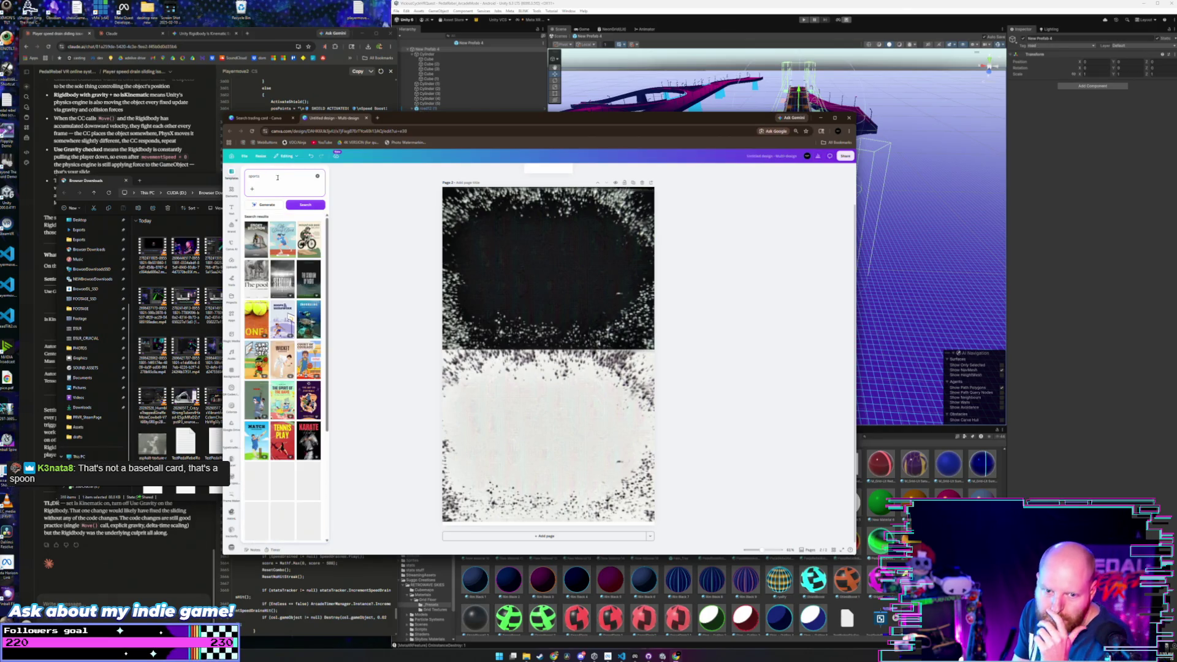
scroll(271, 290, down, 2)
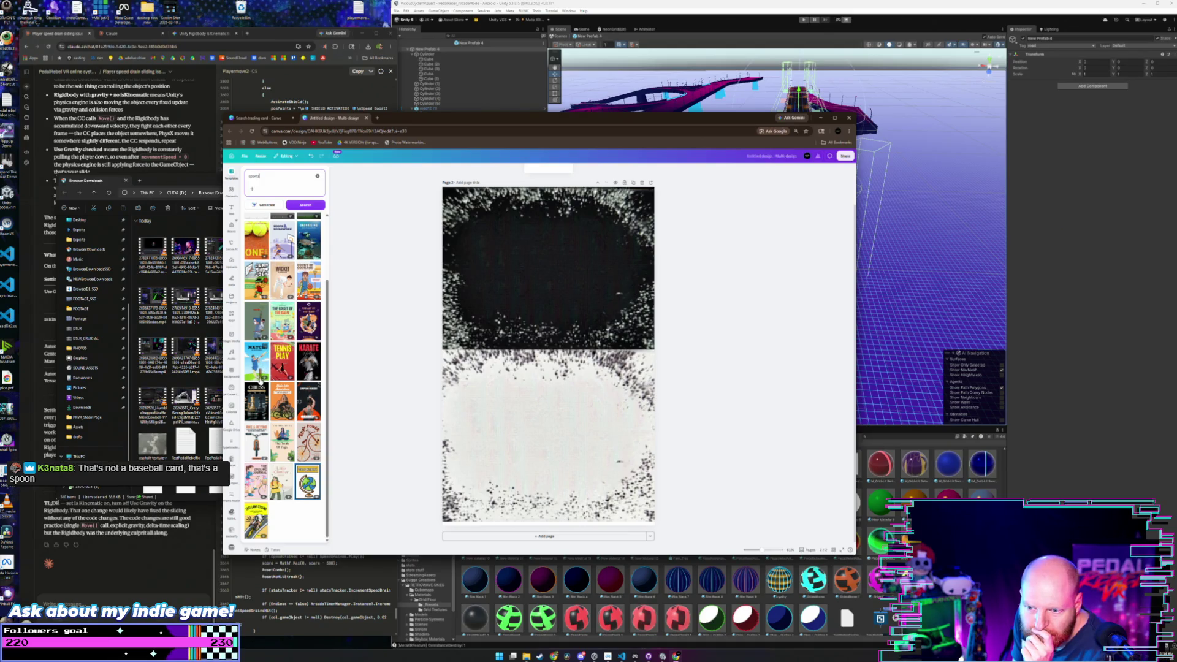
scroll(260, 379, up, 3)
click(296, 205)
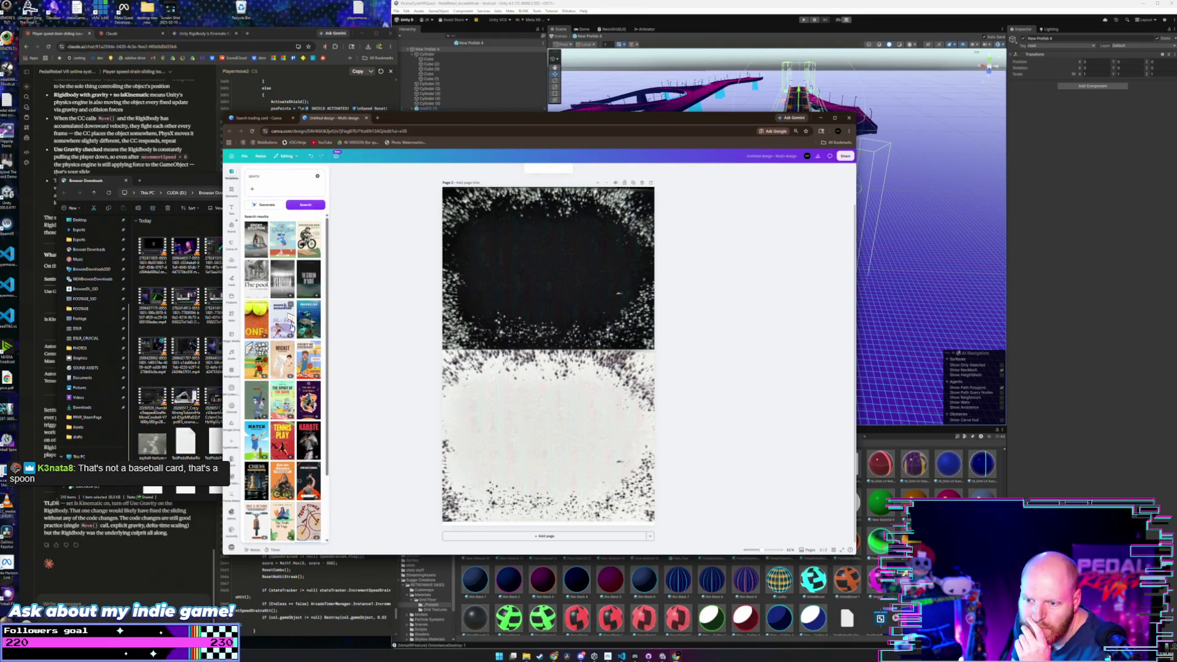
scroll(291, 328, down, 3)
scroll(291, 328, up, 3)
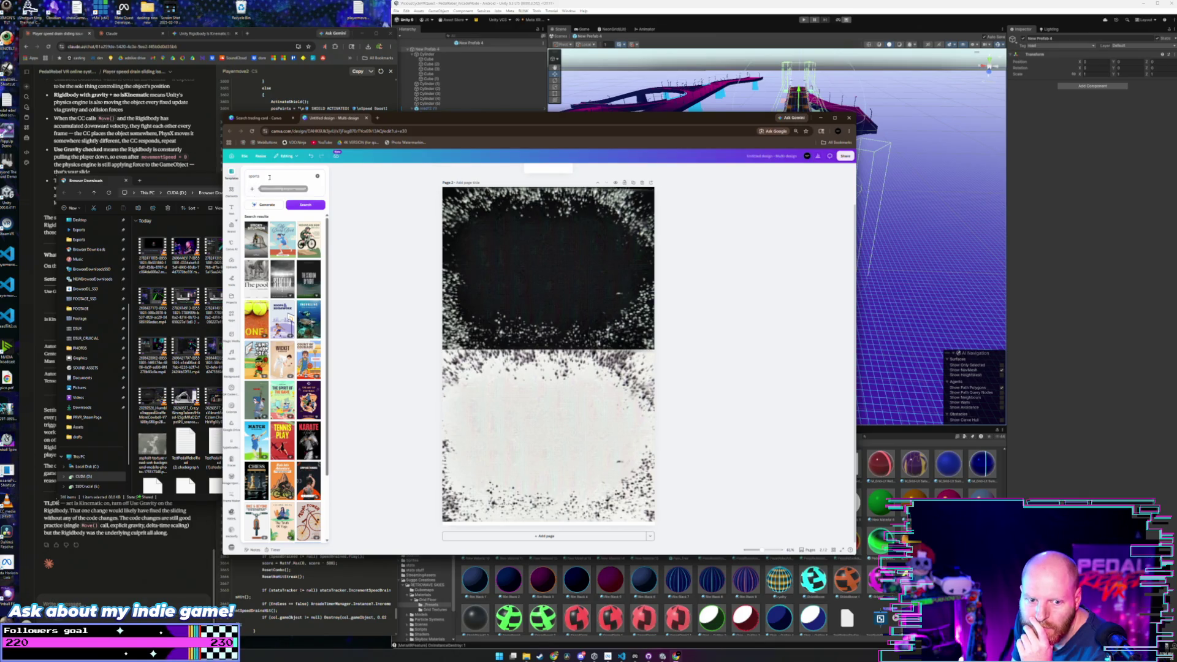
click(231, 174)
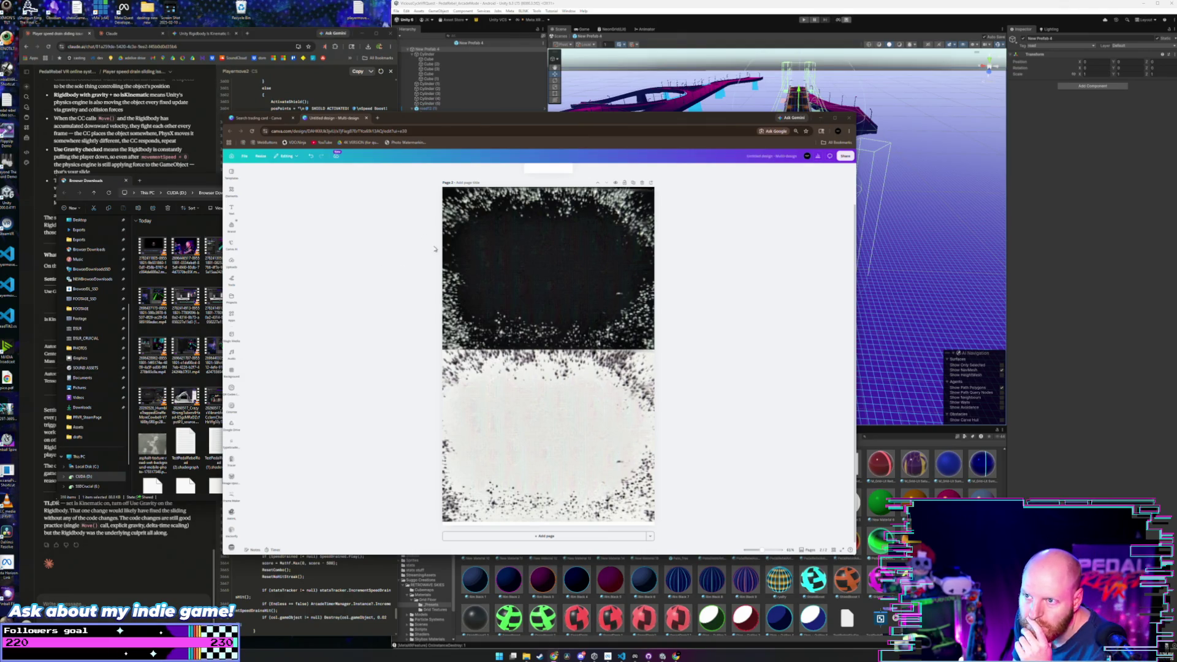
- Search the Templates panel for 'sports poster'
click(545, 233)
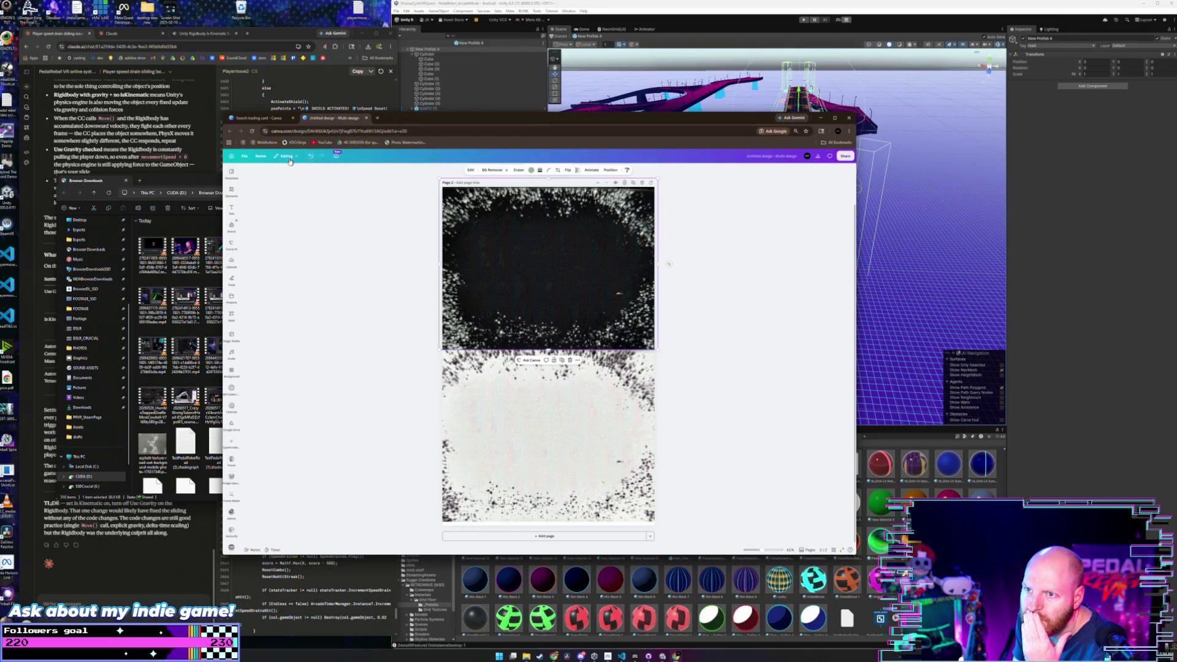
click(470, 171)
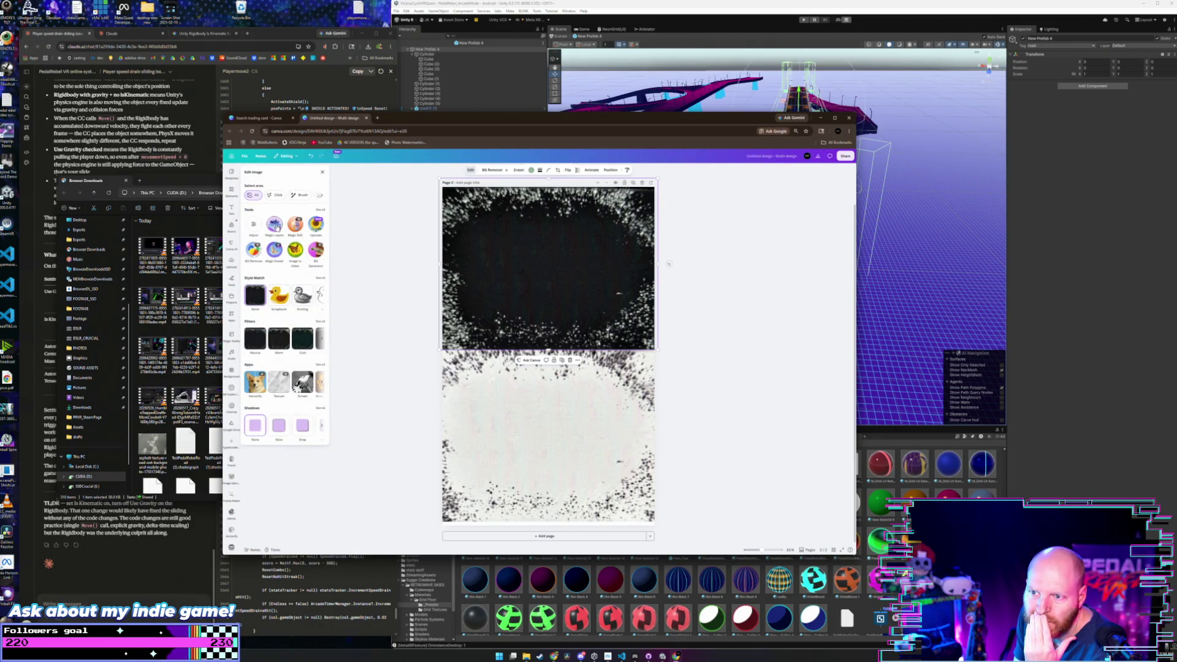
click(323, 172)
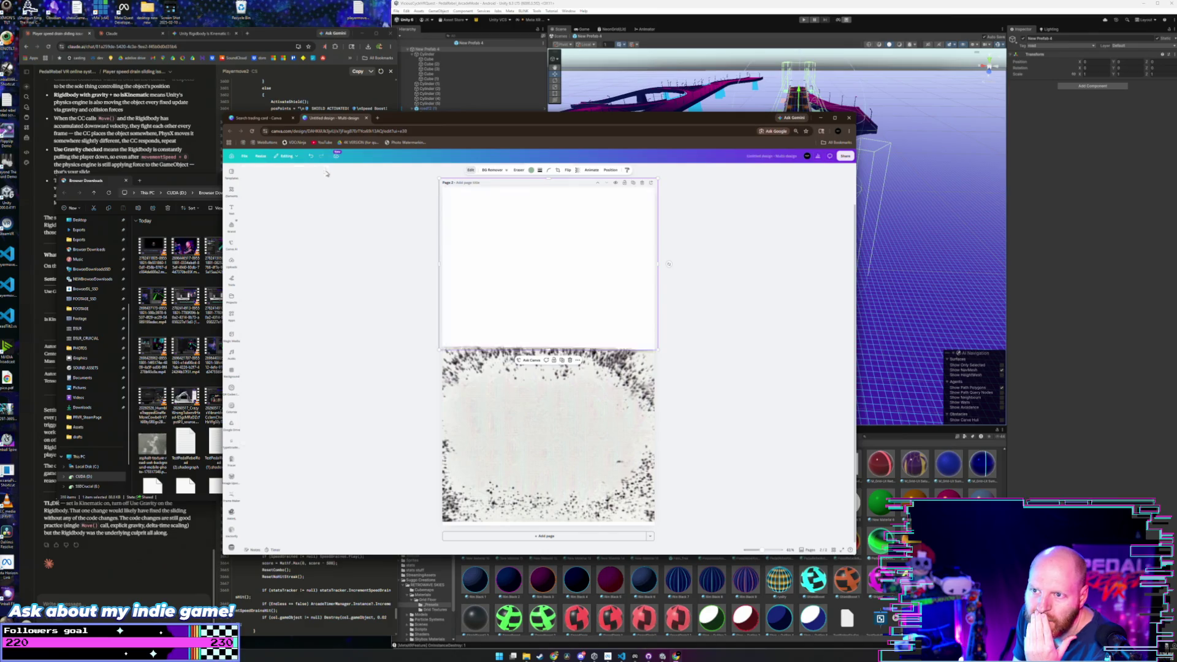
click(232, 191)
click(232, 174)
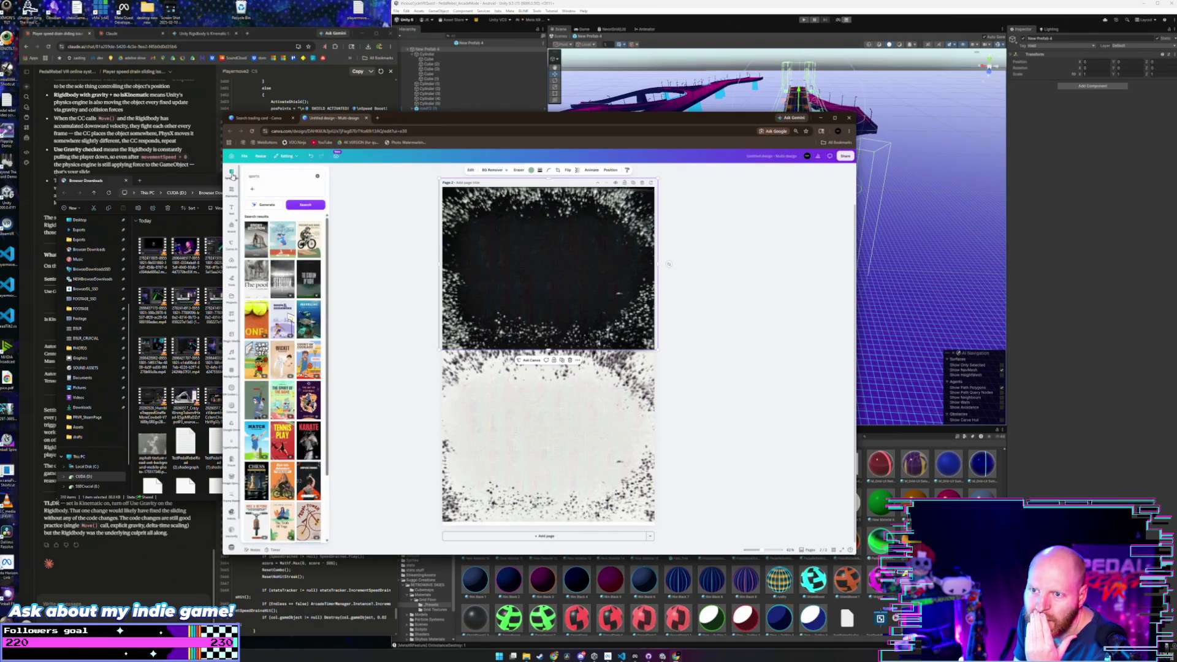
click(277, 178)
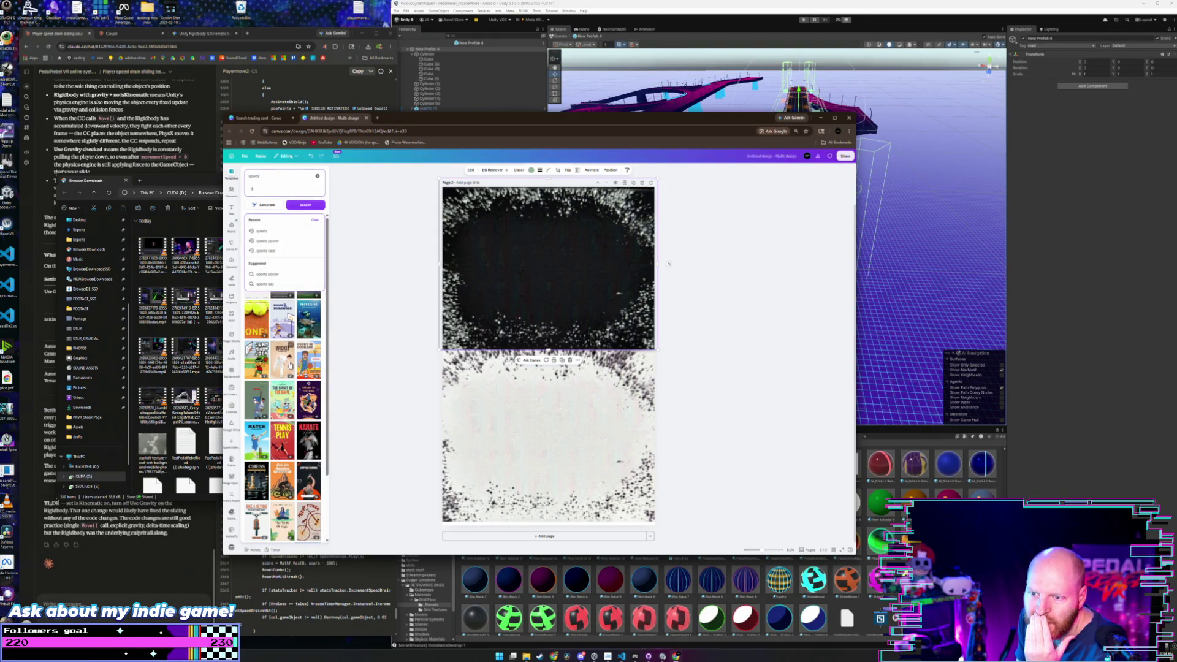
scroll(288, 322, down, 2)
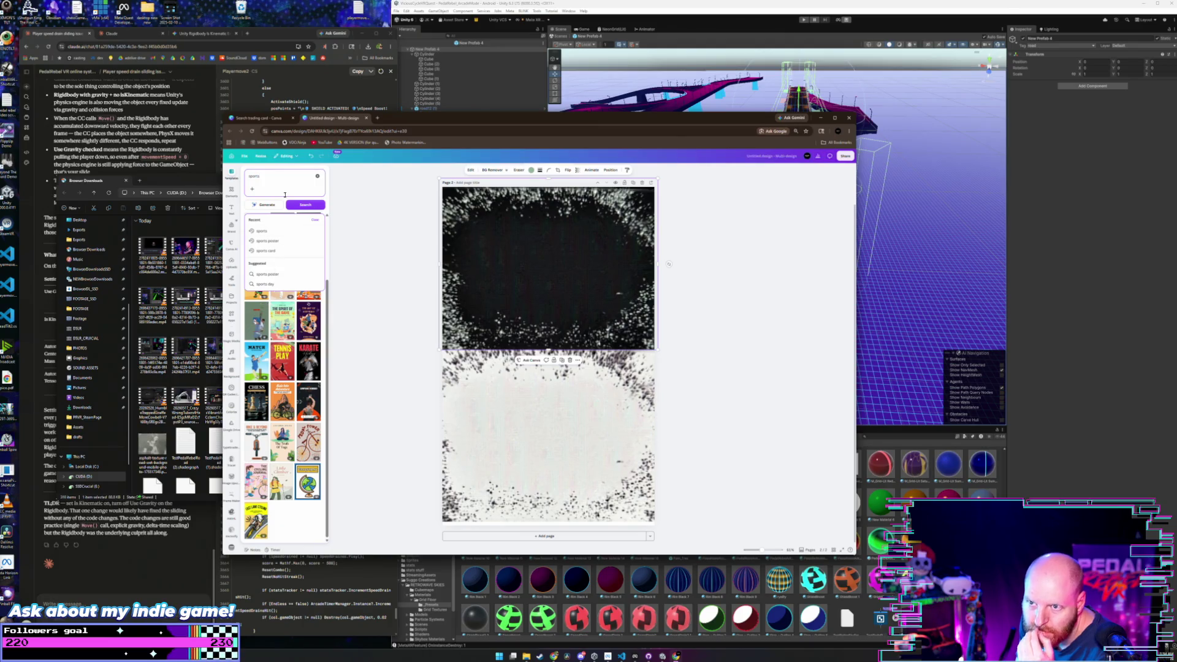
click(274, 241)
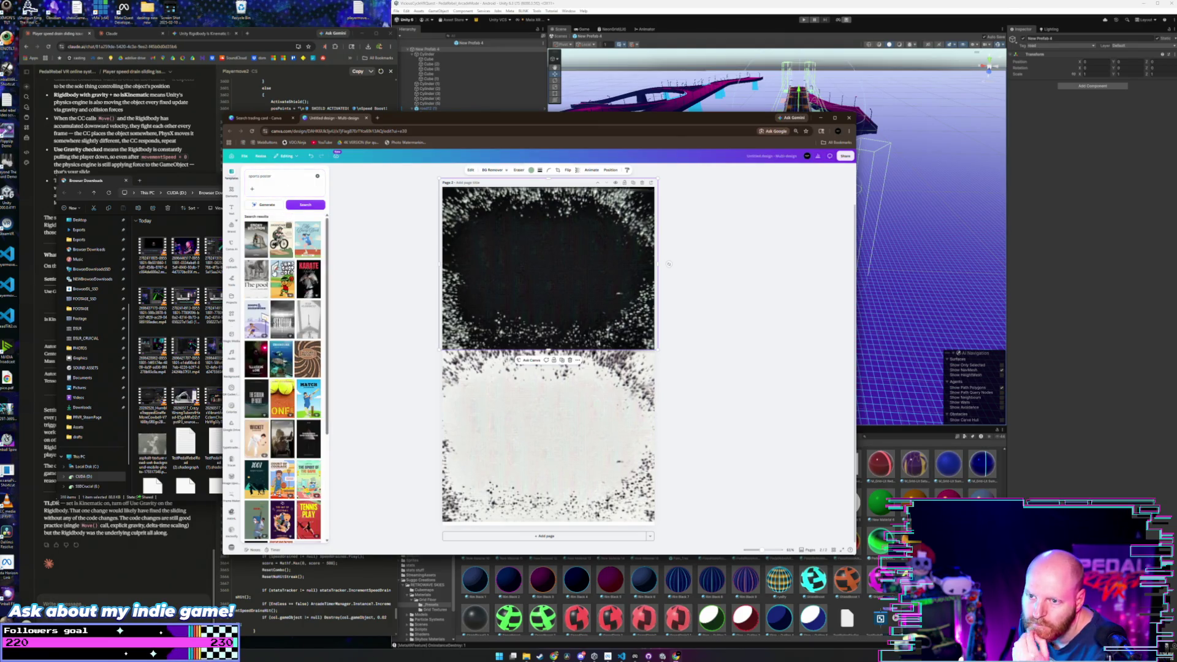
- Browse the sports poster template results, then close the templates panel
scroll(265, 324, down, 5)
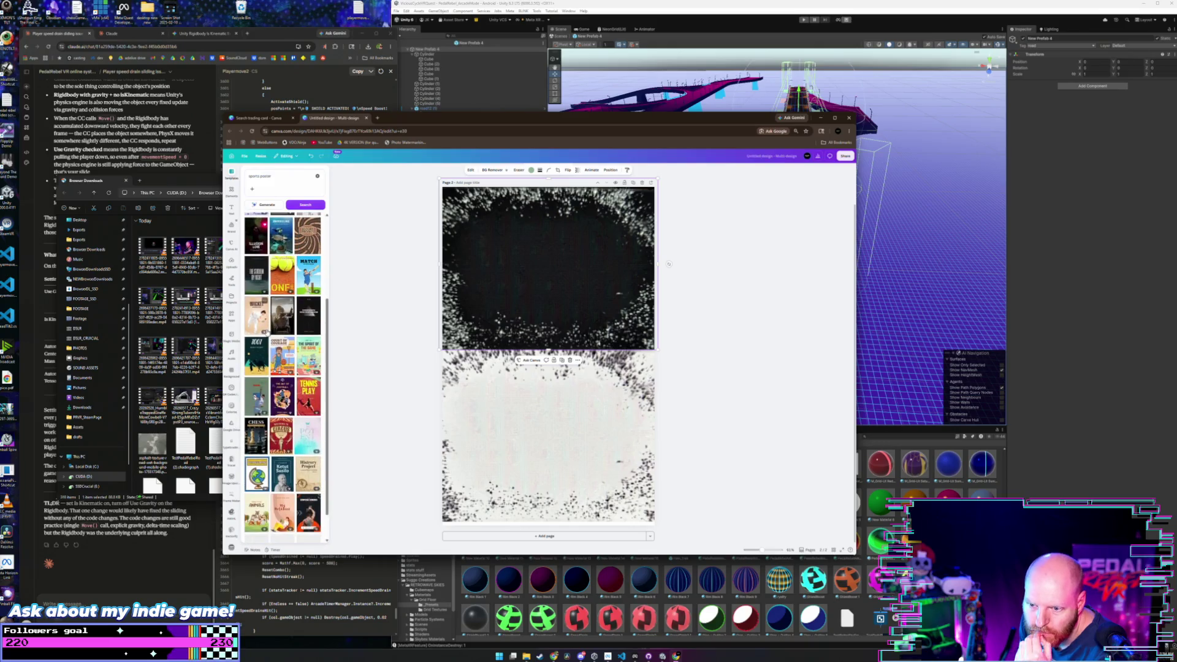
scroll(267, 332, down, 4)
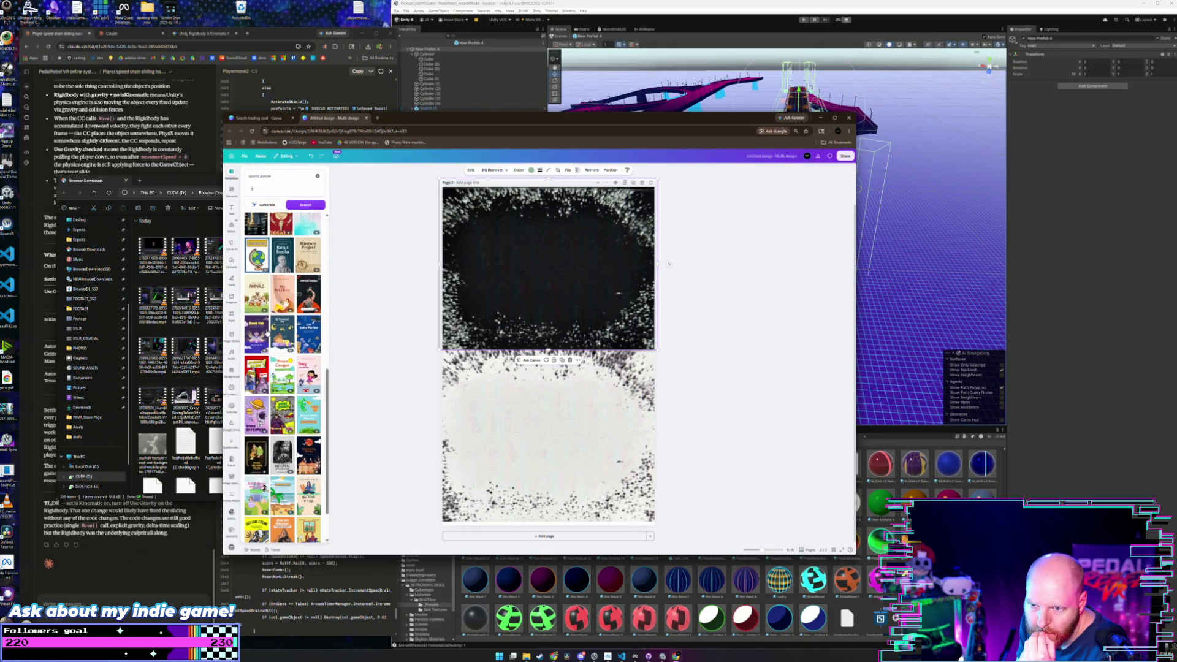
scroll(268, 333, down, 2)
scroll(267, 333, down, 3)
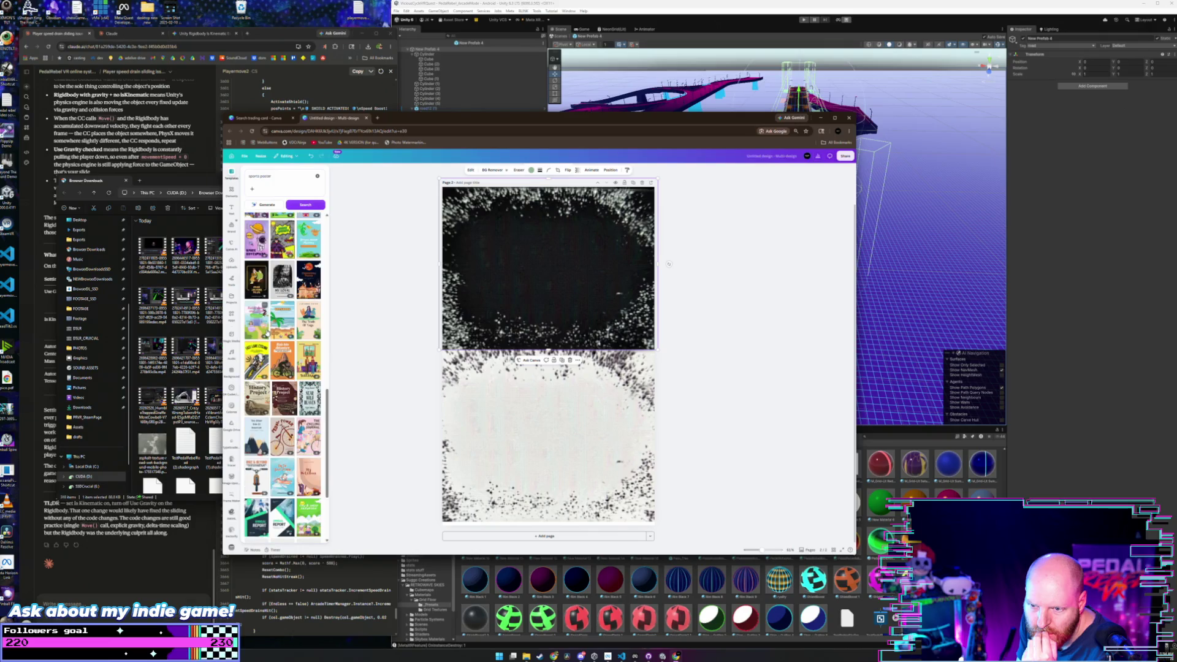
scroll(298, 347, down, 6)
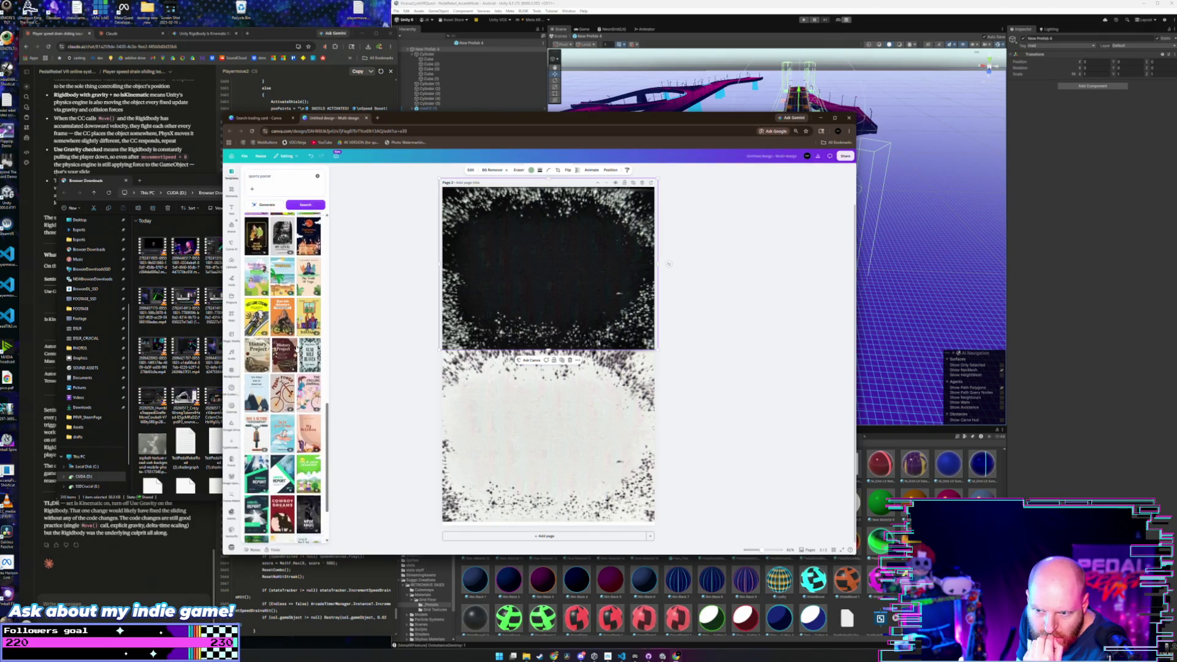
scroll(298, 348, down, 3)
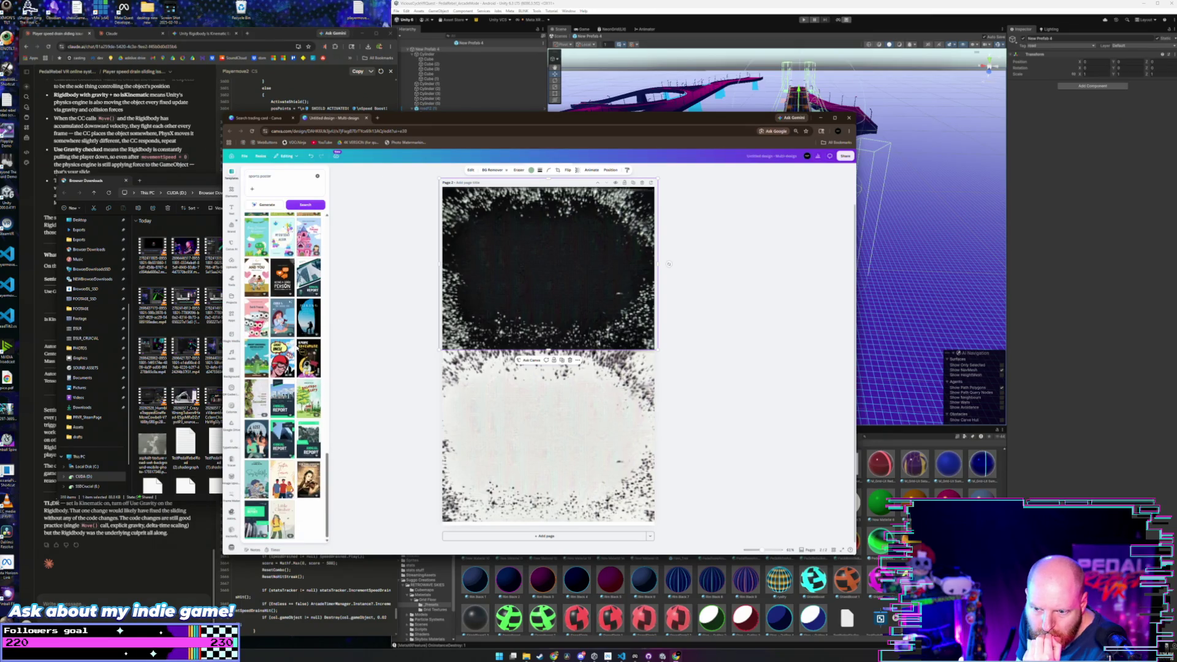
scroll(297, 348, down, 3)
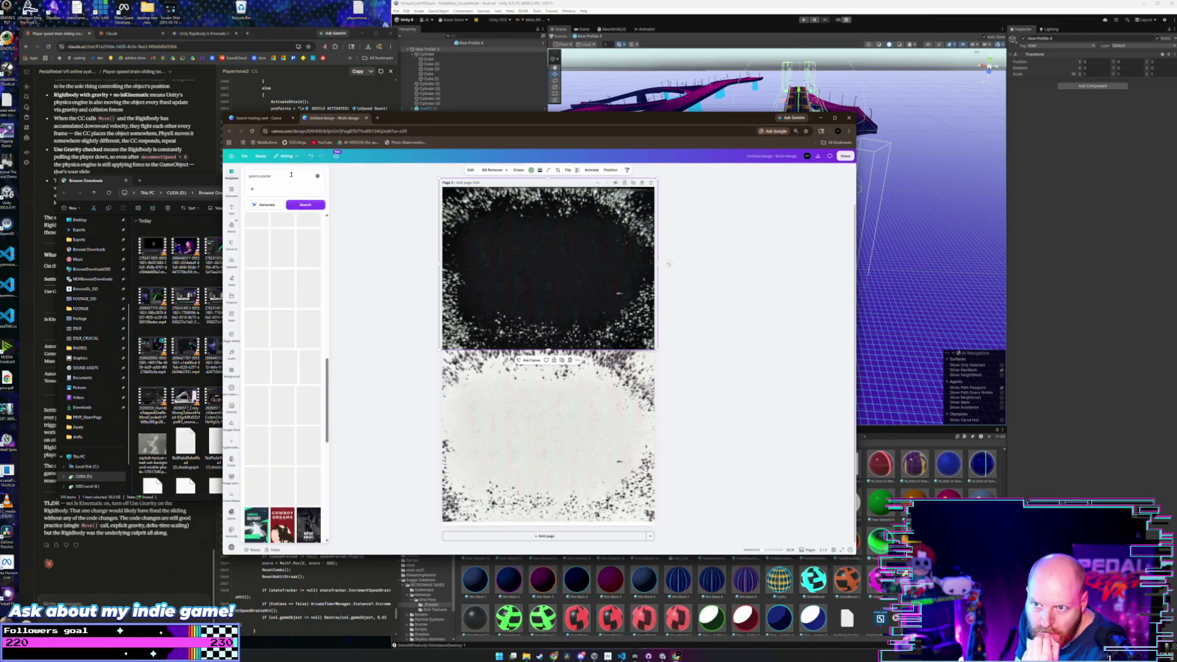
click(232, 174)
- Add a grey square placeholder, then search templates for 'date' and browse the results
key(r)
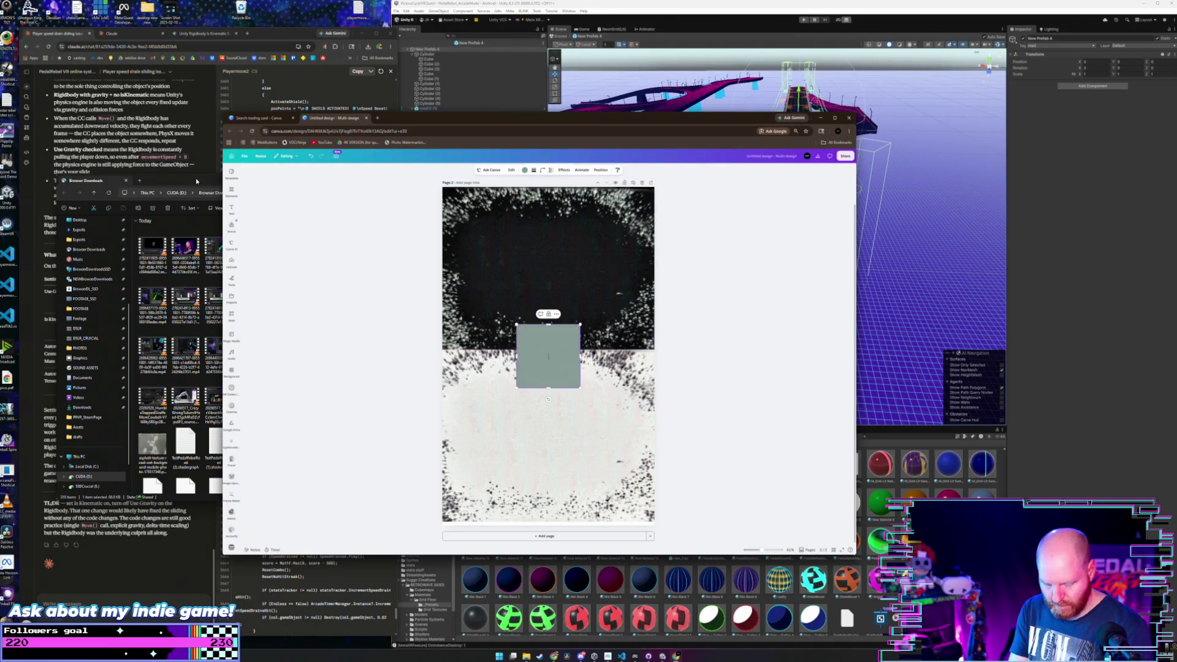
click(231, 173)
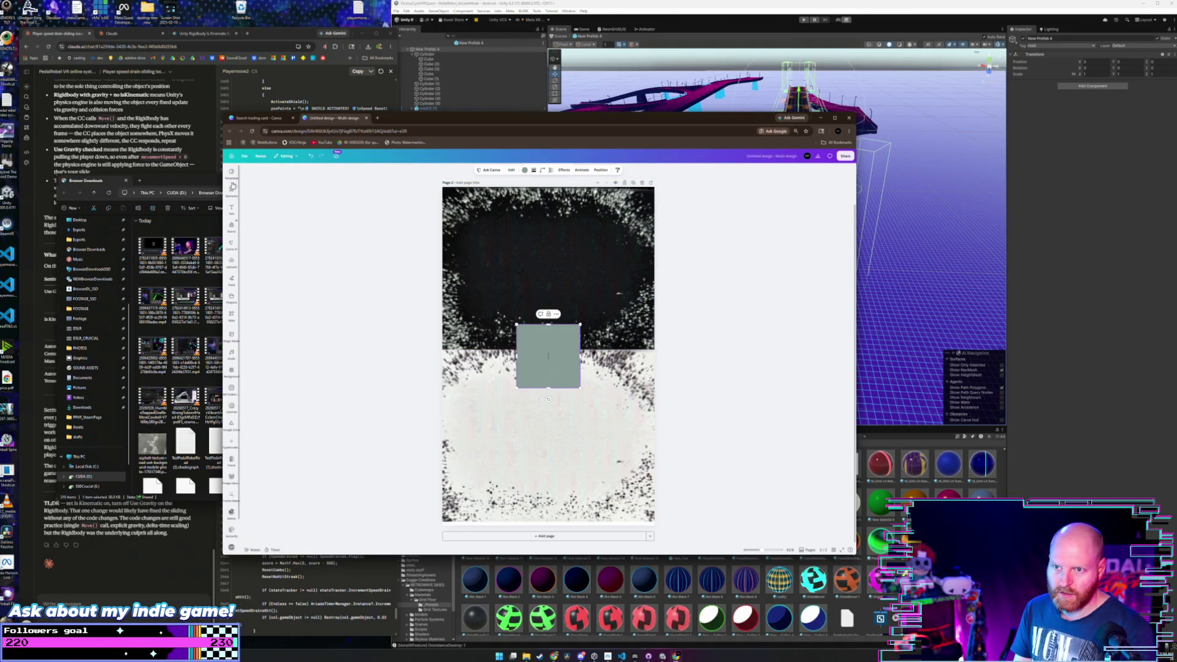
triple_click(259, 178)
text(date)
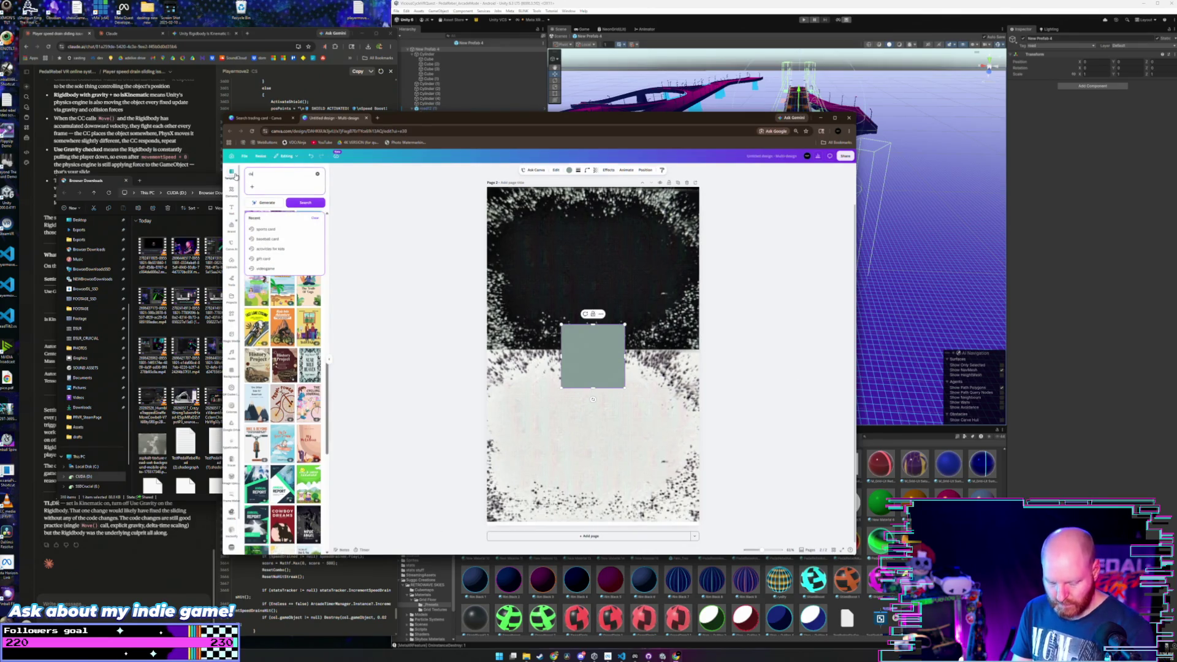
key(Return)
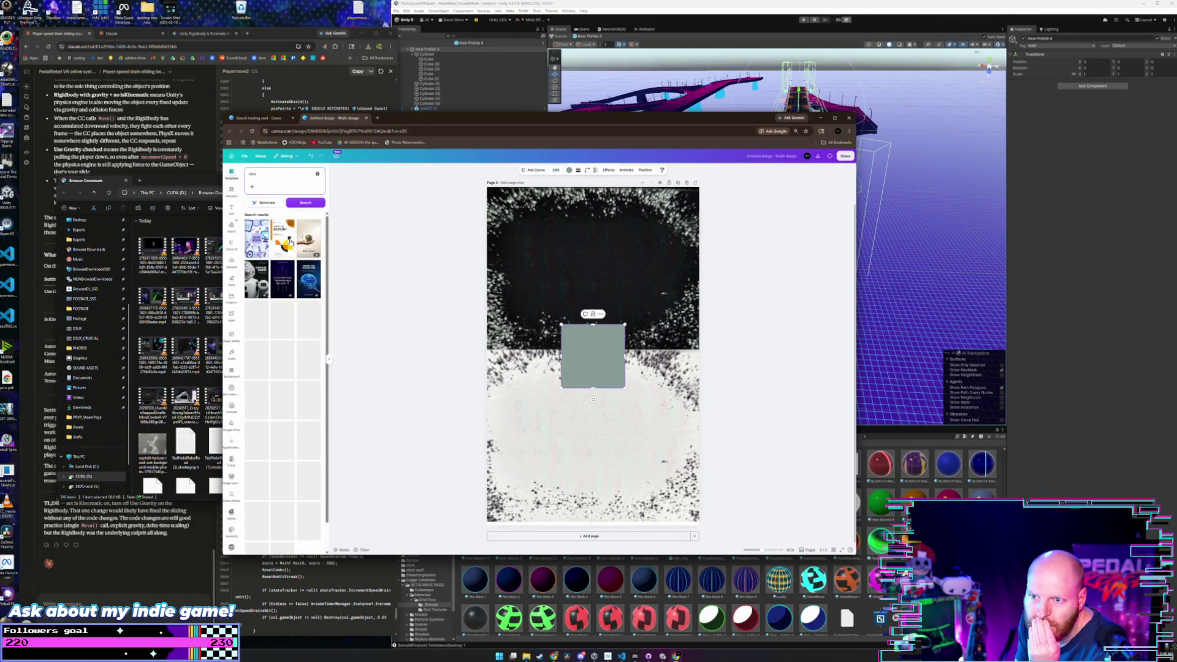
scroll(264, 366, down, 1)
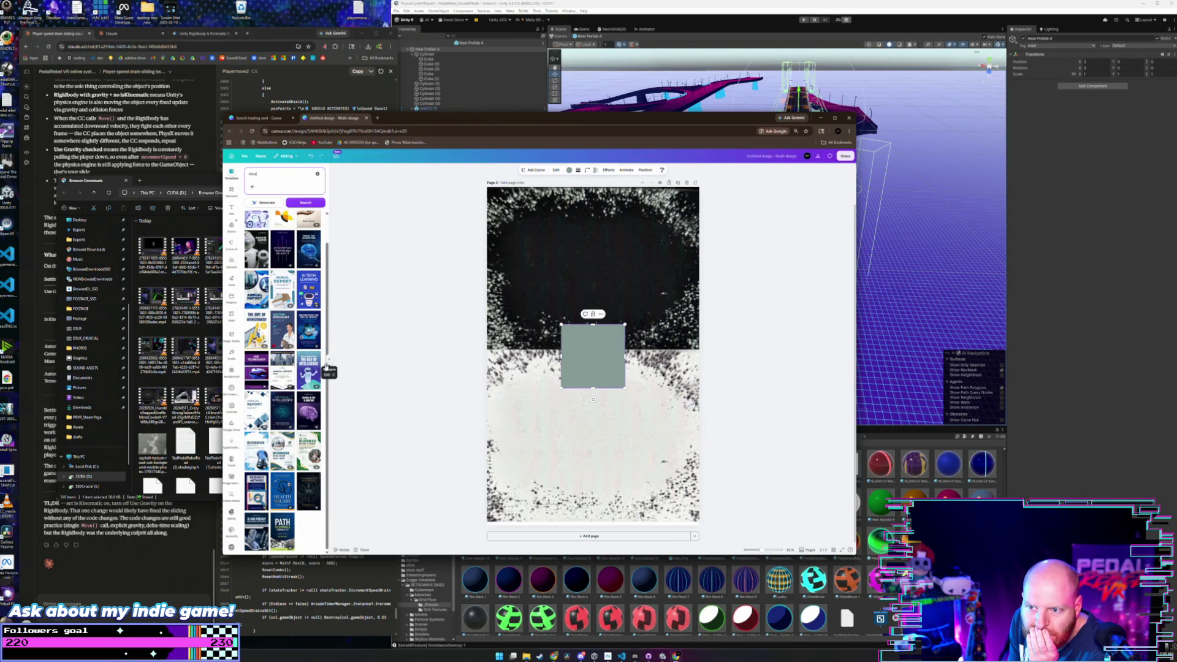
scroll(286, 393, up, 1)
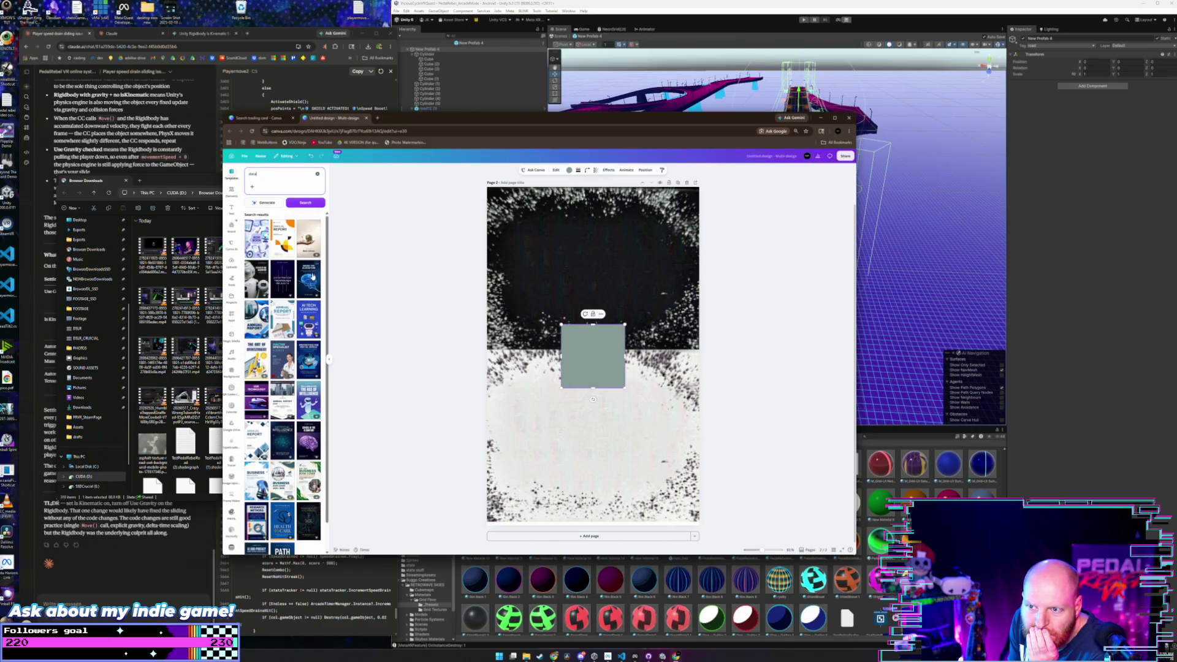
- Replace the template search with 'infographic' to show infographic layouts
click(272, 174)
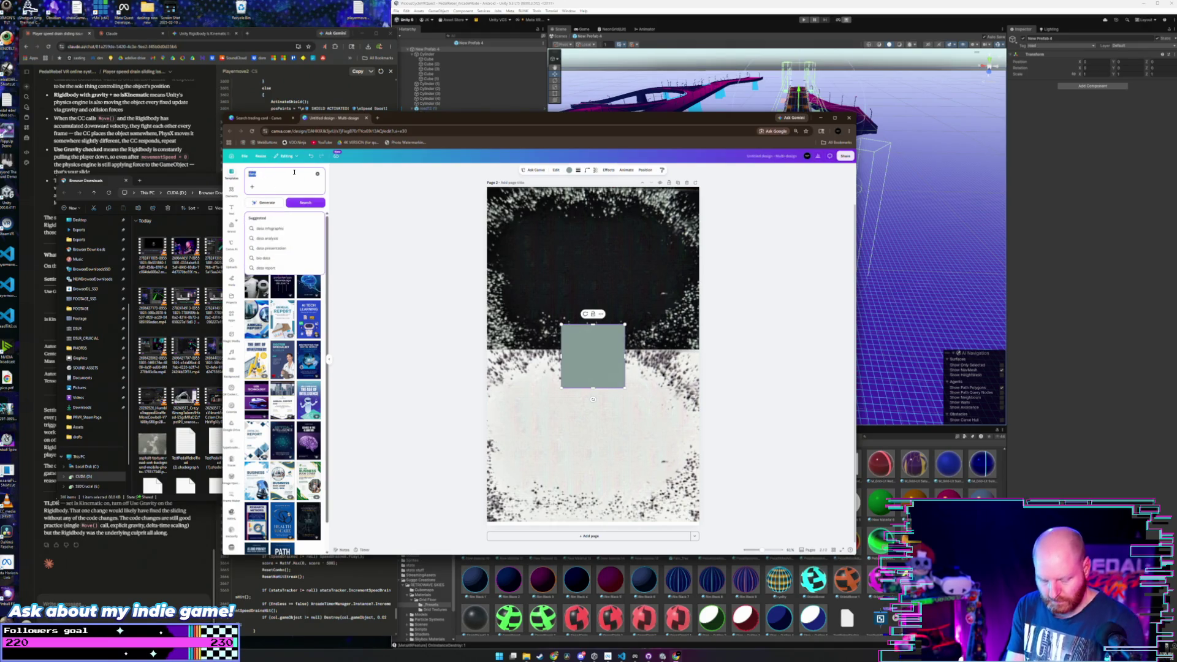
text(infographic)
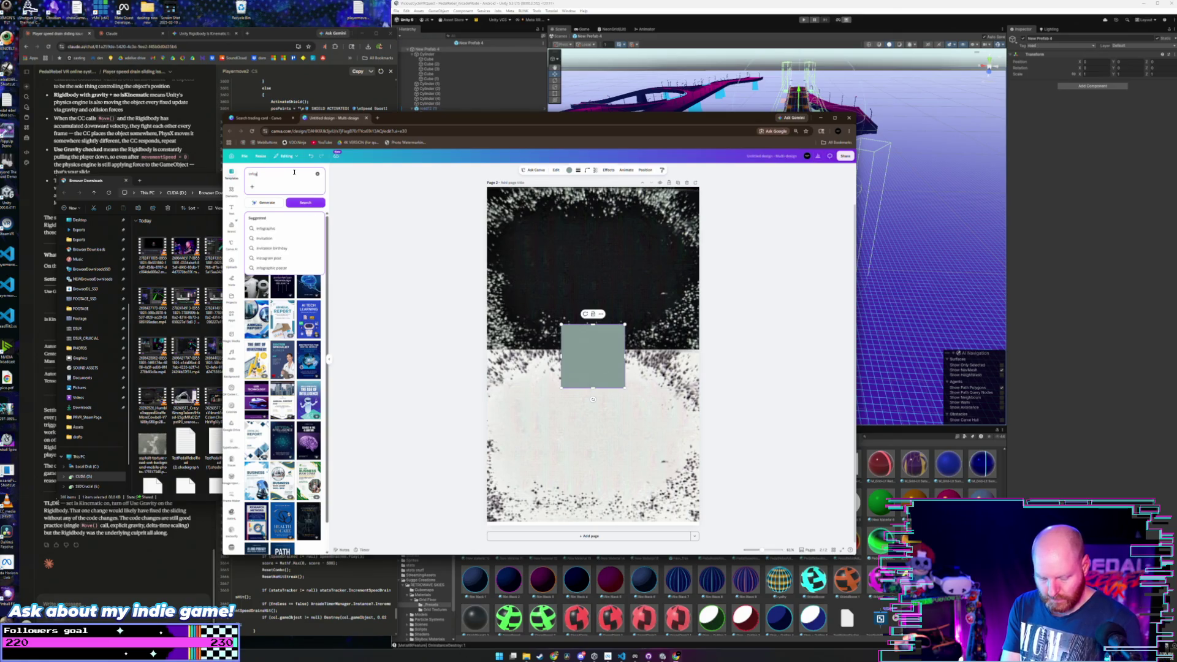
key(Return)
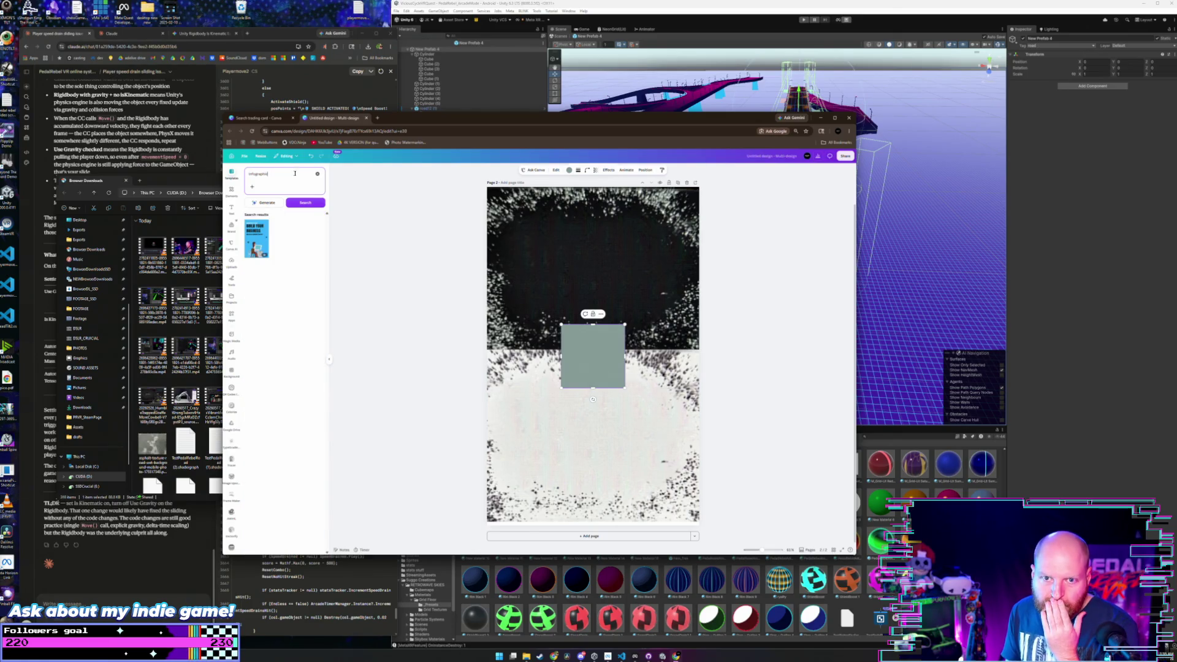
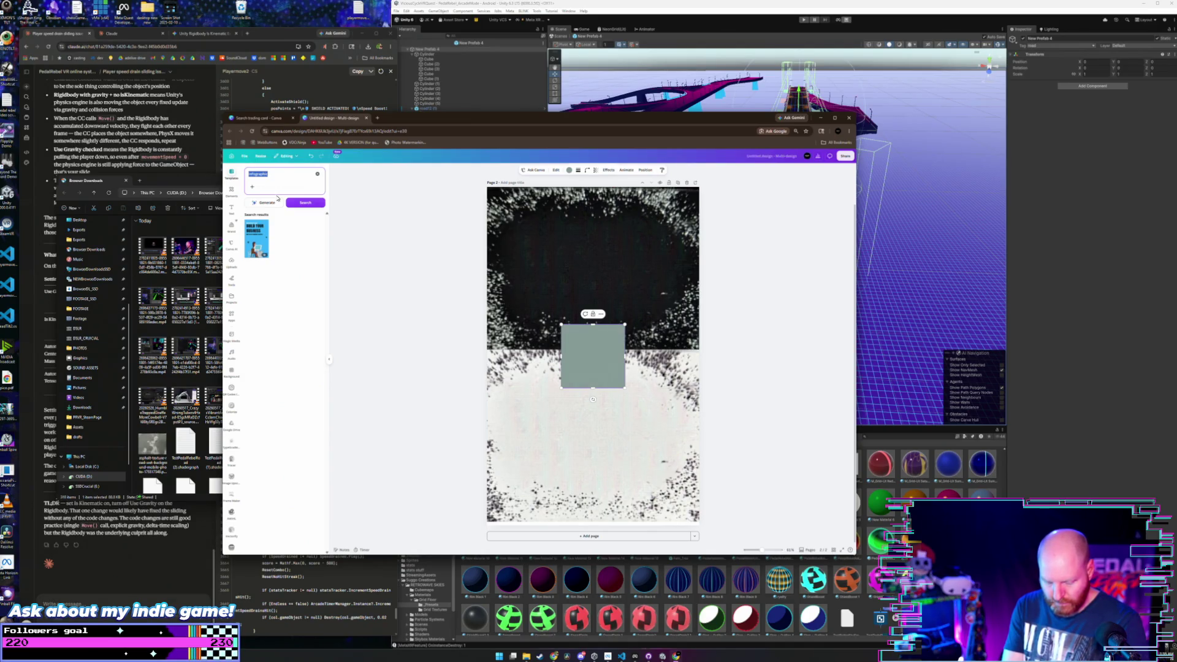
- Search Canva templates for 'report' and scroll through the annual report designs
text(report)
key(Return)
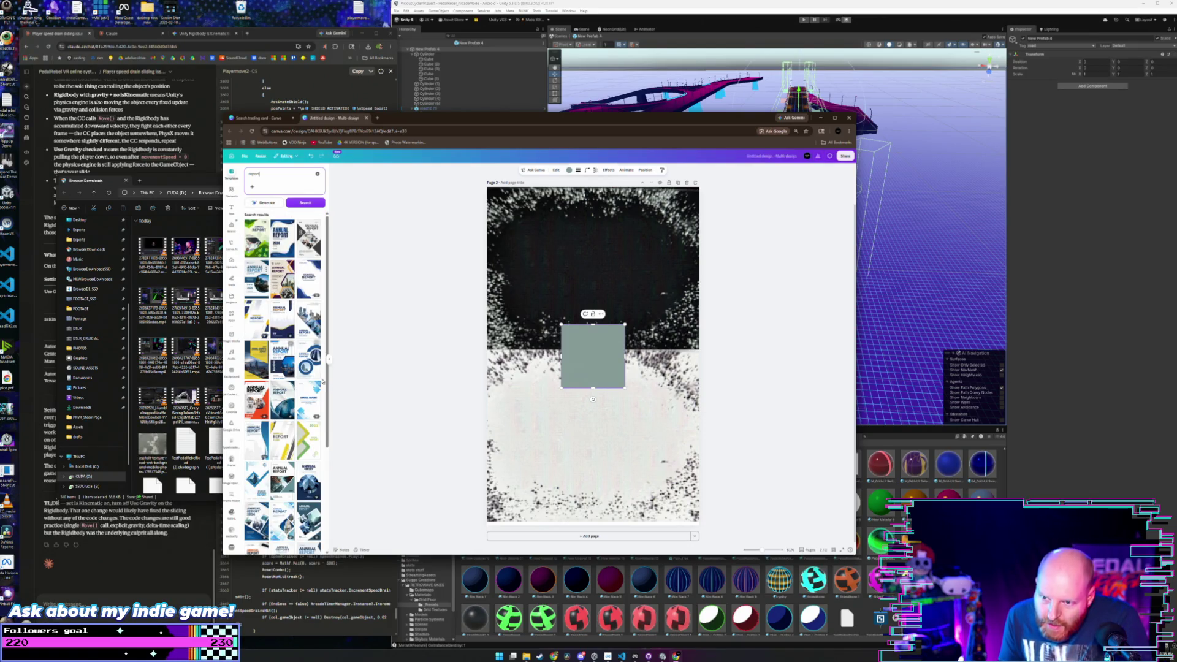
scroll(297, 369, down, 2)
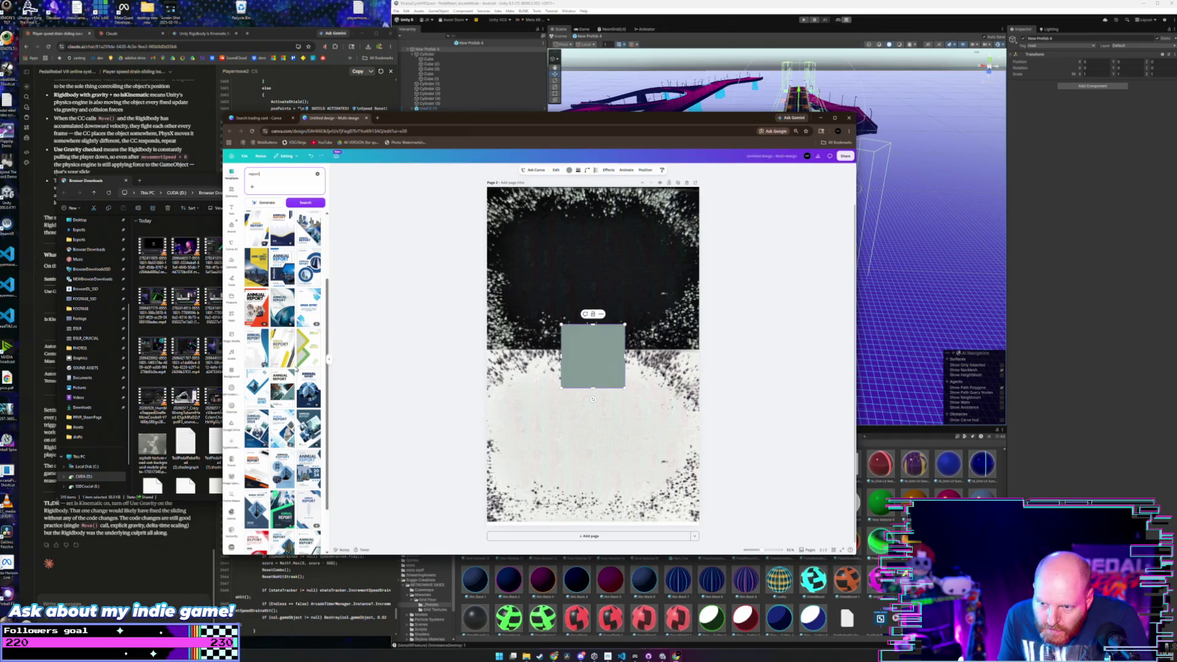
scroll(297, 369, down, 2)
scroll(295, 369, down, 5)
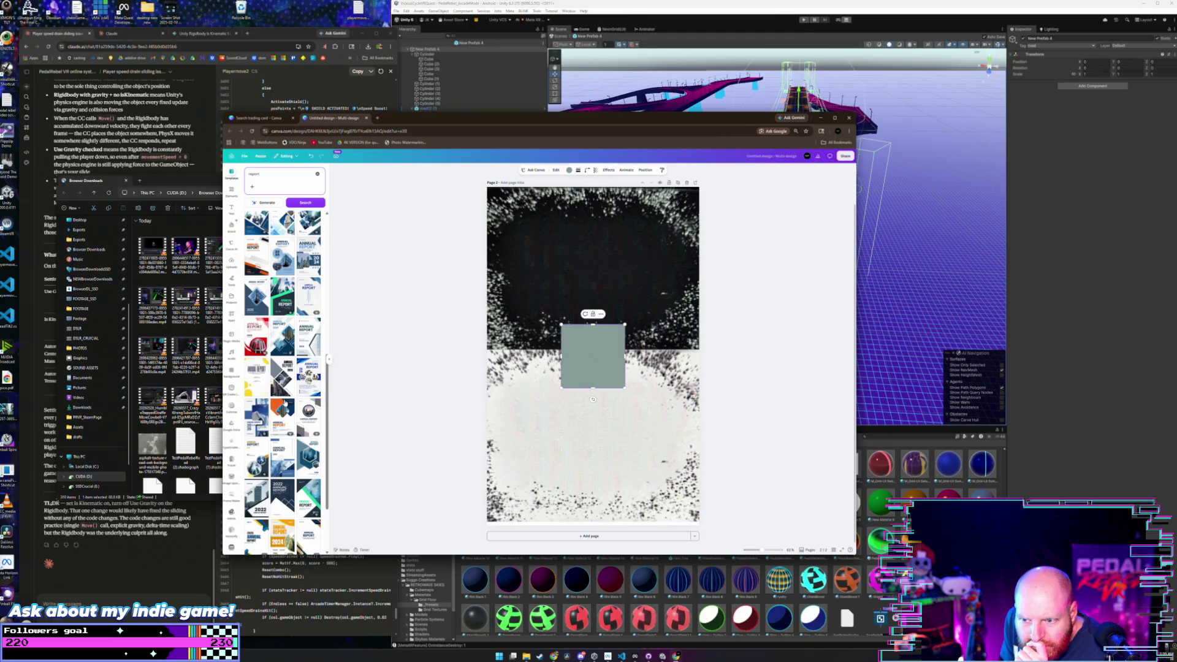
scroll(281, 410, down, 3)
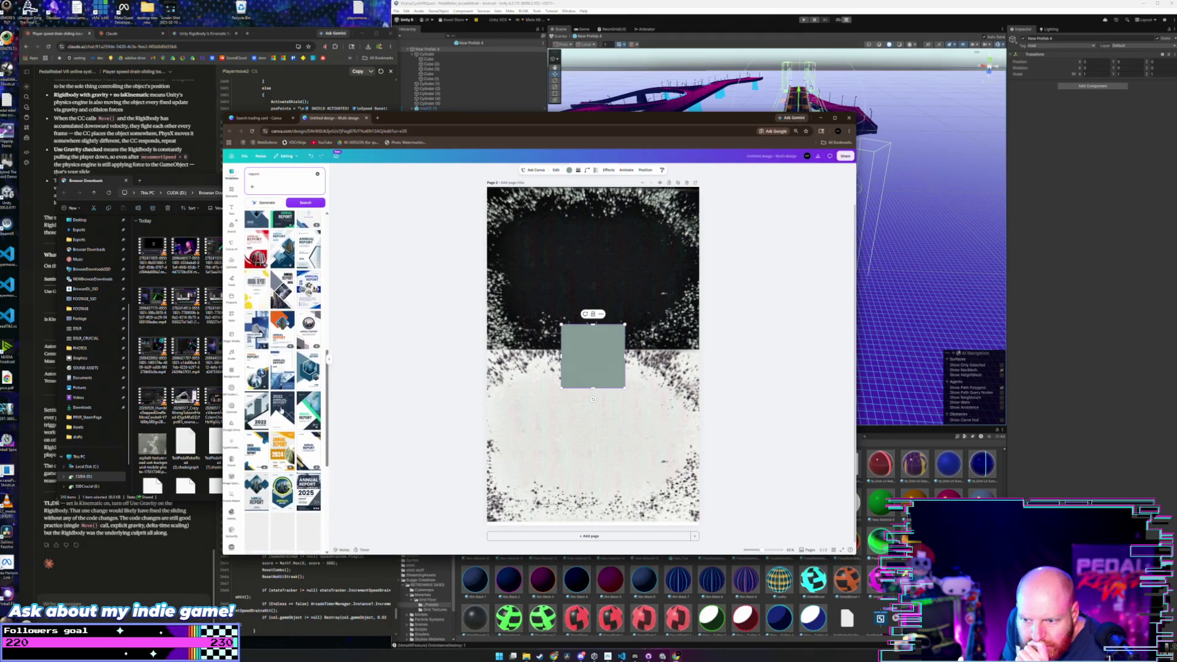
scroll(282, 410, down, 6)
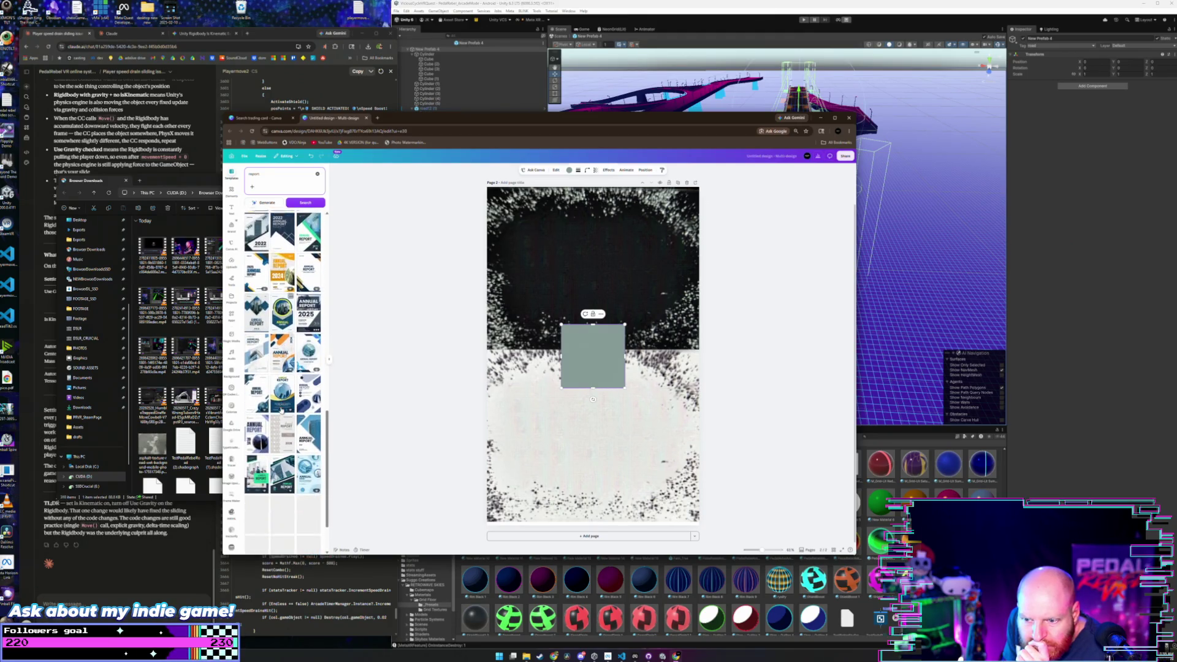
scroll(281, 409, down, 2)
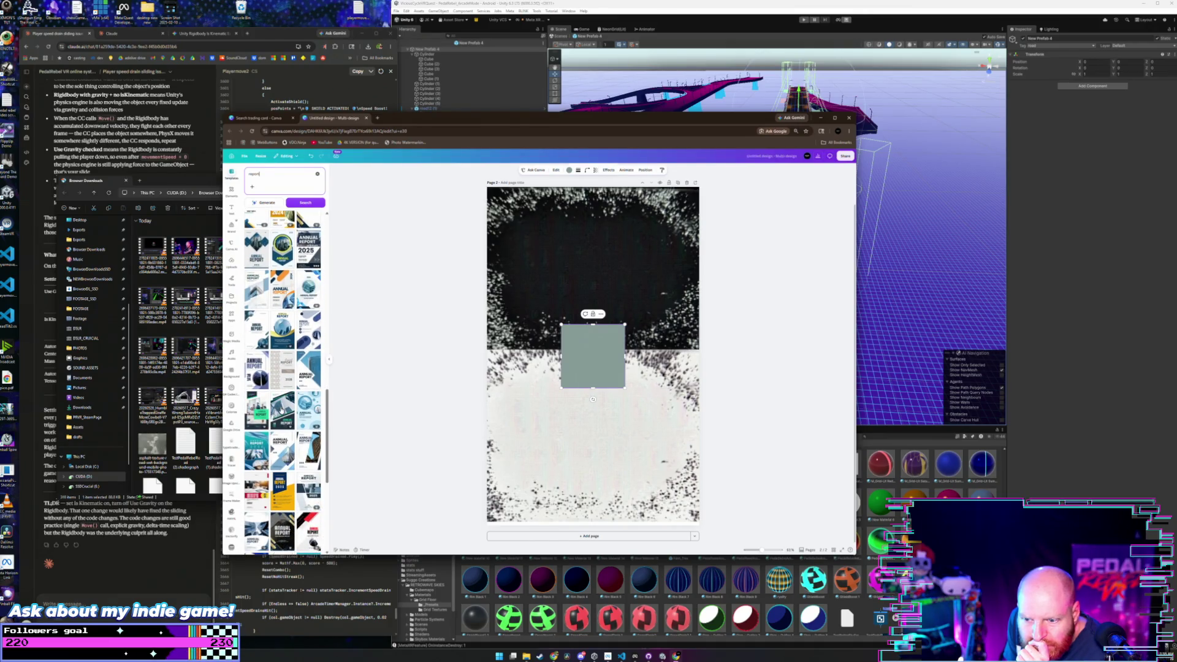
scroll(282, 409, down, 6)
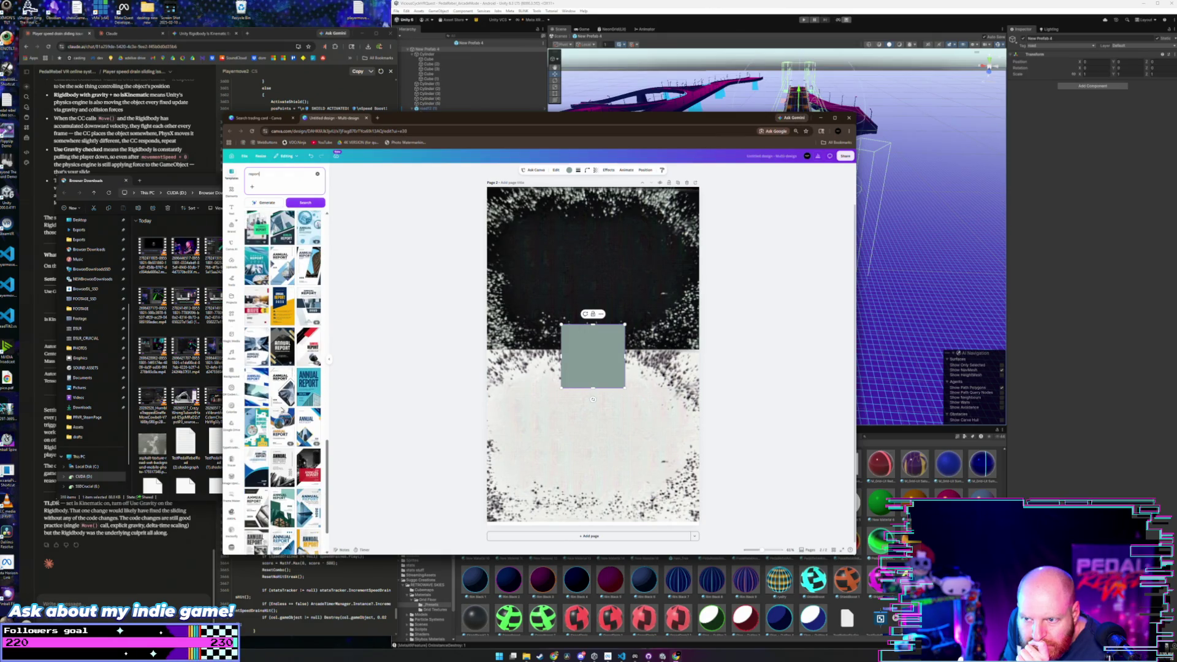
scroll(281, 410, down, 2)
scroll(281, 409, down, 3)
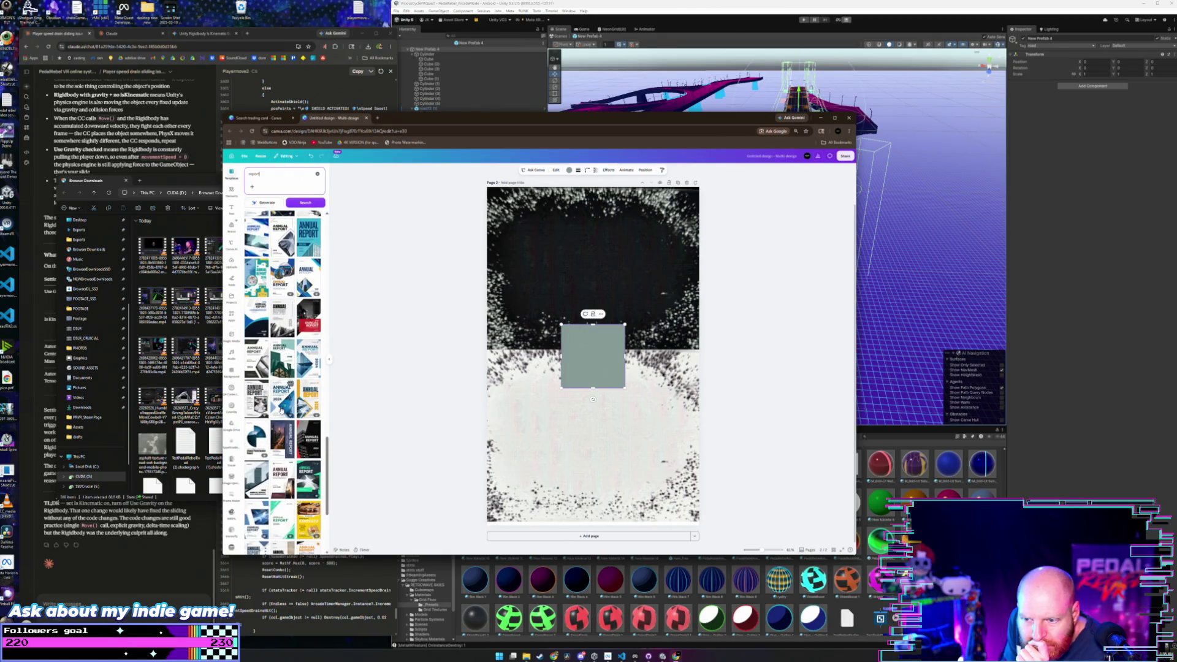
scroll(281, 410, down, 4)
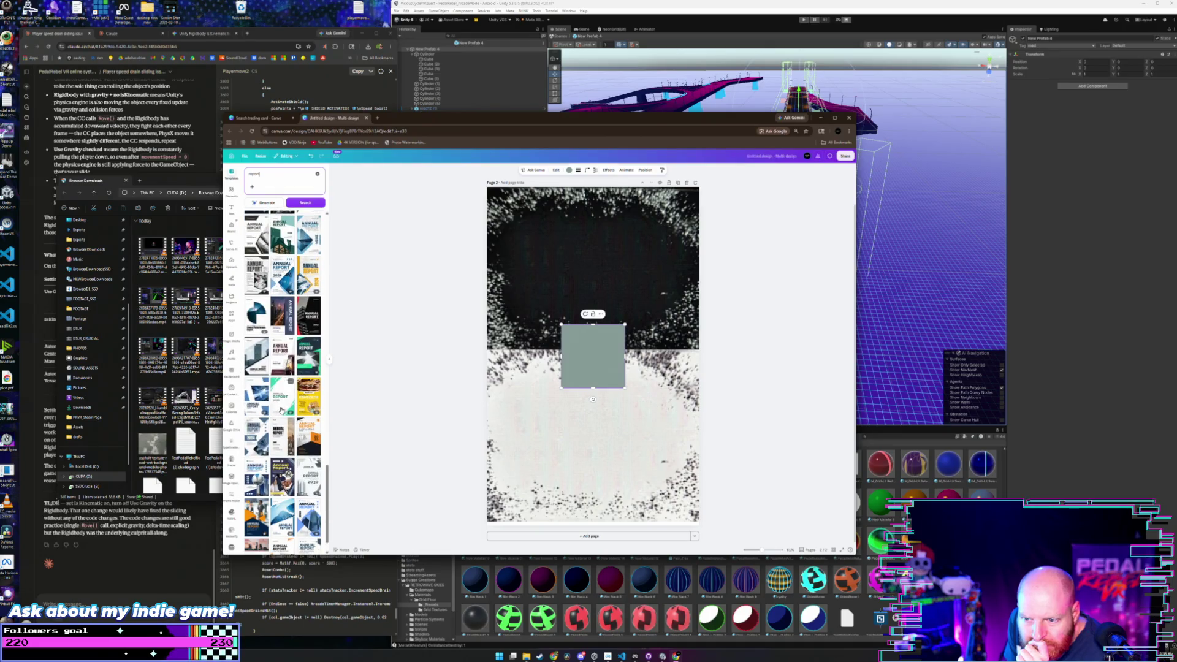
scroll(281, 409, down, 3)
scroll(282, 410, down, 2)
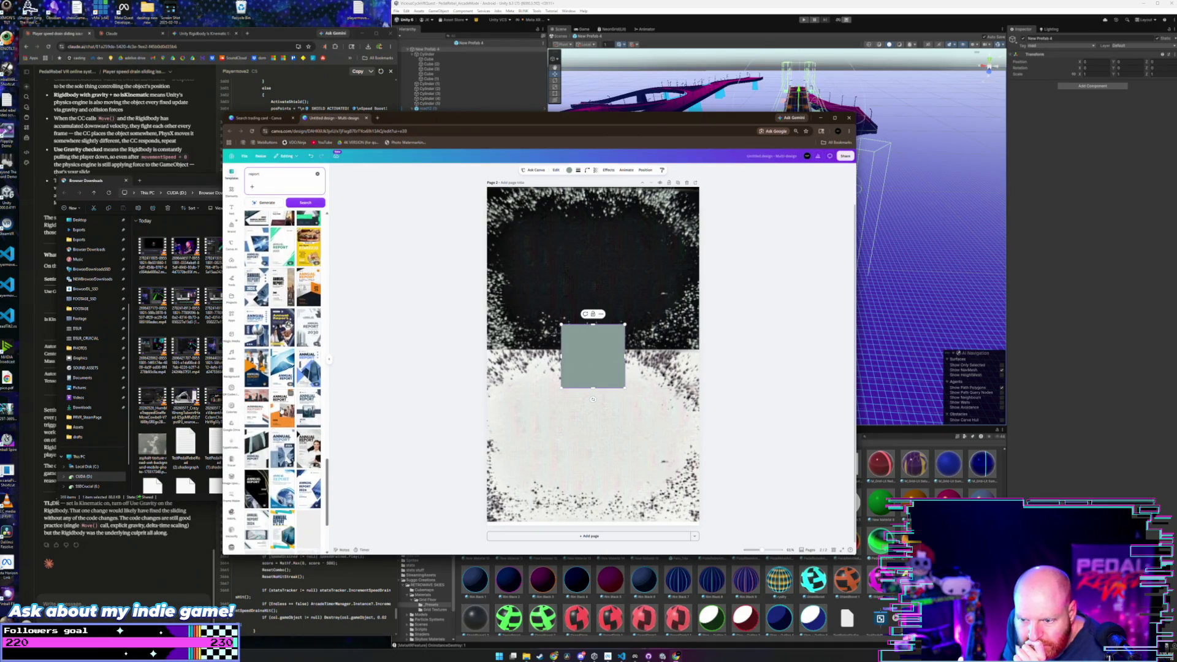
scroll(281, 409, down, 4)
scroll(282, 409, down, 4)
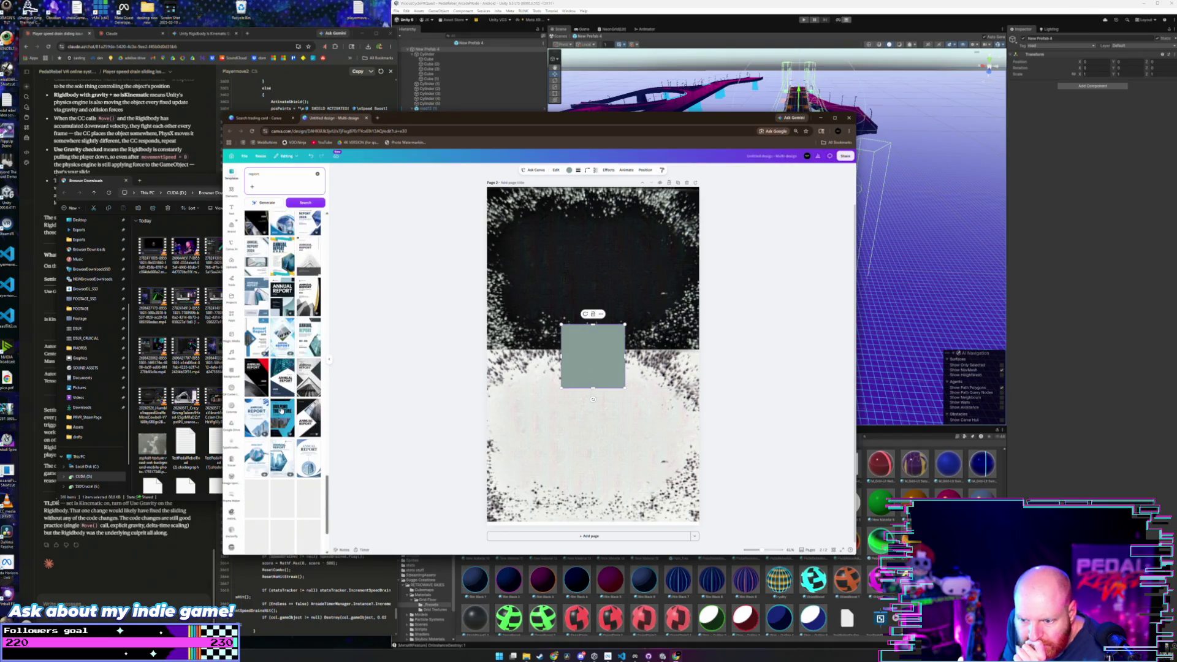
scroll(281, 410, down, 3)
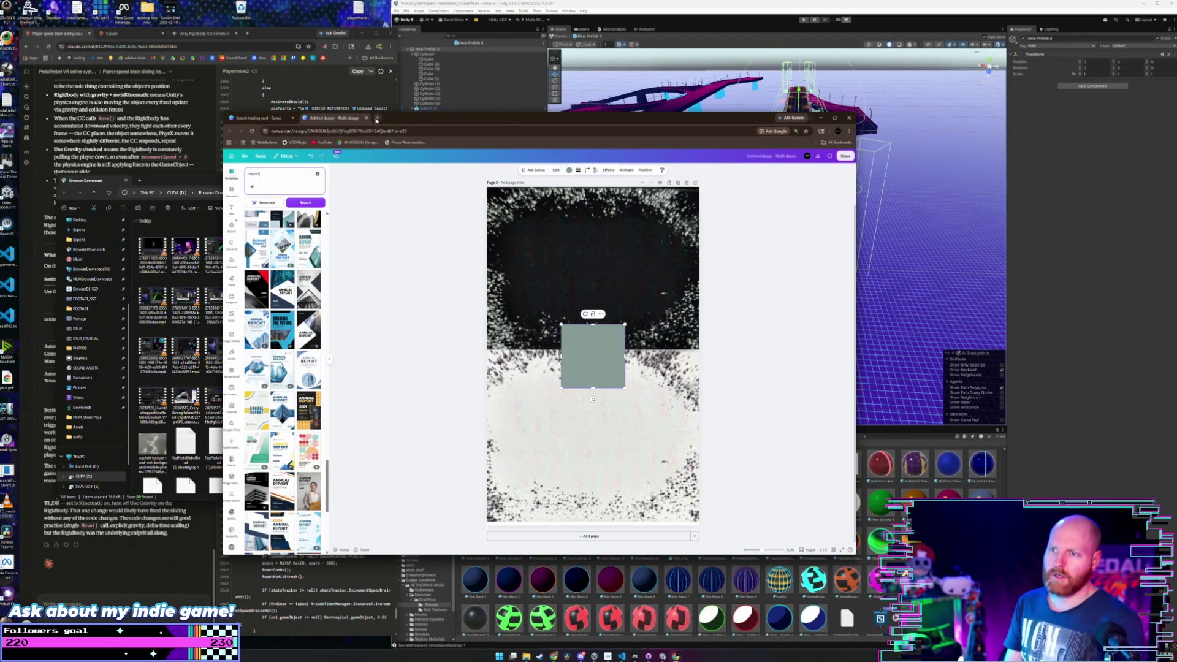
- In a new tab, search Google Images for 'baseball card'
click(376, 119)
text(basebal)
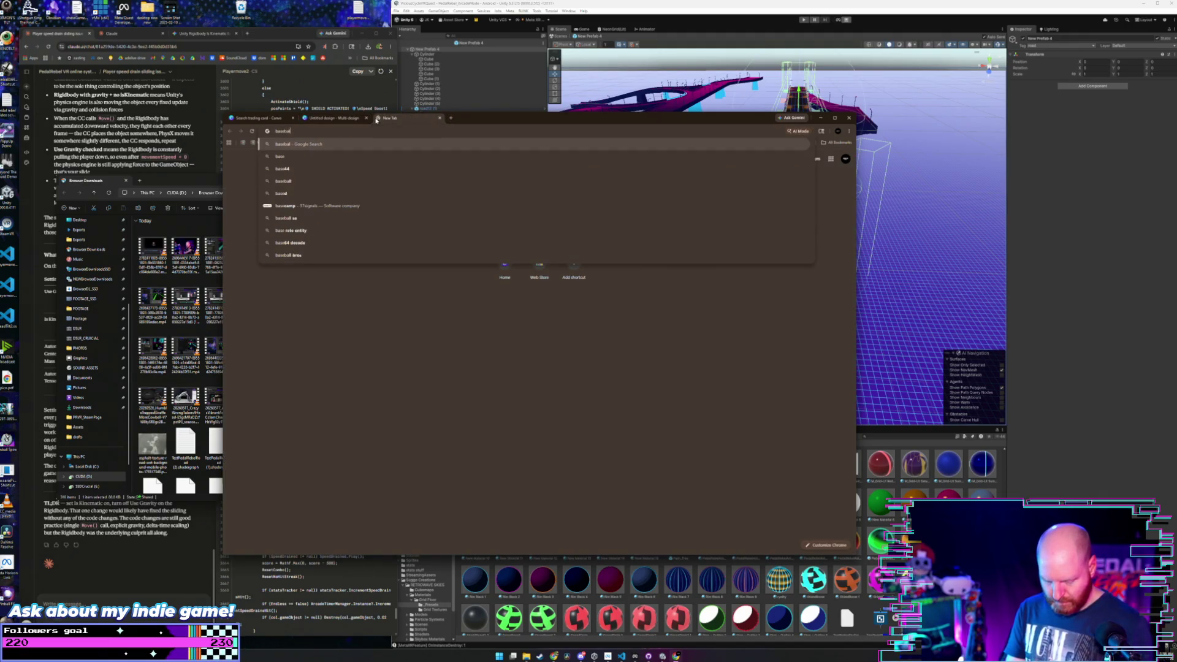
text(l card)
key(Return)
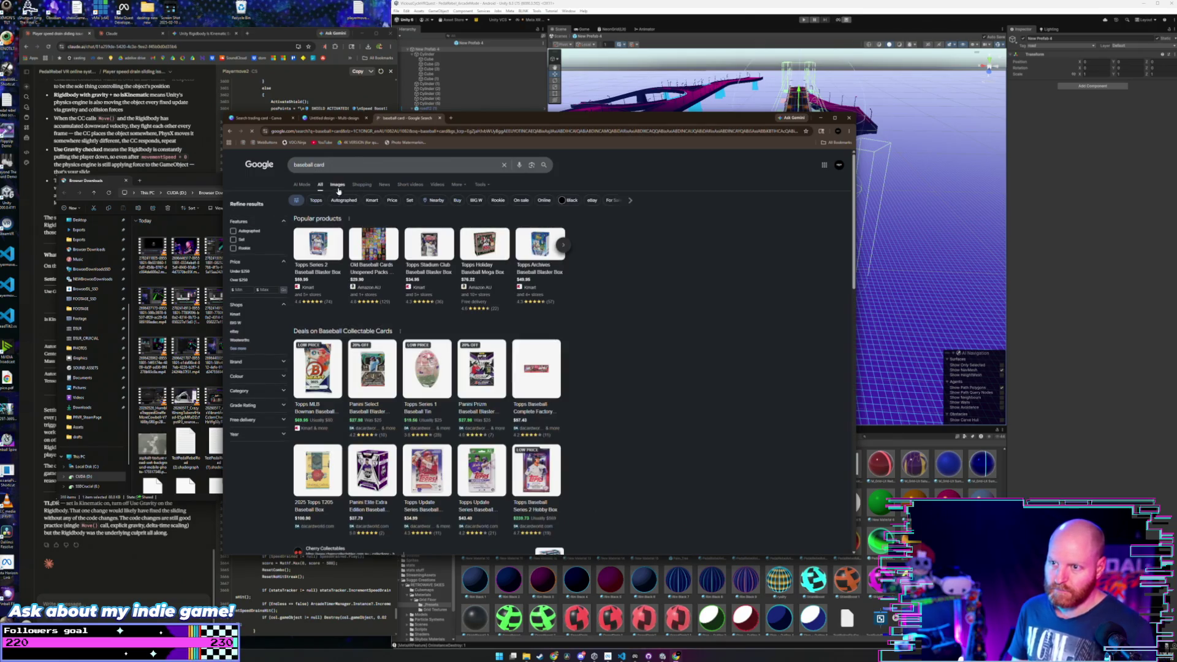
click(337, 185)
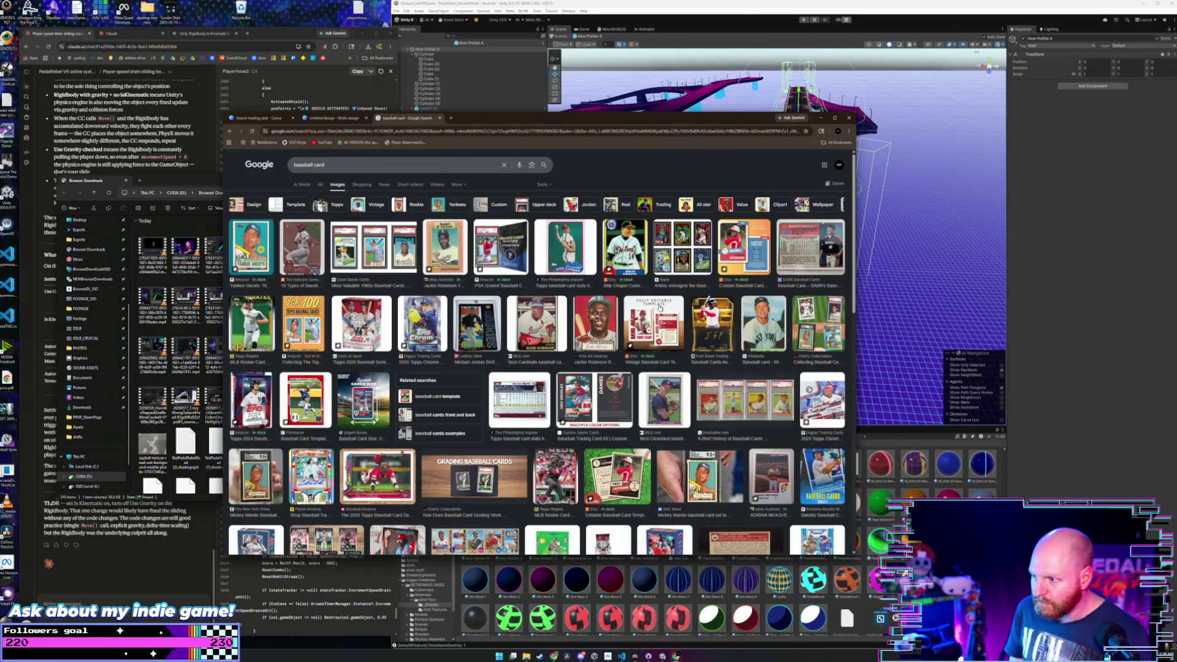
scroll(476, 351, down, 2)
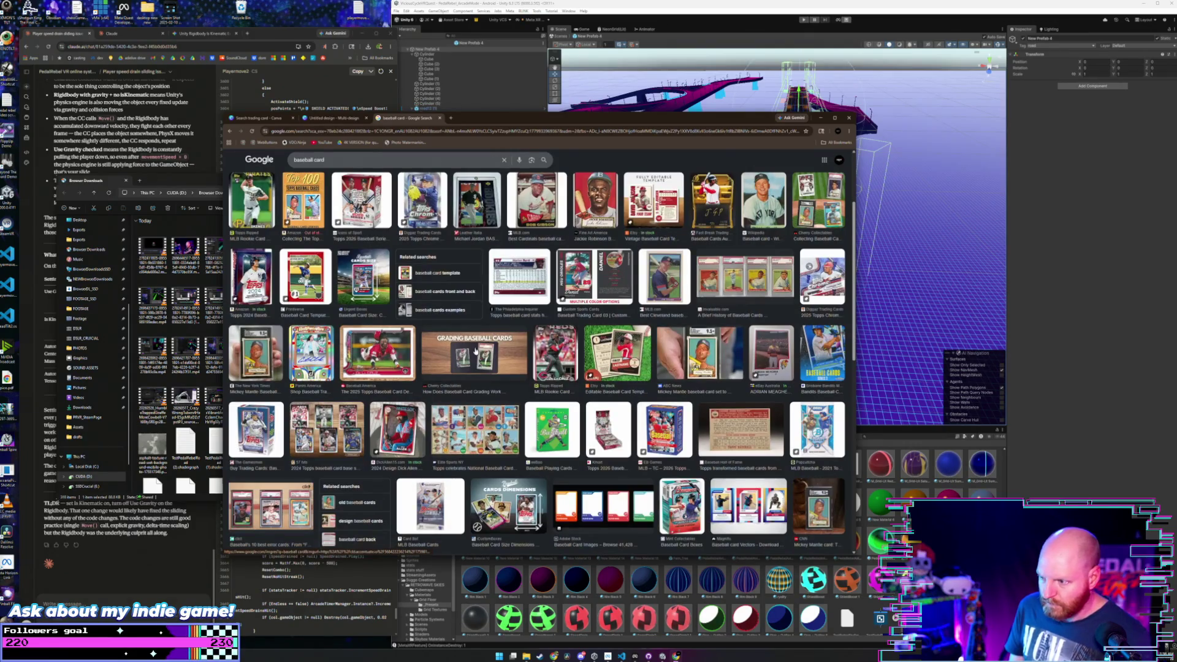
scroll(476, 351, down, 5)
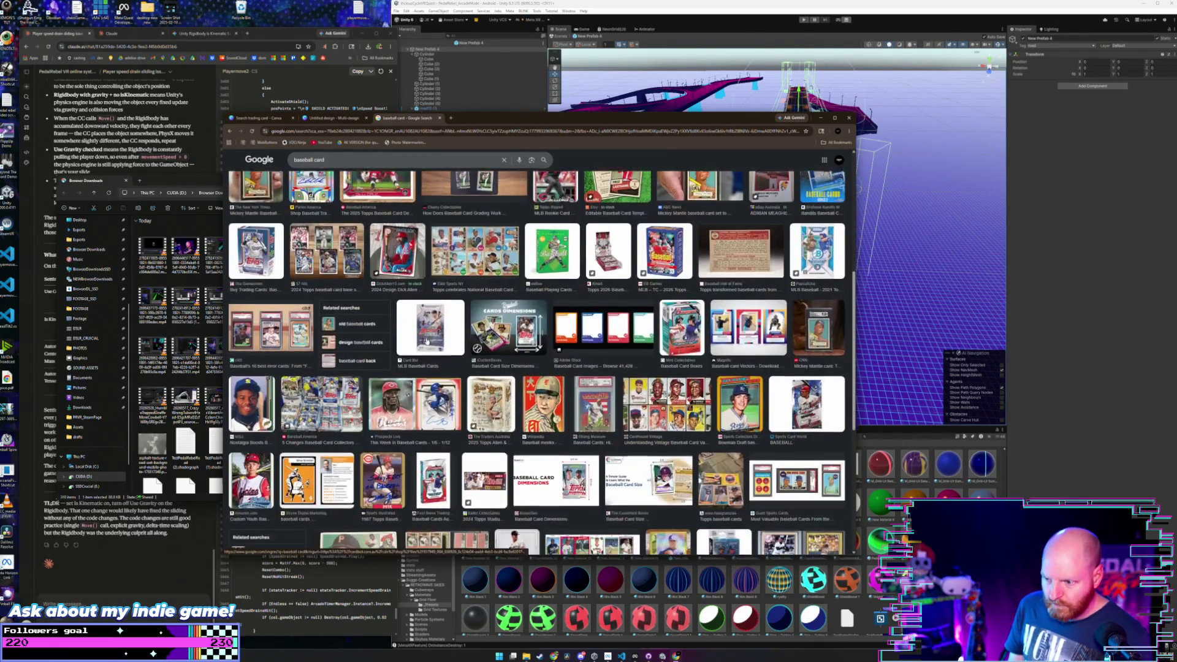
scroll(355, 204, up, 4)
- Refine the image search to 'baseball card modern', then 'baseball card modern back'
click(297, 160)
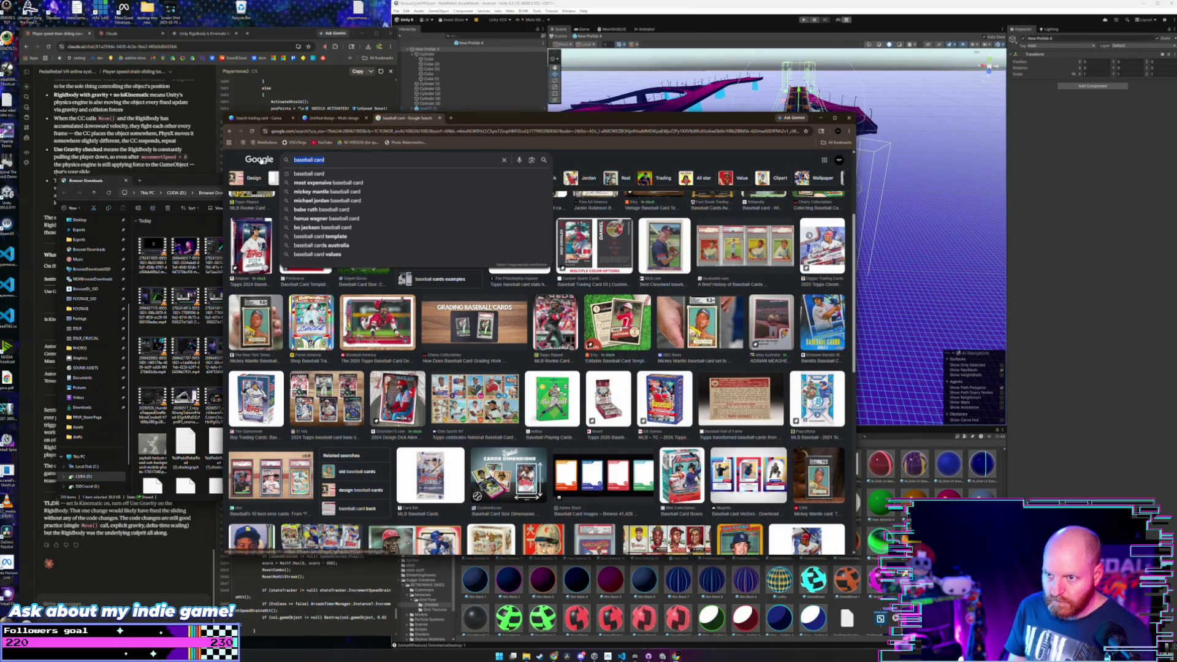
text( modern)
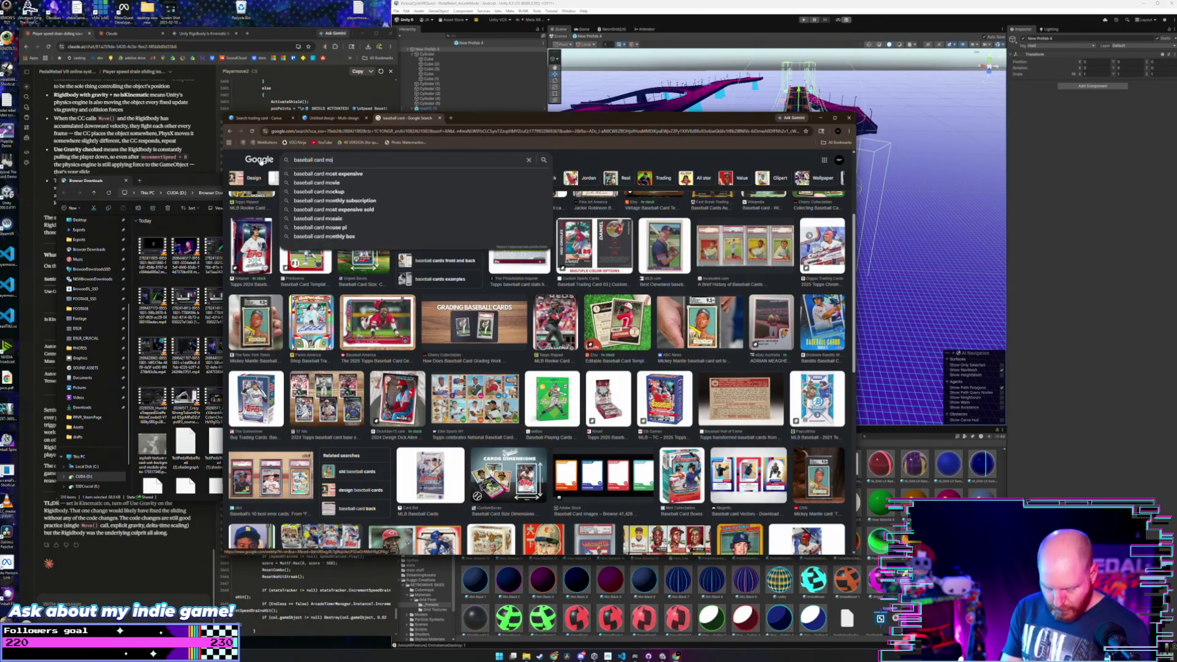
key(Return)
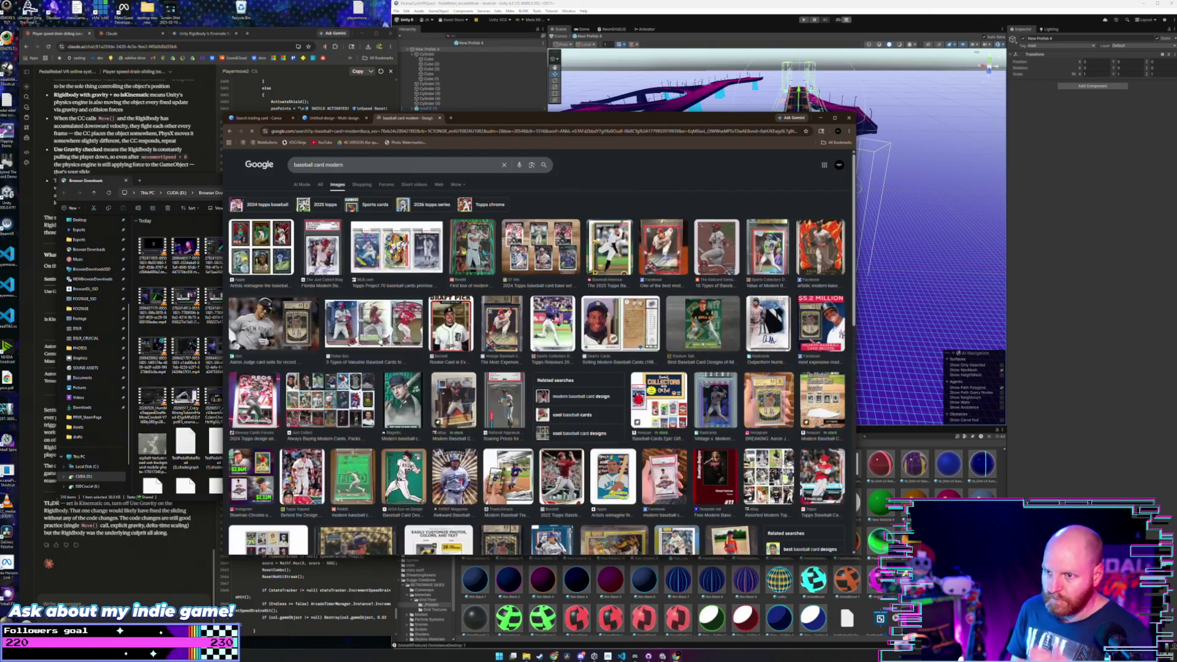
scroll(415, 367, down, 5)
scroll(415, 368, down, 2)
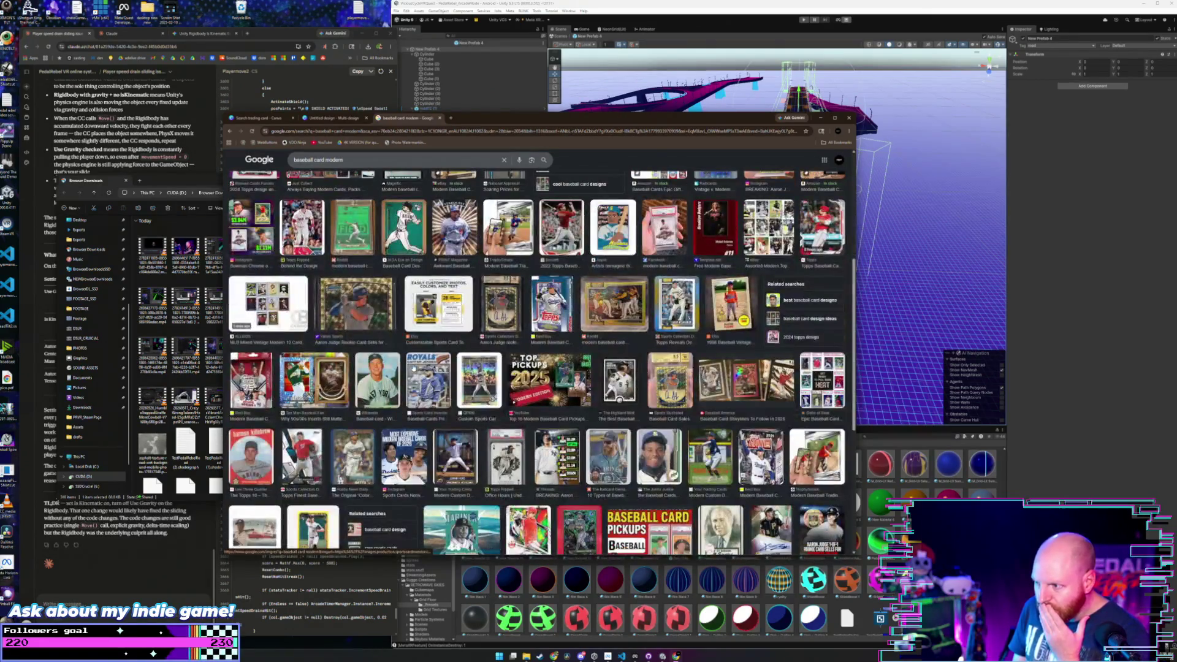
scroll(414, 368, up, 4)
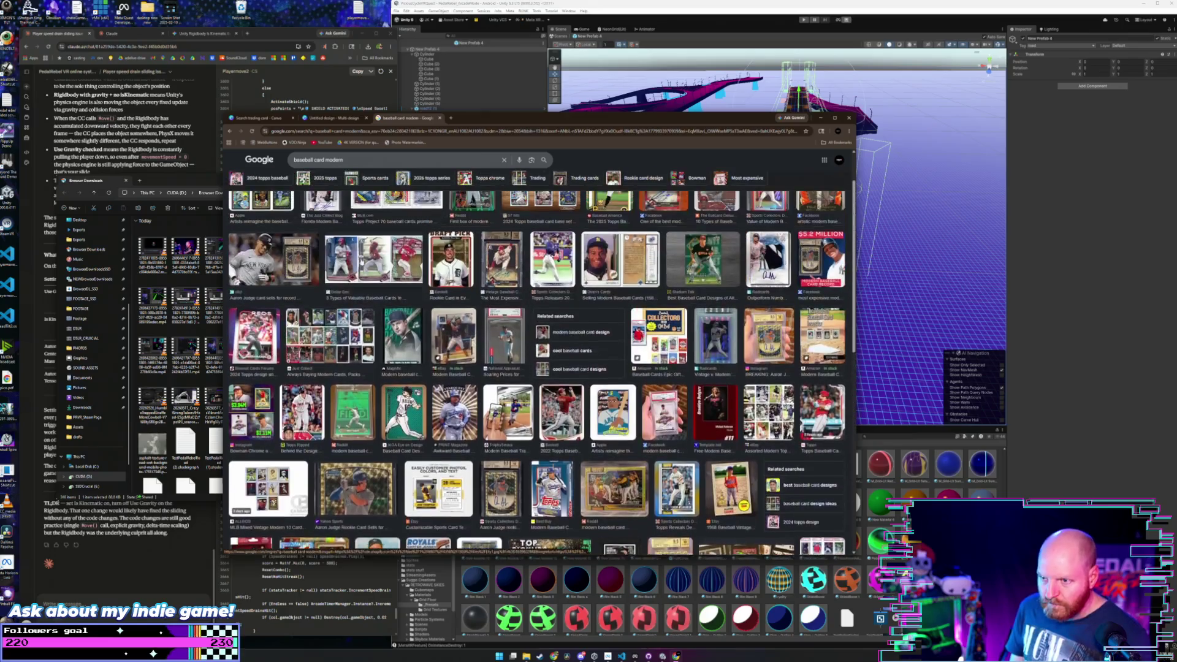
click(364, 159)
text(back)
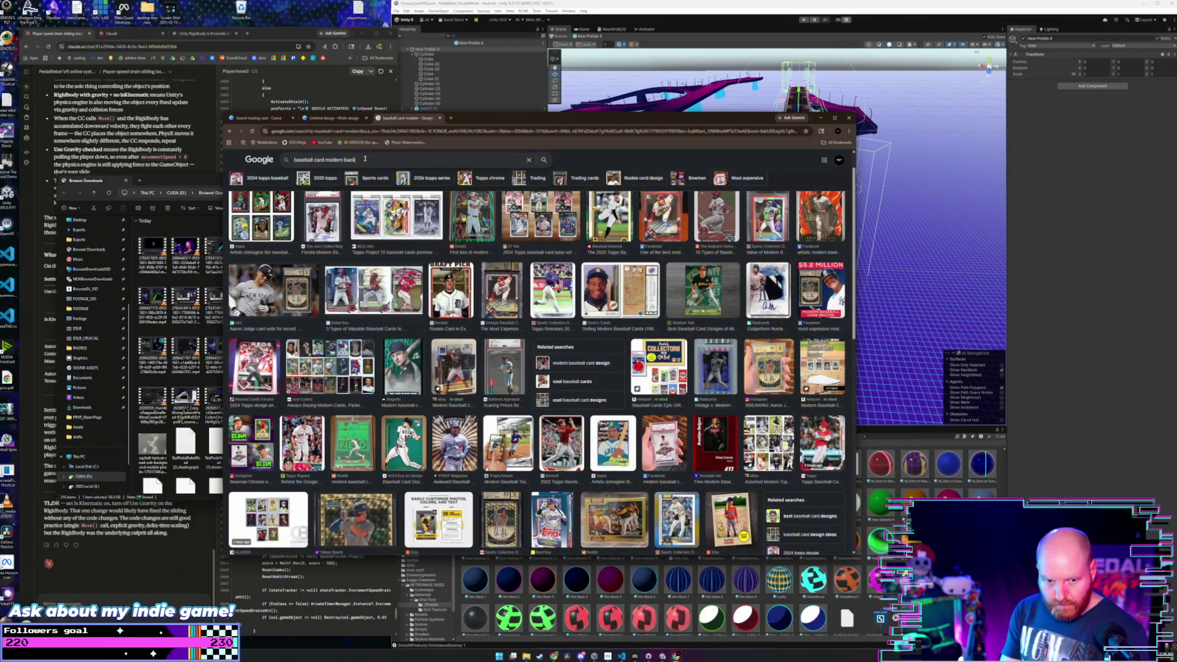
key(Return)
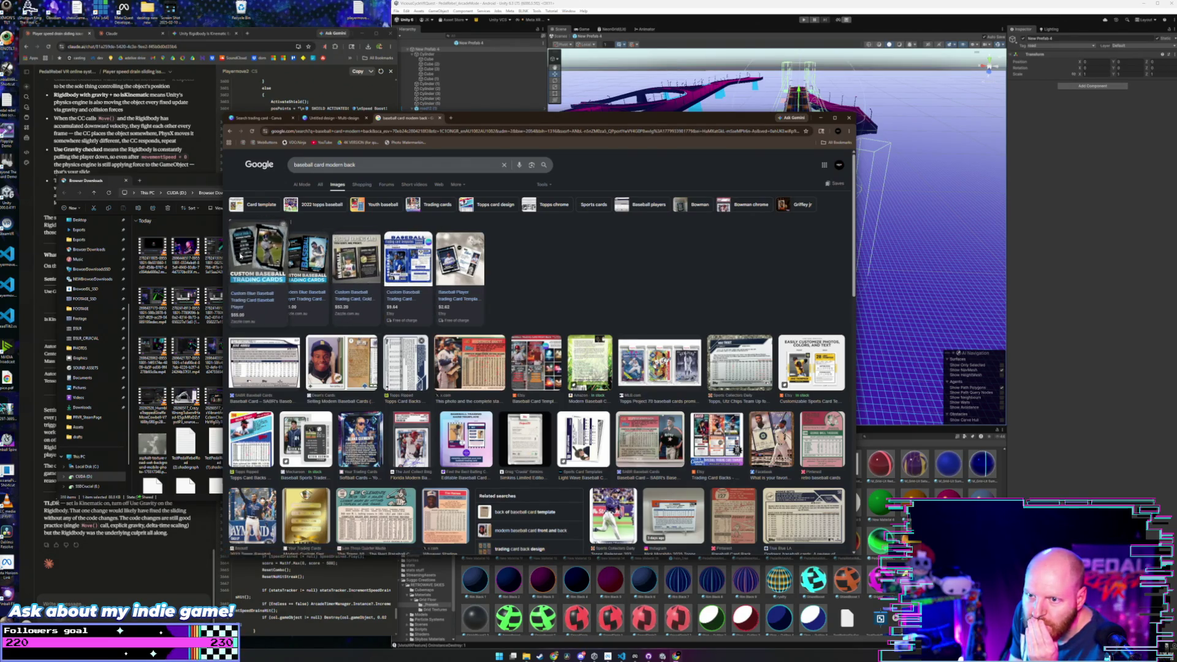
- Open the Zazzle Custom Blue Baseball Trading Card listing and snip its card image
click(239, 258)
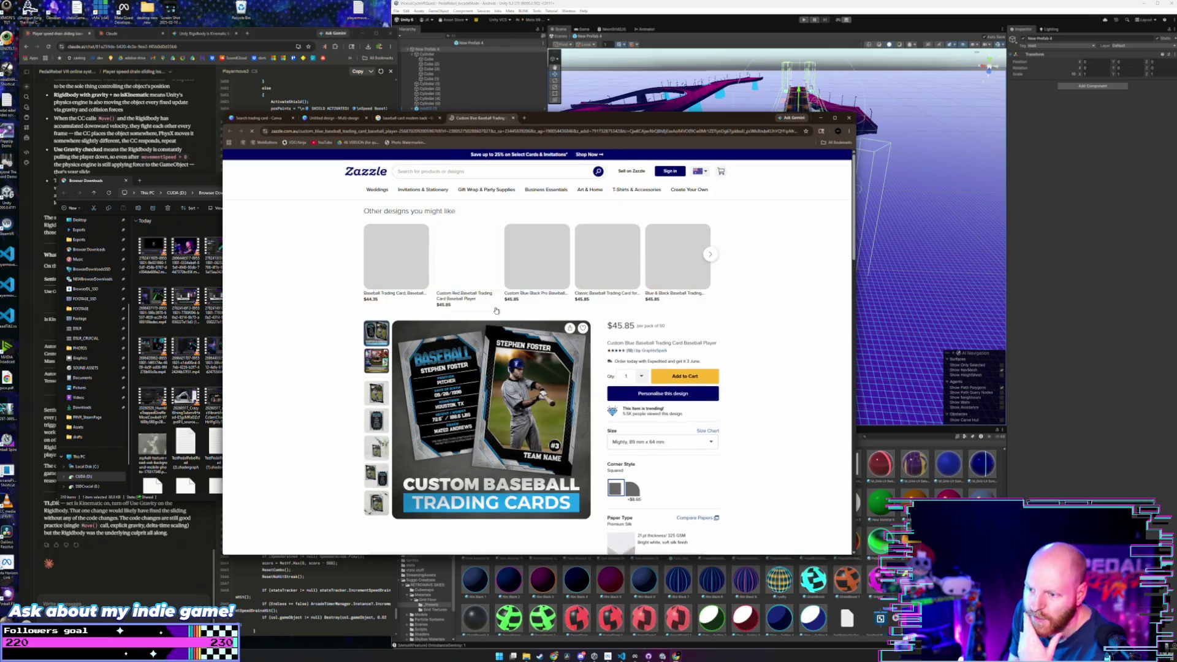
scroll(528, 332, down, 2)
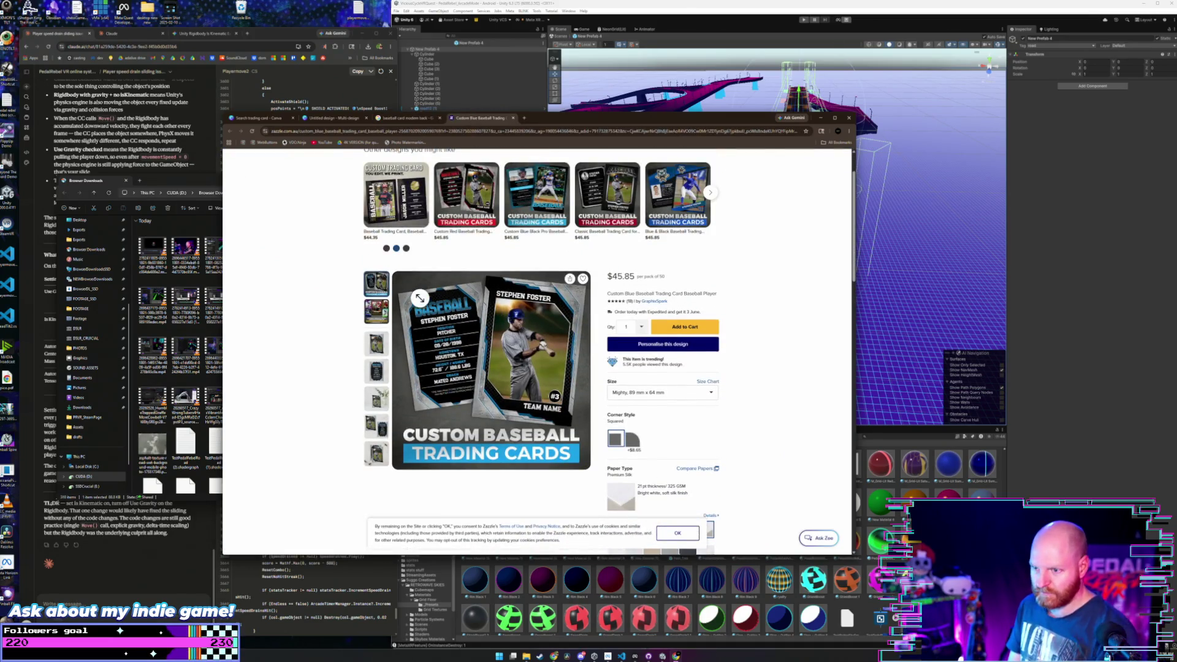
key(super+shift+s)
mouse_move(415, 309)
mouse_down()
mouse_move(475, 377)
mouse_move(490, 422)
mouse_up()
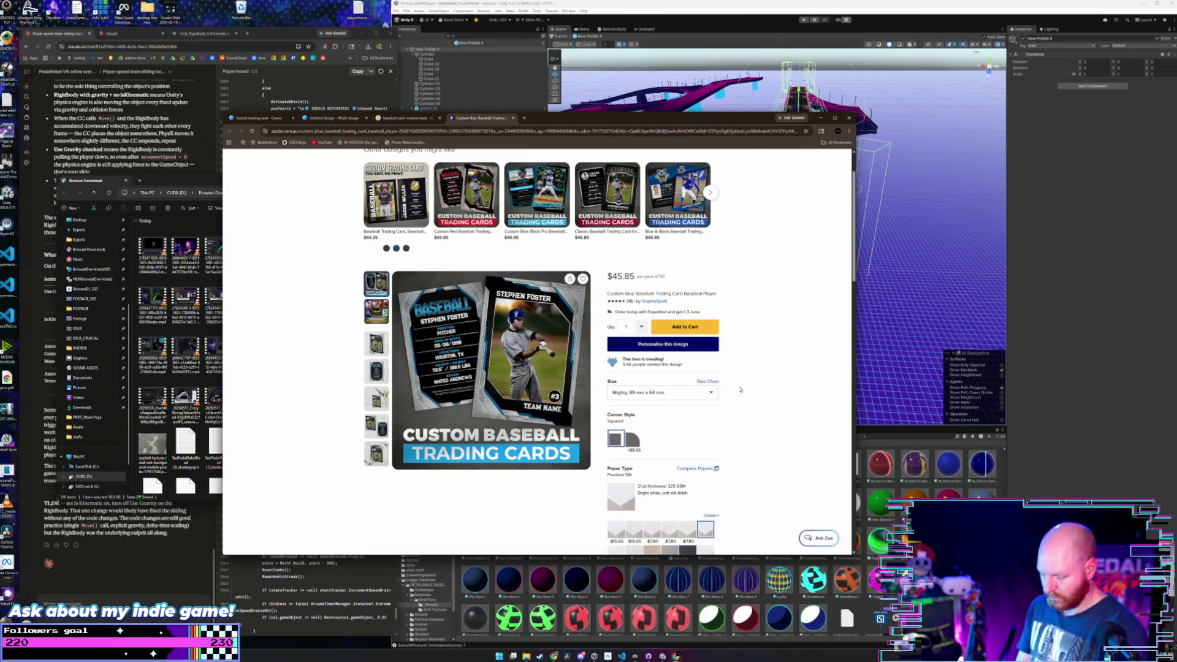
key(super+shift+s)
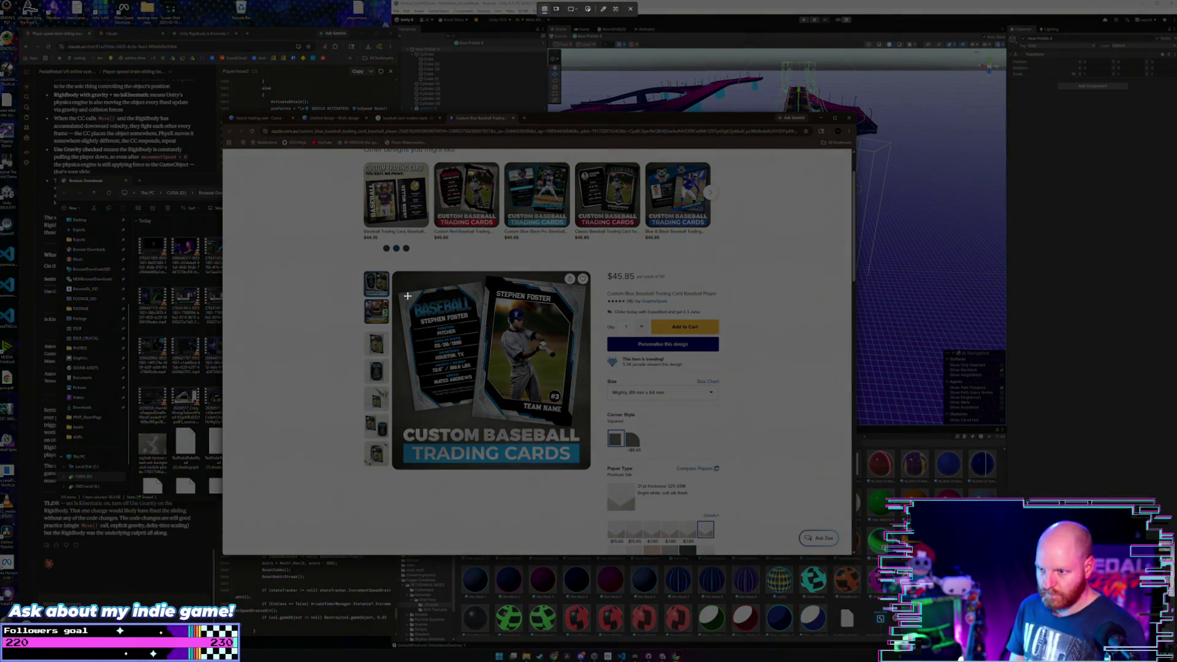
drag(408, 295, 483, 402)
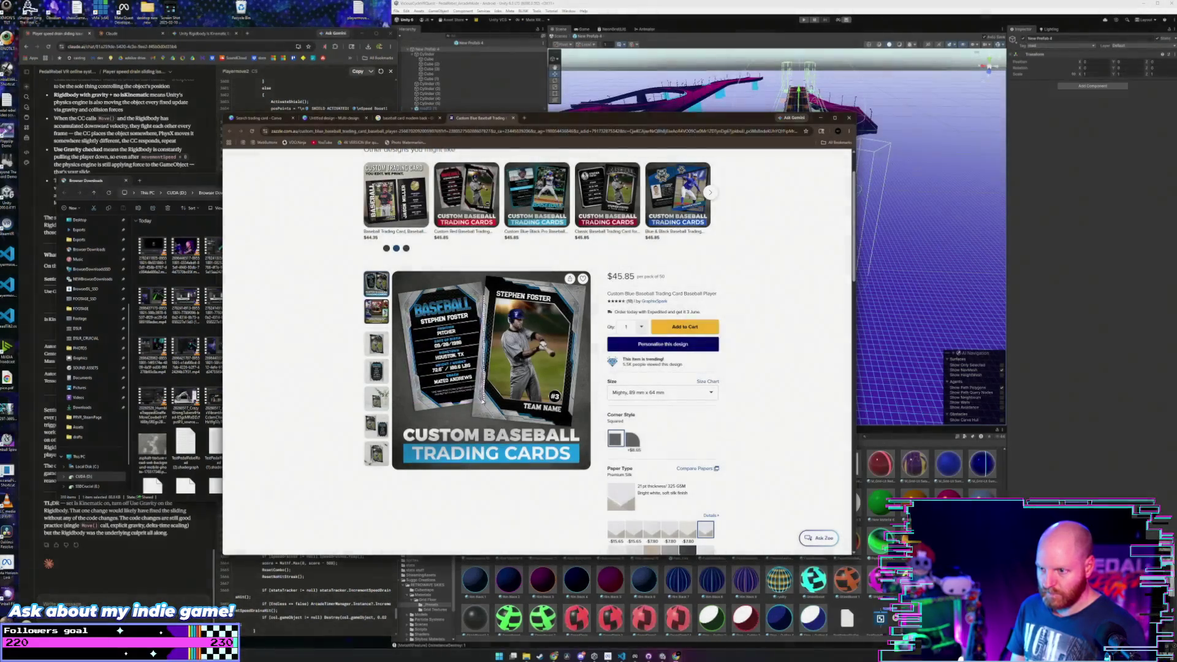
- Back in the untitled Canva design, move the gray square aside and paste the snipped card image
click(388, 118)
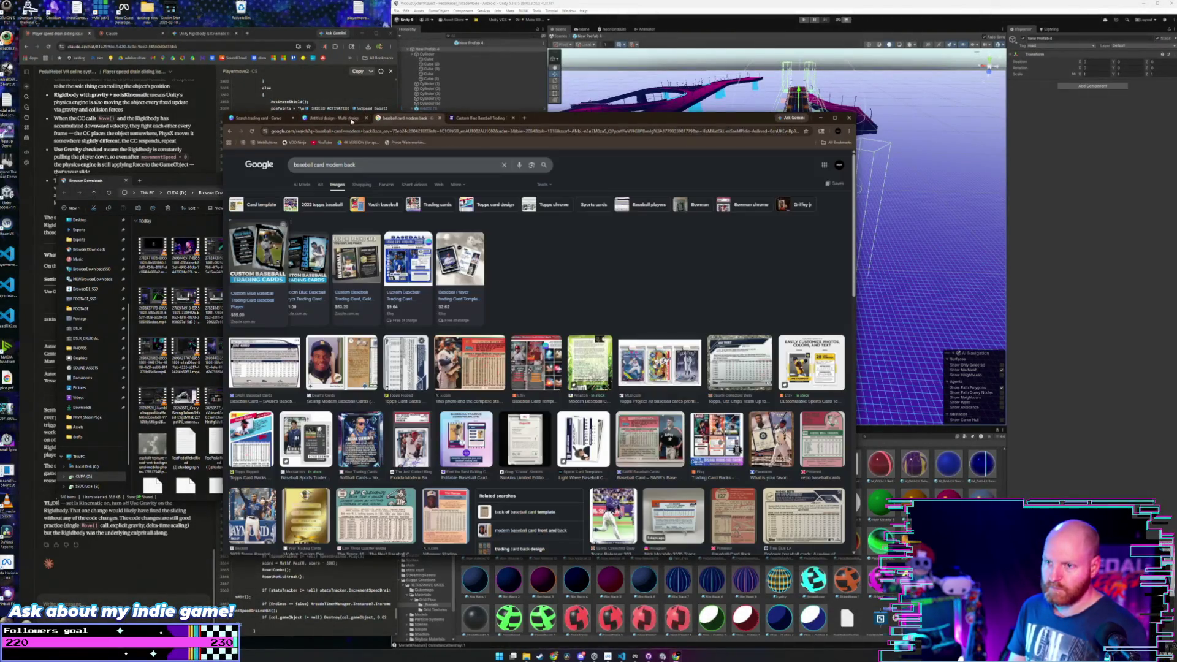
click(257, 118)
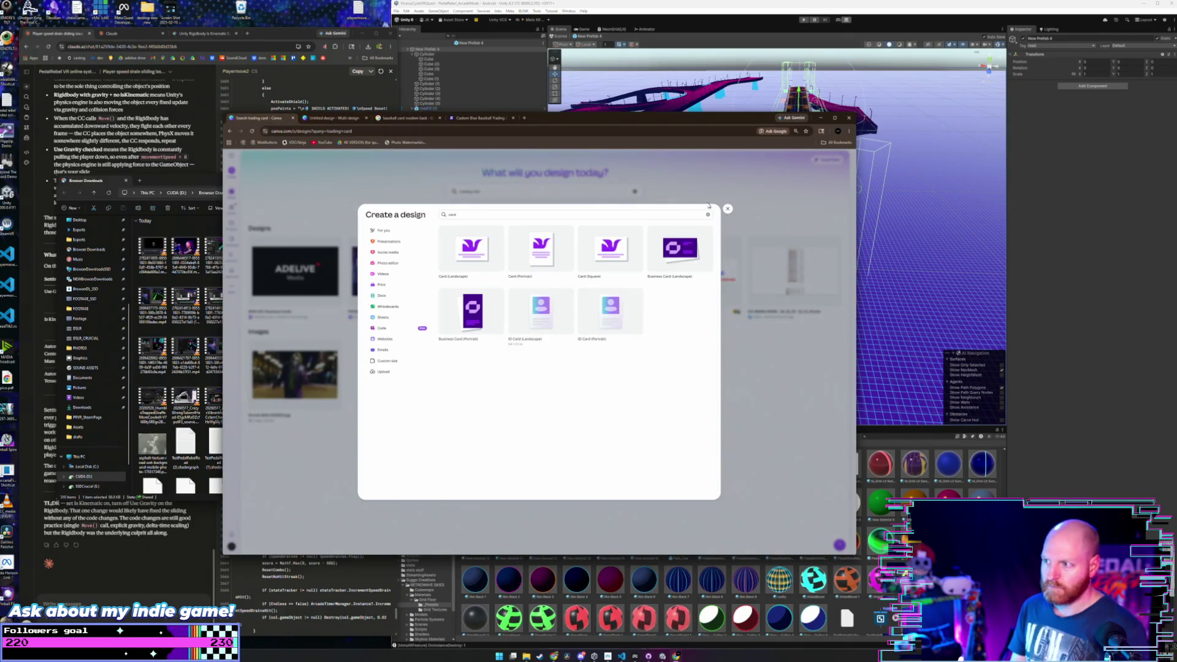
click(728, 212)
click(334, 118)
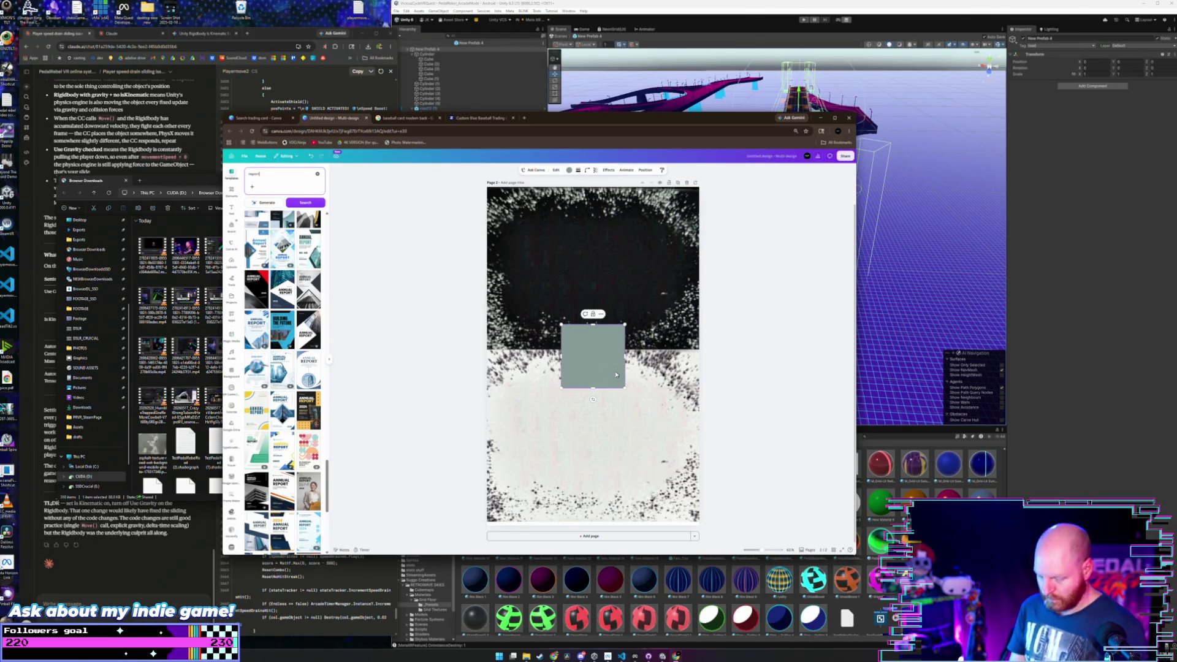
mouse_move(611, 355)
mouse_down()
mouse_move(557, 364)
mouse_move(471, 344)
mouse_move(716, 349)
mouse_up()
click(787, 327)
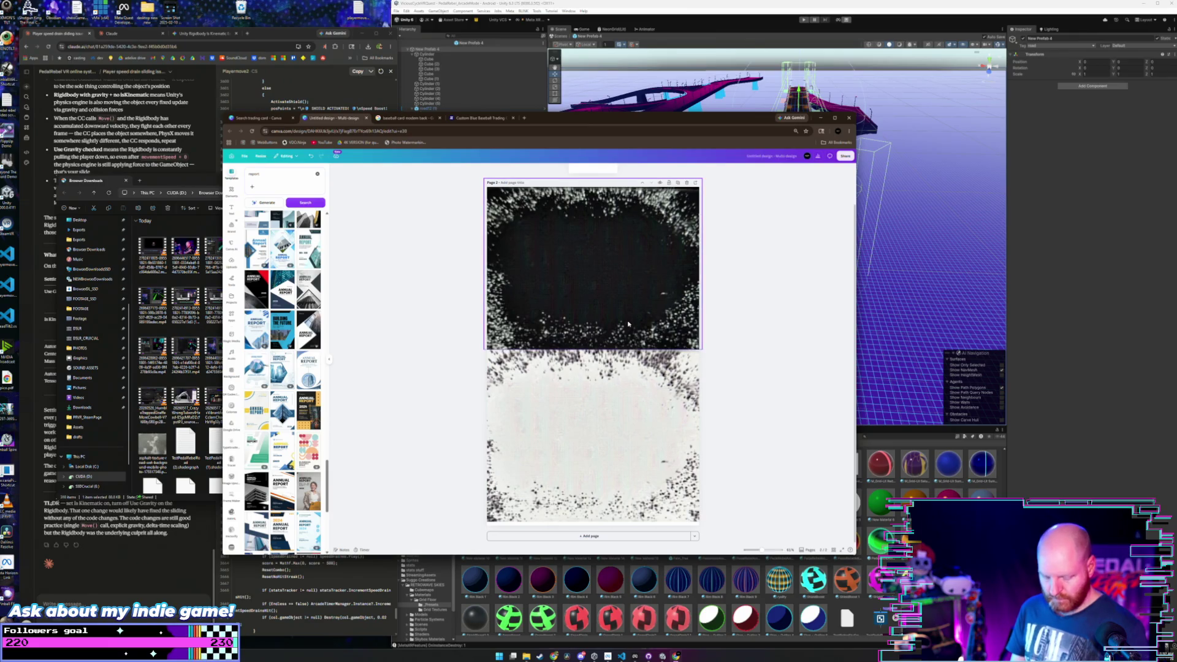
key(ctrl+v)
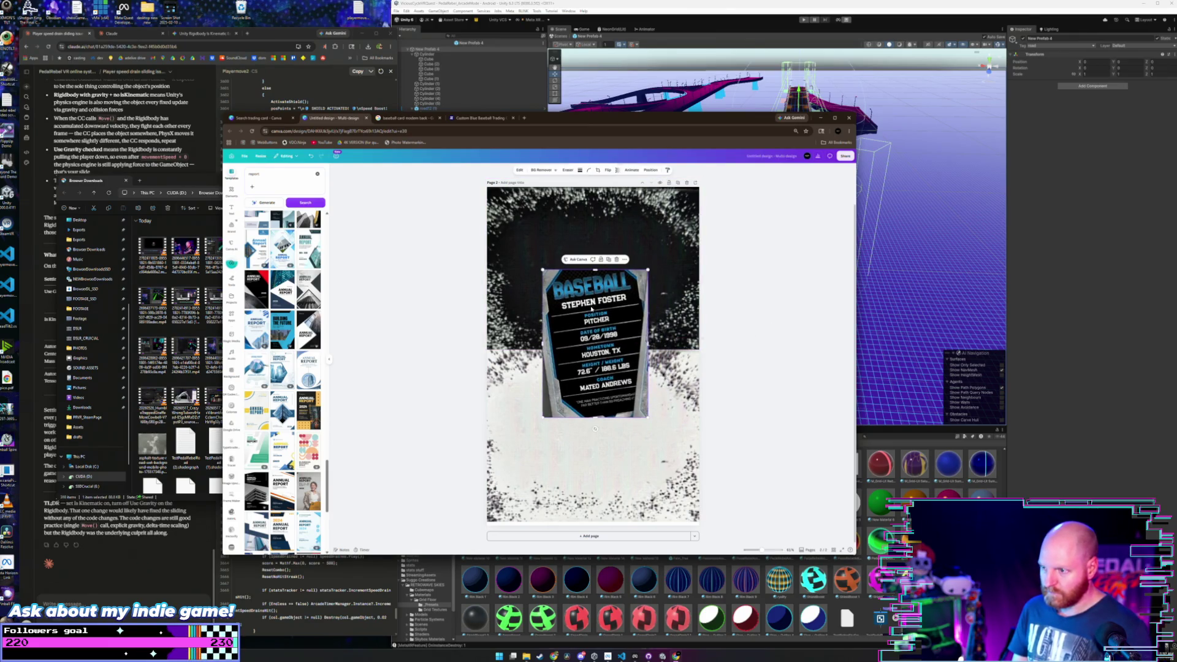
- Crop the top edge off the pasted baseball card image
click(624, 260)
click(624, 259)
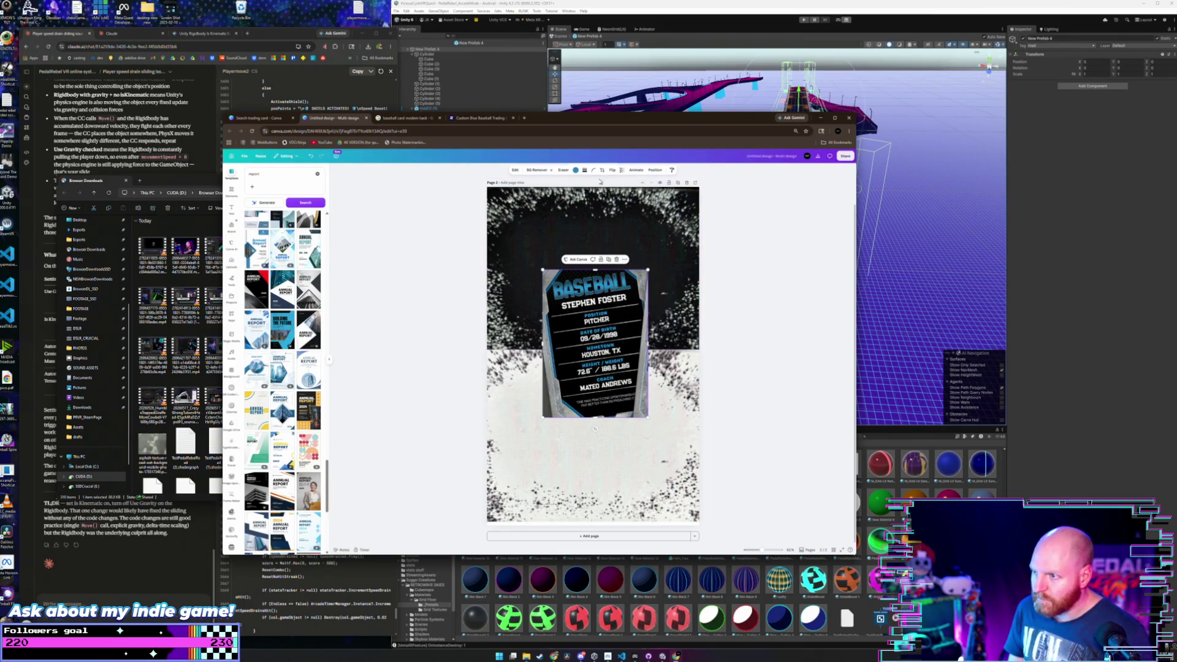
click(601, 171)
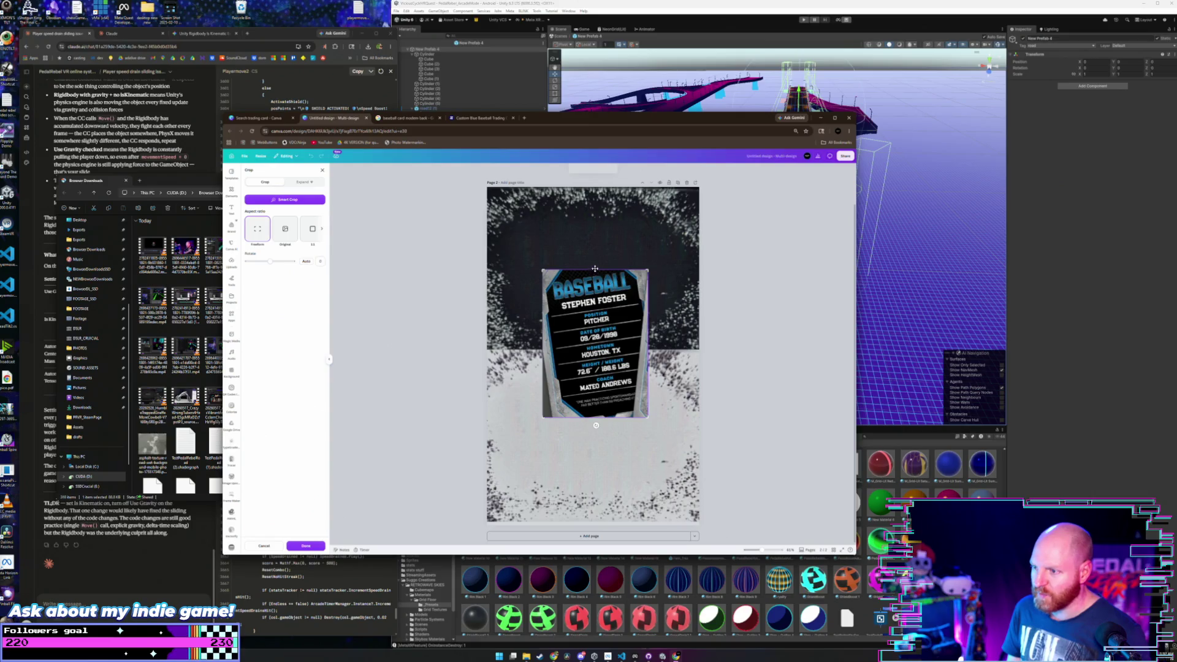
drag(544, 270, 545, 292)
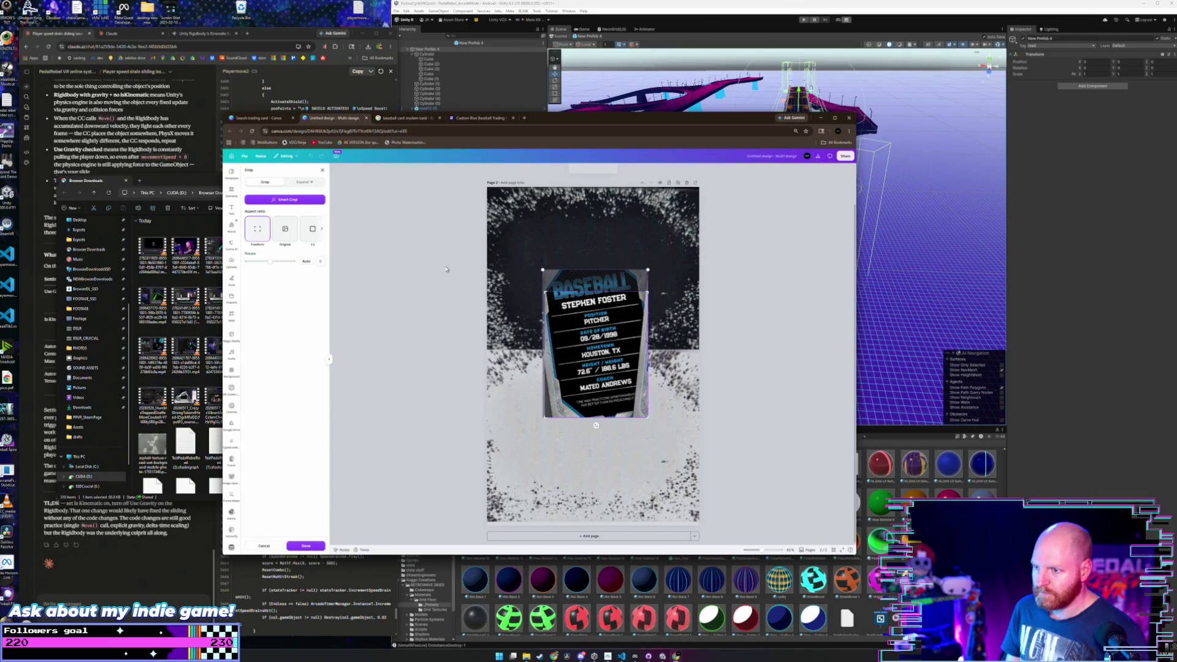
click(600, 361)
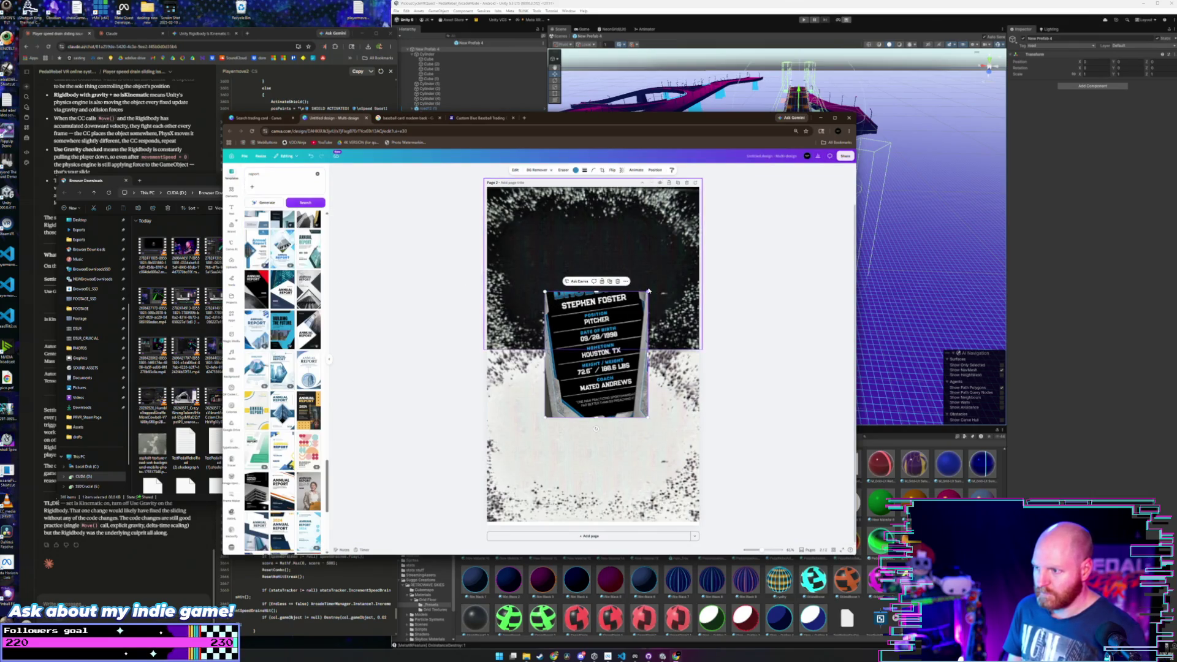
- Move, enlarge and tilt the card image slightly clockwise, then return to the Zazzle page
drag(618, 342, 593, 371)
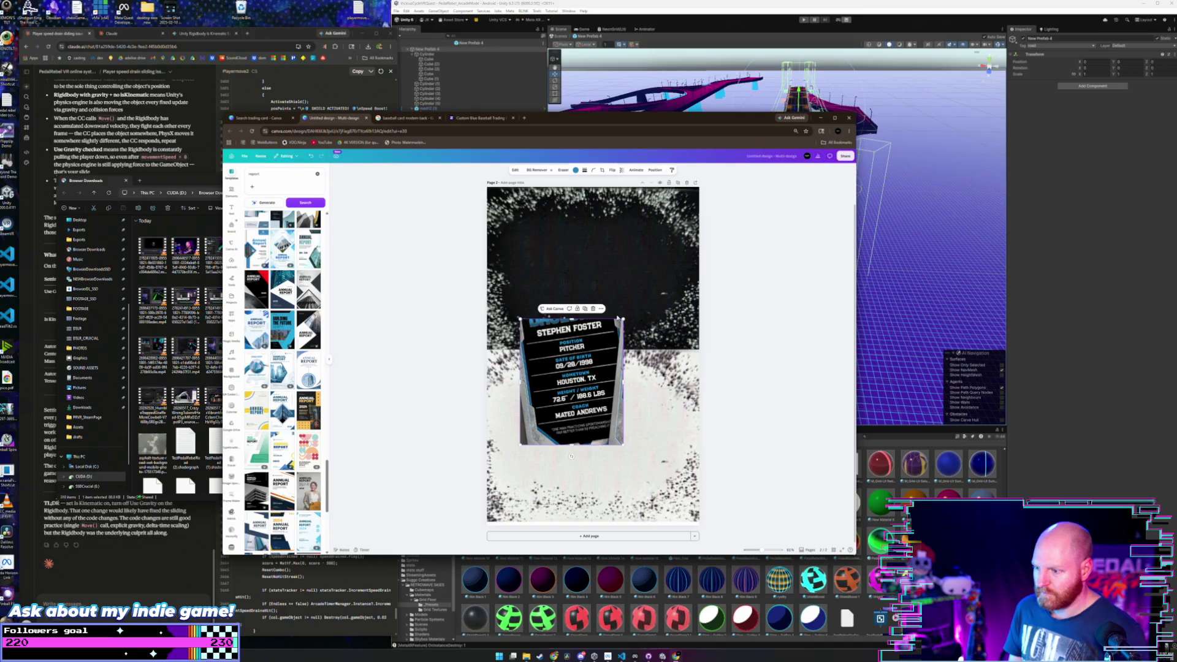
mouse_move(624, 319)
mouse_down()
mouse_move(665, 279)
mouse_move(610, 327)
mouse_up()
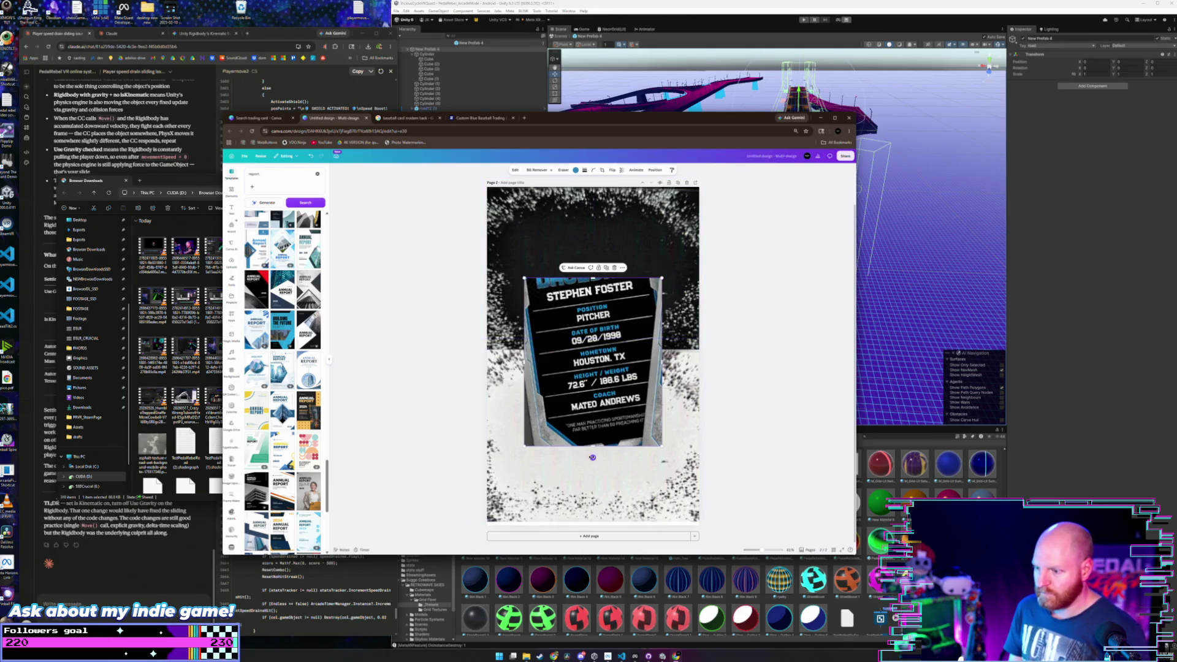
drag(592, 457, 575, 457)
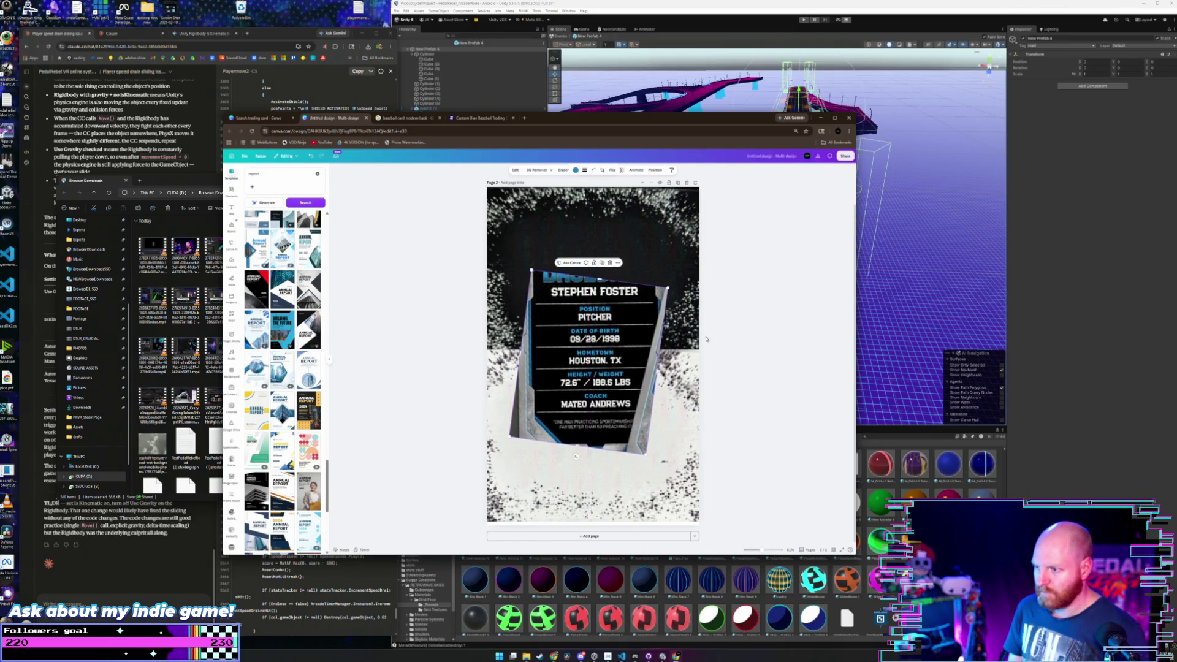
click(745, 305)
click(480, 118)
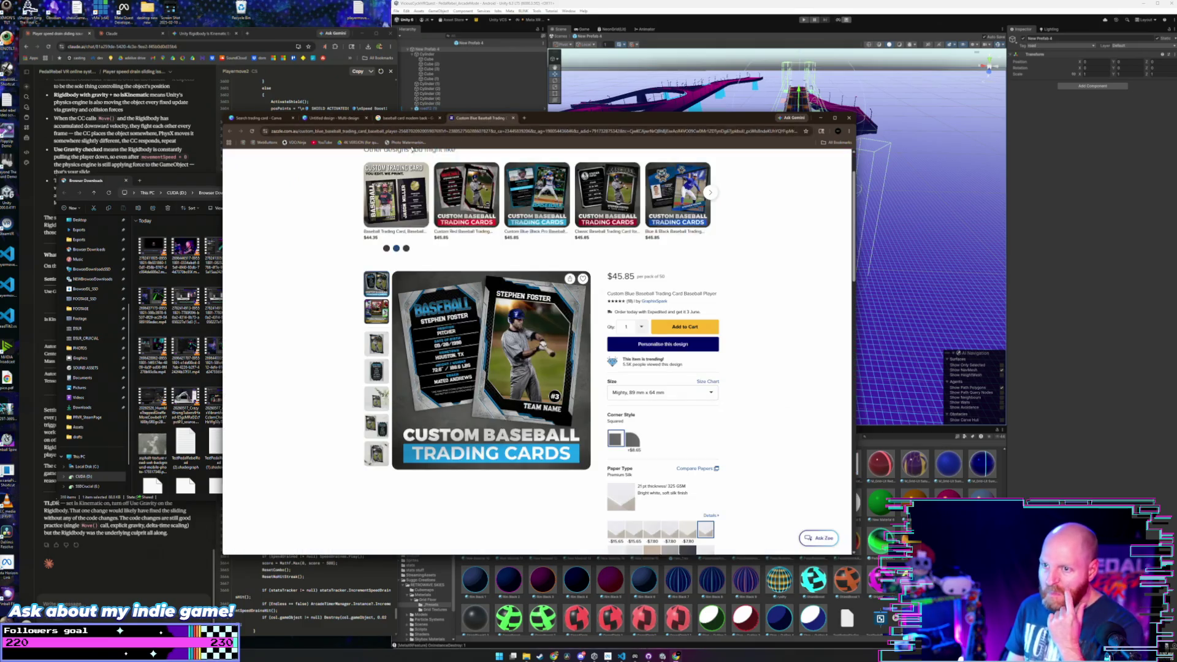
- Search Google Images for 'riot city wrestling' and snip the RIOT logo
click(393, 132)
text(riot )
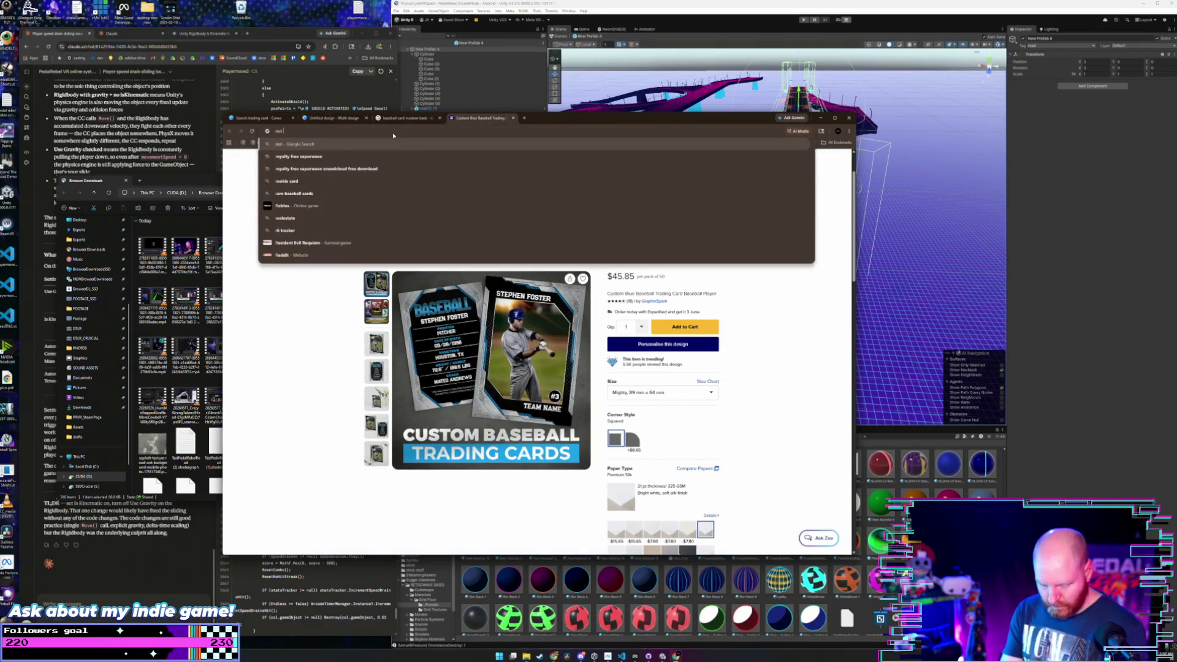
text(cliy)
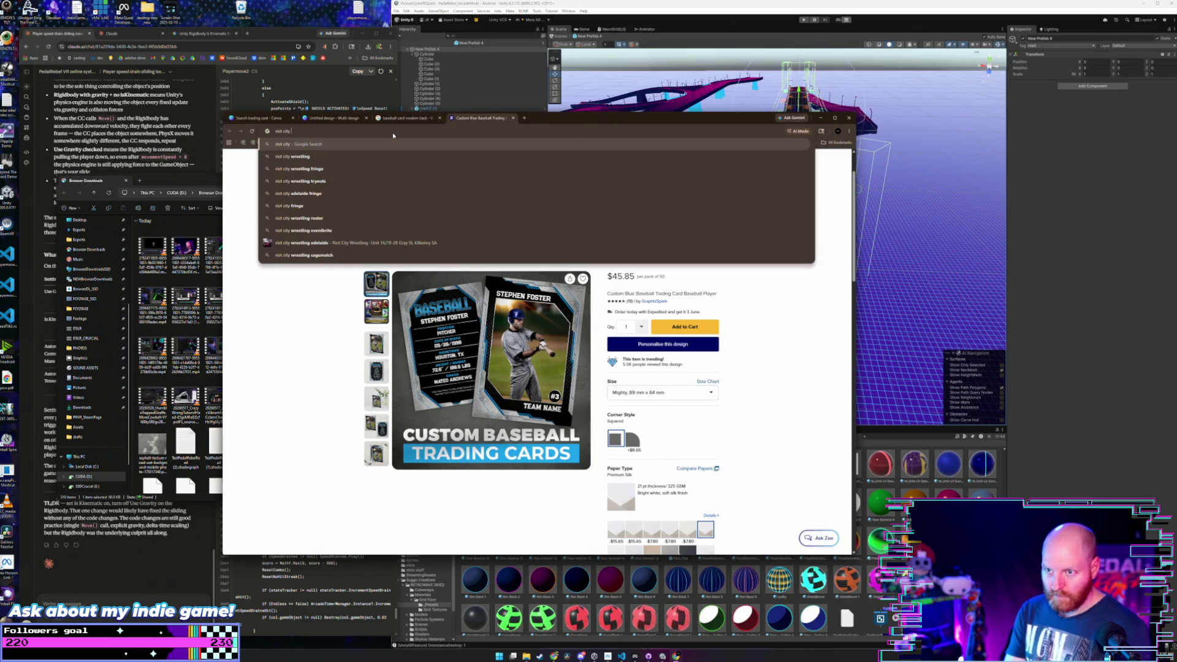
key(Down)
key(Return)
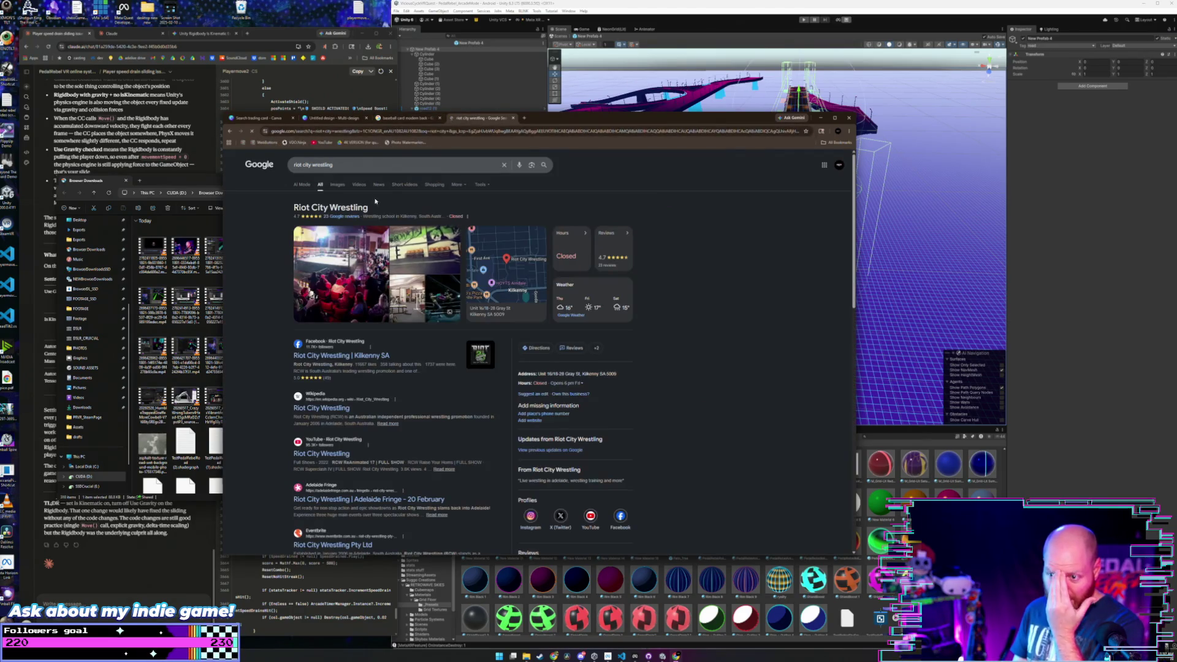
click(337, 184)
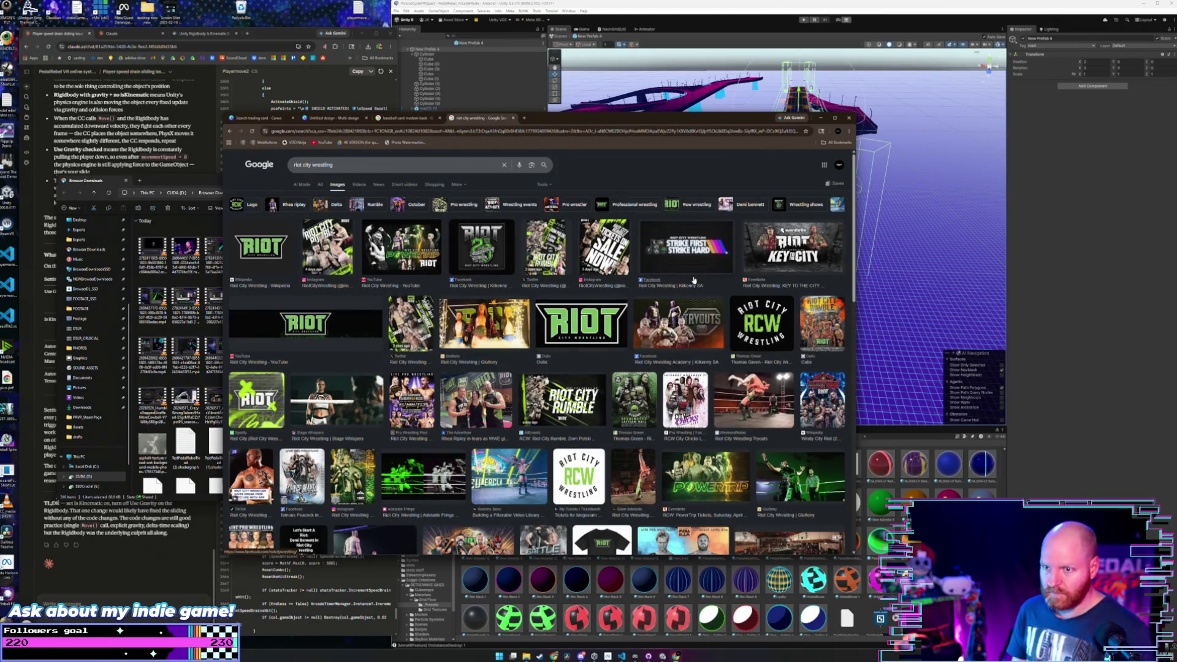
key(super+shift+s)
drag(532, 299, 628, 347)
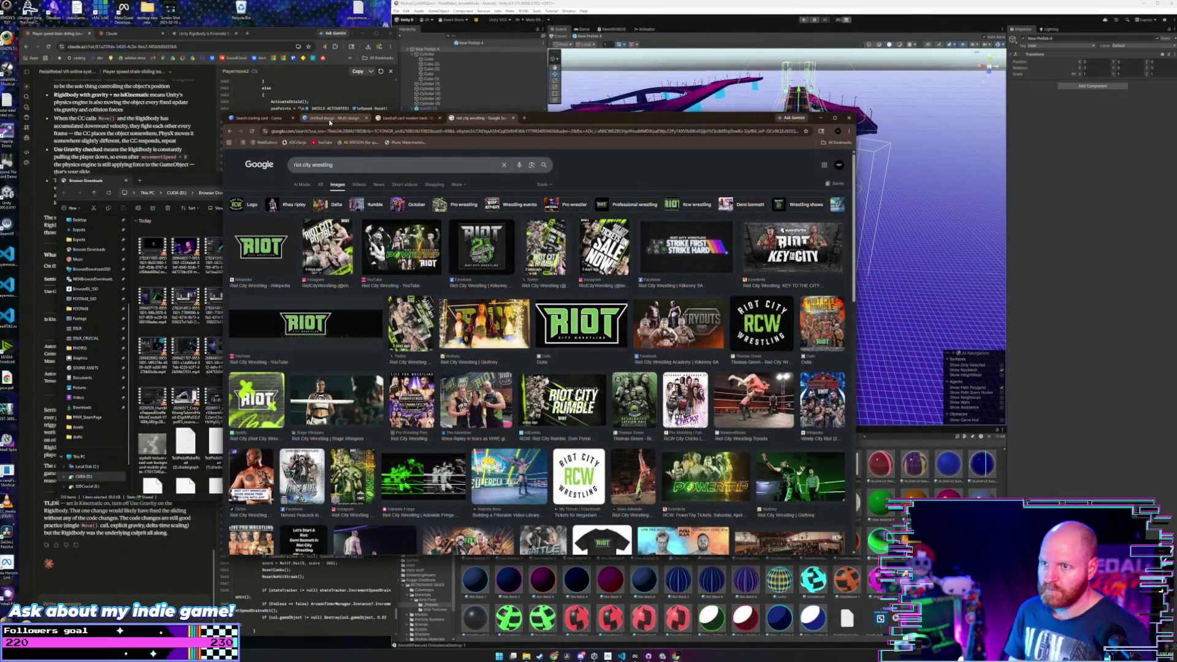
- Paste the RIOT logo into Canva, shrink it and place it at the card's bottom
click(330, 119)
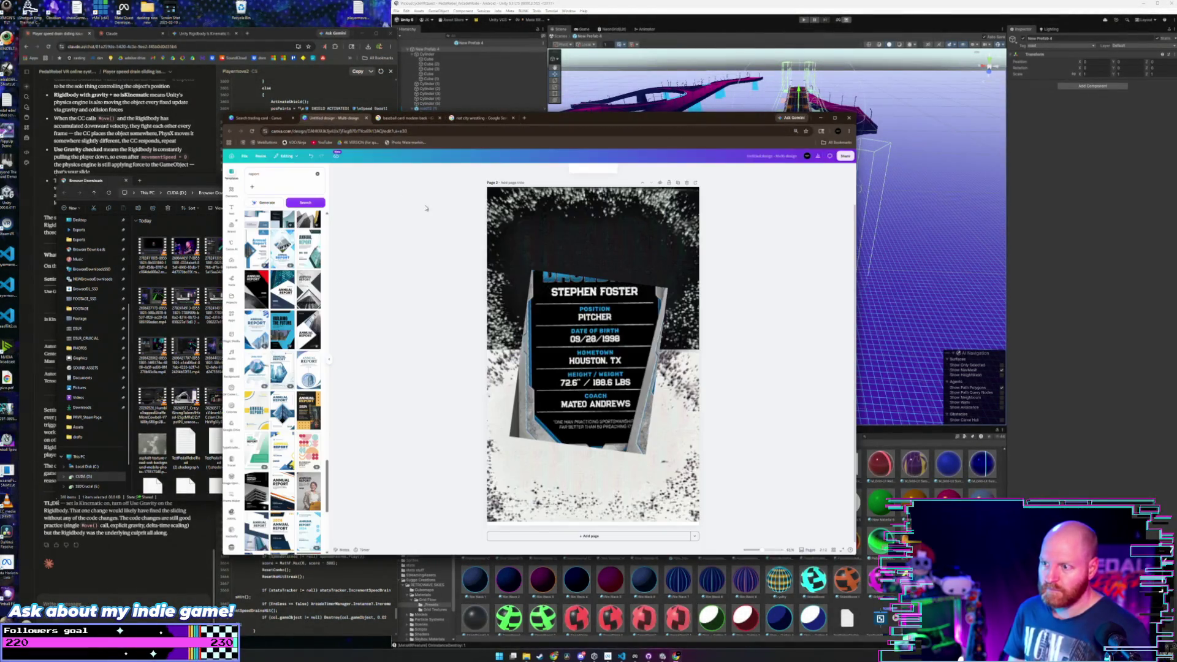
key(ctrl+v)
drag(588, 356, 590, 489)
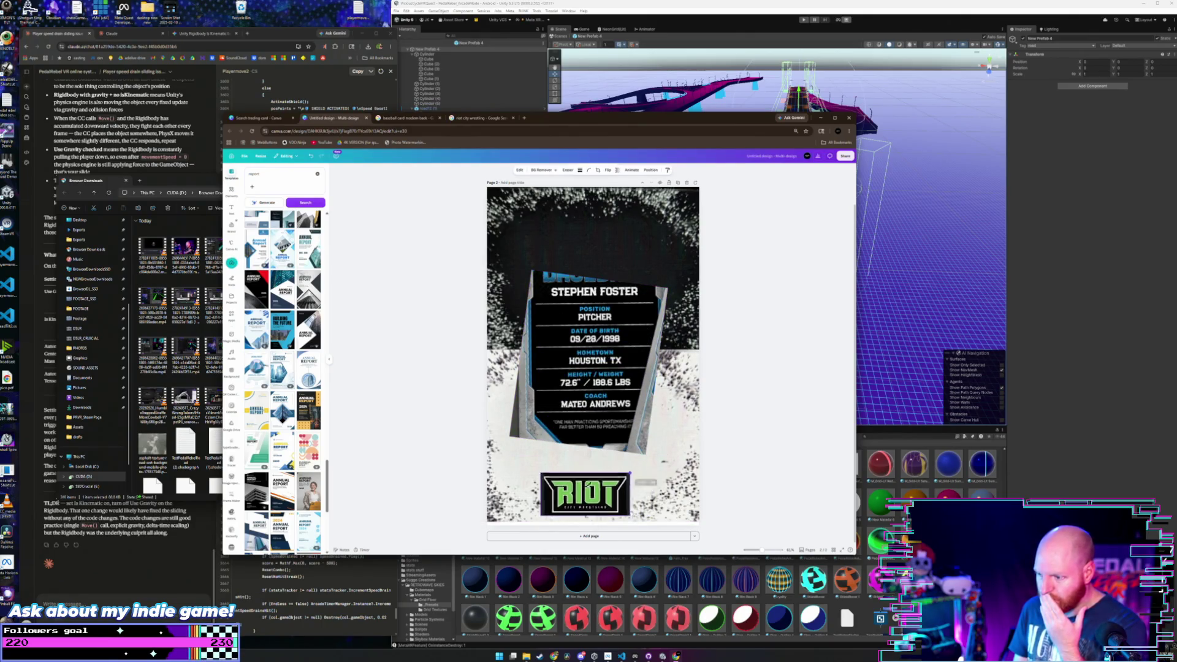
mouse_move(650, 463)
mouse_down()
mouse_move(584, 490)
mouse_move(599, 501)
mouse_up()
click(450, 366)
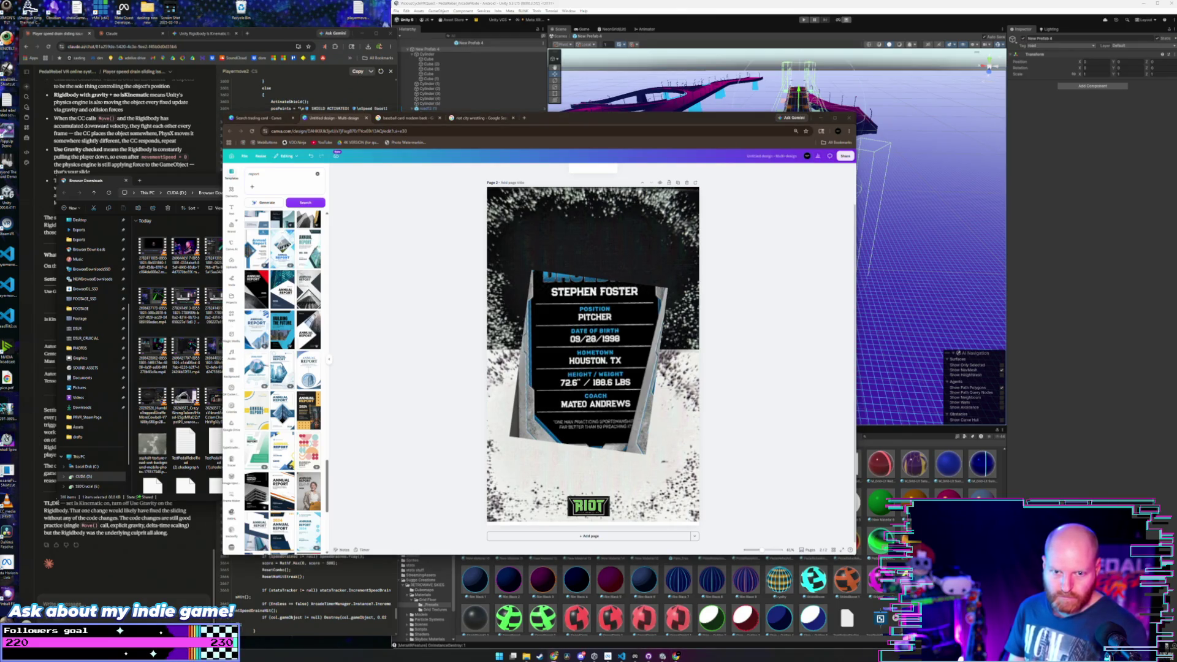
- Upload The Old Guard photo from File Explorer into Canva's Uploads
click(186, 295)
drag(284, 445, 435, 388)
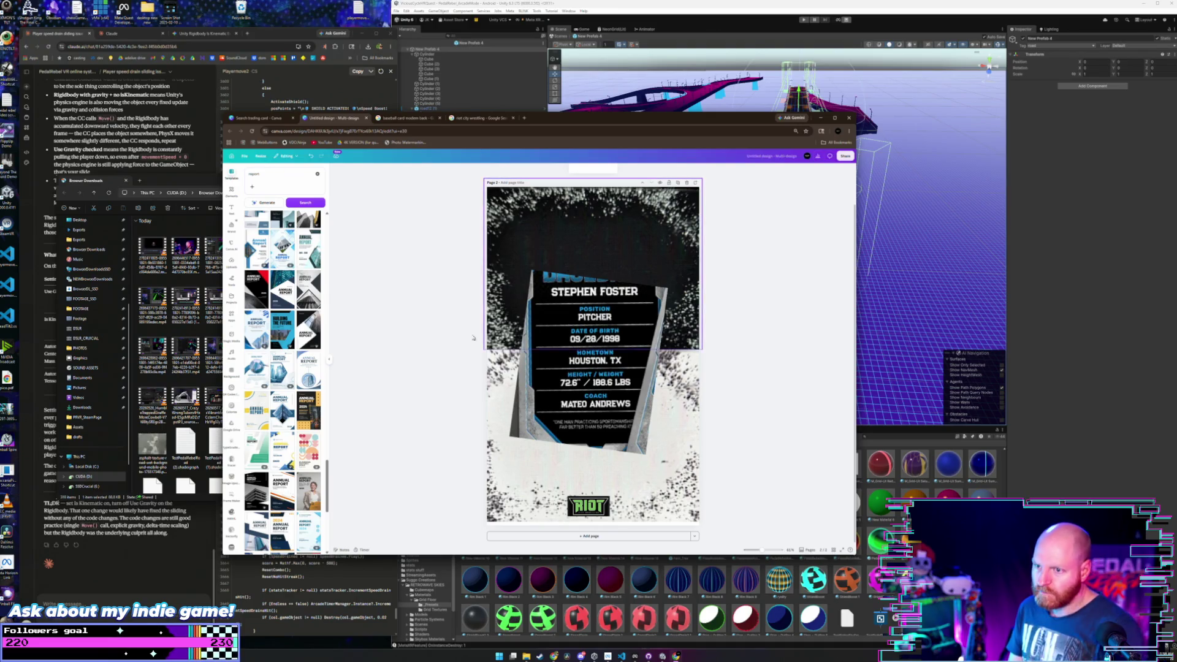
click(231, 263)
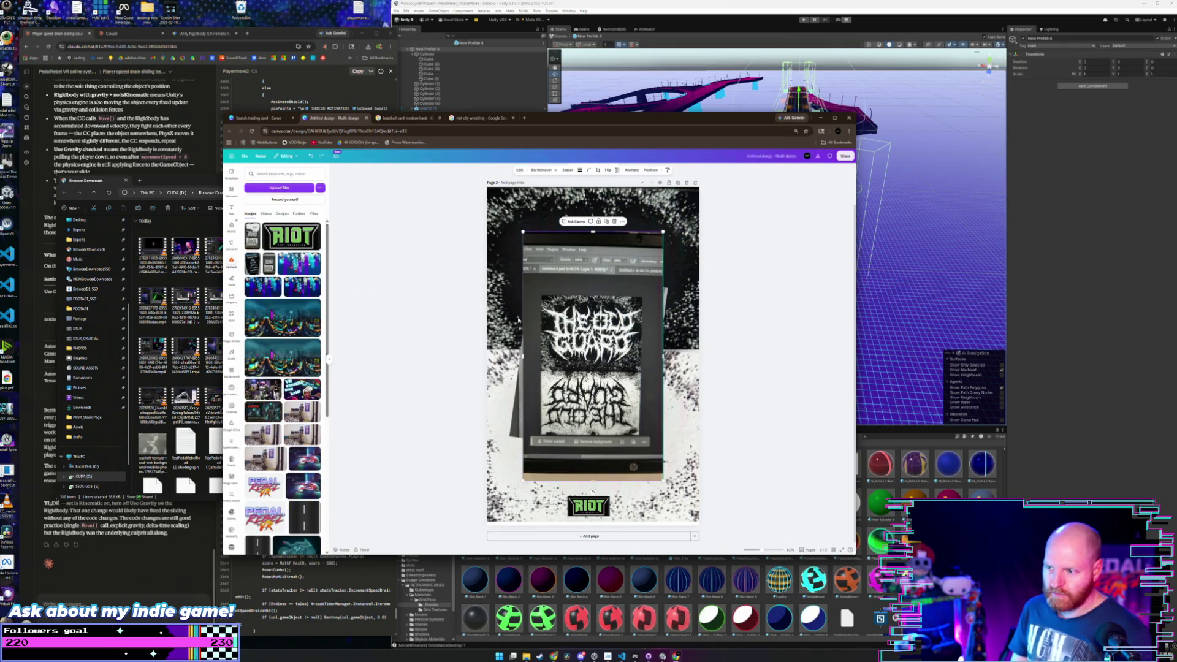
- Place The Old Guard photo on the card and crop it down to the logo
drag(252, 234, 591, 233)
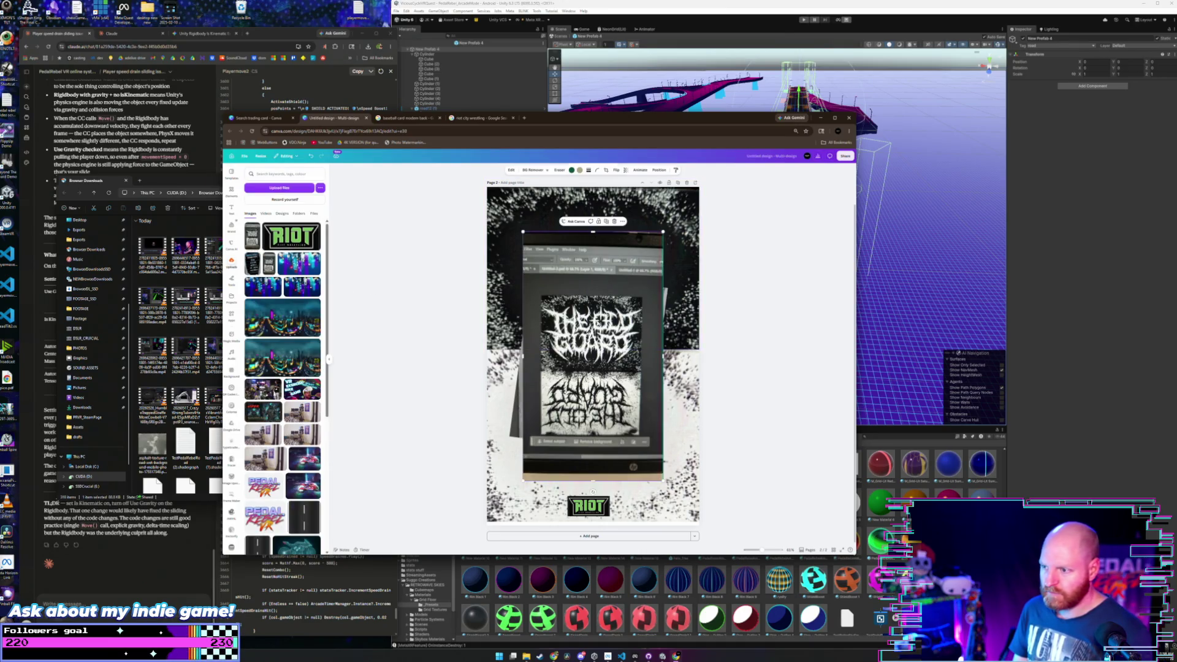
click(606, 170)
drag(545, 202, 562, 269)
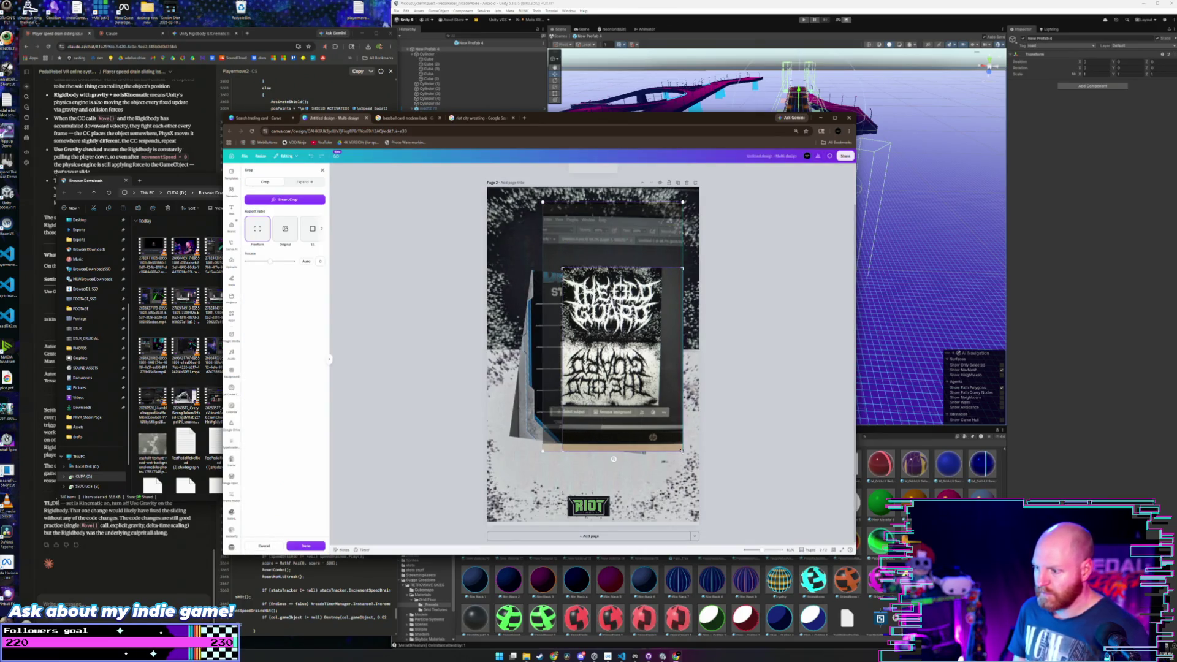
drag(682, 451, 658, 339)
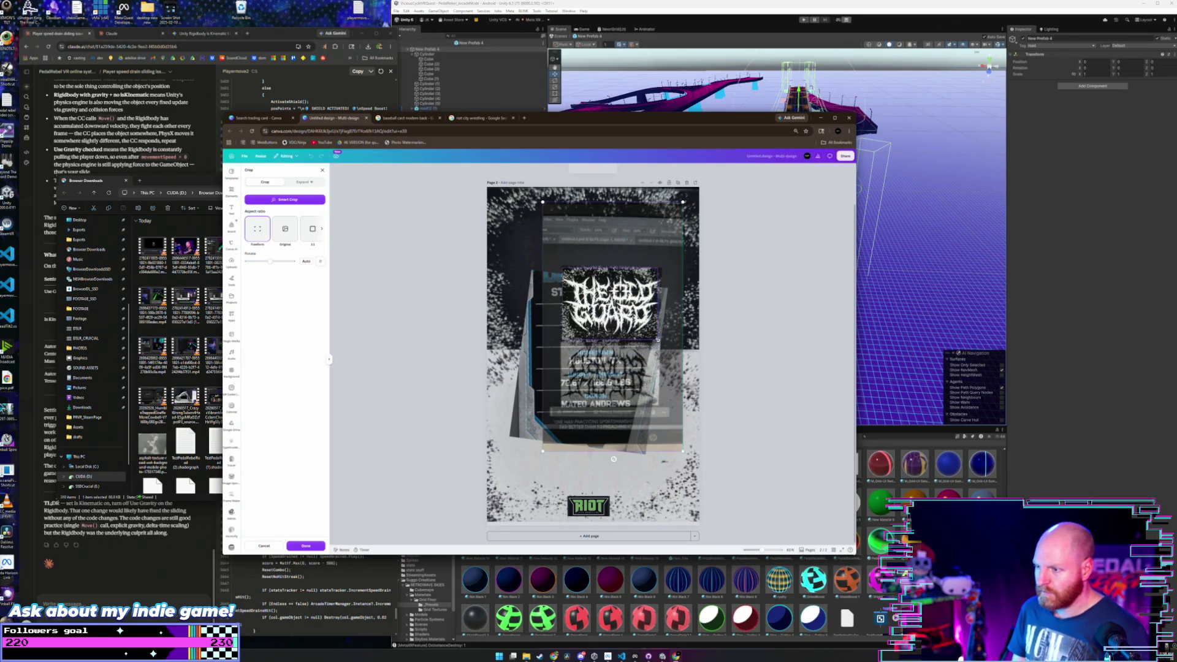
click(532, 399)
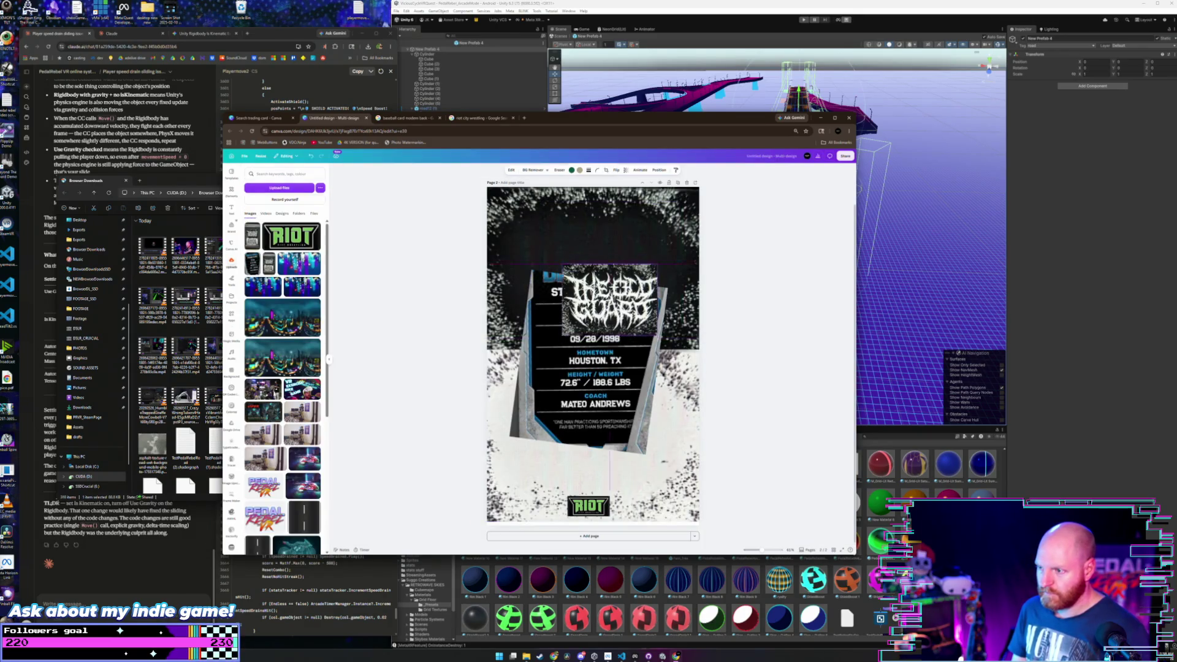
- Make the logo semi-transparent, shrink it above the name bar, and Alt-drag a copy down
mouse_move(659, 343)
mouse_down()
mouse_move(607, 280)
mouse_move(657, 294)
mouse_move(679, 321)
mouse_move(669, 310)
mouse_up()
click(627, 174)
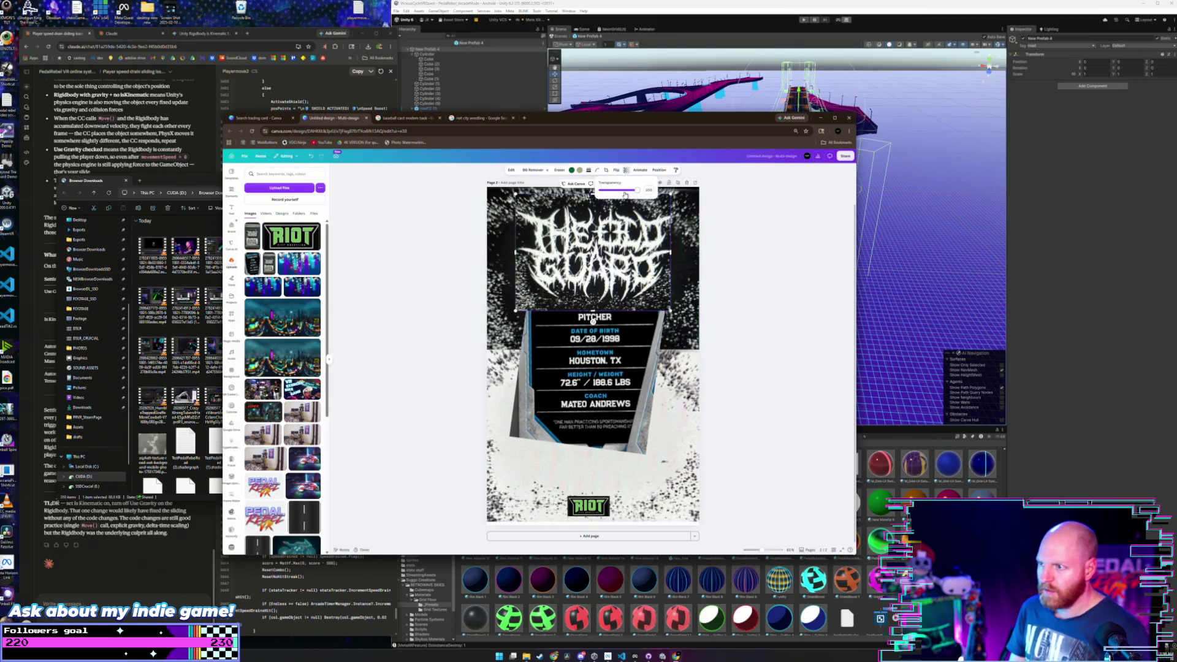
drag(638, 190, 628, 189)
drag(596, 270, 603, 262)
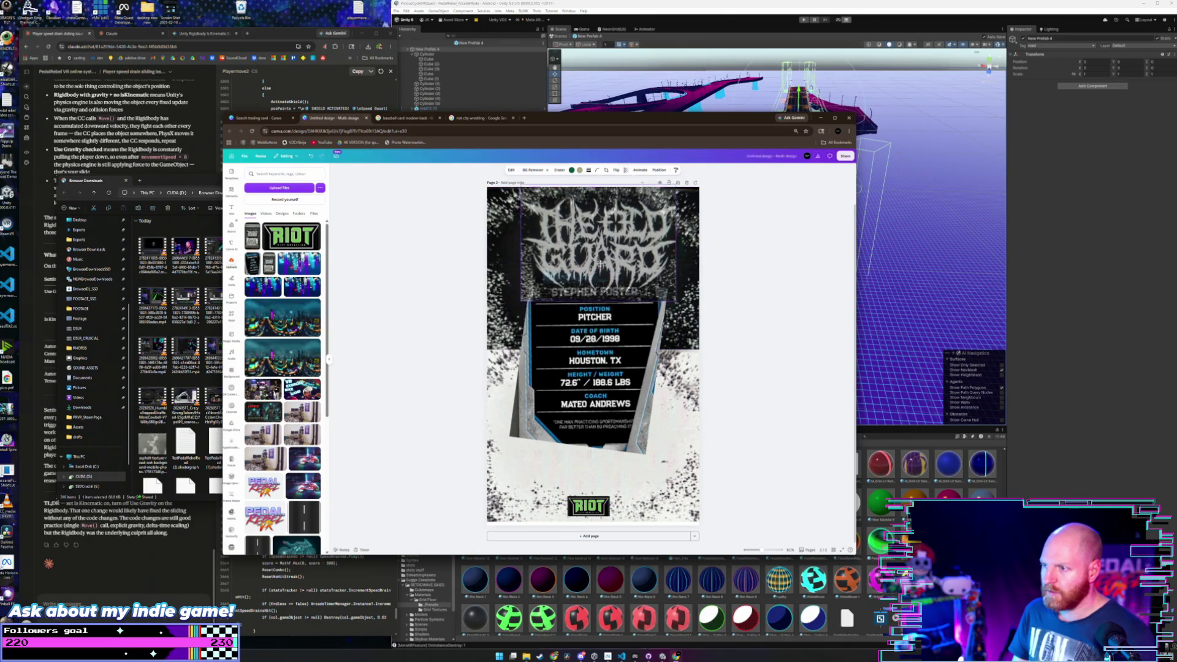
drag(676, 187, 650, 206)
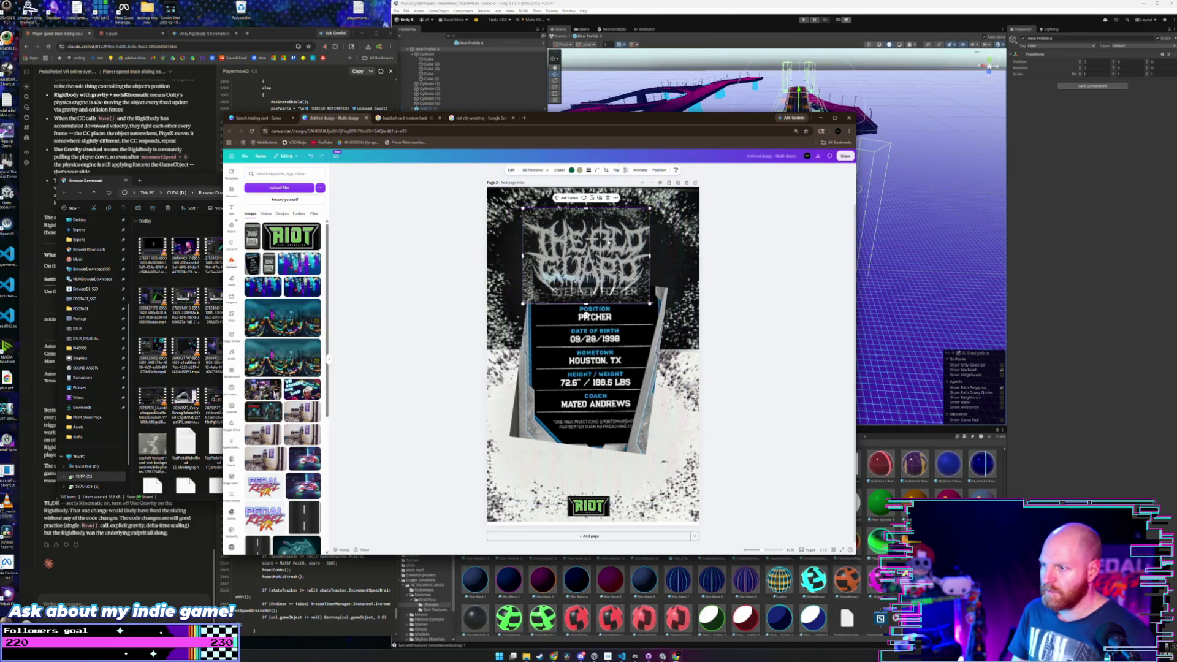
drag(607, 240, 618, 224)
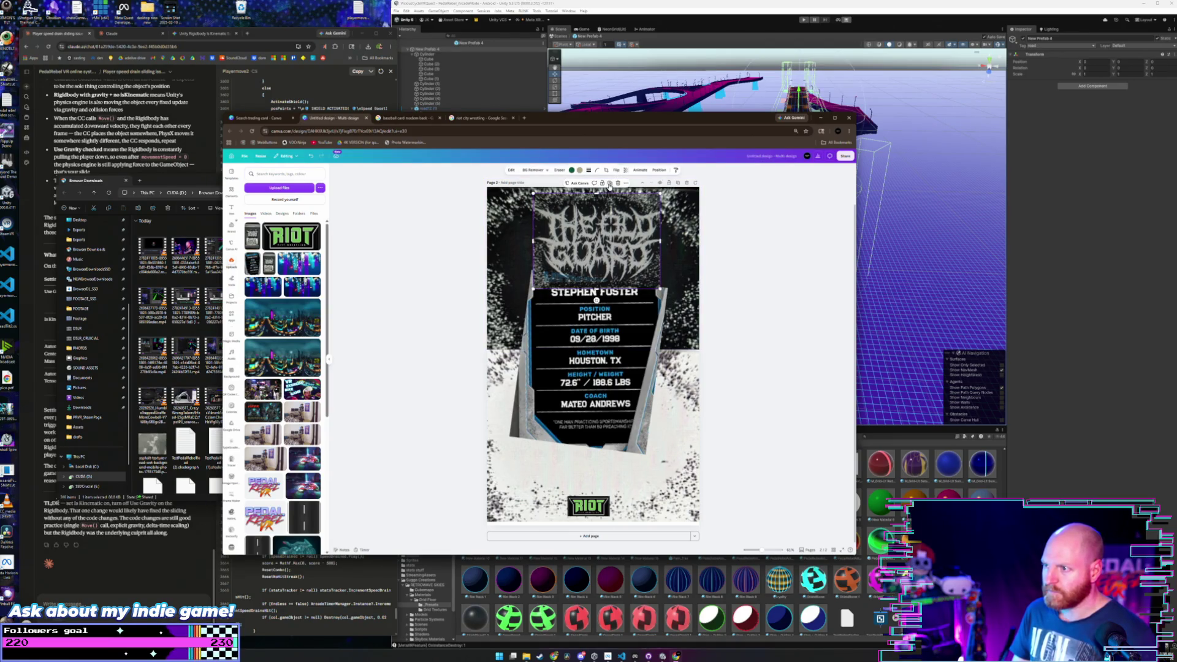
click(609, 185)
drag(604, 242, 604, 447)
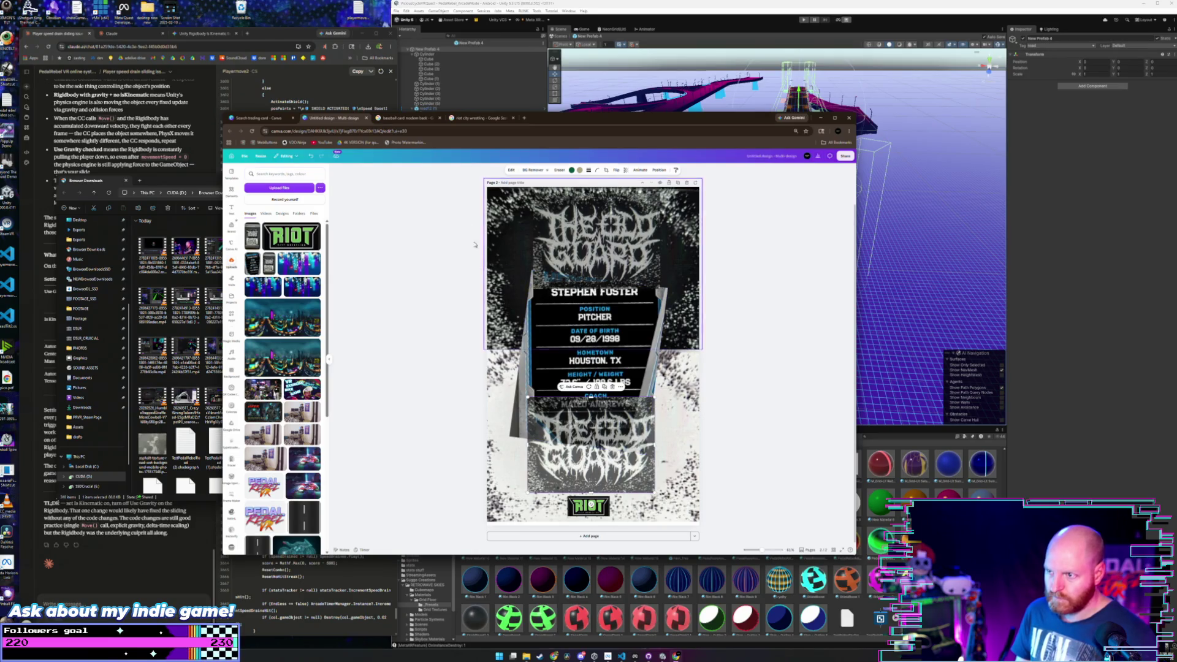
- Invert the colours of the lower Old Guard logo via Edit > Adjust
click(512, 170)
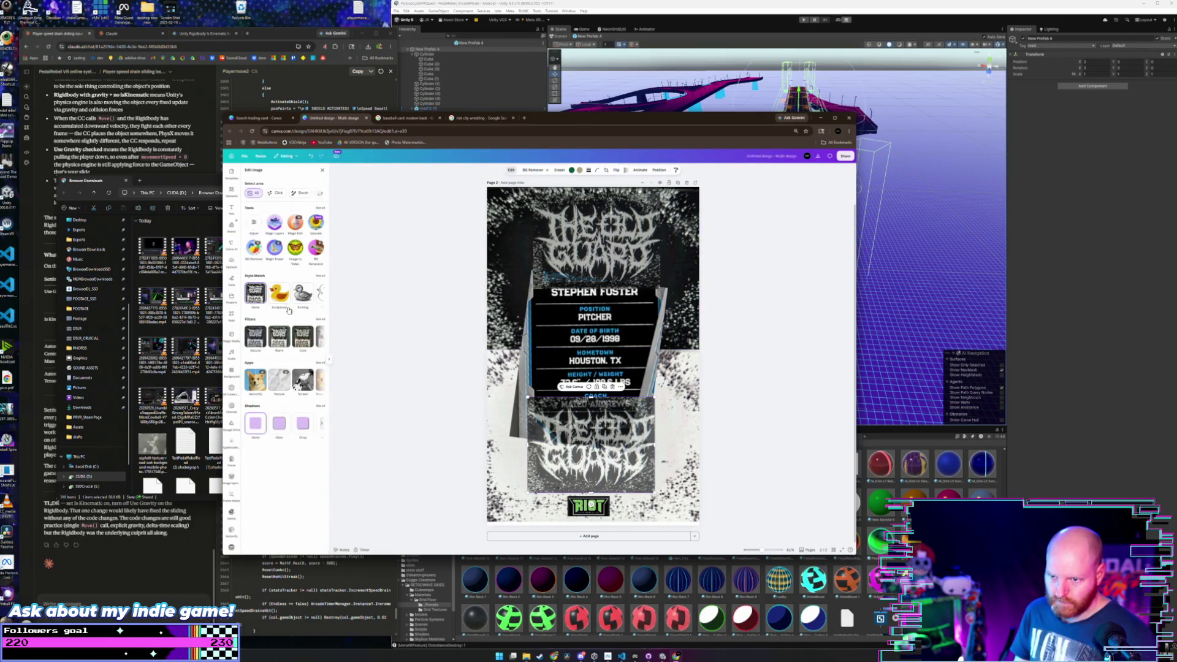
click(252, 225)
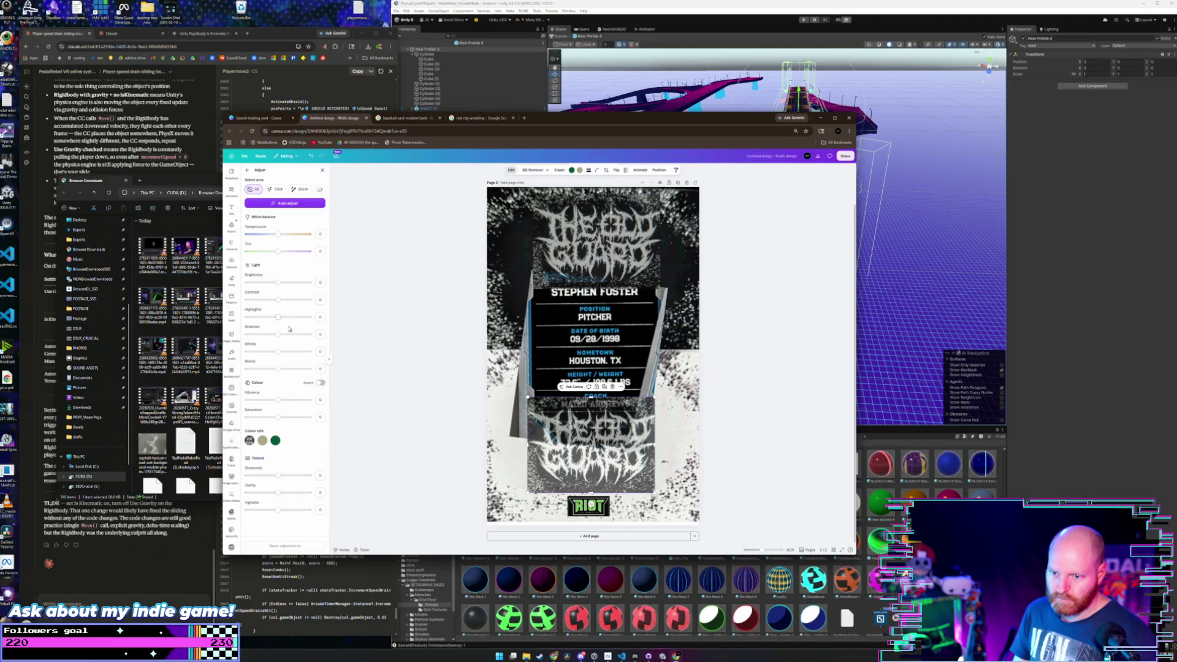
click(320, 383)
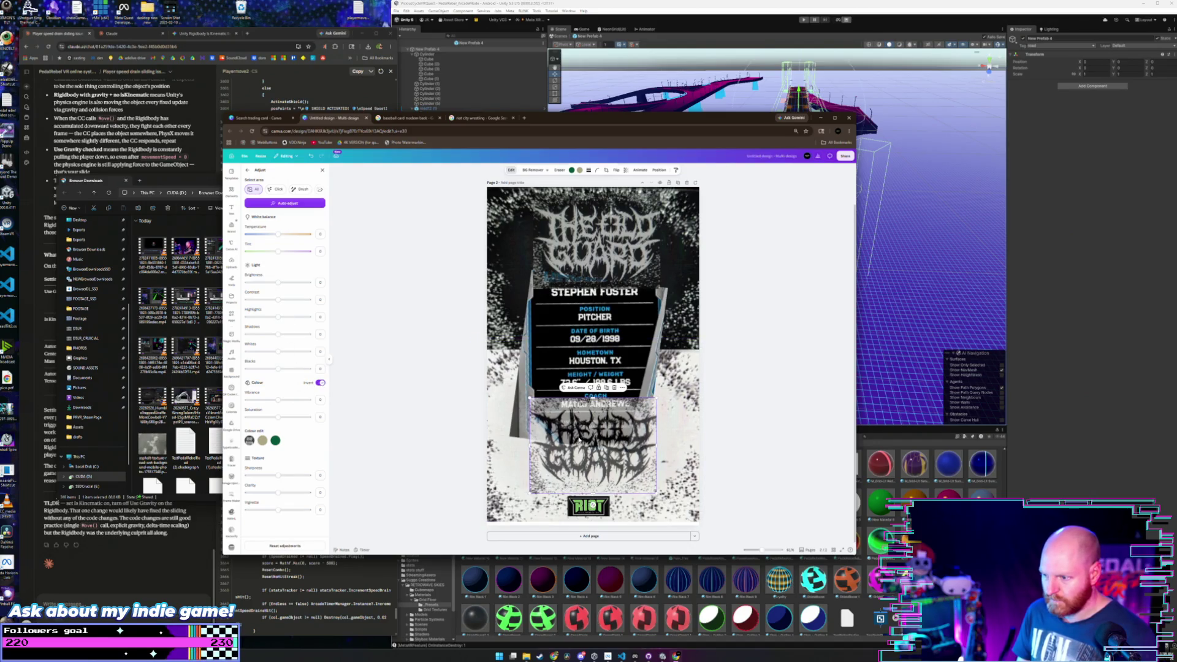
- Resize the inverted logo and centre it on the card below the player stats
drag(530, 493, 511, 508)
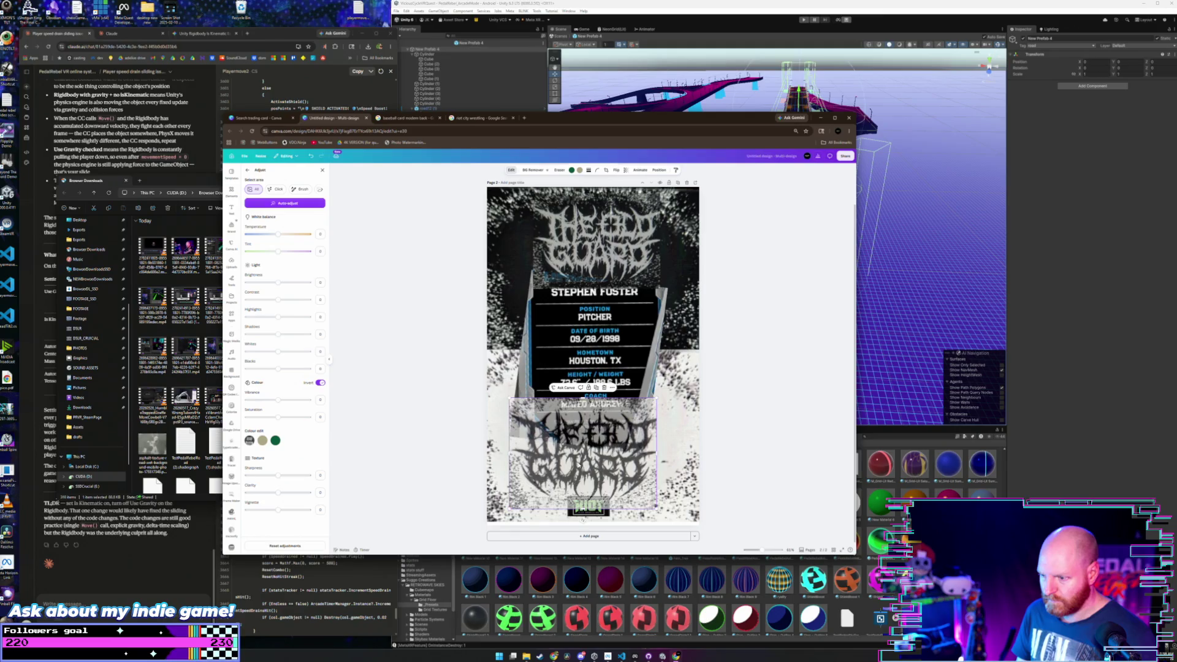
drag(578, 462, 584, 476)
drag(586, 466, 581, 463)
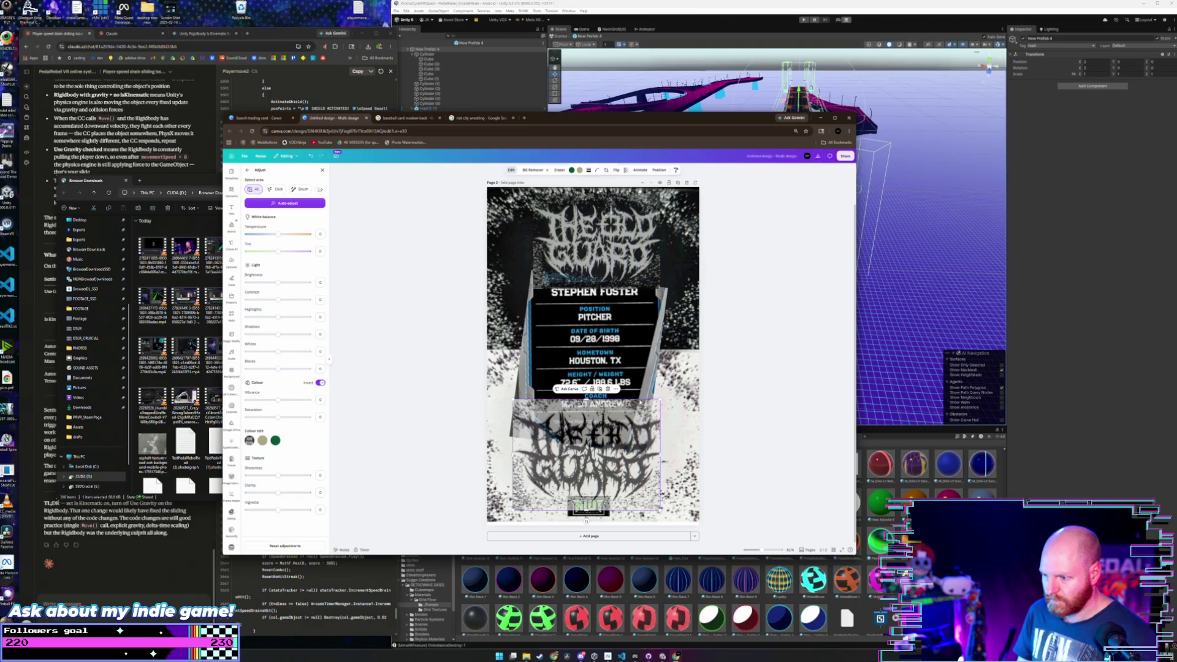
drag(653, 402, 584, 431)
click(624, 336)
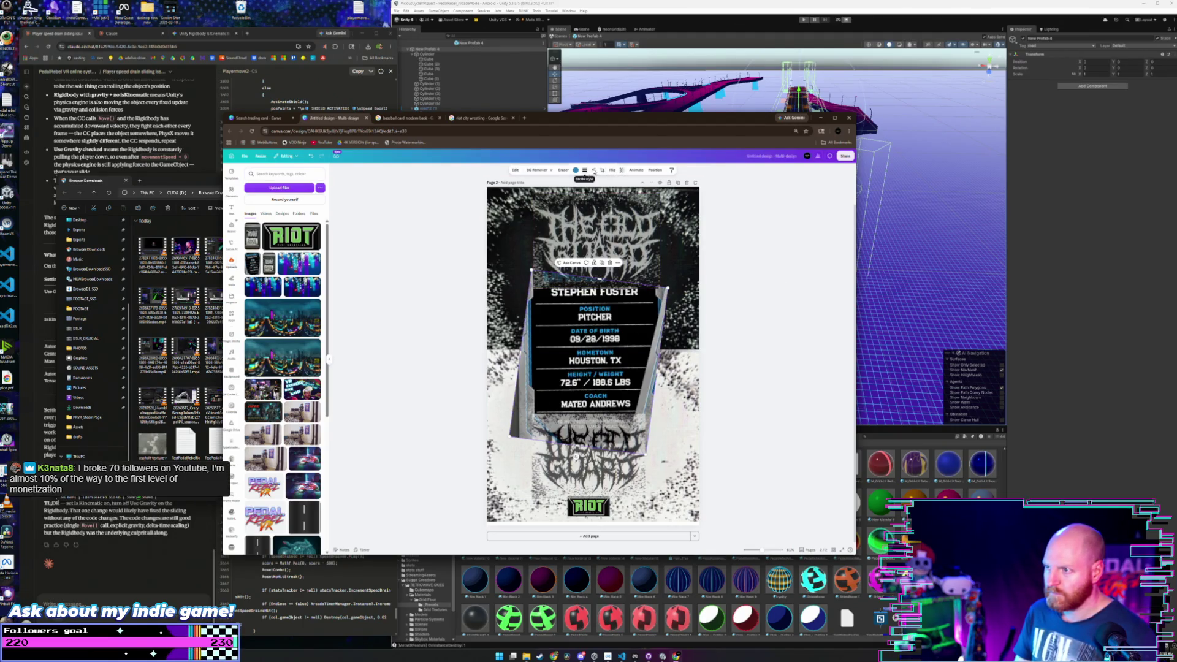
- Crop the stats card to its black name-to-coach panels, trimming the grey frame and quote
click(601, 170)
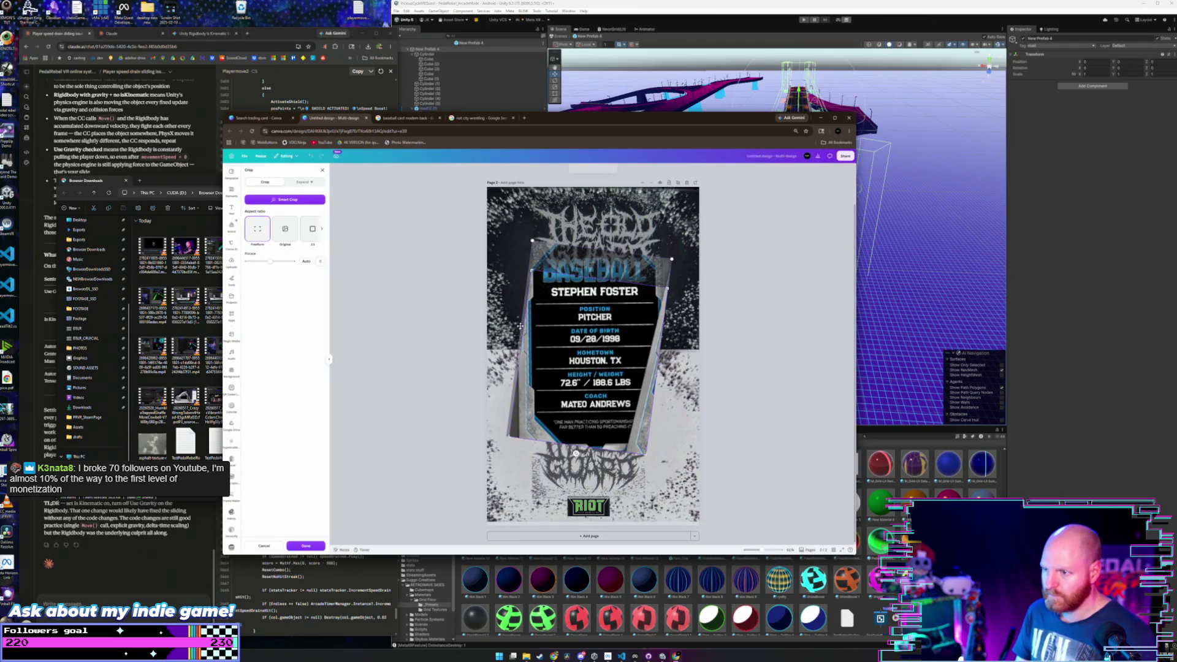
click(572, 327)
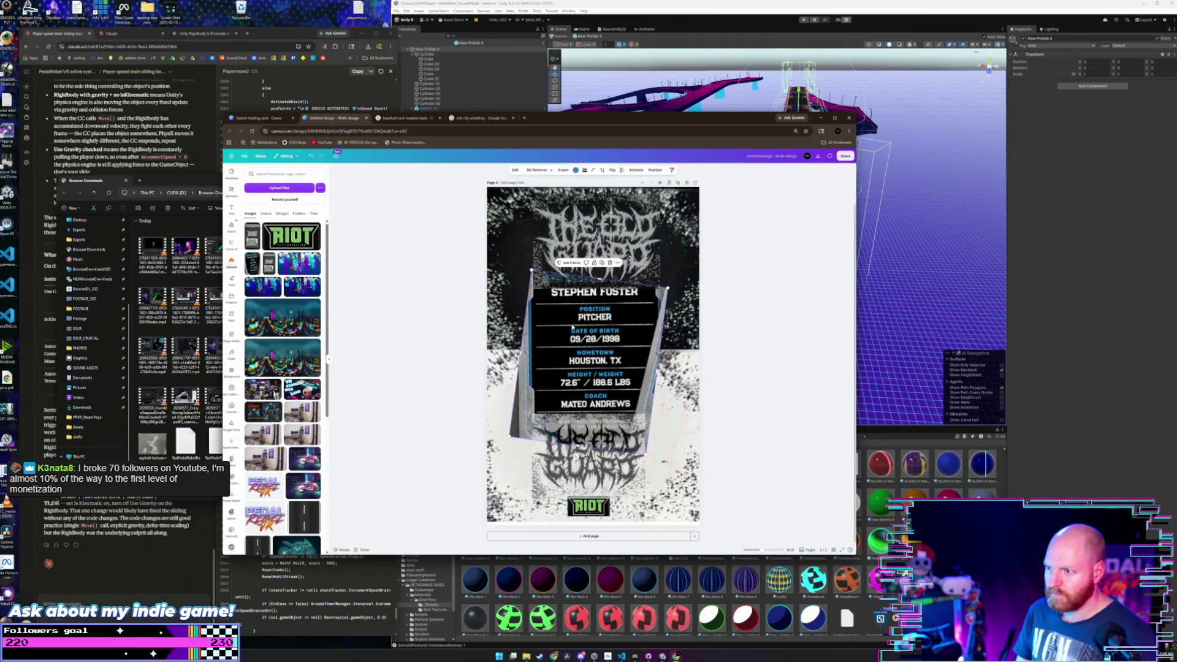
click(602, 170)
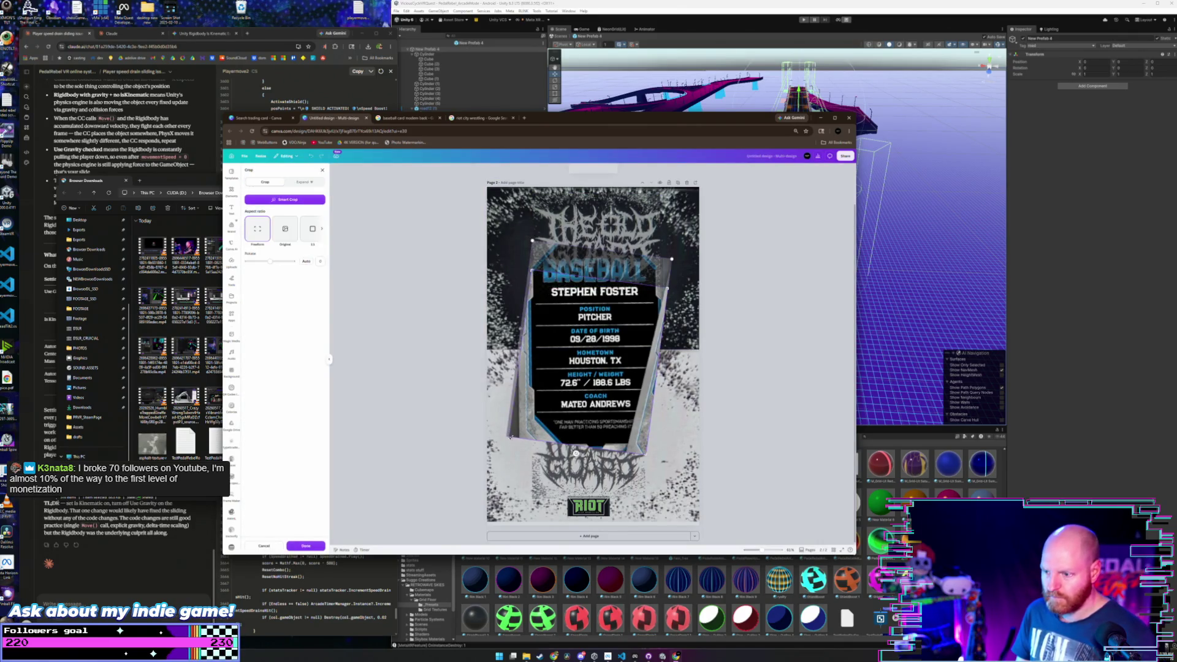
drag(515, 434, 534, 427)
drag(665, 289, 650, 287)
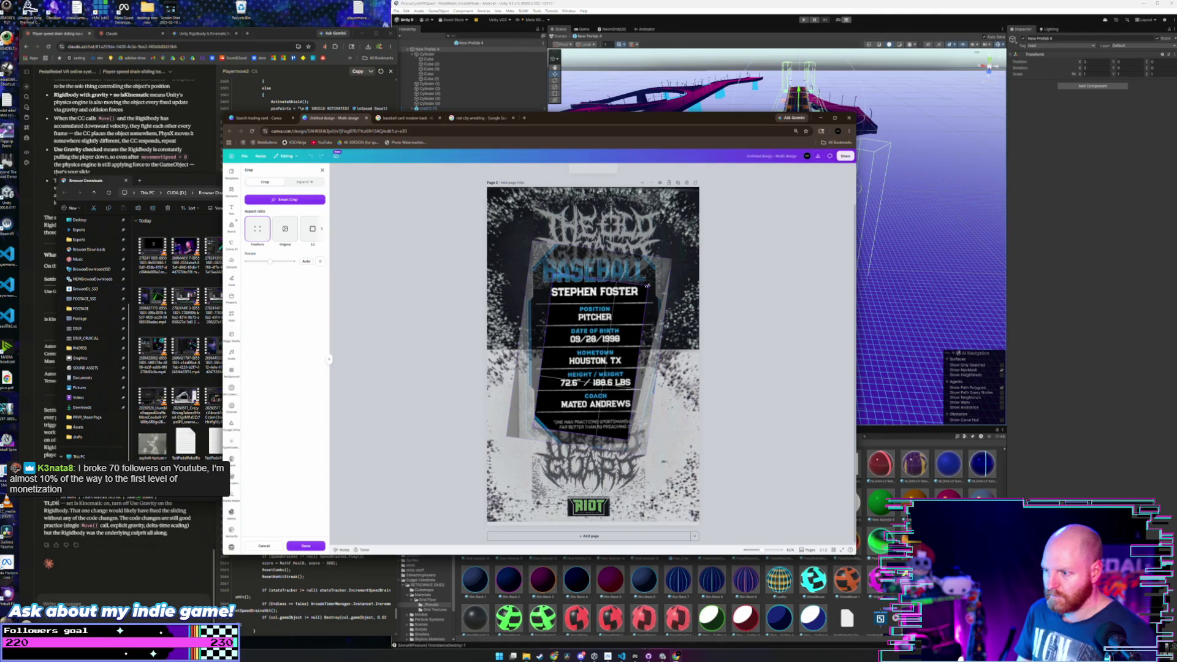
click(746, 332)
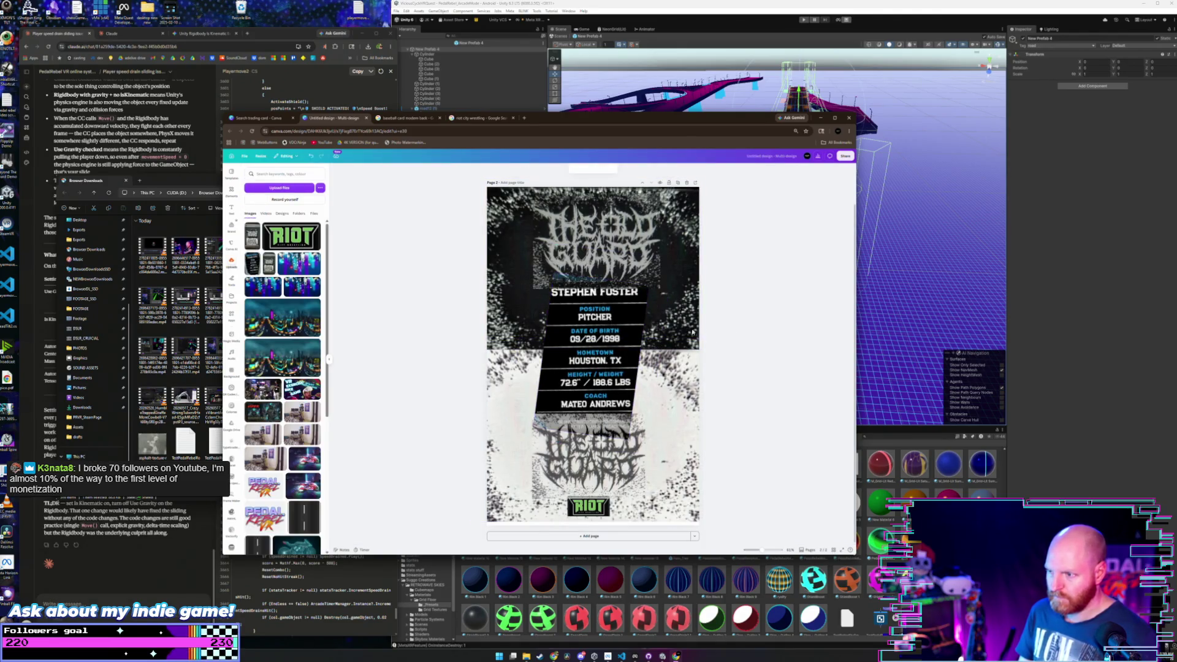
click(750, 330)
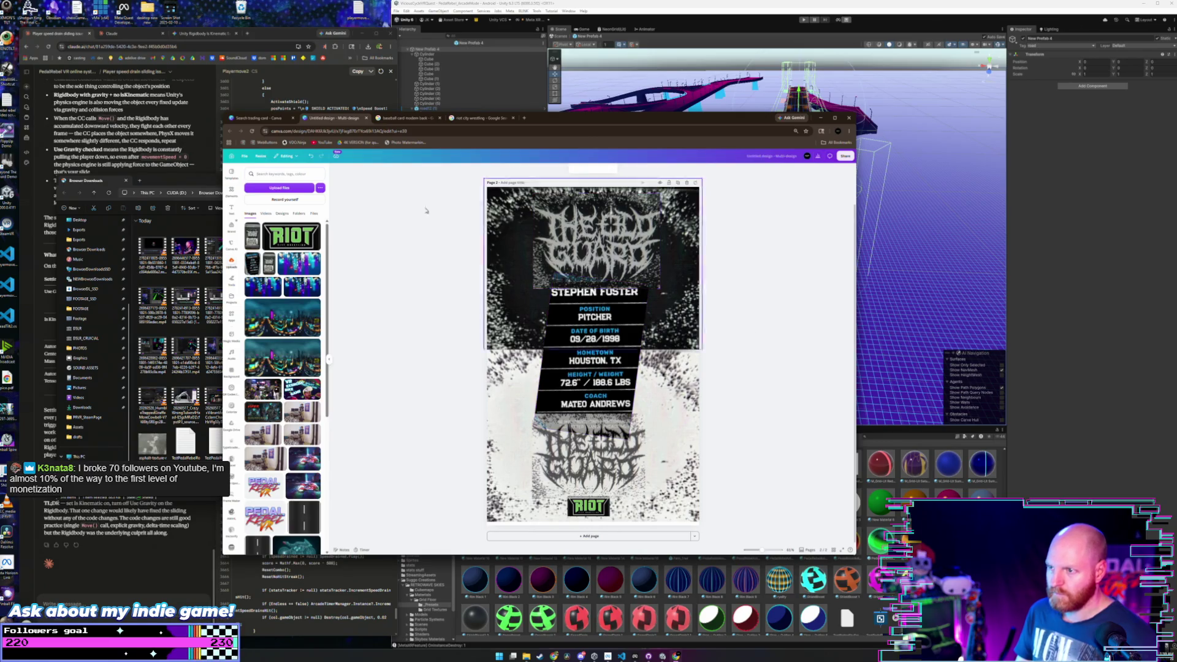
click(236, 197)
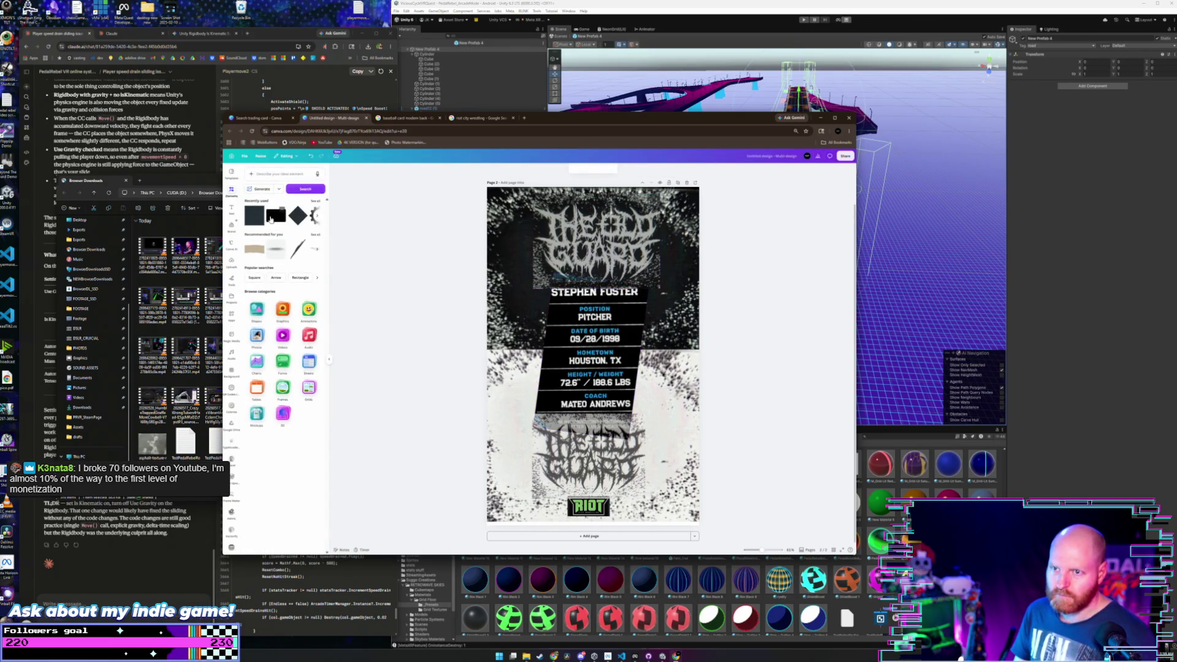
click(269, 220)
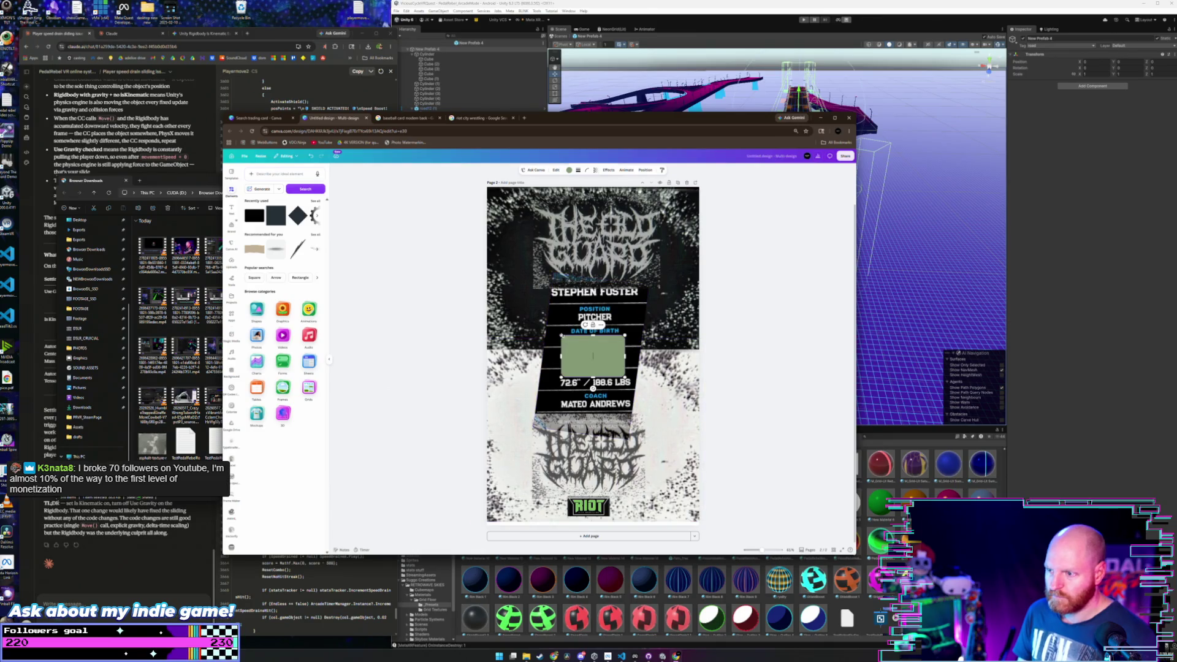
drag(562, 336, 498, 293)
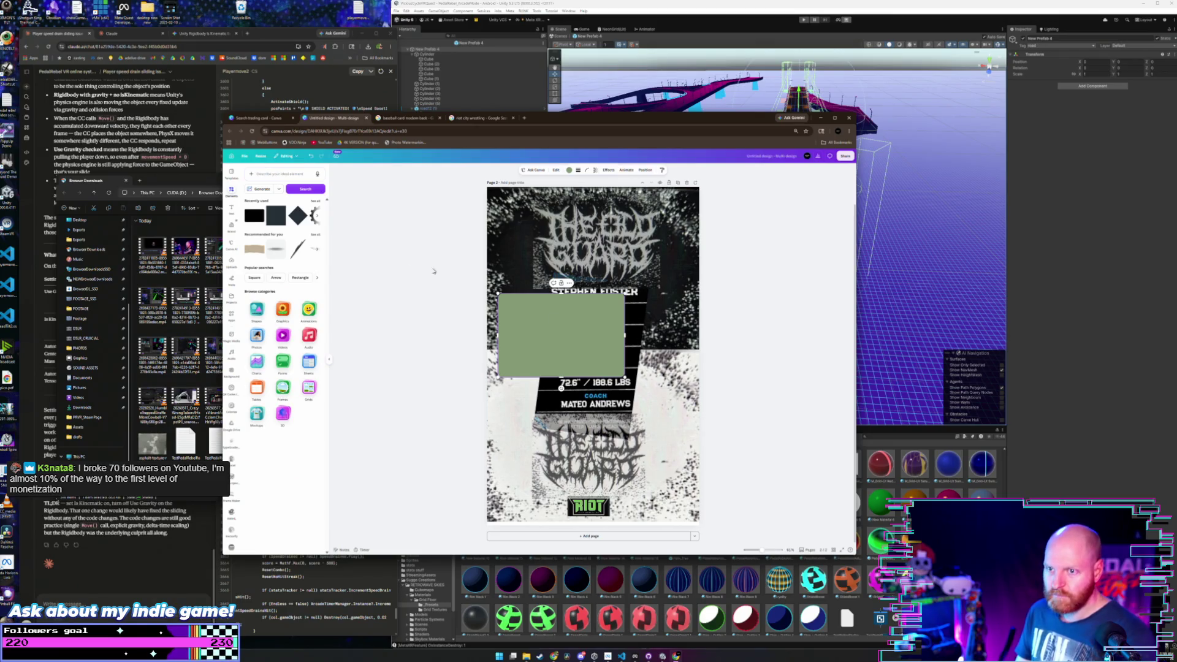
mouse_move(528, 320)
mouse_down()
mouse_move(472, 323)
mouse_move(539, 323)
mouse_move(536, 334)
mouse_up()
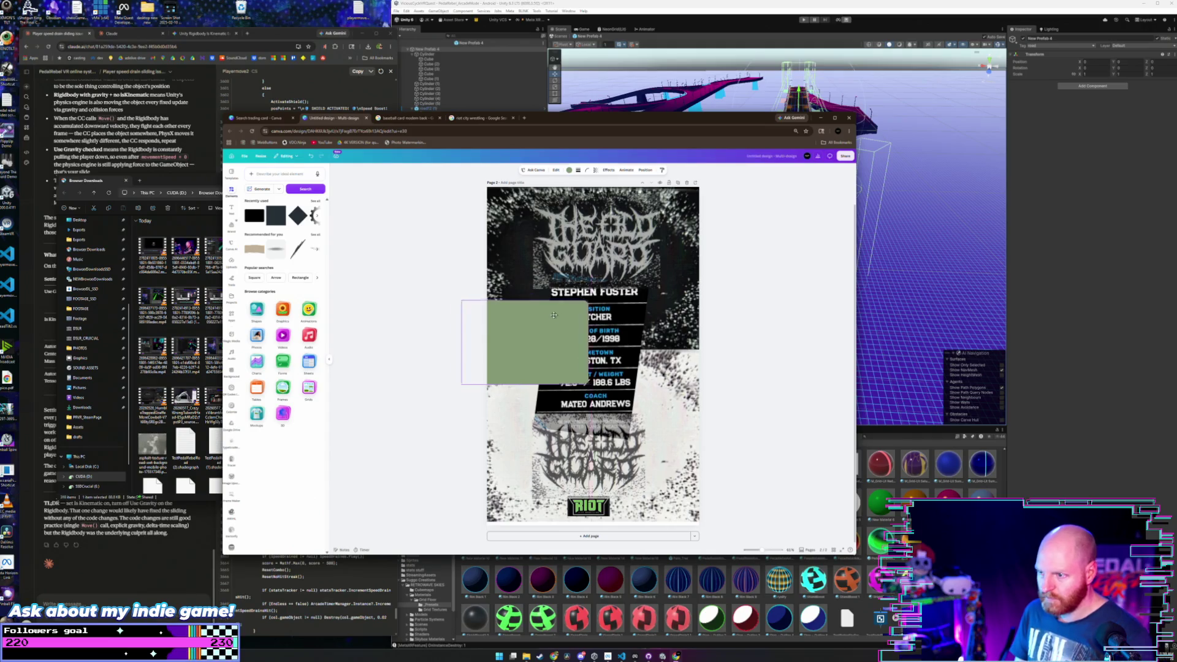
click(543, 282)
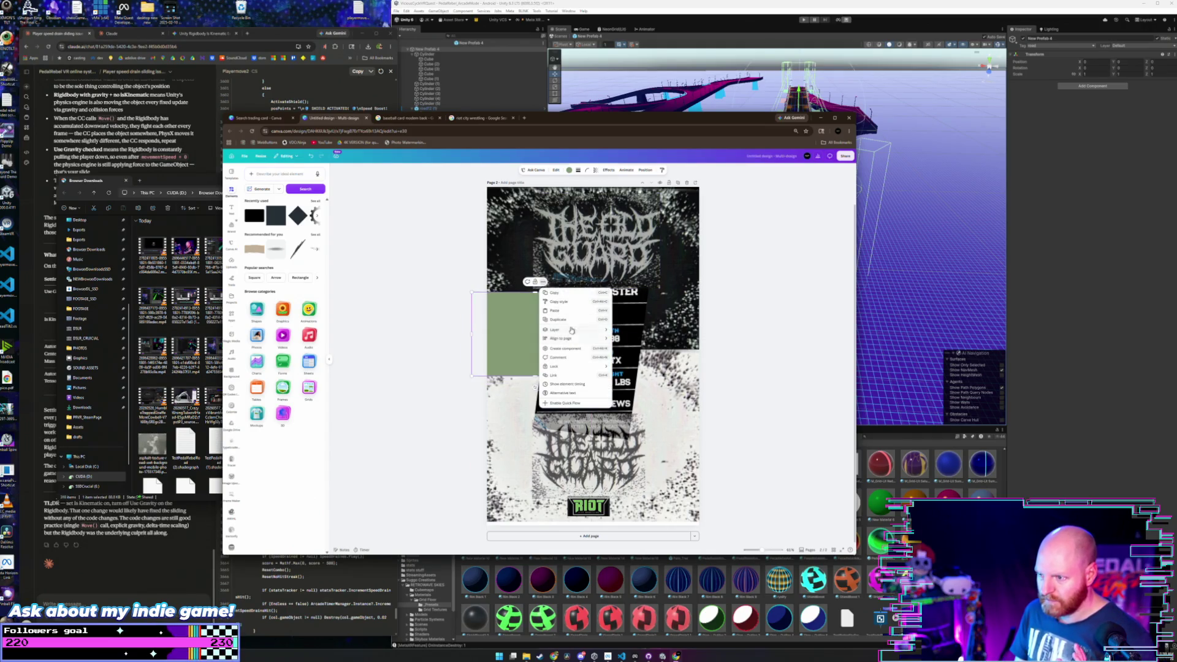
click(522, 332)
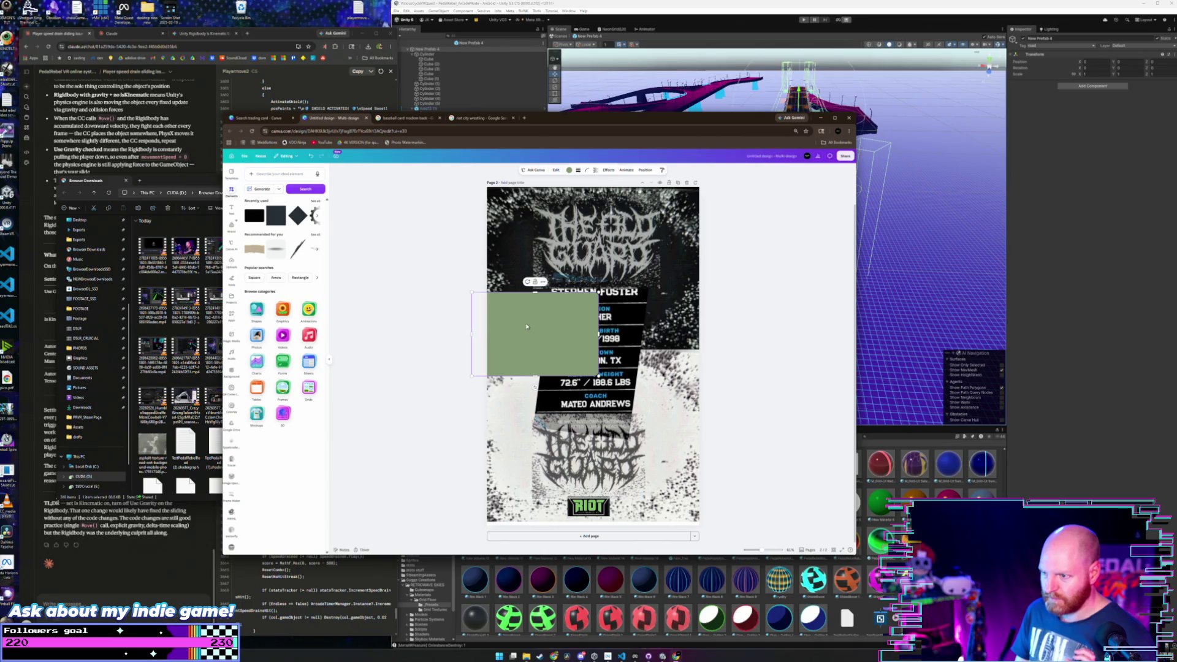
drag(522, 331, 550, 328)
key(Delete)
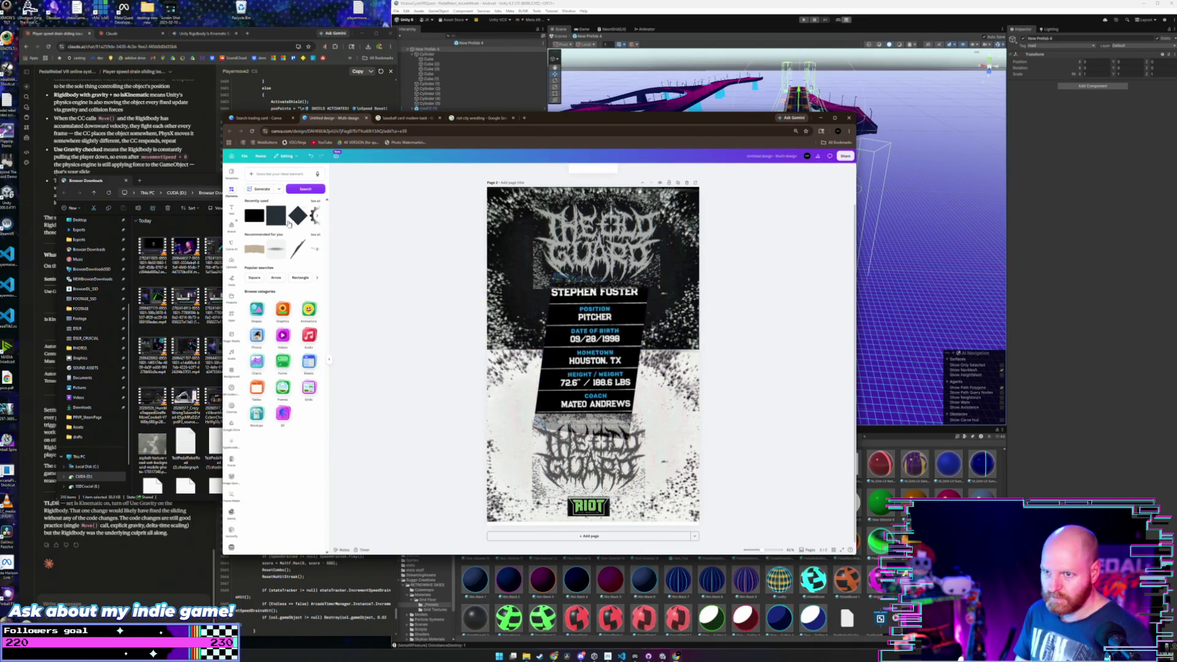
- Search the elements for 'square', filter to shape results, then clear the search
click(315, 201)
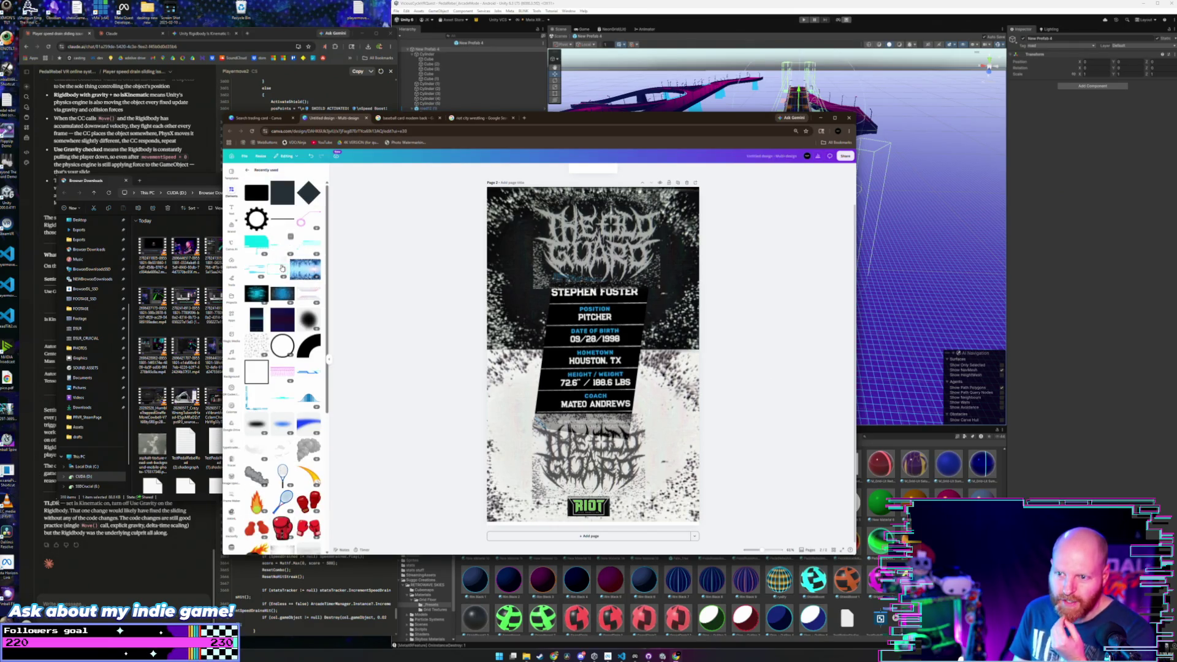
click(248, 171)
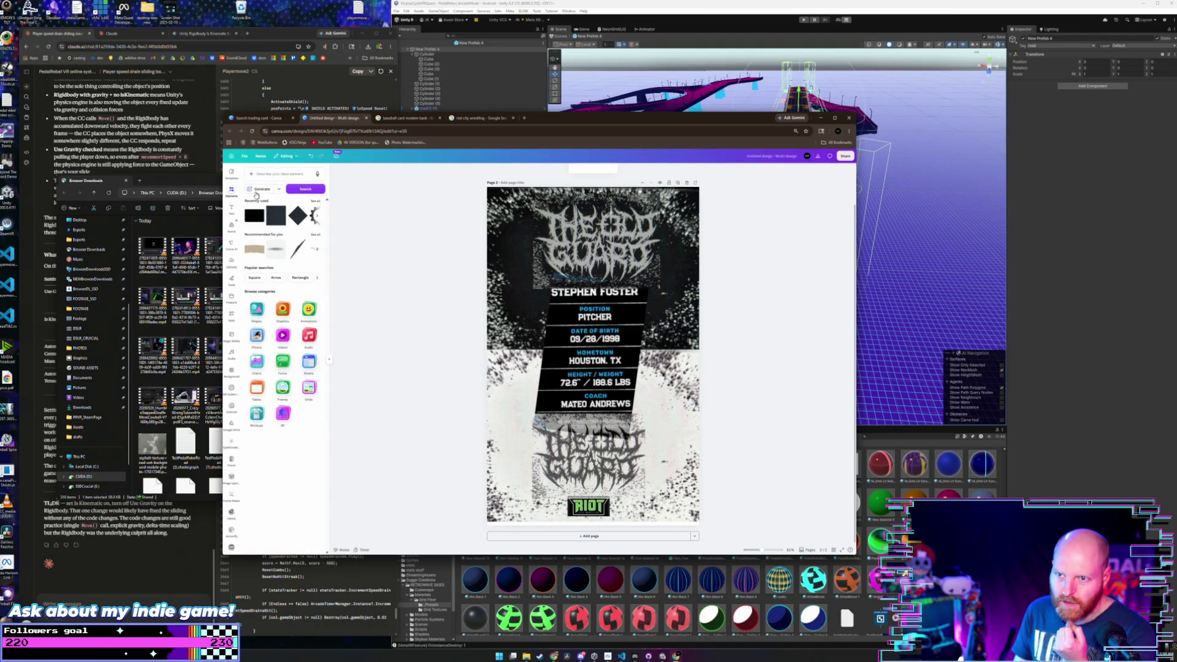
click(273, 177)
text(square)
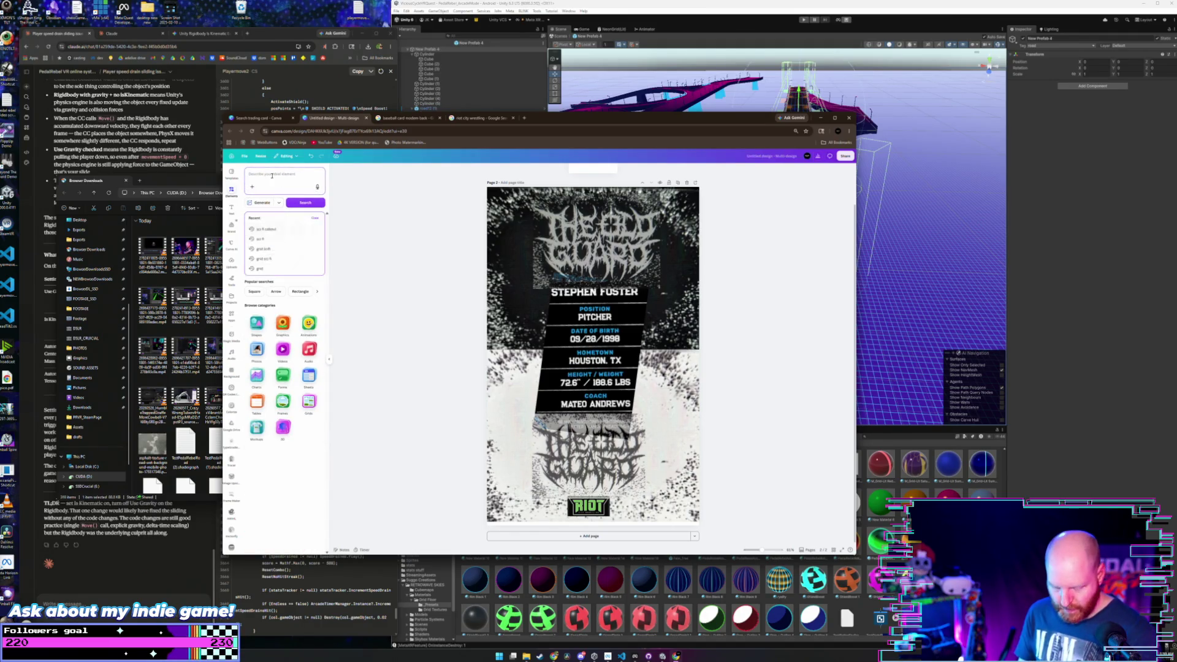
key(Return)
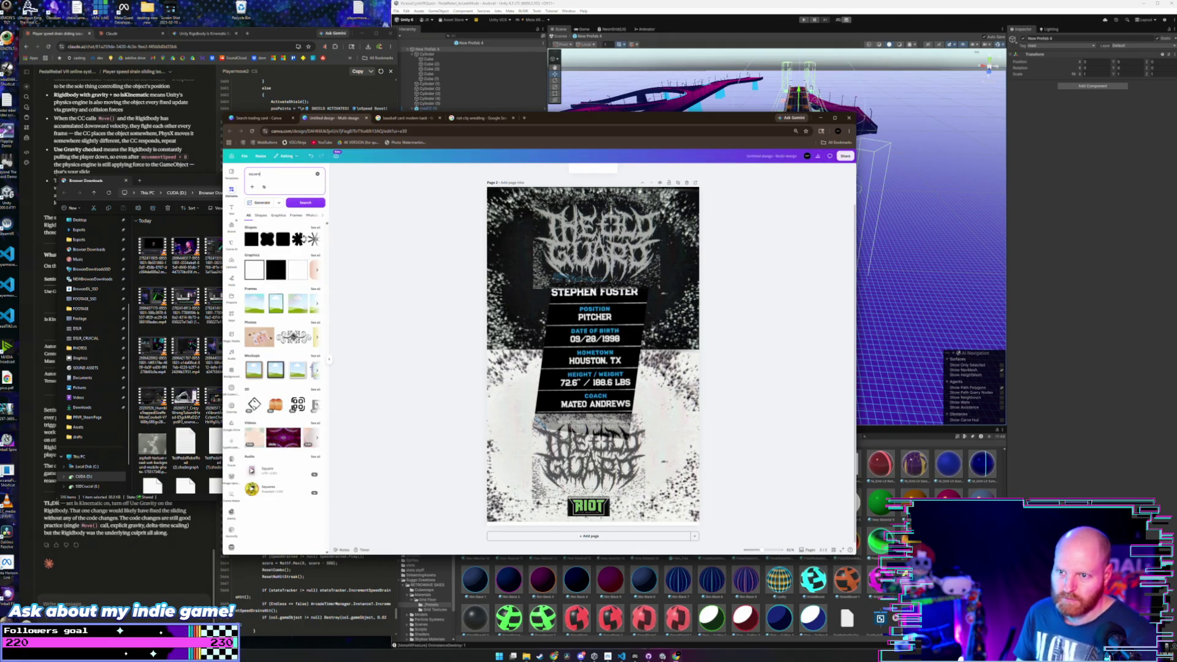
click(313, 228)
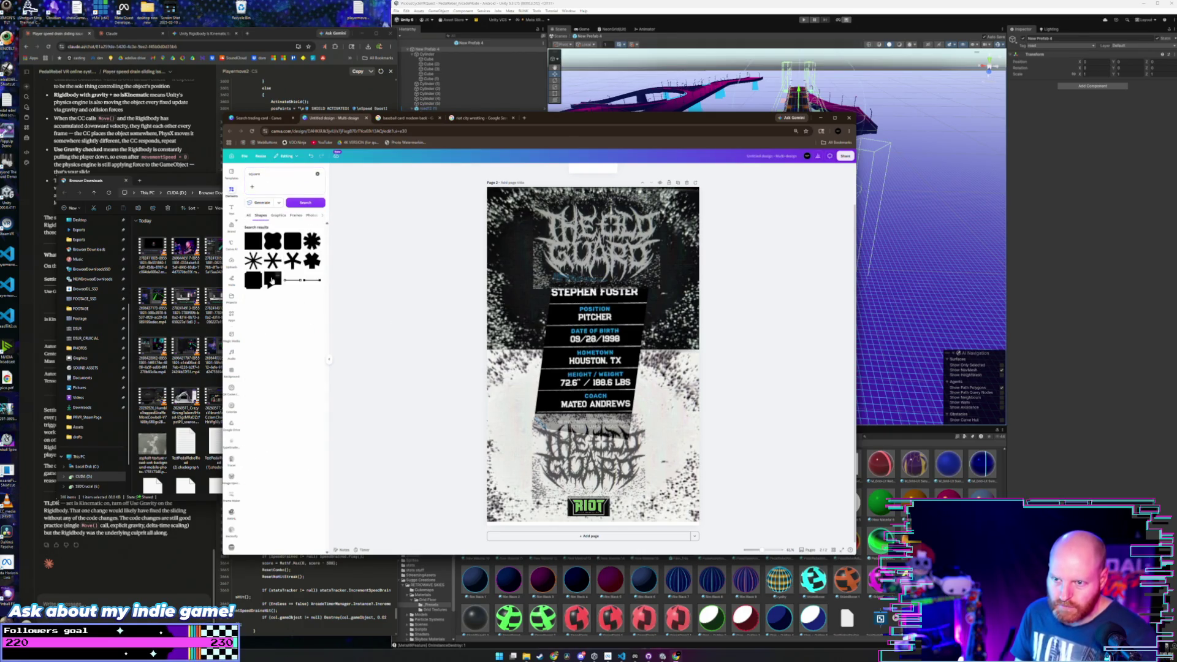
key(ctrl+a)
key(BackSpace)
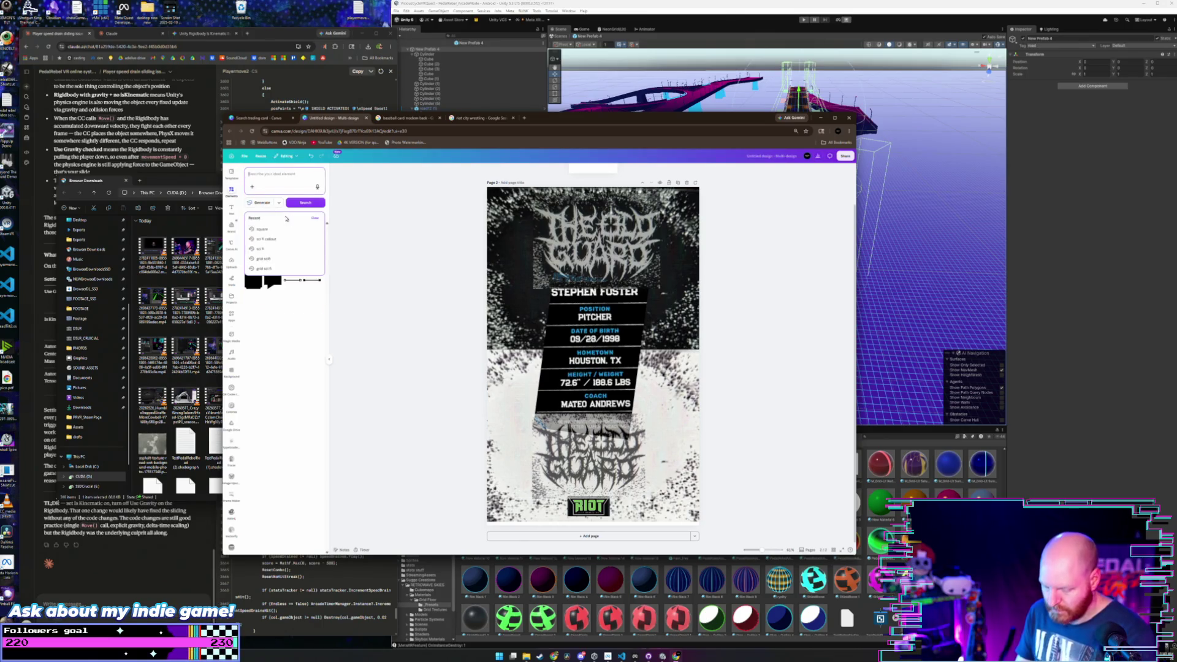
key(Escape)
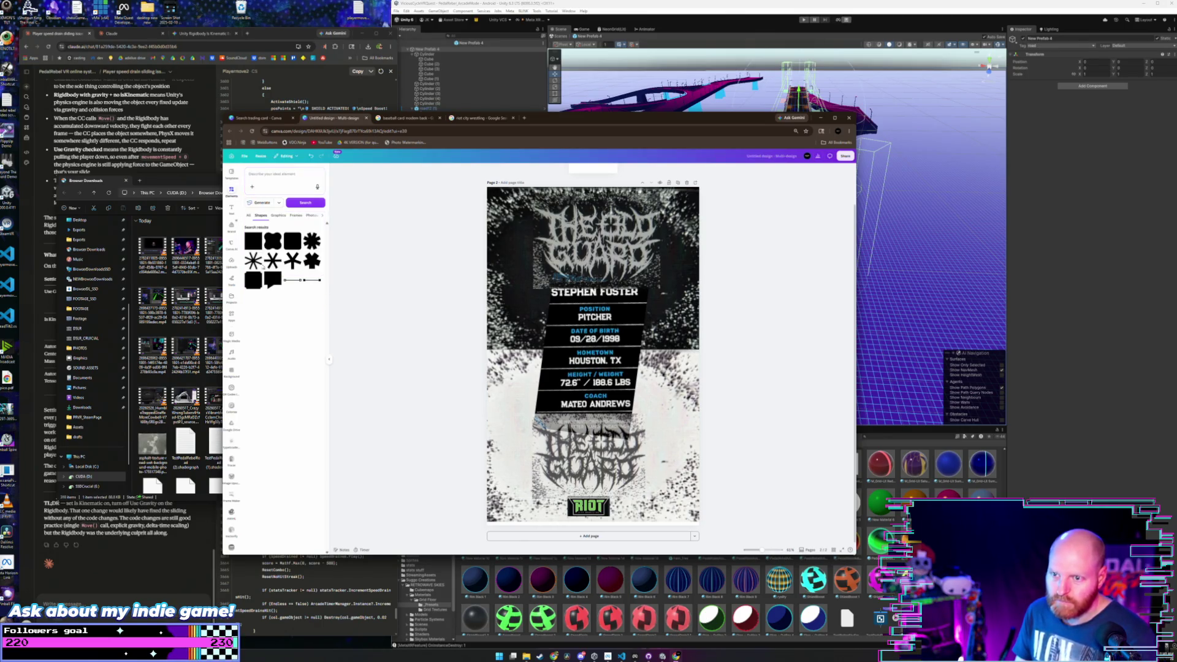
- Compare All, Graphics and Frames results, then open the full Shapes results list
click(249, 216)
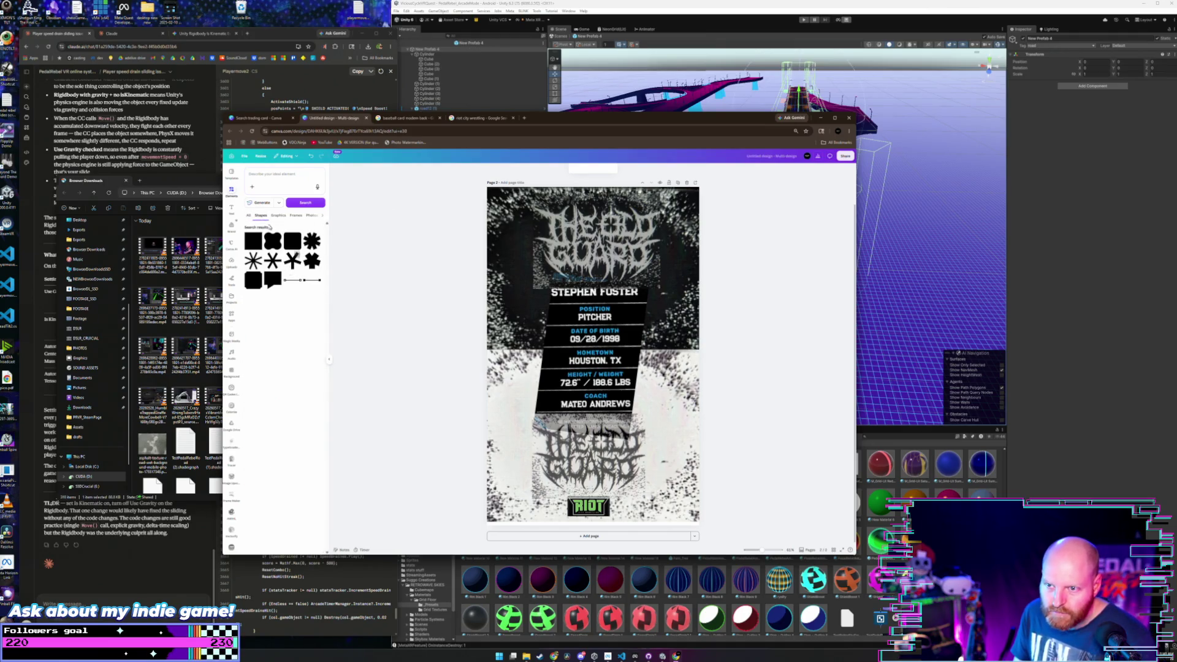
click(278, 216)
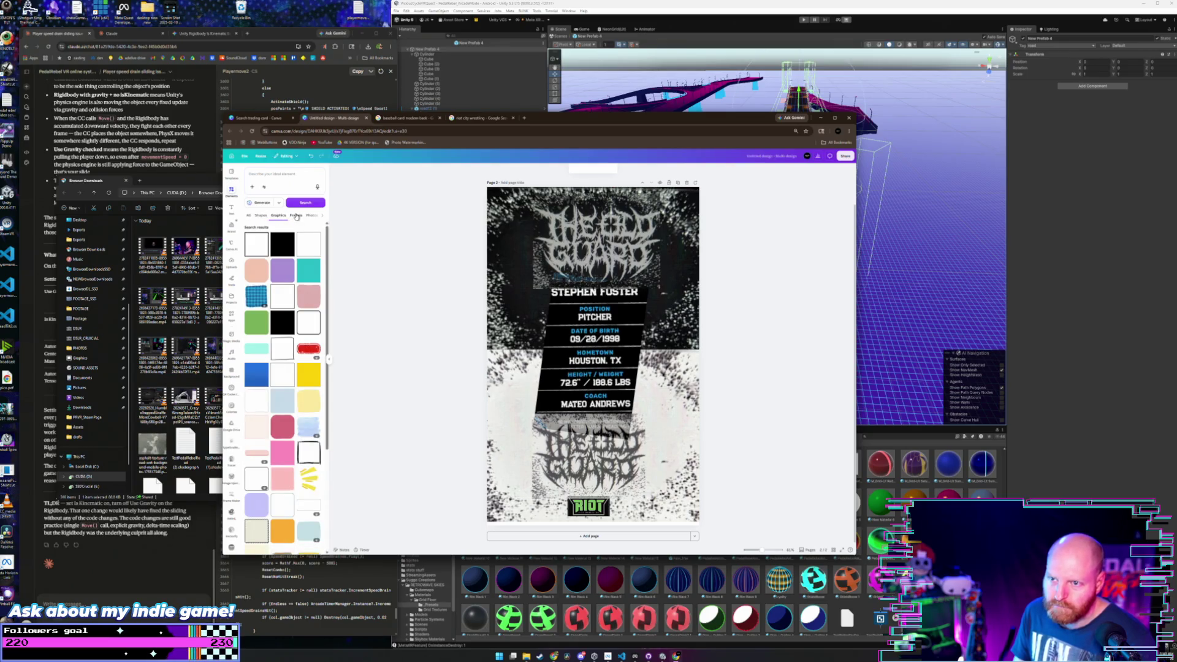
click(296, 216)
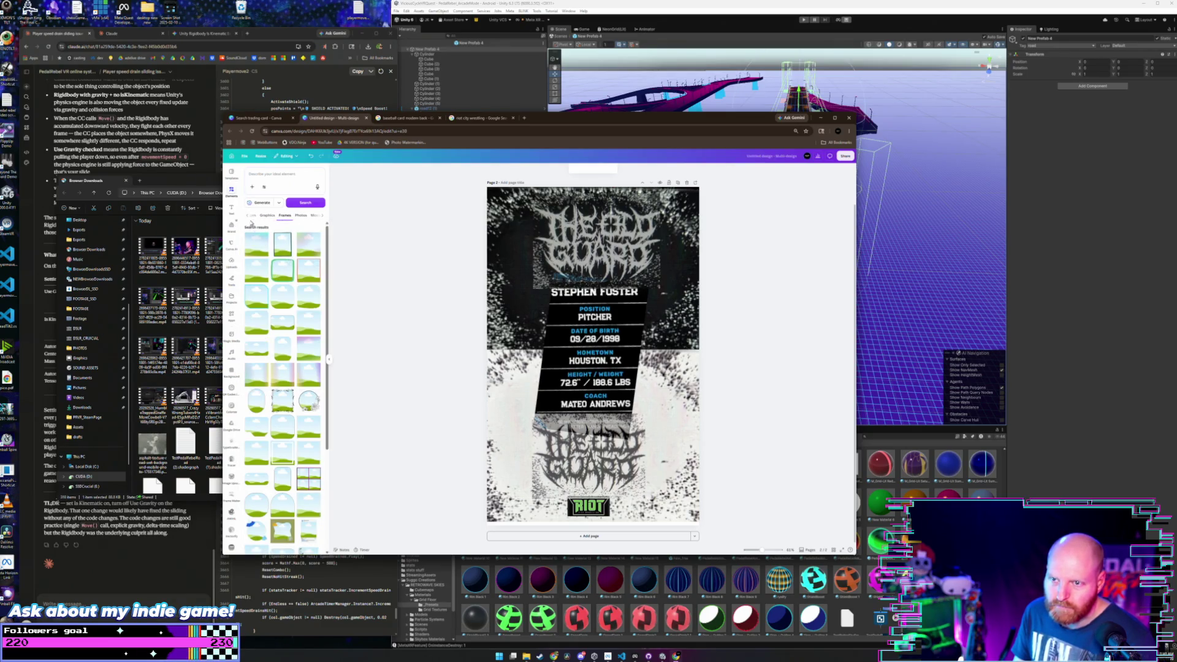
click(256, 217)
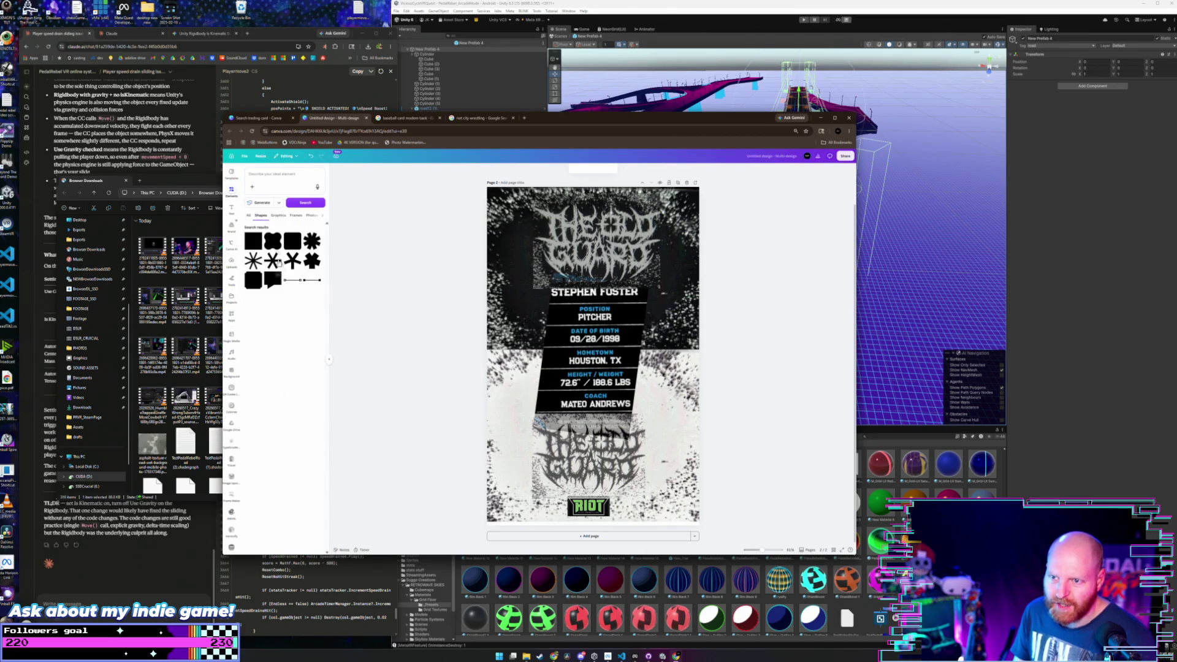
click(248, 215)
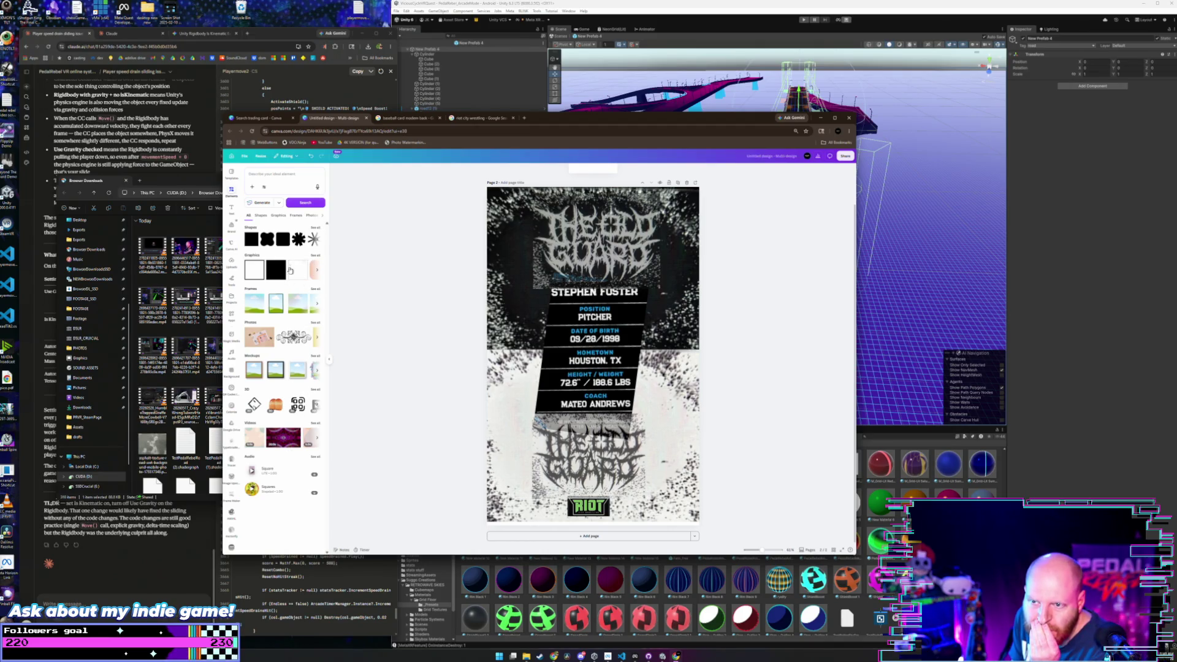
click(317, 240)
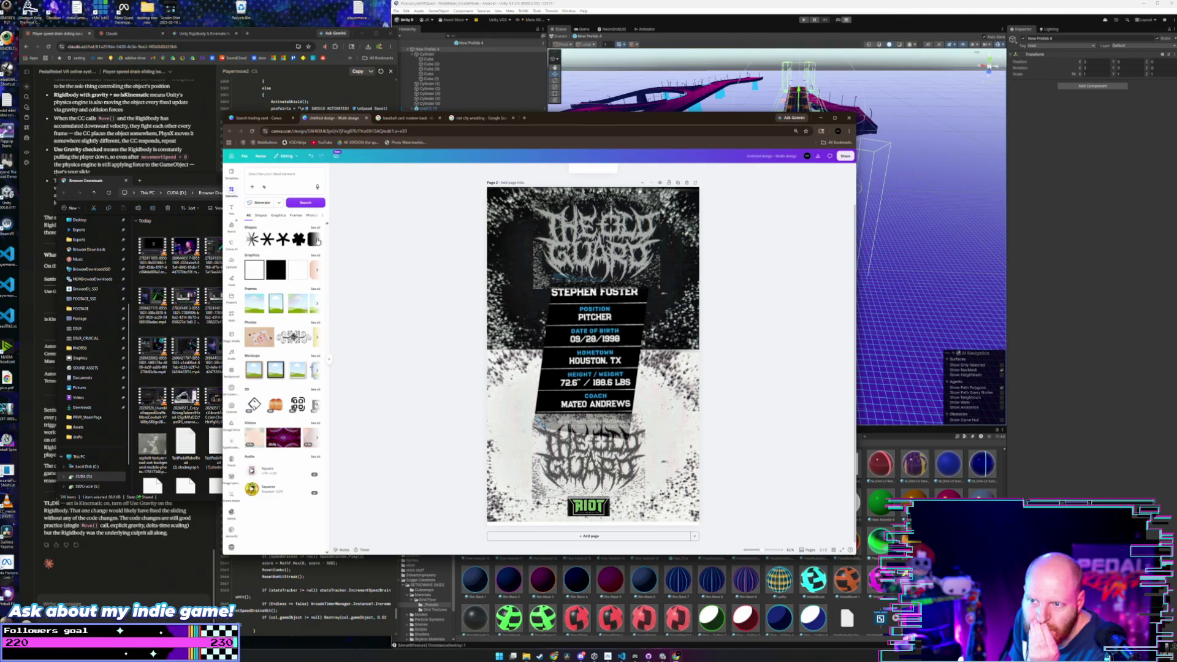
click(318, 241)
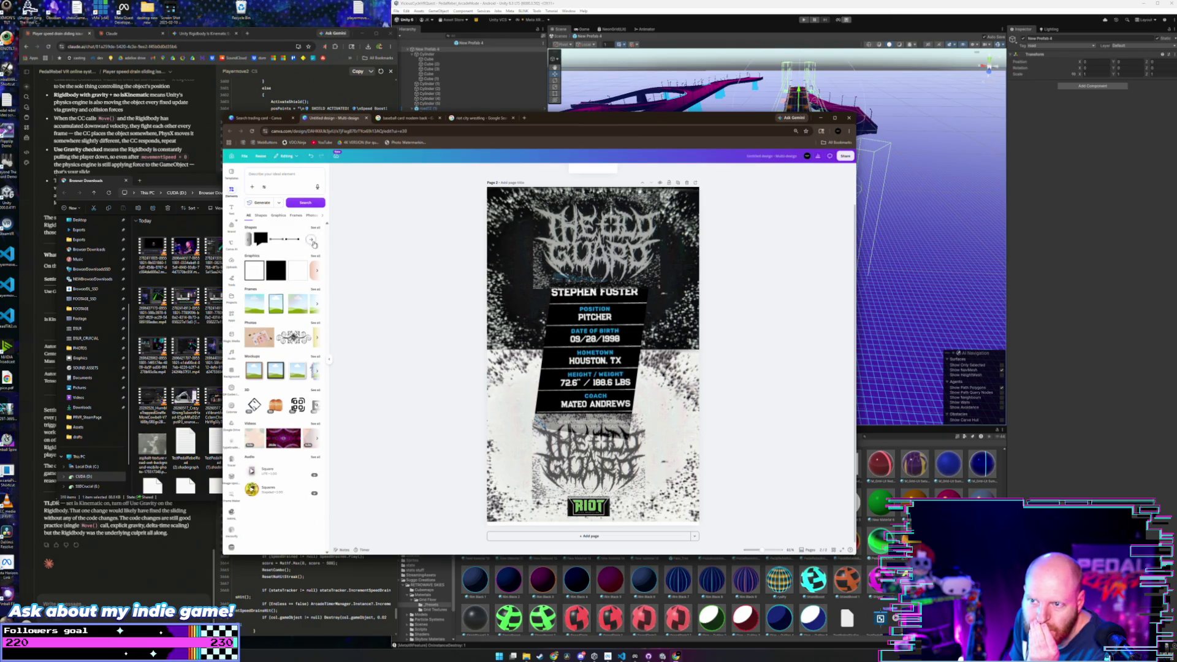
click(313, 241)
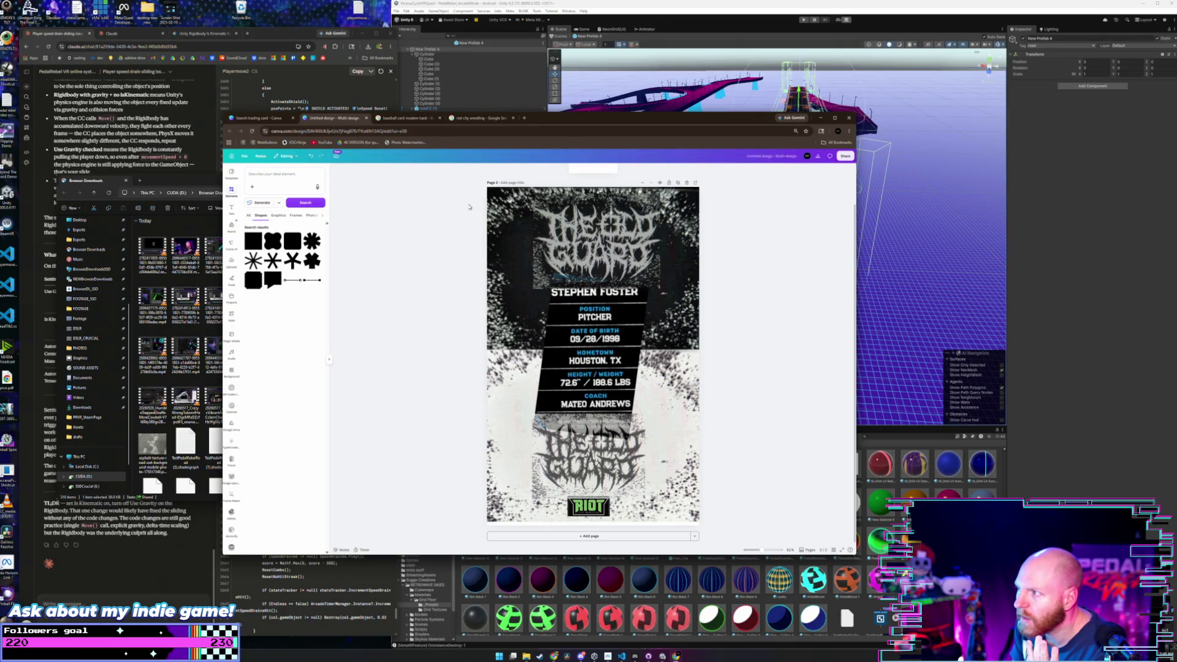
- Add a rounded square and enlarge it over the player details
click(290, 244)
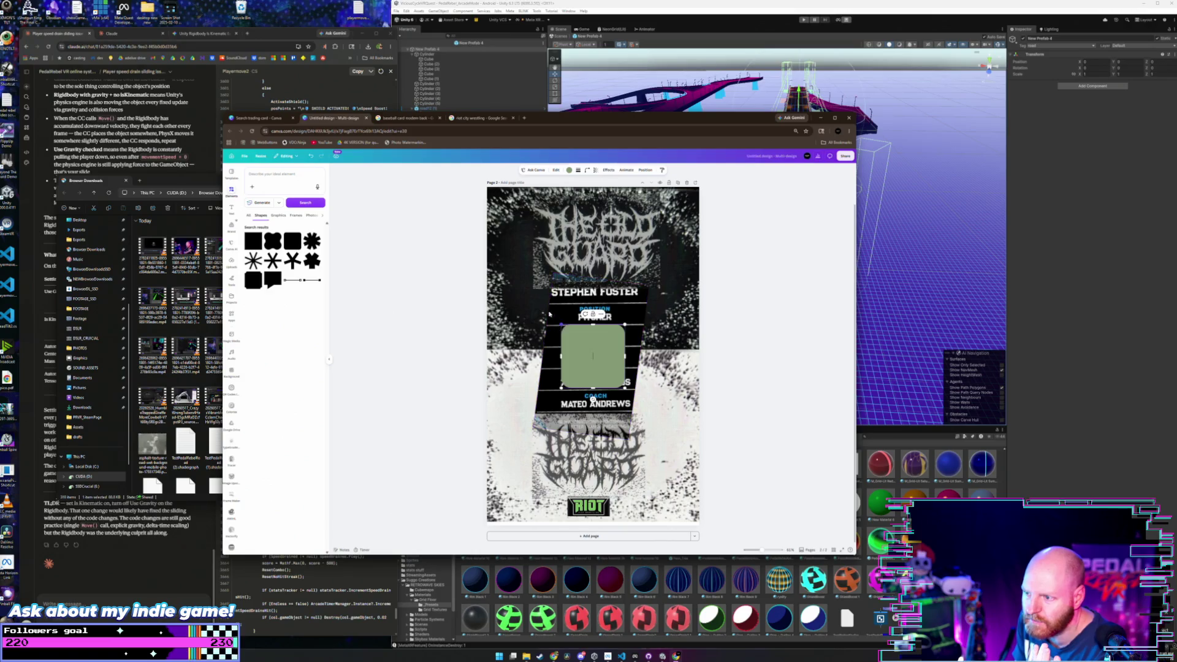
drag(559, 322, 528, 287)
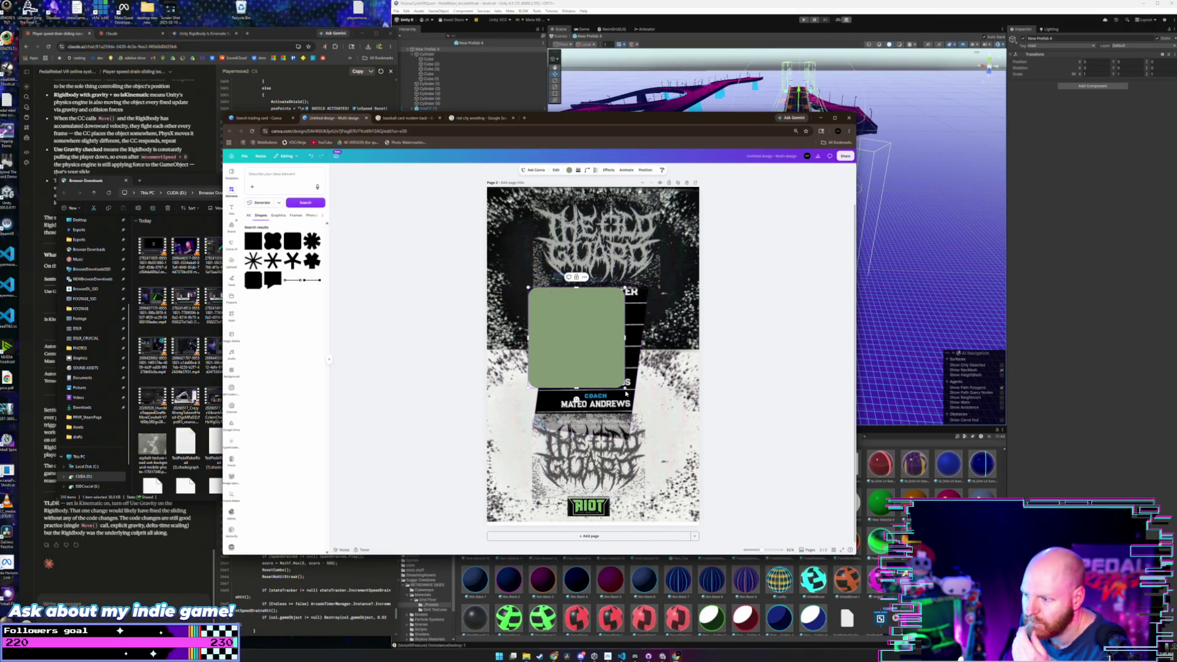
mouse_move(624, 388)
mouse_down()
mouse_move(645, 440)
mouse_move(660, 439)
mouse_up()
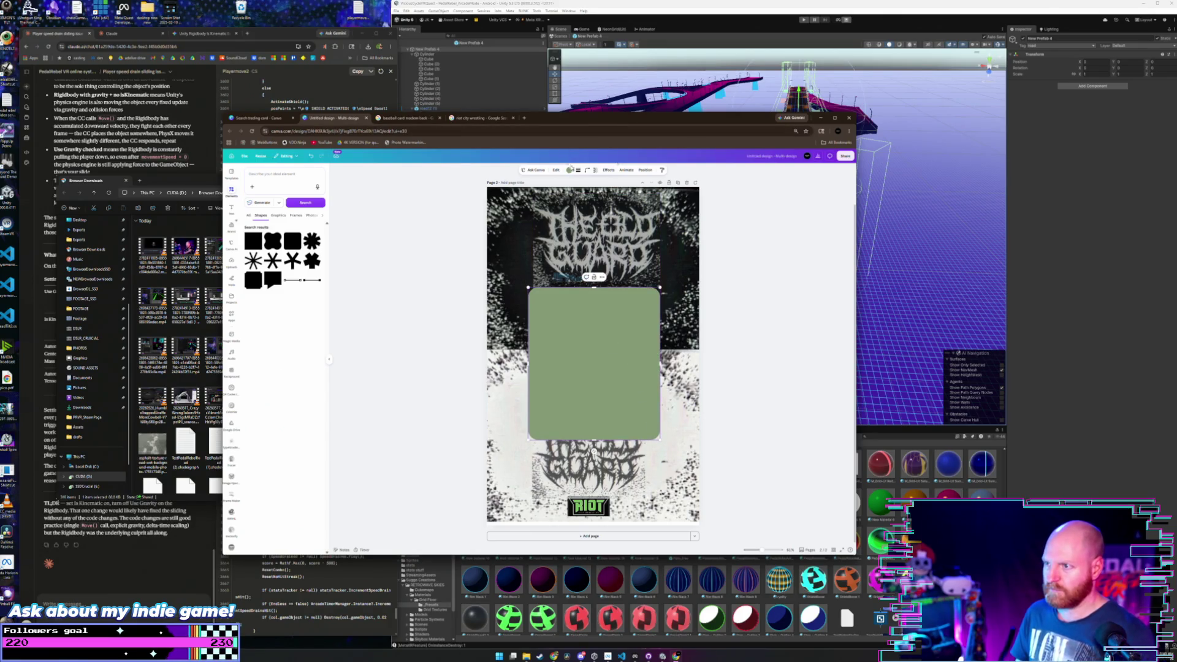
- Make the rounded square black and lower its transparency so the stats show through
click(569, 170)
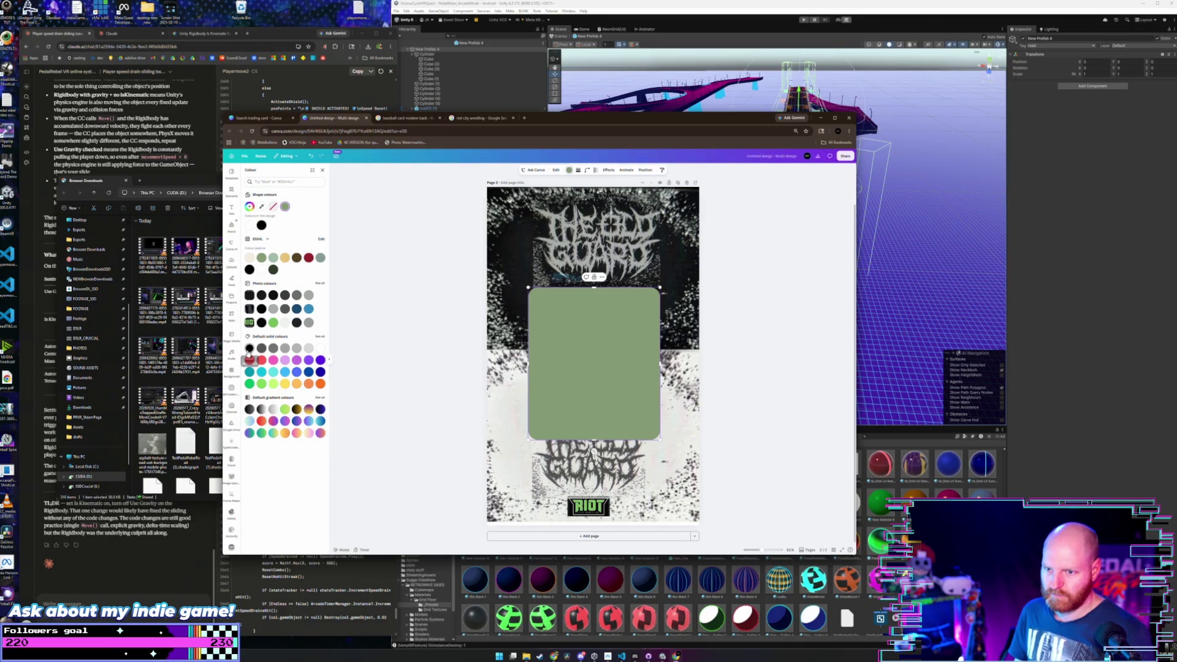
click(249, 348)
click(553, 320)
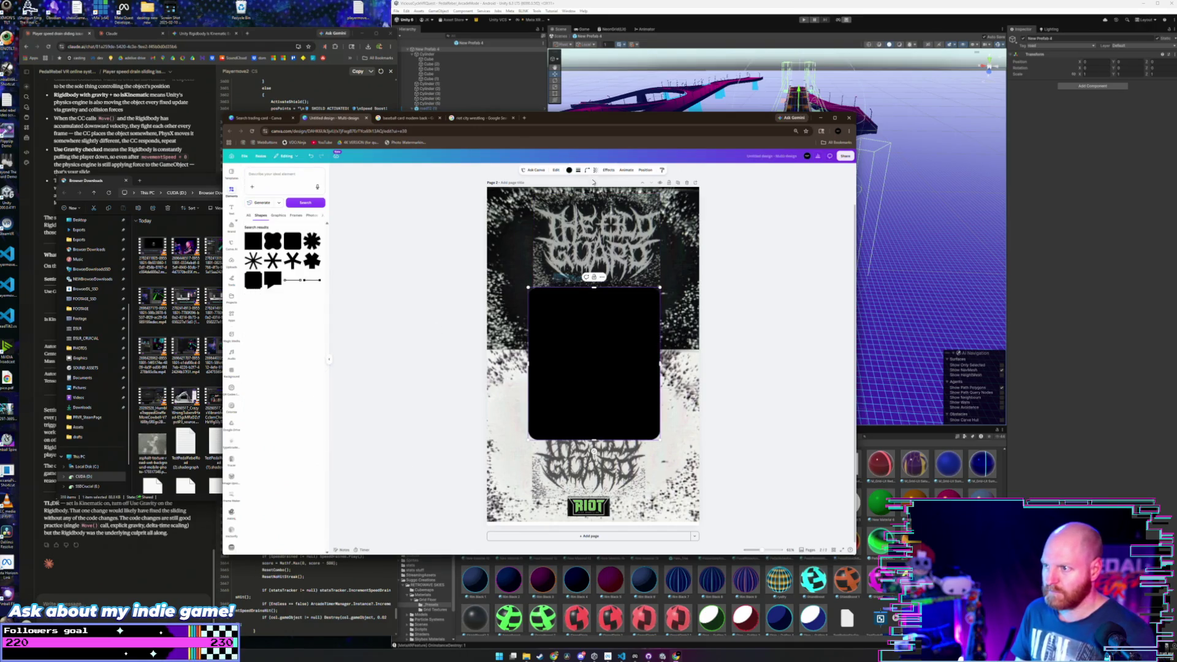
click(596, 170)
drag(609, 189, 594, 190)
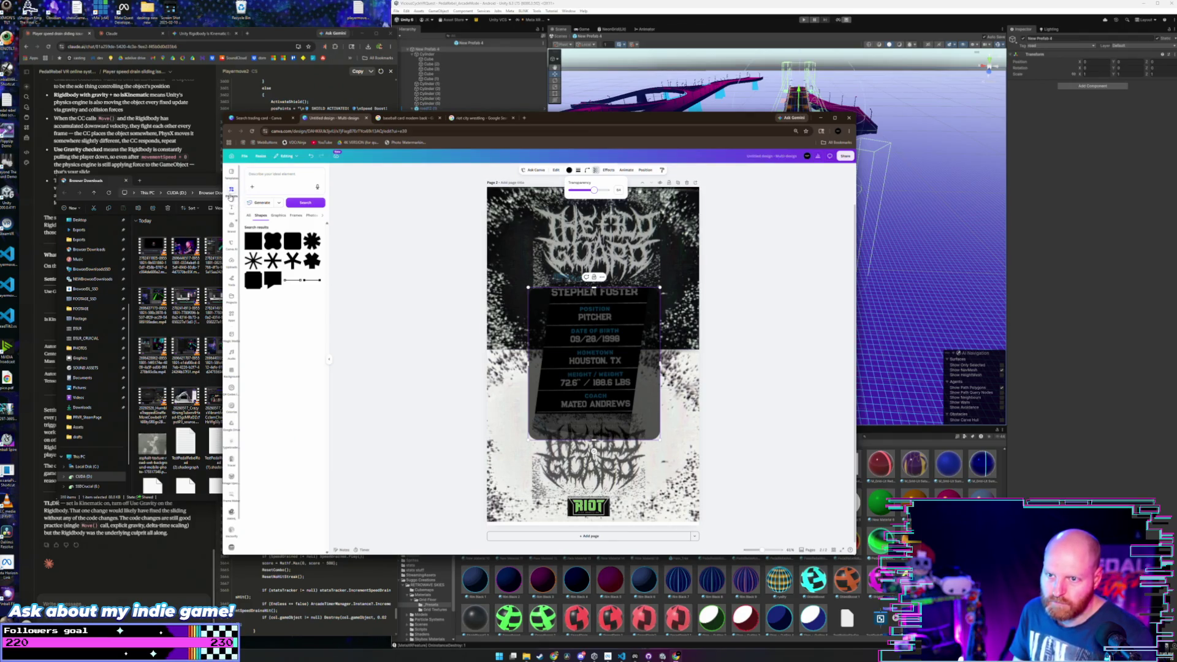
click(558, 170)
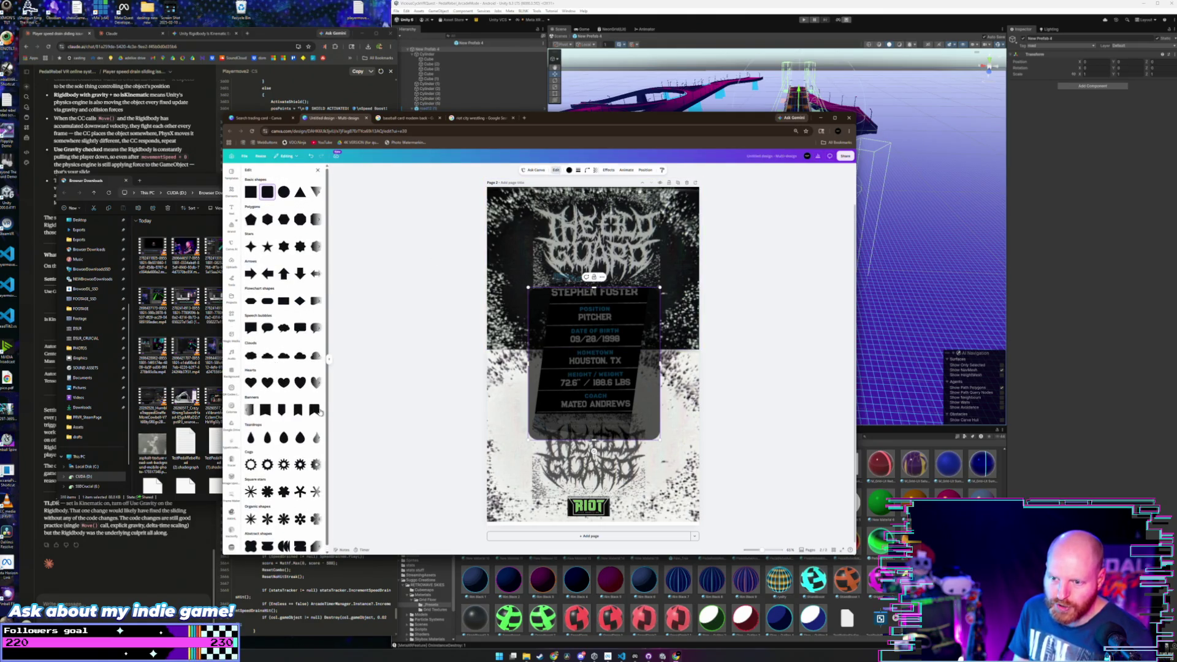
- Swap the backing for a pointed banner shape, then an abstract shape
click(315, 410)
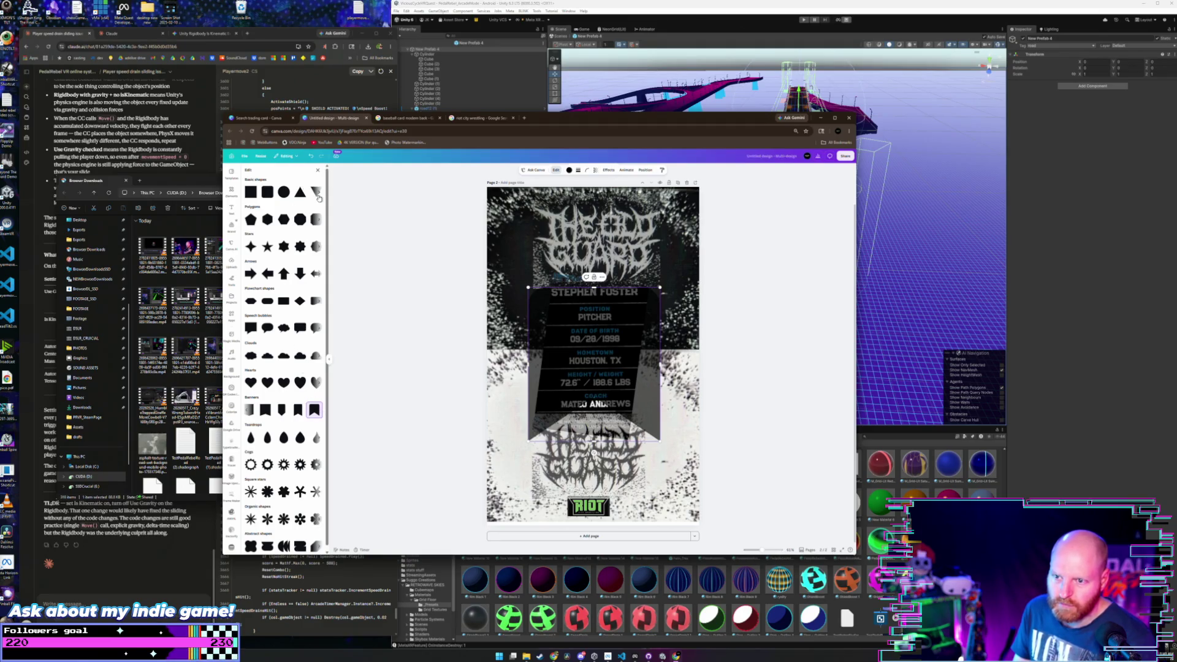
scroll(297, 330, down, 1)
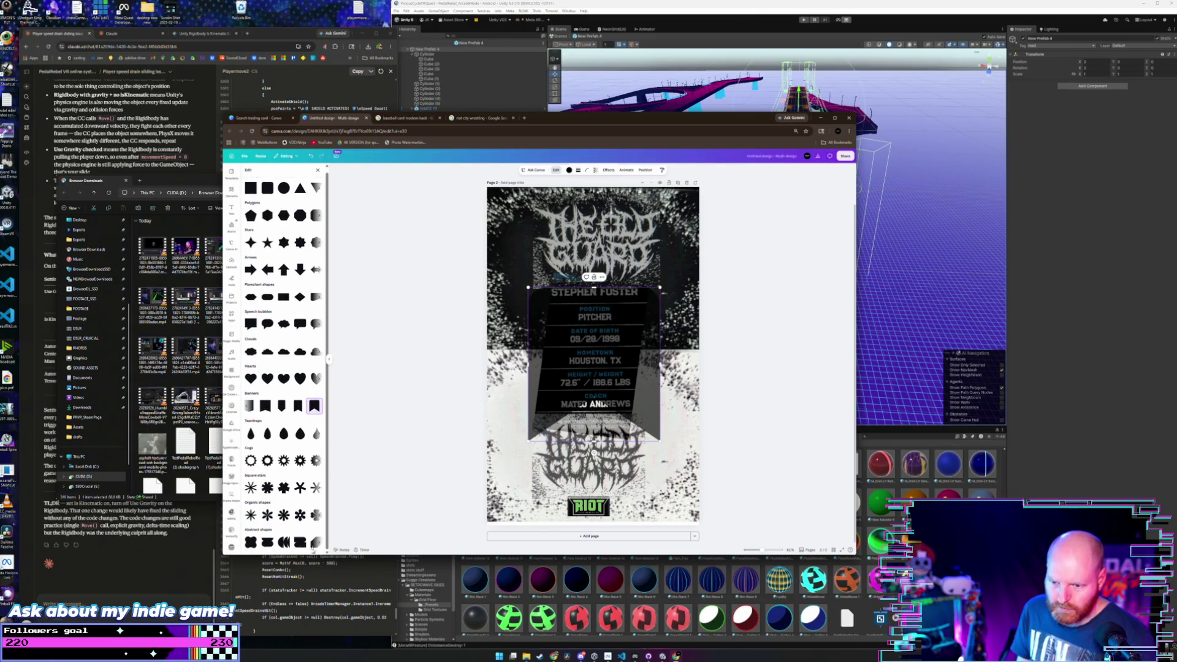
click(317, 544)
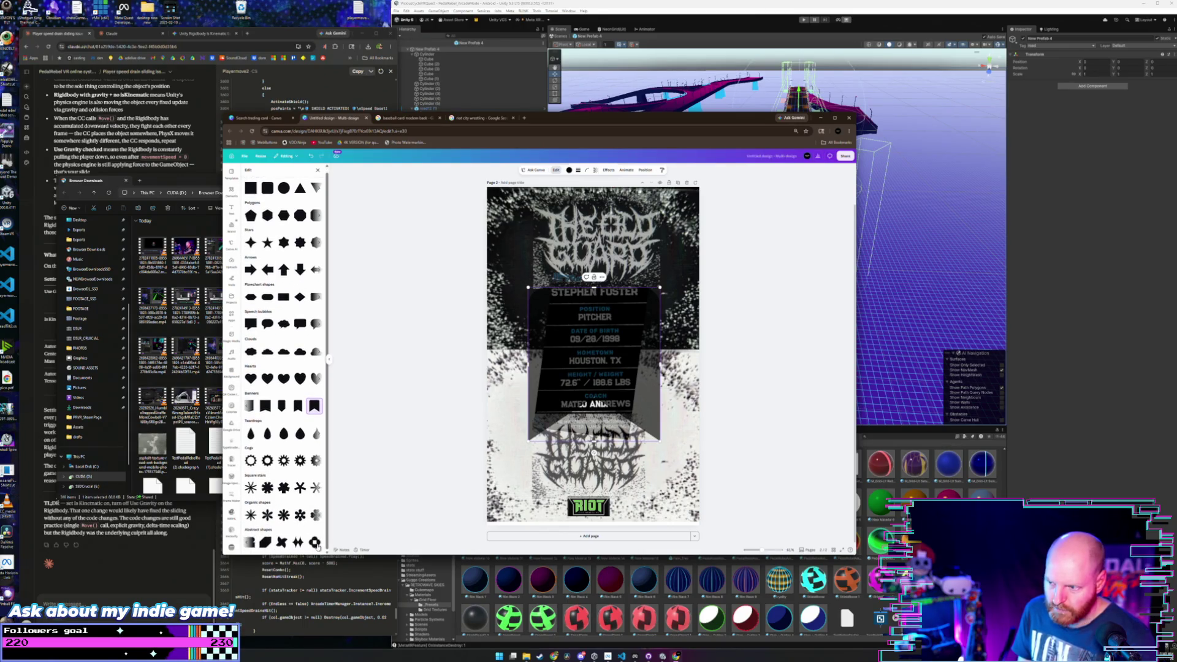
click(315, 543)
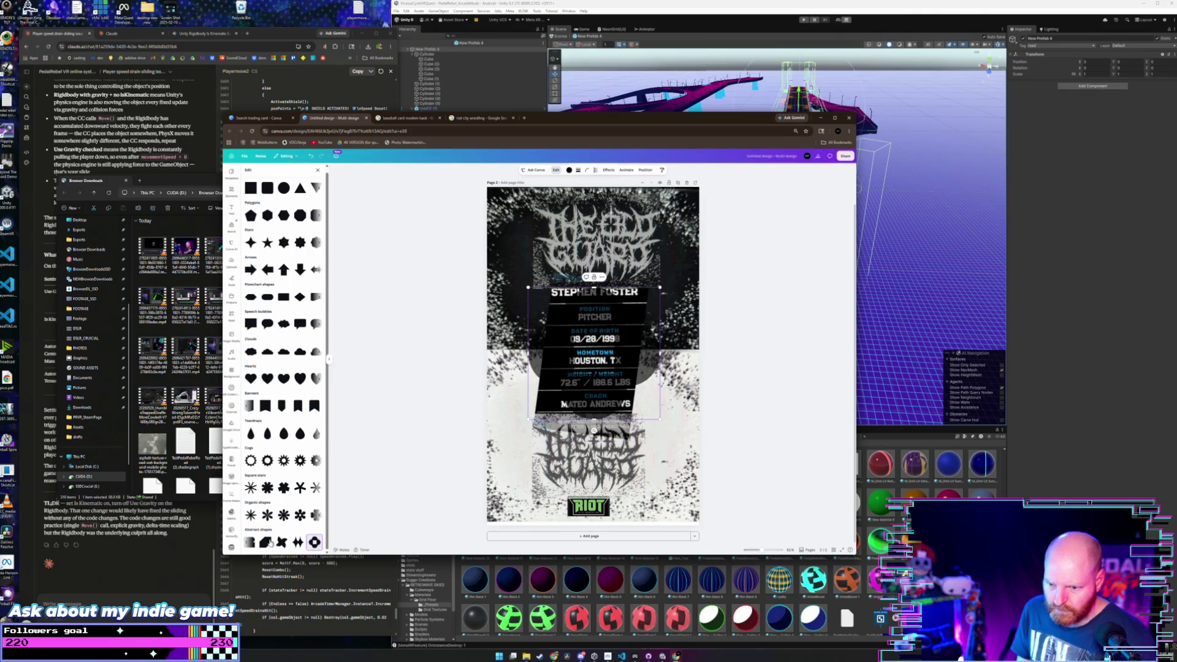
click(268, 543)
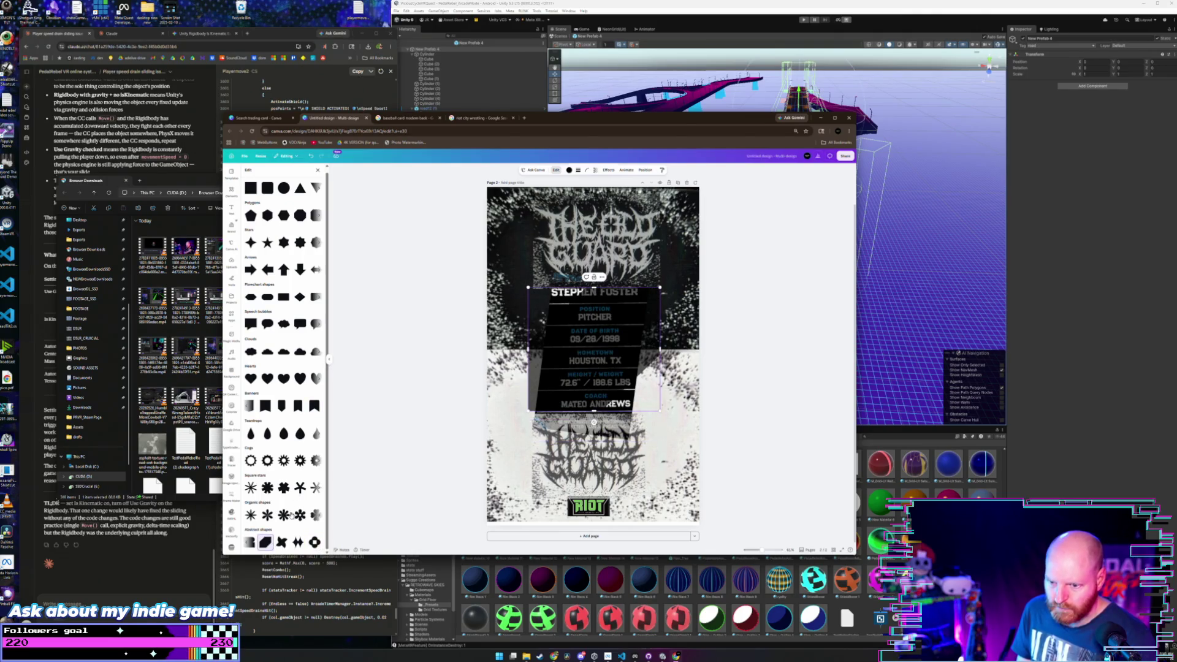
- Stretch the abstract backing across the card's middle between the two Old Guard logos
drag(526, 410, 487, 450)
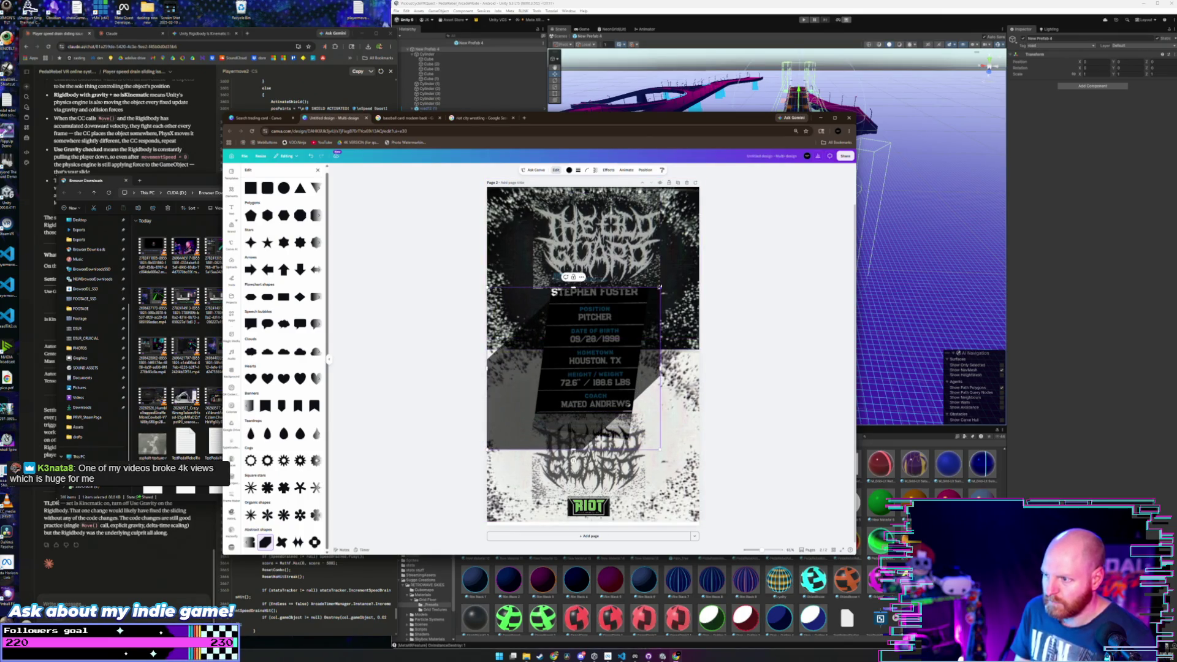
mouse_move(661, 286)
mouse_down()
mouse_move(712, 268)
mouse_move(666, 302)
mouse_up()
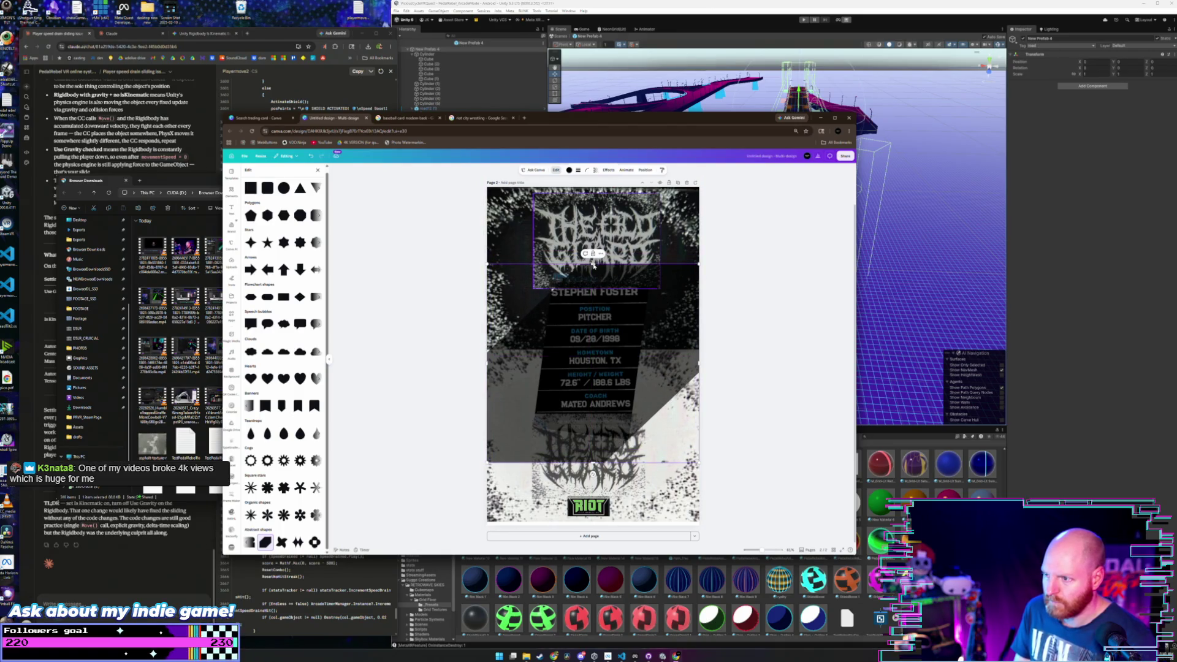
drag(593, 264, 596, 298)
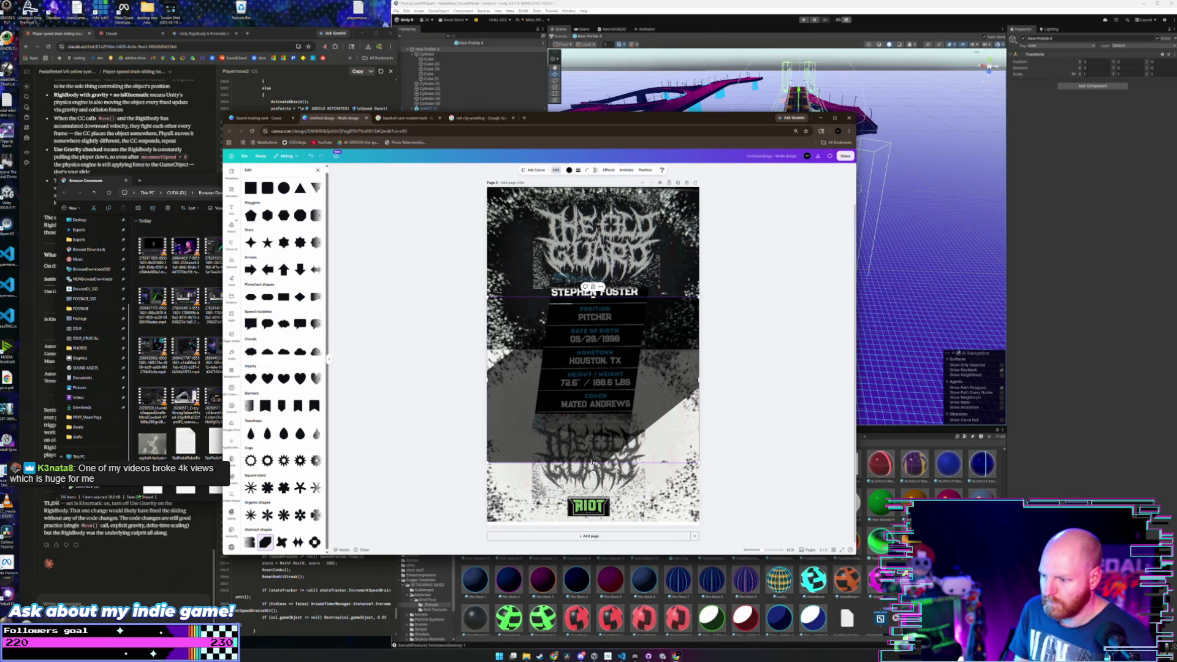
mouse_move(597, 463)
mouse_down()
mouse_move(597, 417)
mouse_move(599, 433)
mouse_up()
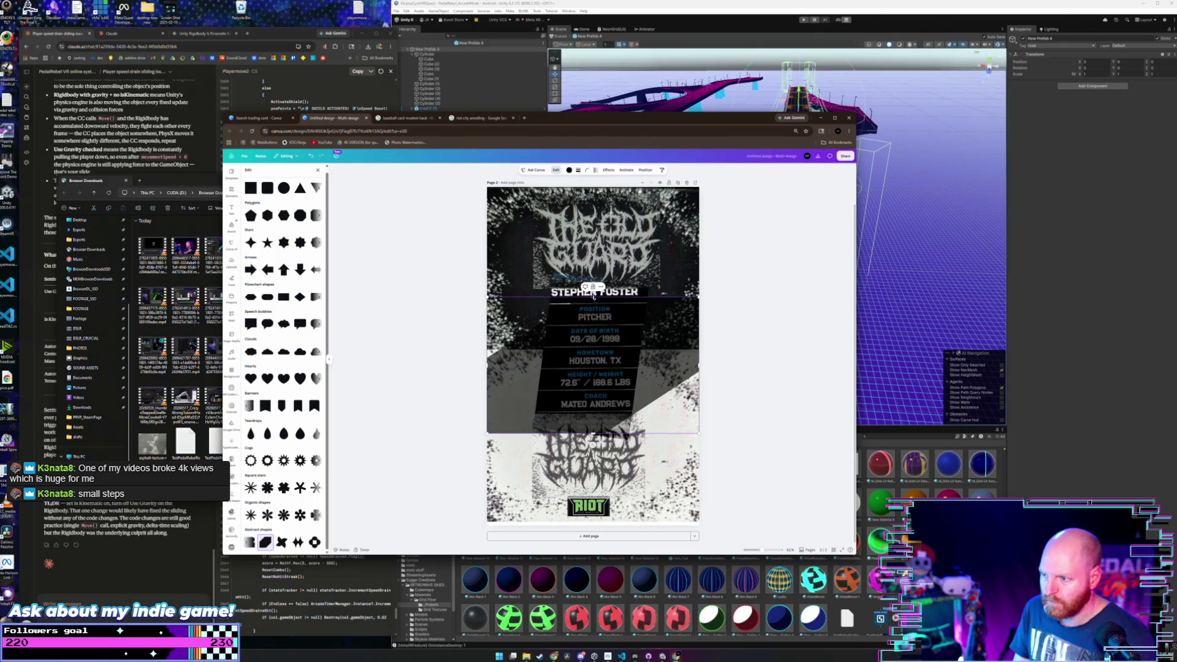
drag(593, 297, 597, 268)
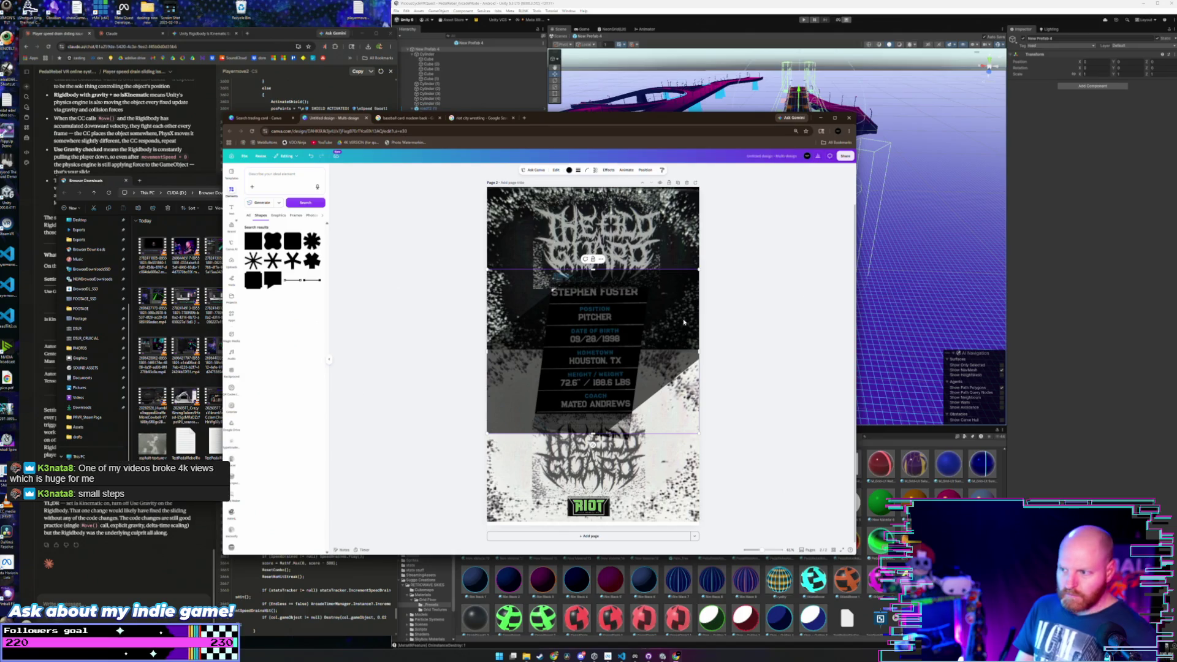
drag(677, 322, 677, 326)
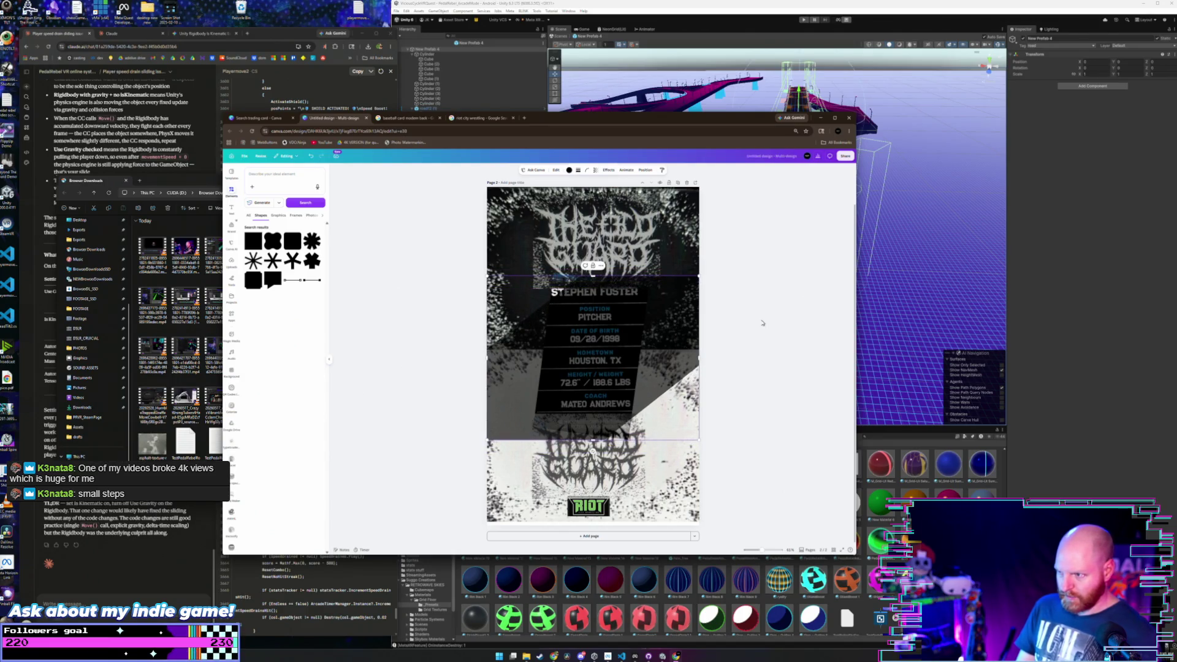
- Make the backing fully opaque black and narrow it from both sides
click(595, 171)
drag(604, 194, 632, 194)
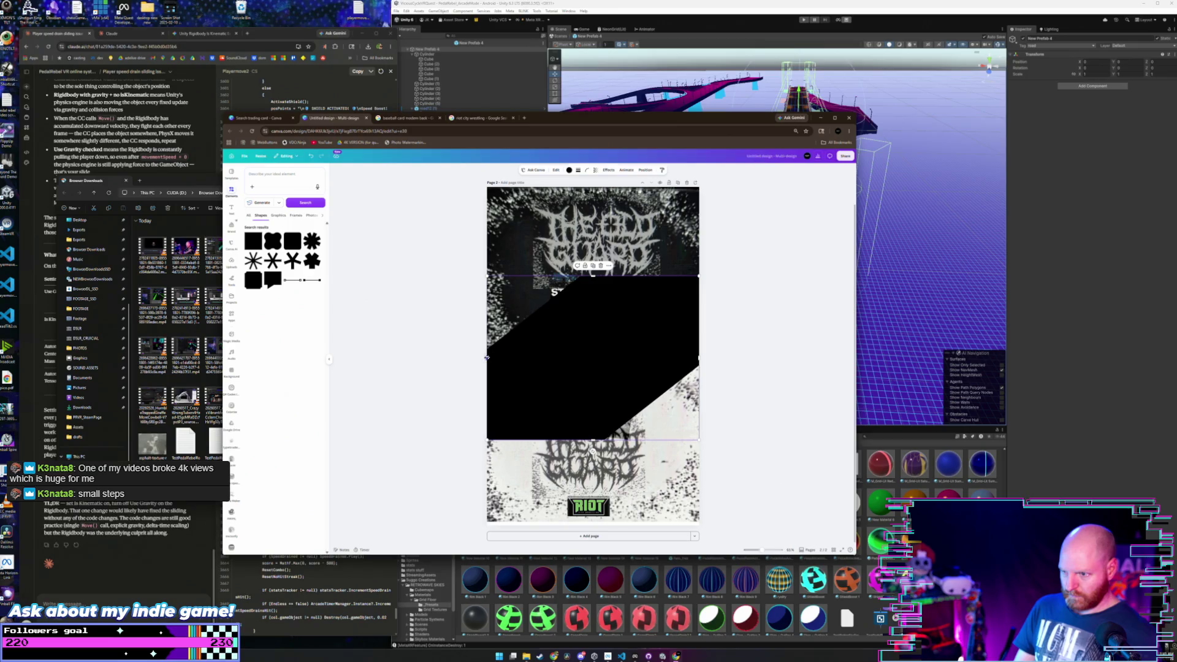
drag(487, 357, 508, 357)
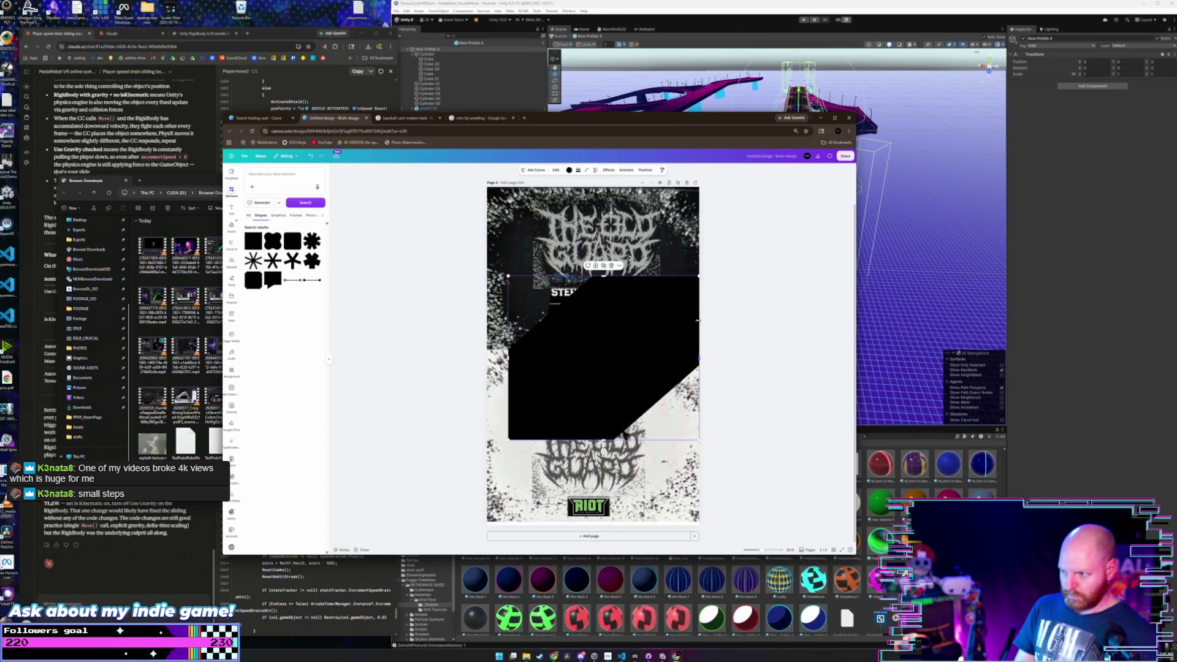
drag(698, 320, 622, 336)
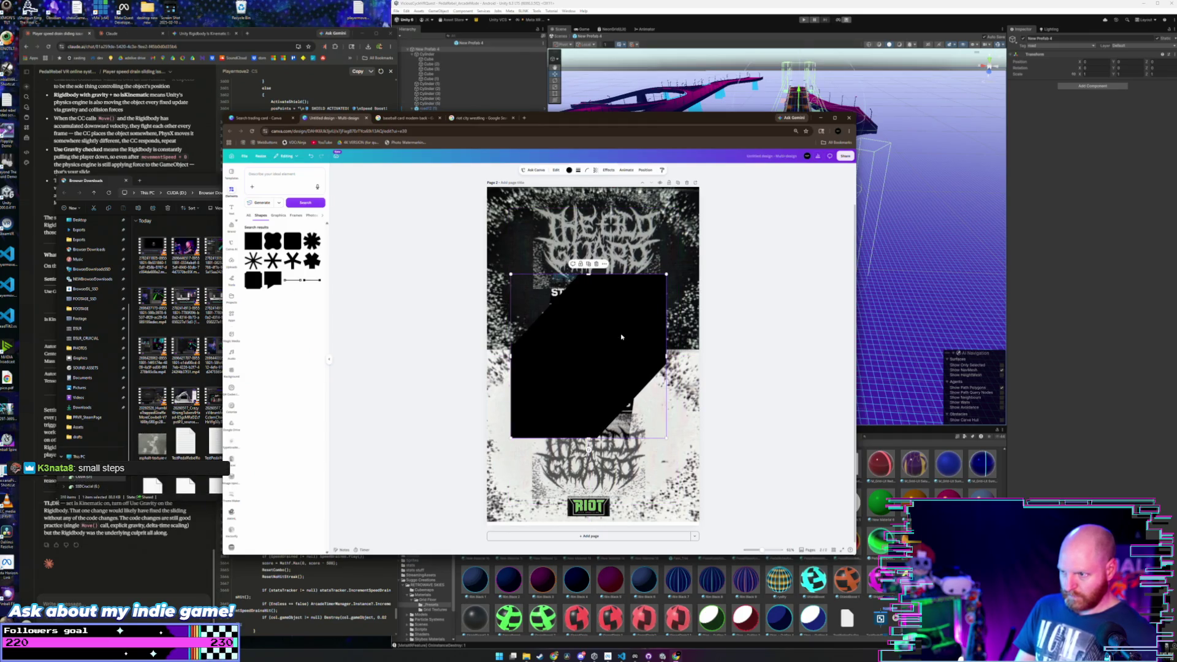
drag(593, 277, 595, 280)
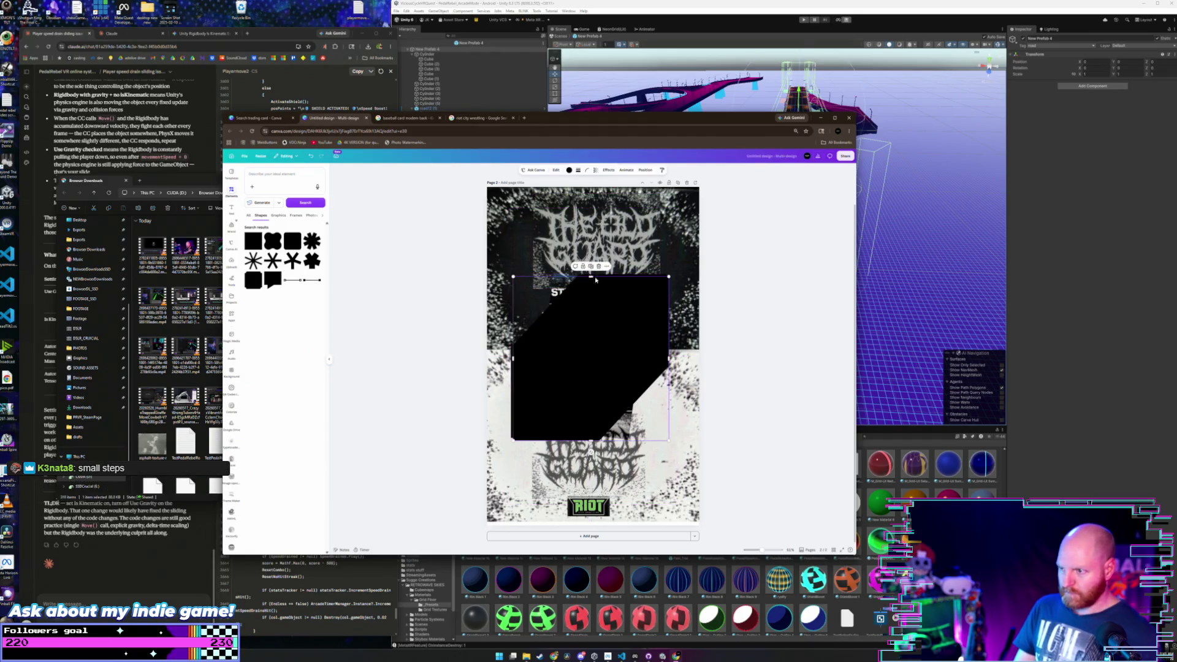
drag(624, 319, 624, 316)
- Flip and tilt the black shape at an angle, then undo those edits with Ctrl+Z
right_click(622, 321)
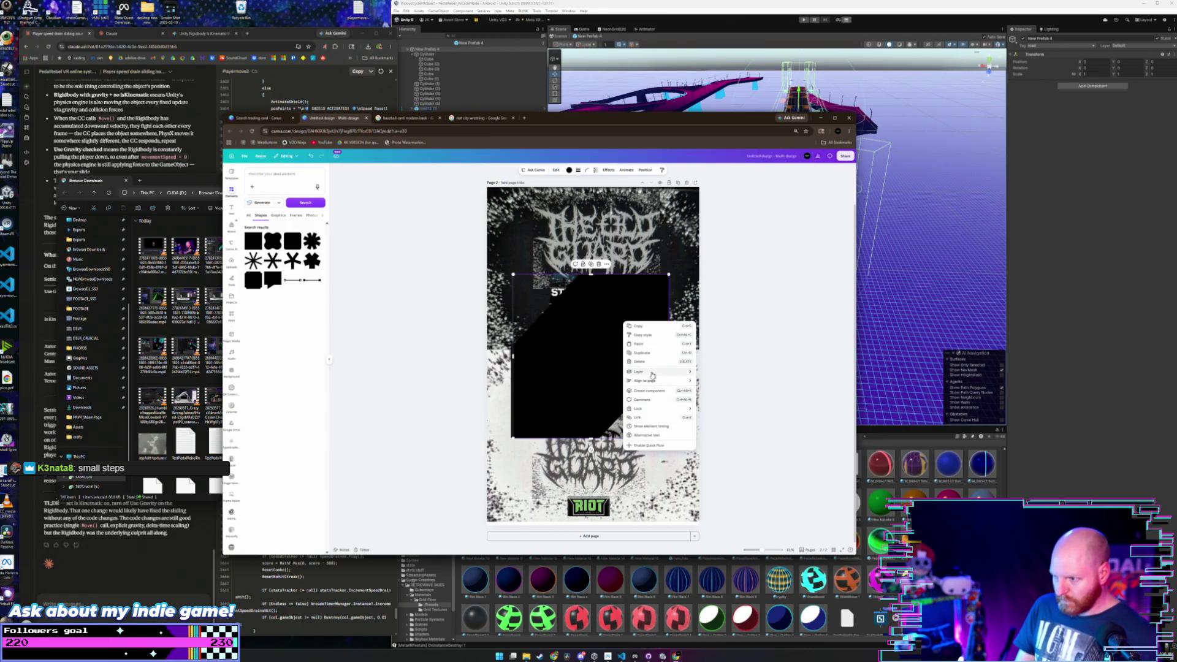
mouse_move(652, 375)
click(560, 334)
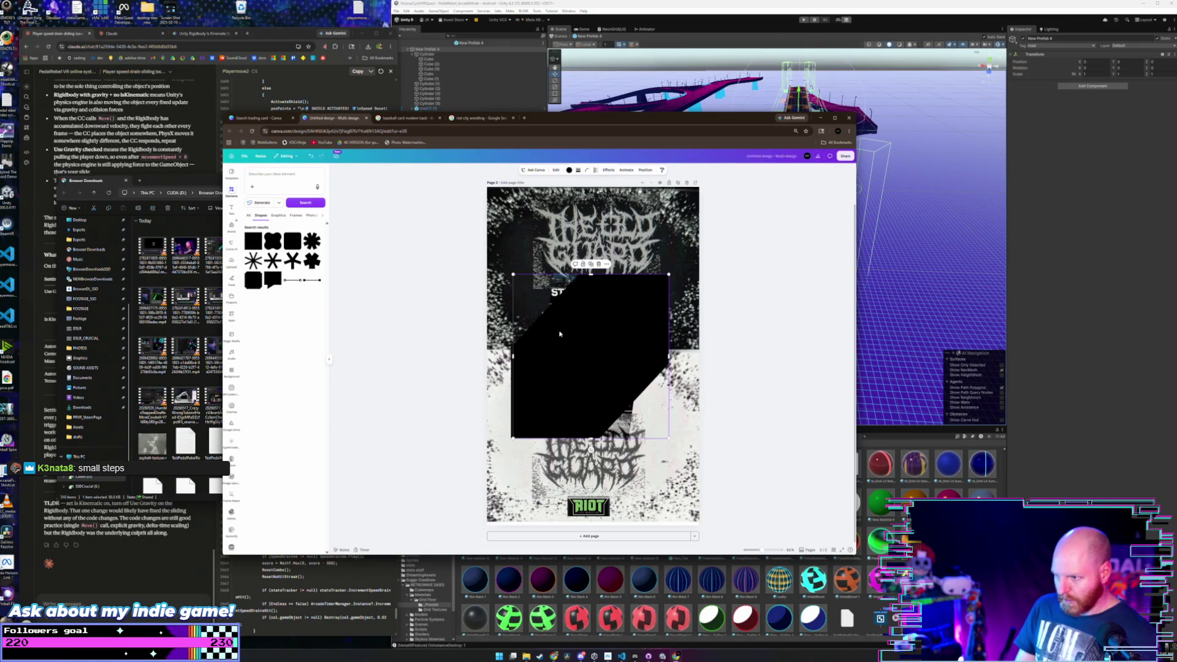
mouse_move(591, 450)
mouse_down()
mouse_move(497, 358)
mouse_move(527, 288)
mouse_move(591, 258)
mouse_up()
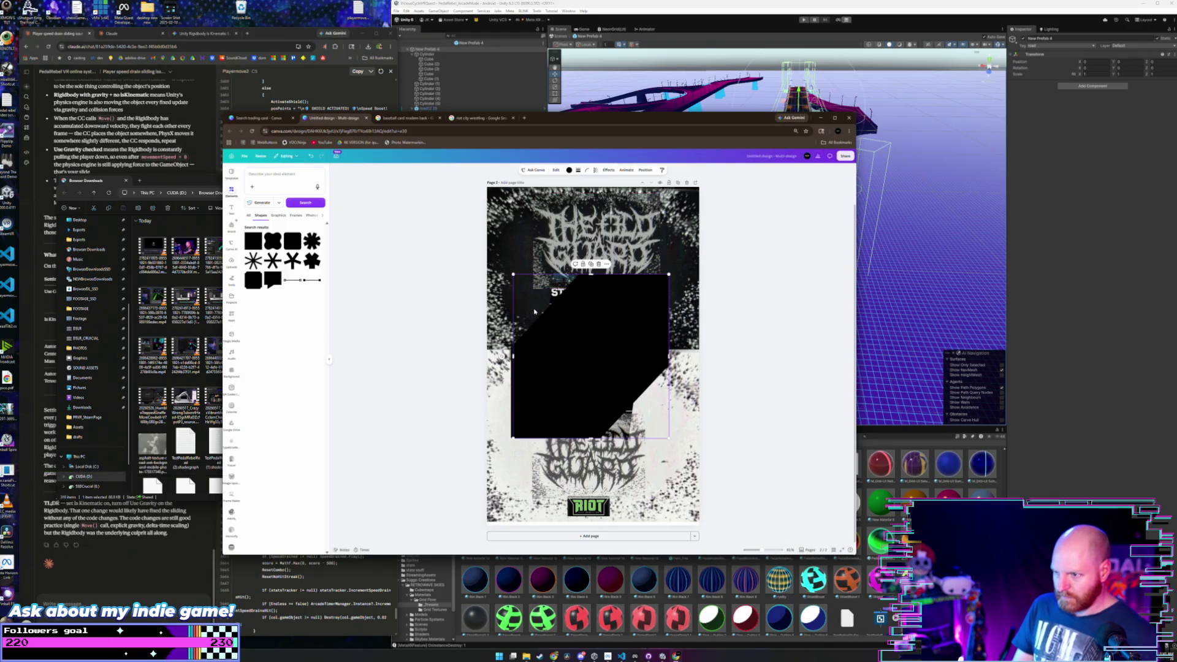
mouse_move(501, 356)
mouse_down()
mouse_move(539, 429)
mouse_move(576, 445)
mouse_move(598, 434)
mouse_up()
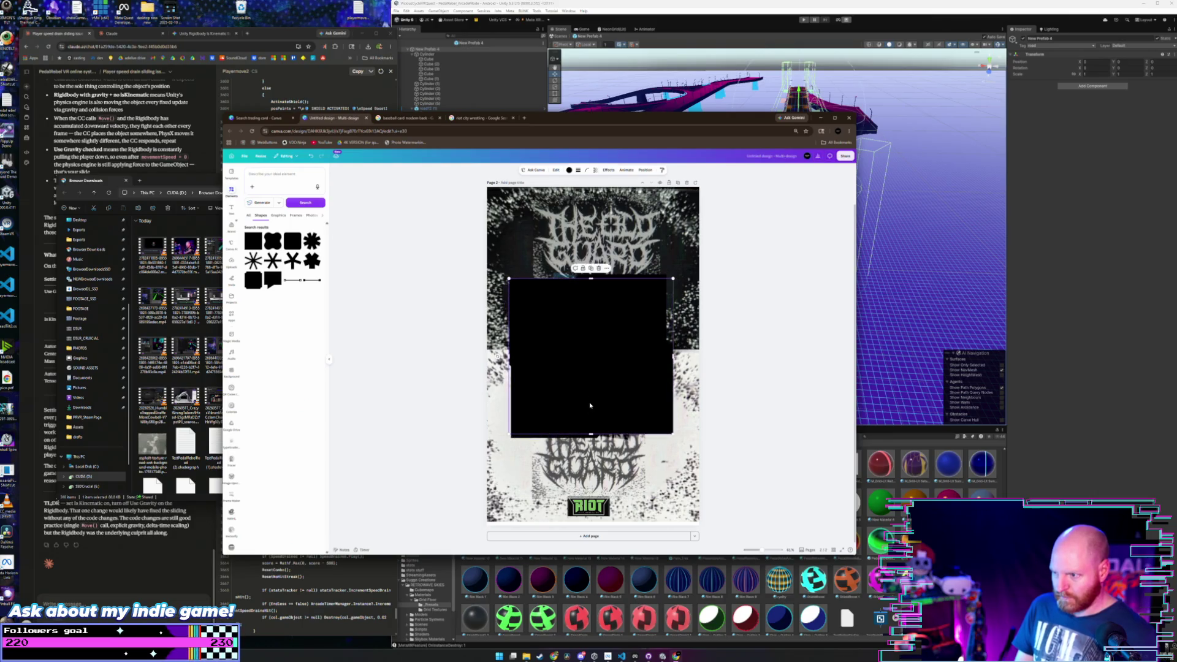
drag(586, 370, 564, 362)
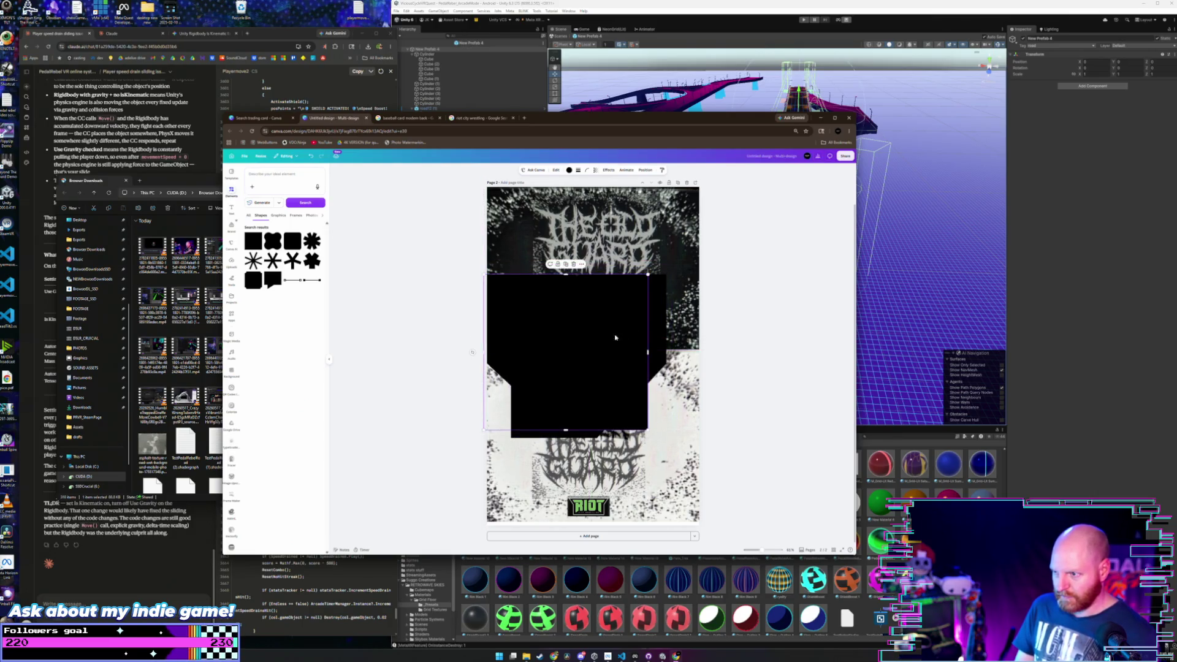
mouse_move(639, 293)
mouse_down()
mouse_move(680, 321)
mouse_move(694, 306)
mouse_up()
key(ctrl+z)
key(ctrl+z)
key(ctrl+z)
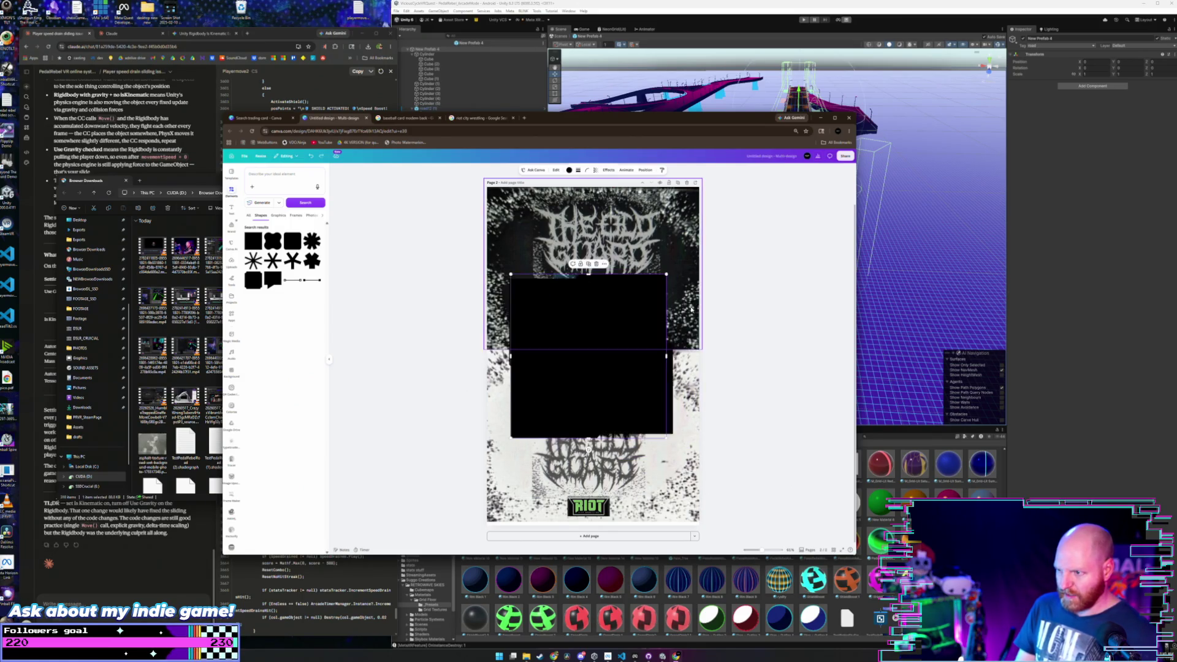
key(ctrl+z)
key(ctrl+z)
key(ctrl+z)
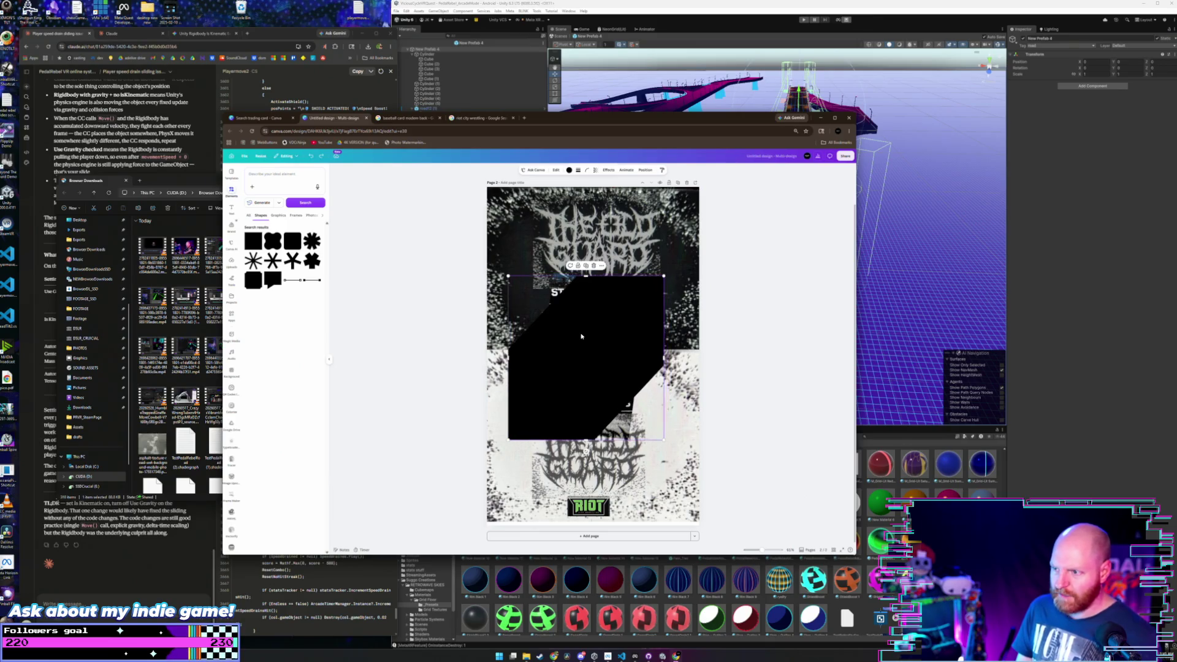
- Undo the black shape away, then add a green square and try tilting and resizing it
key(ctrl+z)
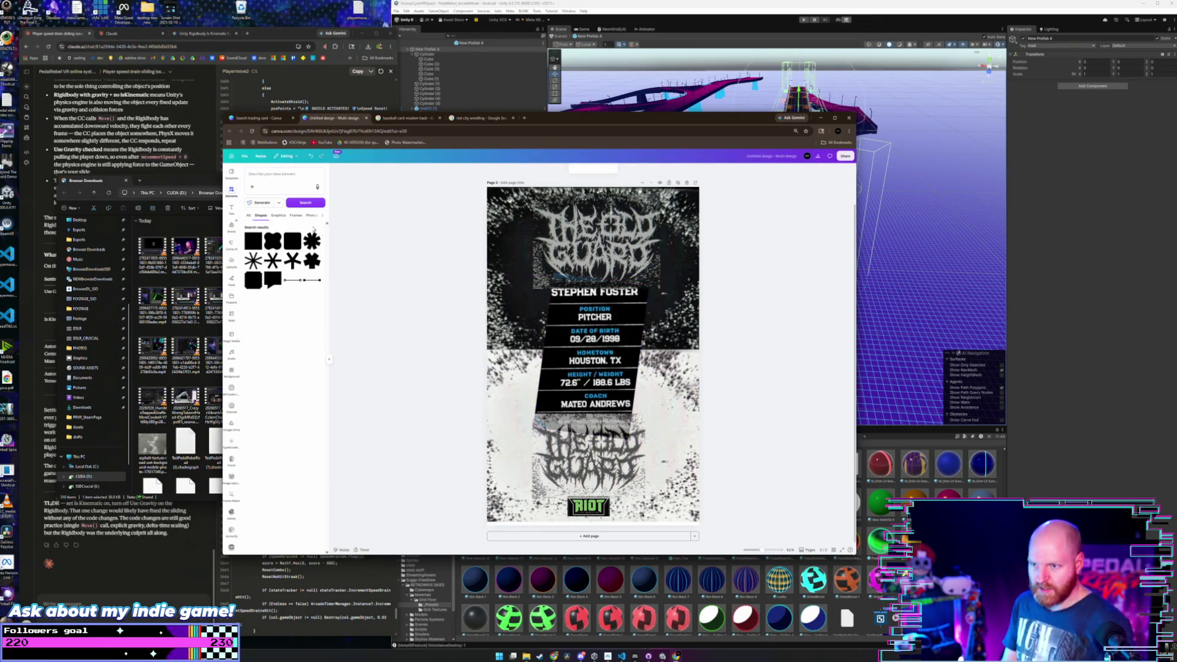
click(251, 245)
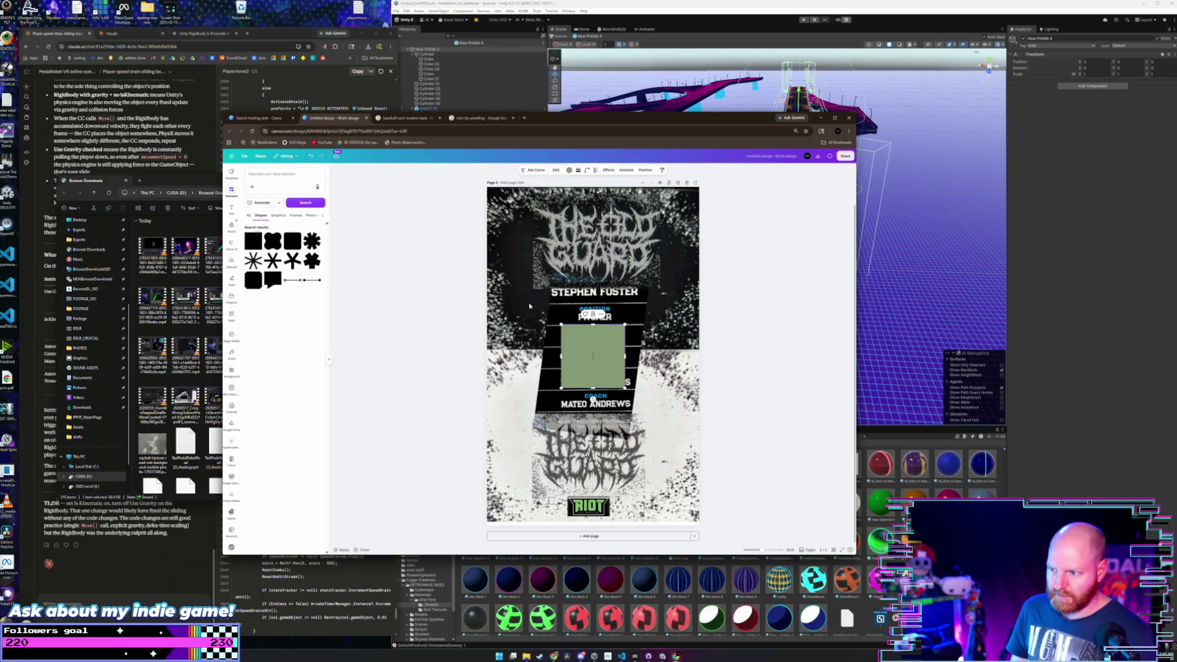
mouse_move(593, 397)
mouse_down()
mouse_move(581, 402)
mouse_move(637, 407)
mouse_move(653, 422)
mouse_up()
drag(595, 334, 588, 277)
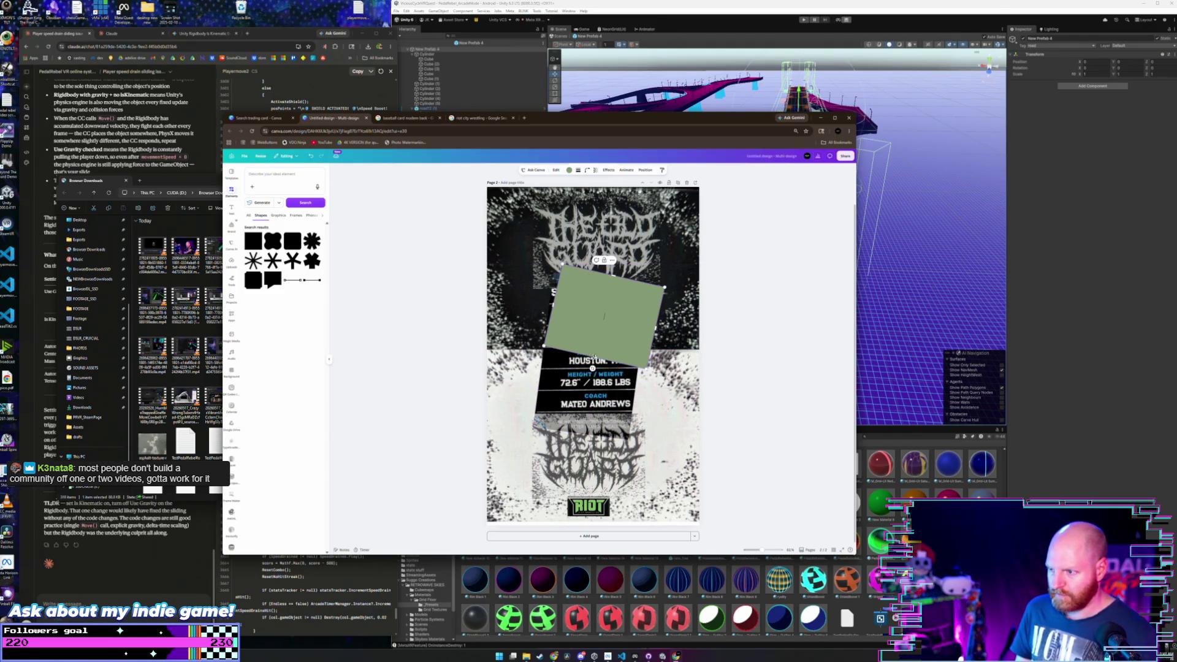
drag(595, 355, 577, 440)
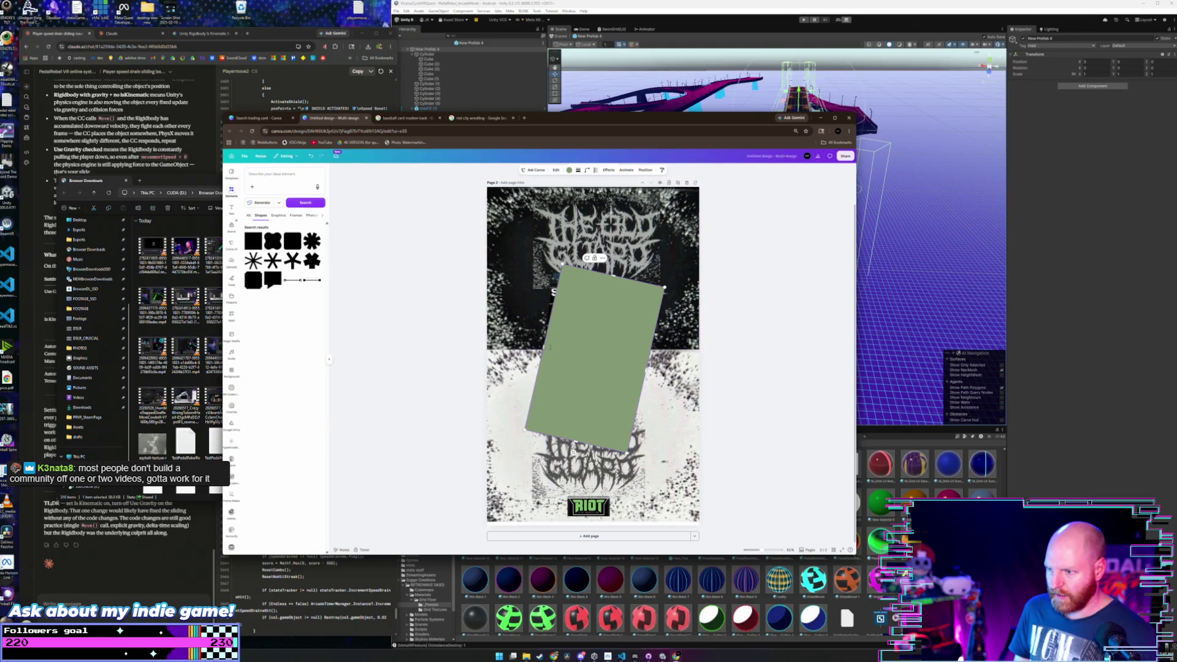
drag(543, 347, 516, 341)
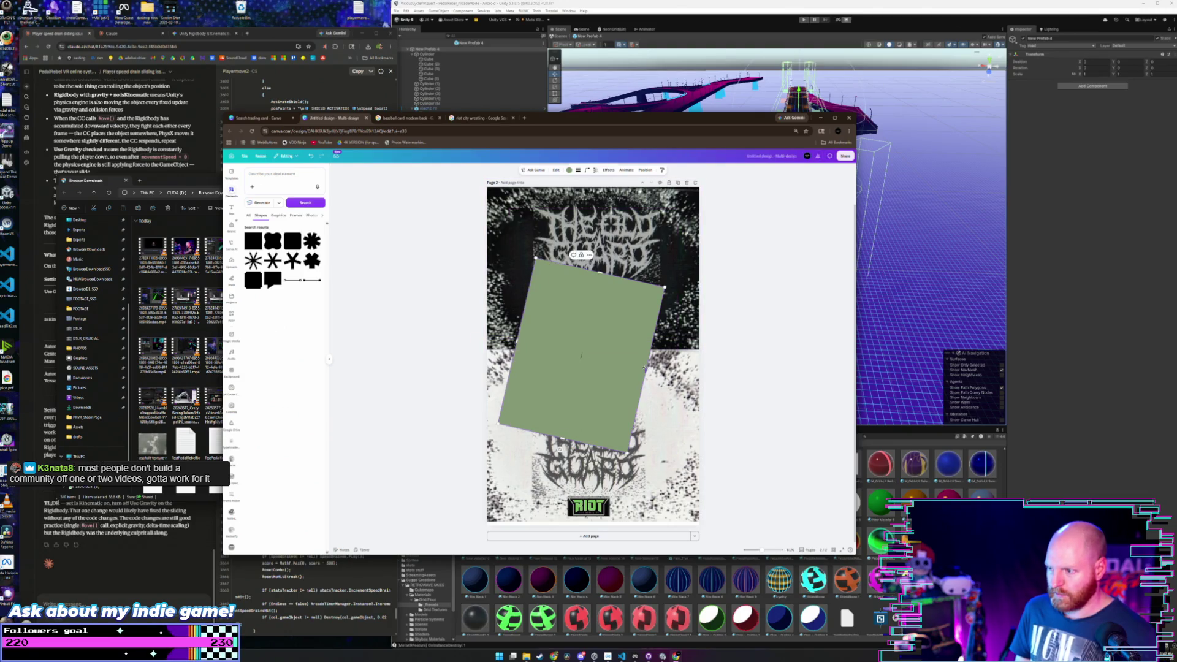
drag(562, 451, 593, 459)
- Add a rounded square and stretch it over the whole stats panel
click(295, 243)
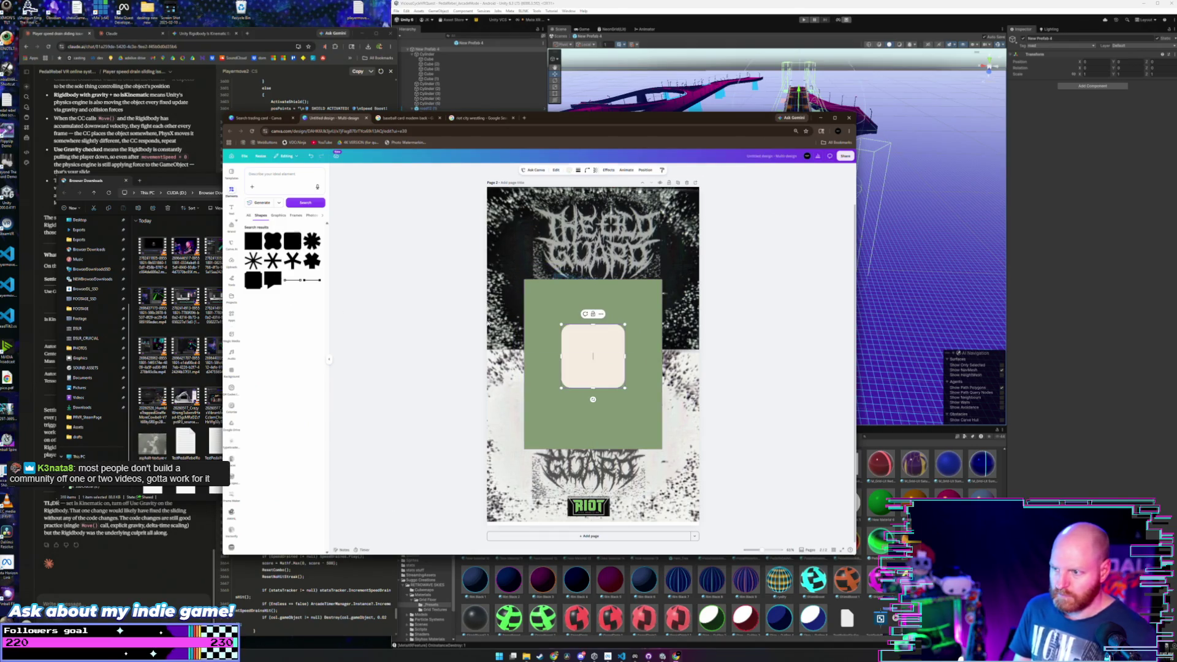
click(588, 347)
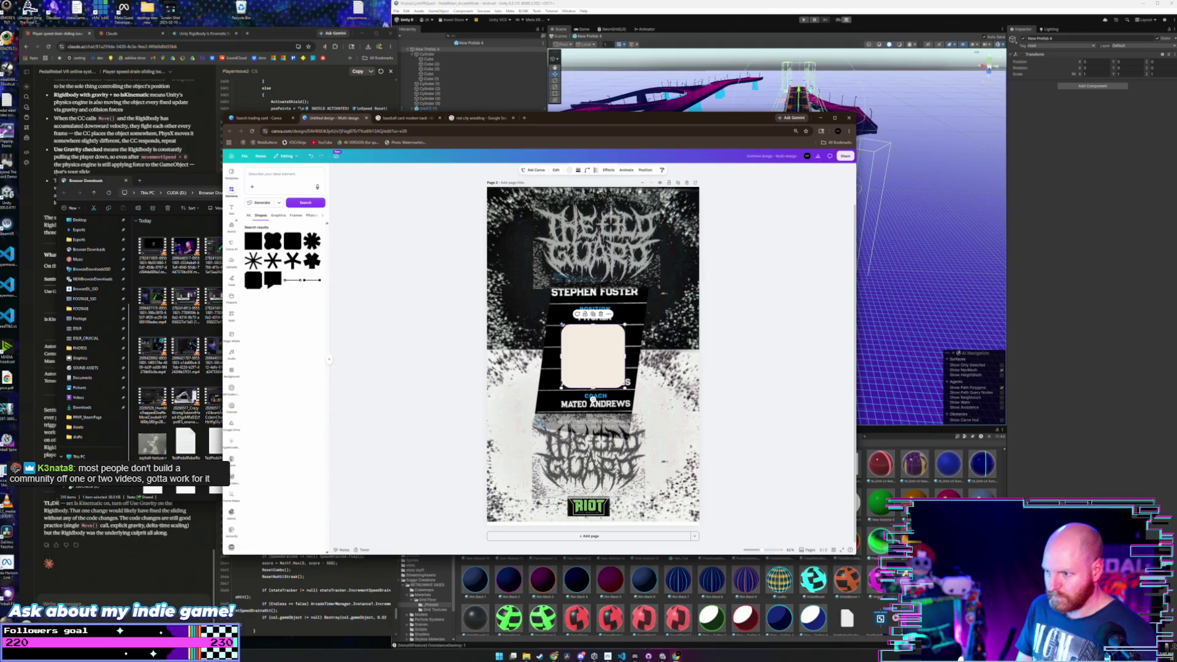
drag(562, 325, 522, 285)
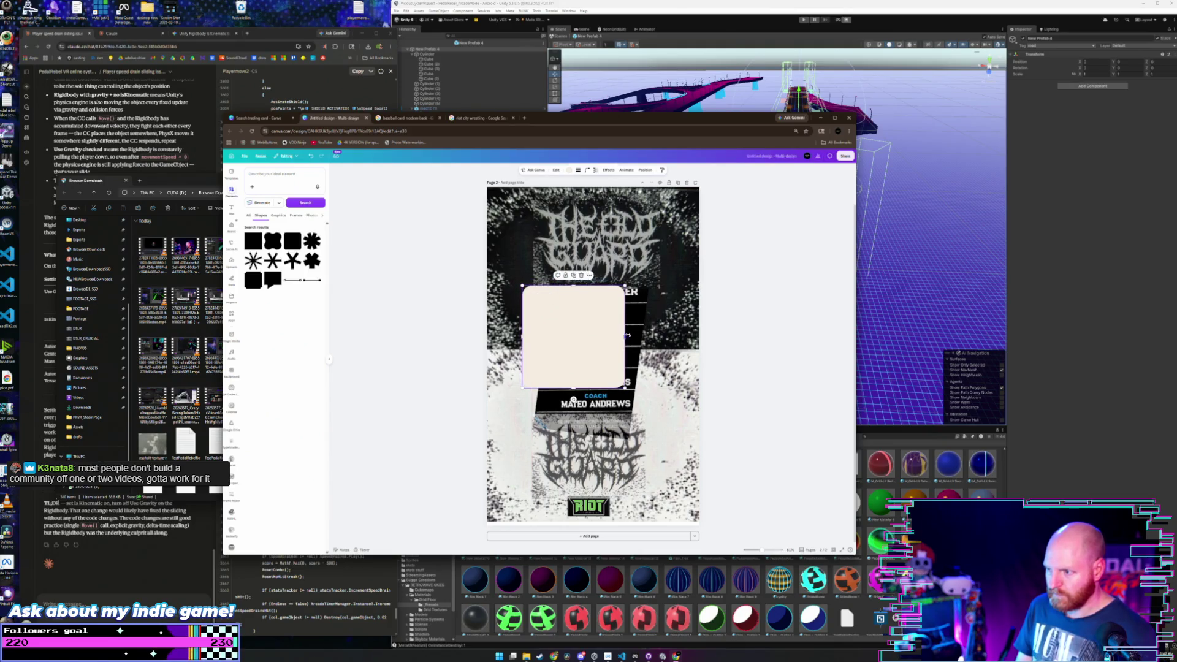
mouse_move(627, 335)
mouse_down()
mouse_move(689, 346)
mouse_move(662, 347)
mouse_up()
mouse_move(594, 387)
mouse_down()
mouse_move(594, 446)
mouse_move(594, 407)
mouse_move(594, 436)
mouse_up()
- Make the box black at about 80 transparency and layer it beneath the stats text
click(570, 171)
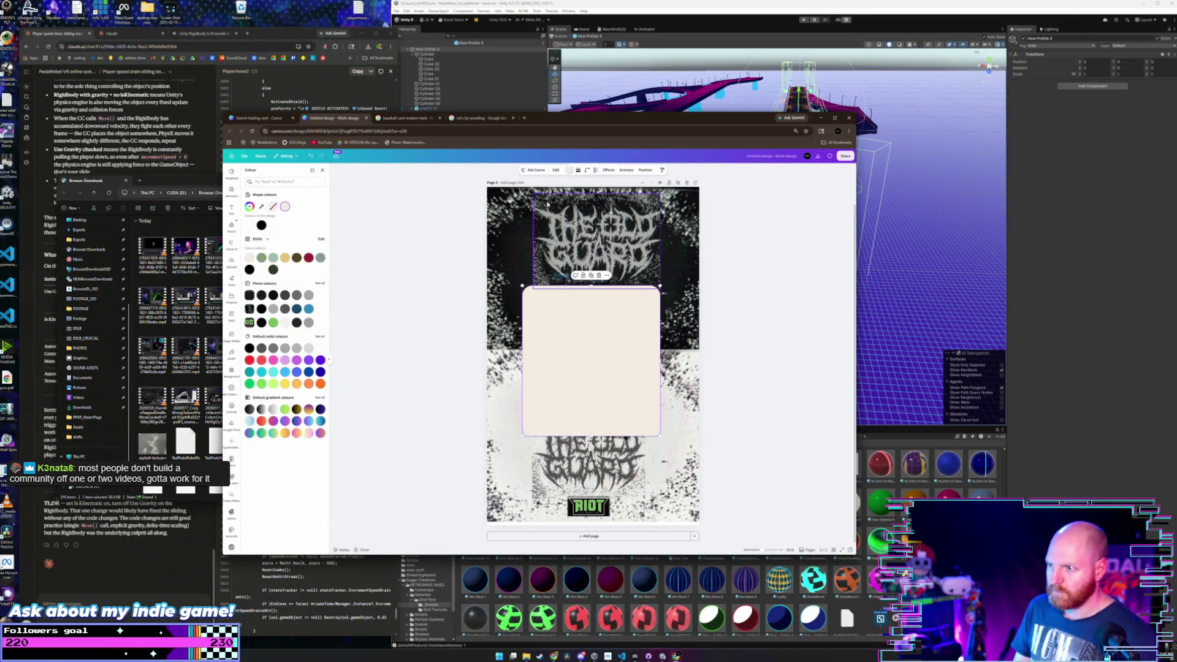
click(250, 270)
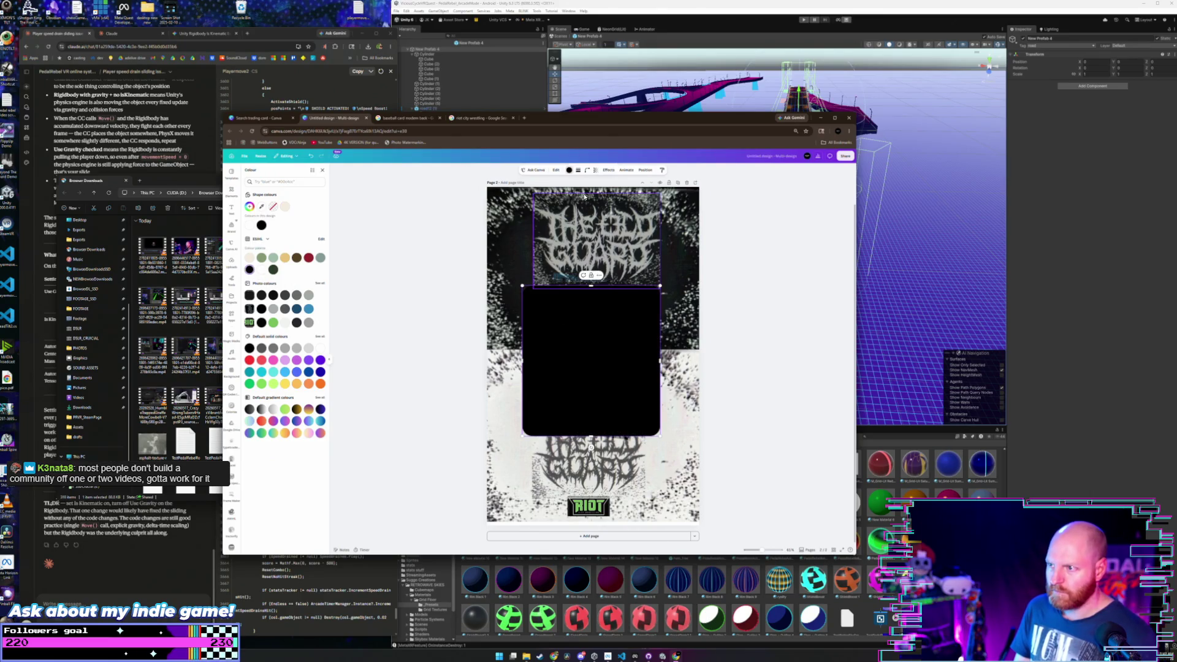
click(595, 171)
drag(605, 190, 600, 191)
click(645, 170)
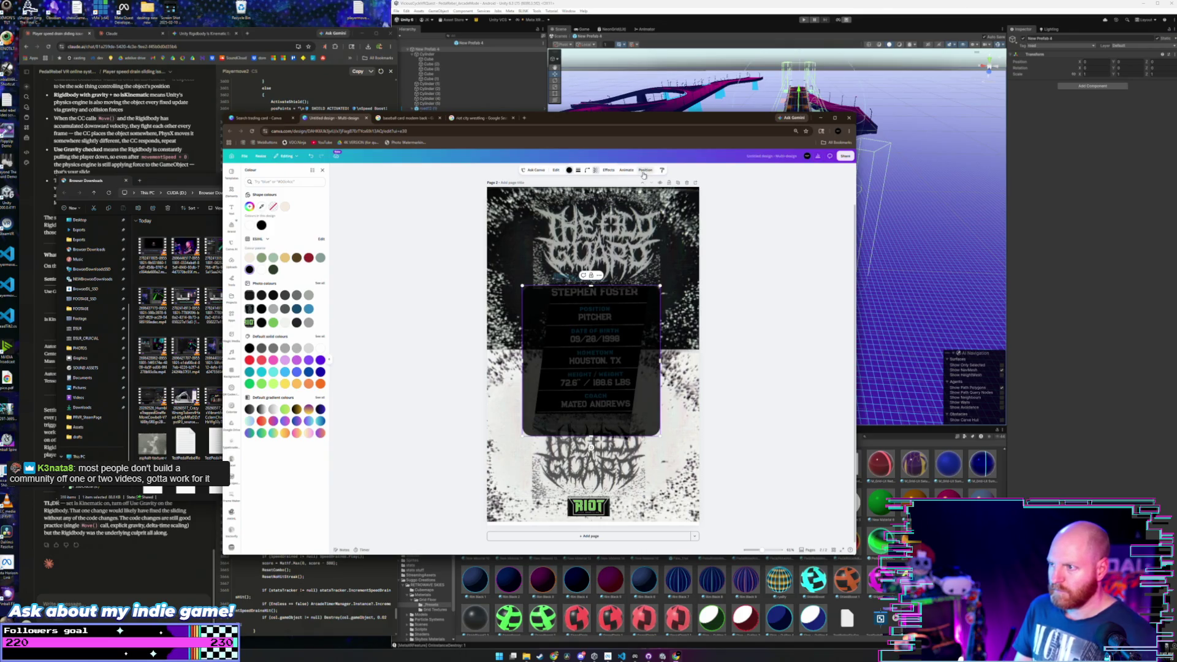
drag(286, 212, 298, 283)
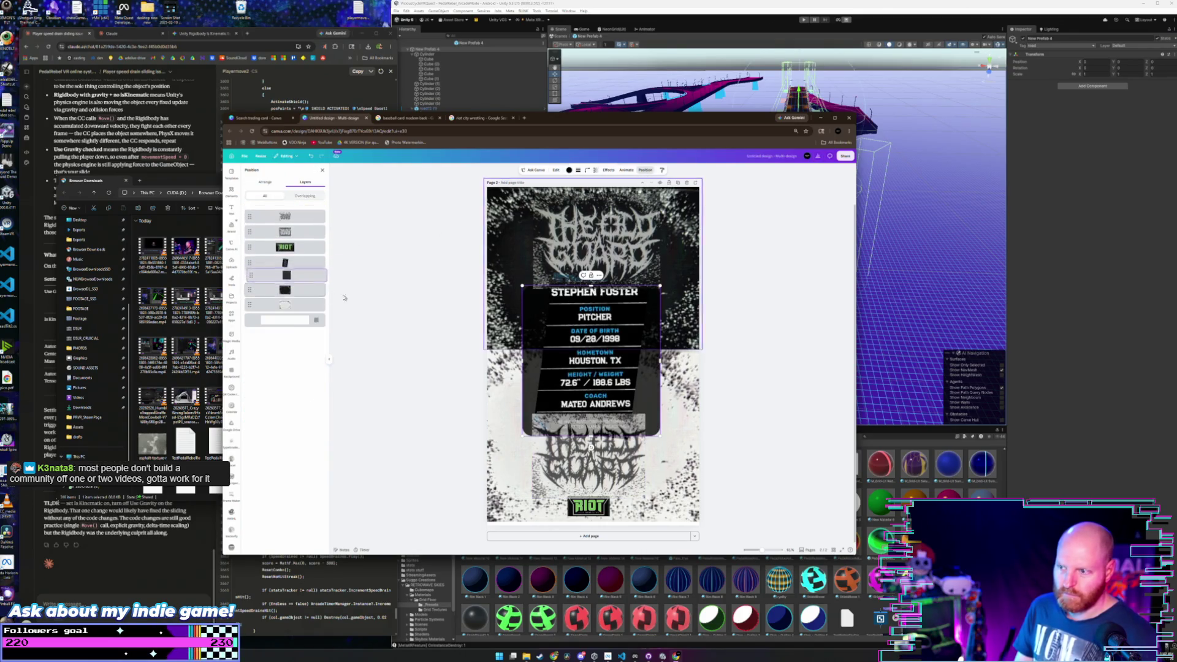
click(323, 169)
- Deselect the box and snip a screenshot of the finished card
click(723, 335)
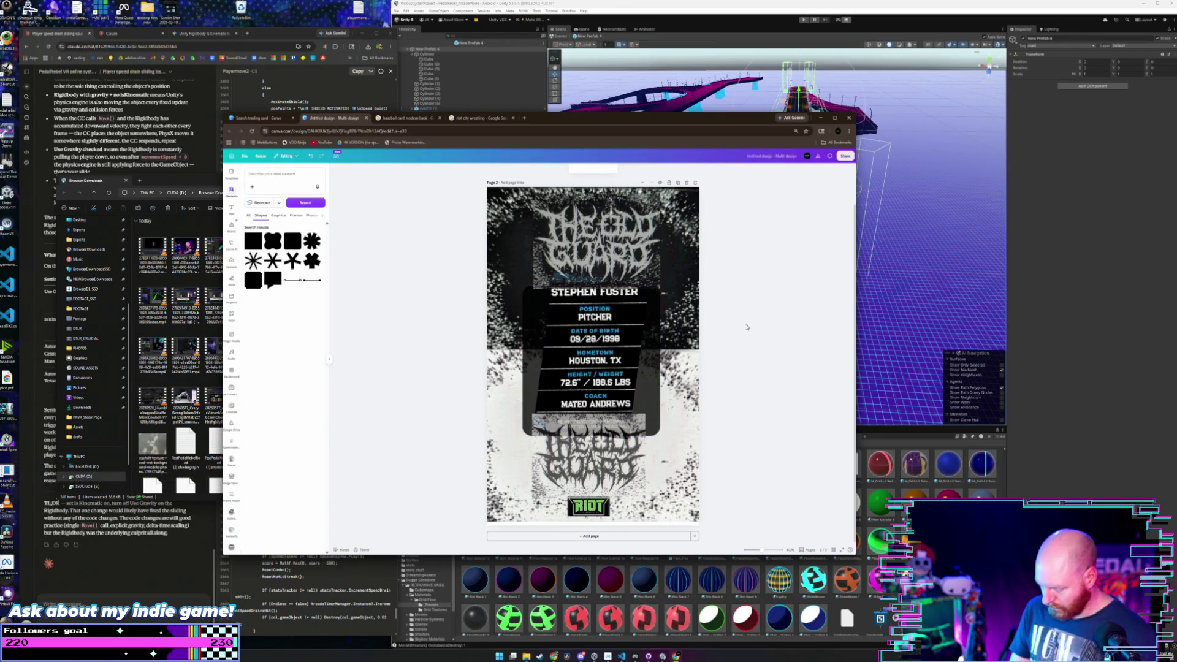
key(super+shift+s)
mouse_move(487, 187)
mouse_down()
mouse_move(706, 505)
mouse_move(701, 522)
mouse_up()
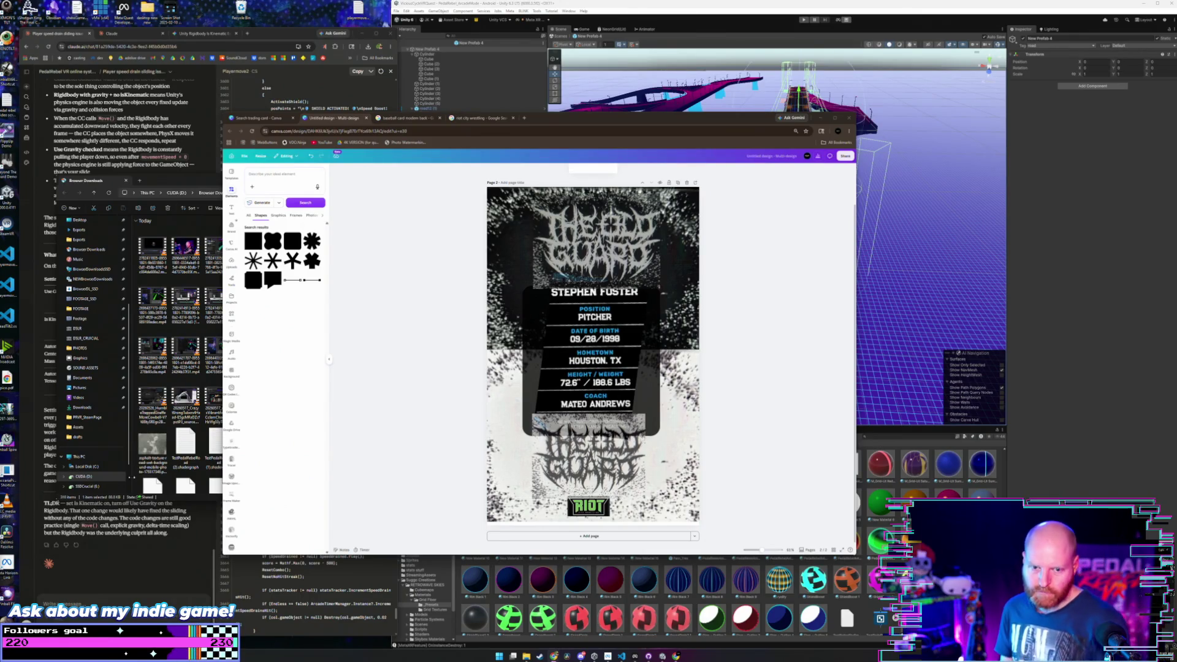
- Close the Untitled design, baseball card and wrestling search tabs, shutting Chrome
click(366, 118)
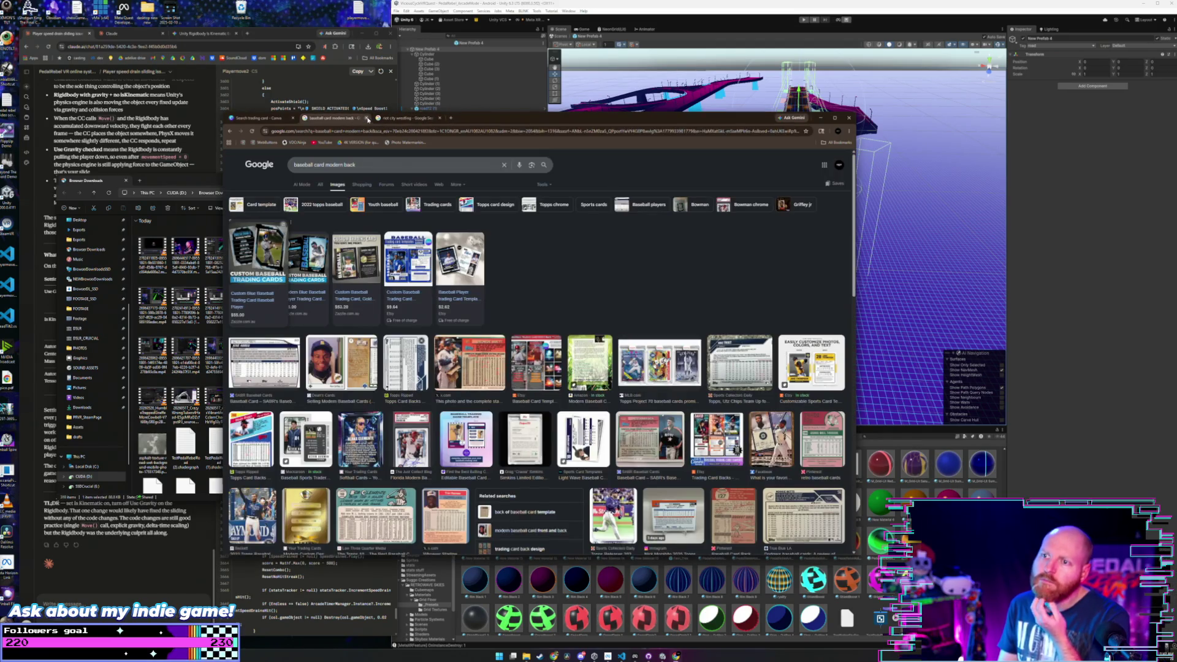
click(366, 118)
click(366, 117)
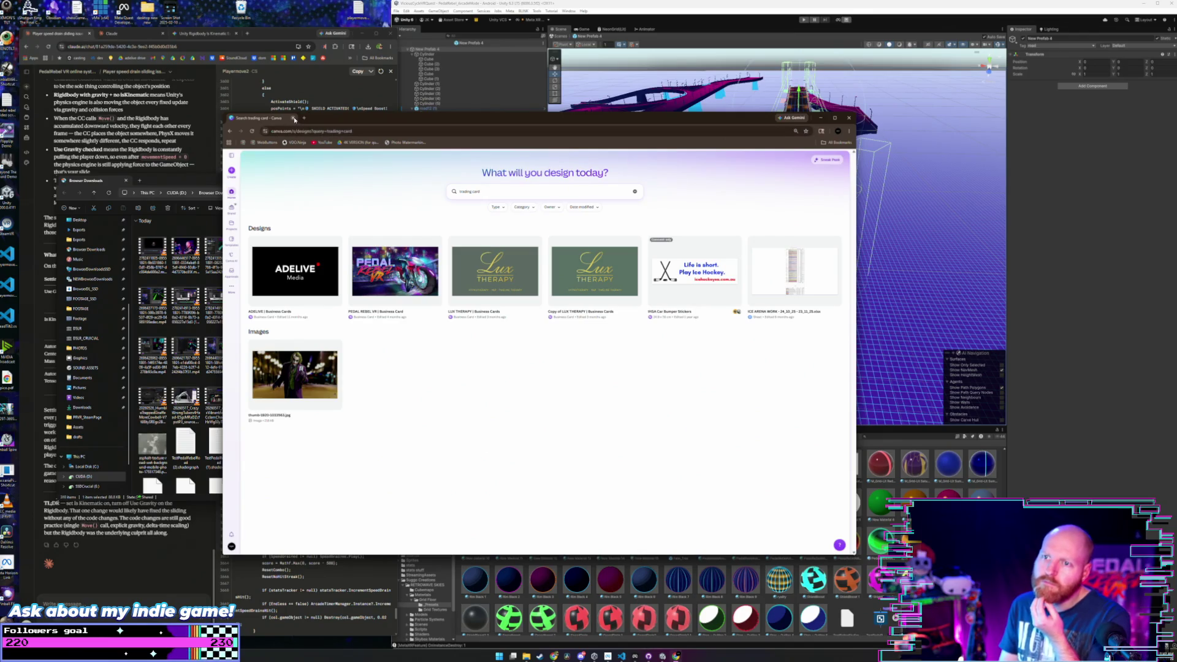
click(293, 118)
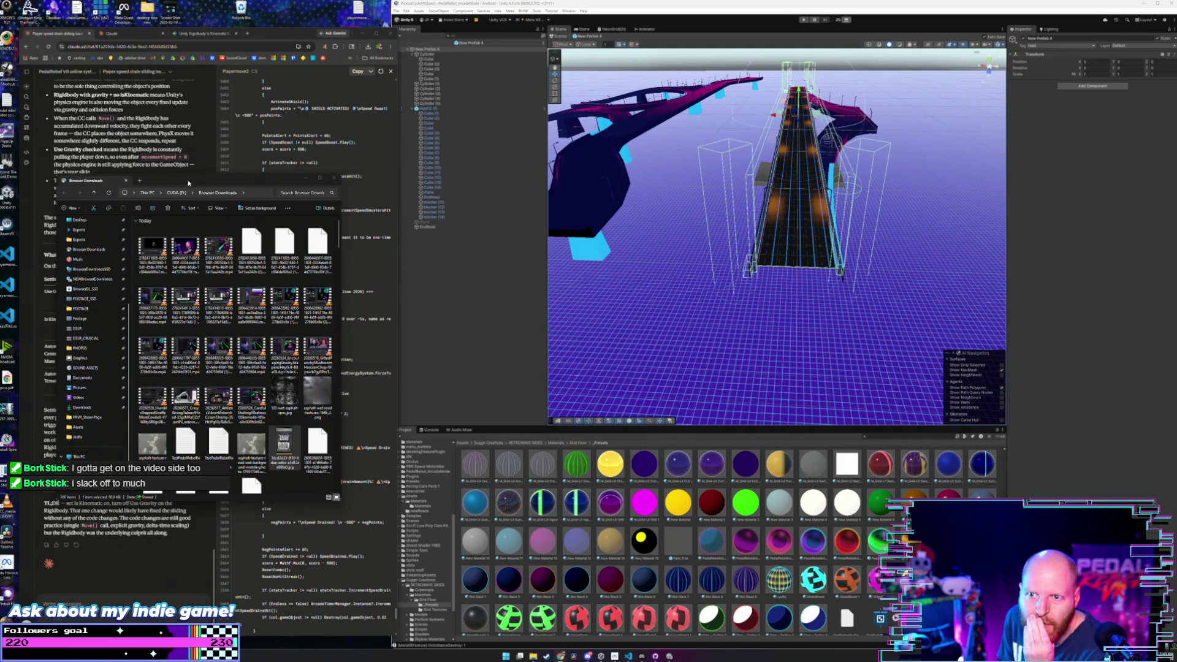
- Return to the main scene and open New Prefab 4 from Roads > newRoads
drag(188, 182, 230, 185)
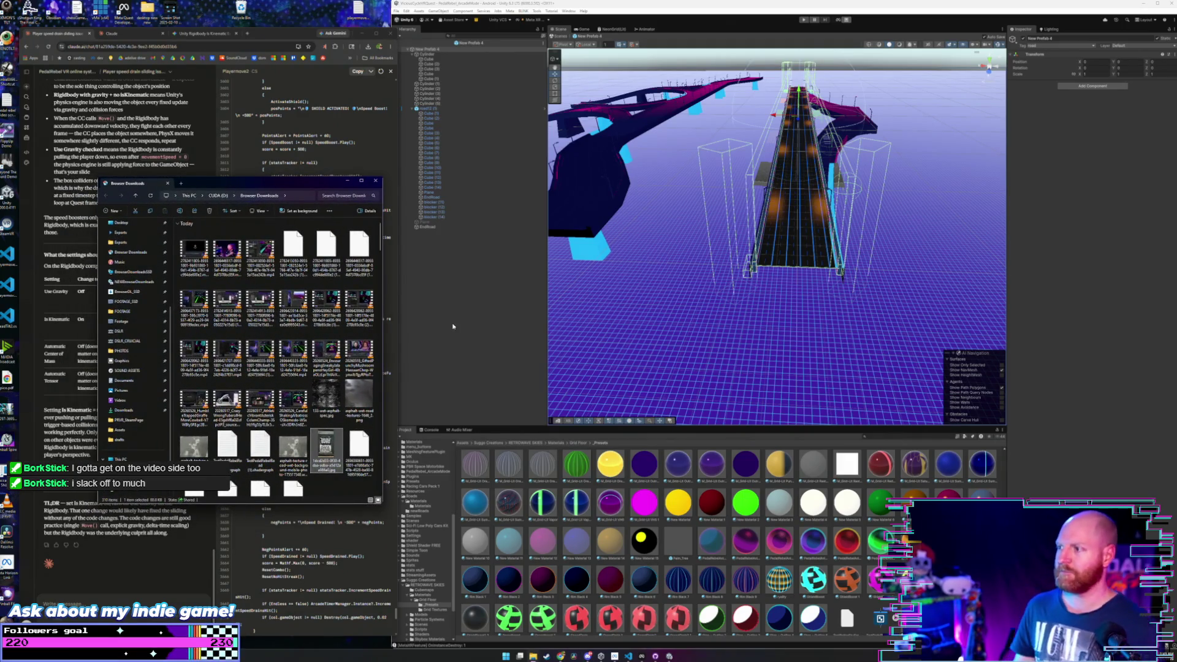
drag(724, 233, 740, 205)
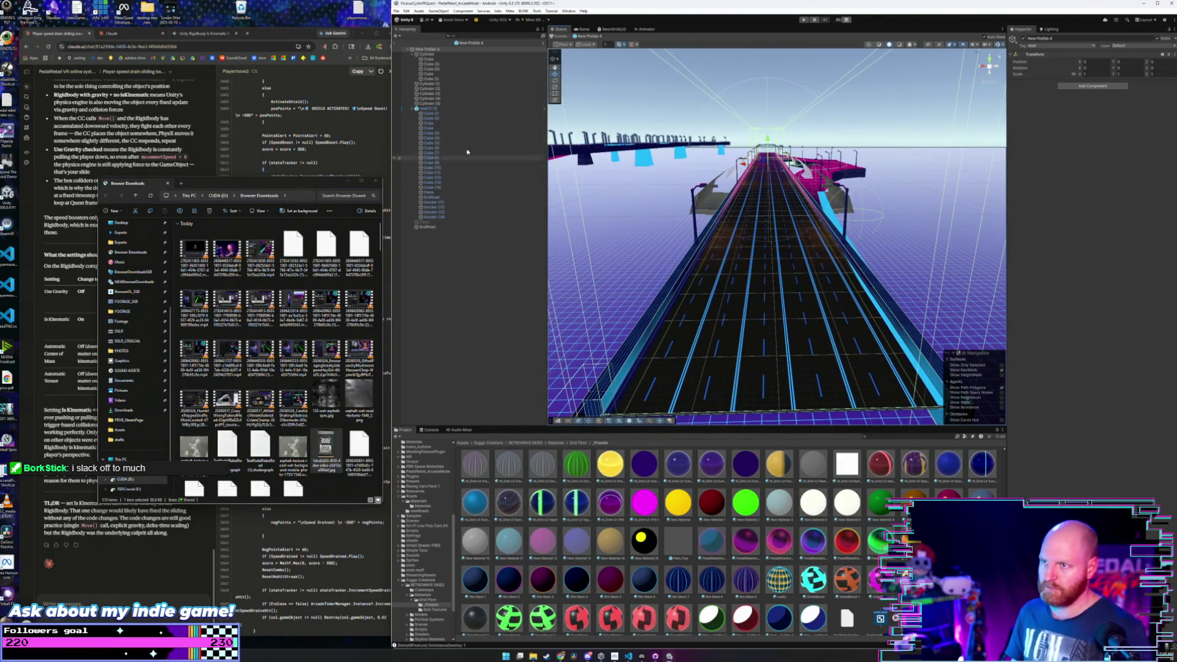
click(395, 43)
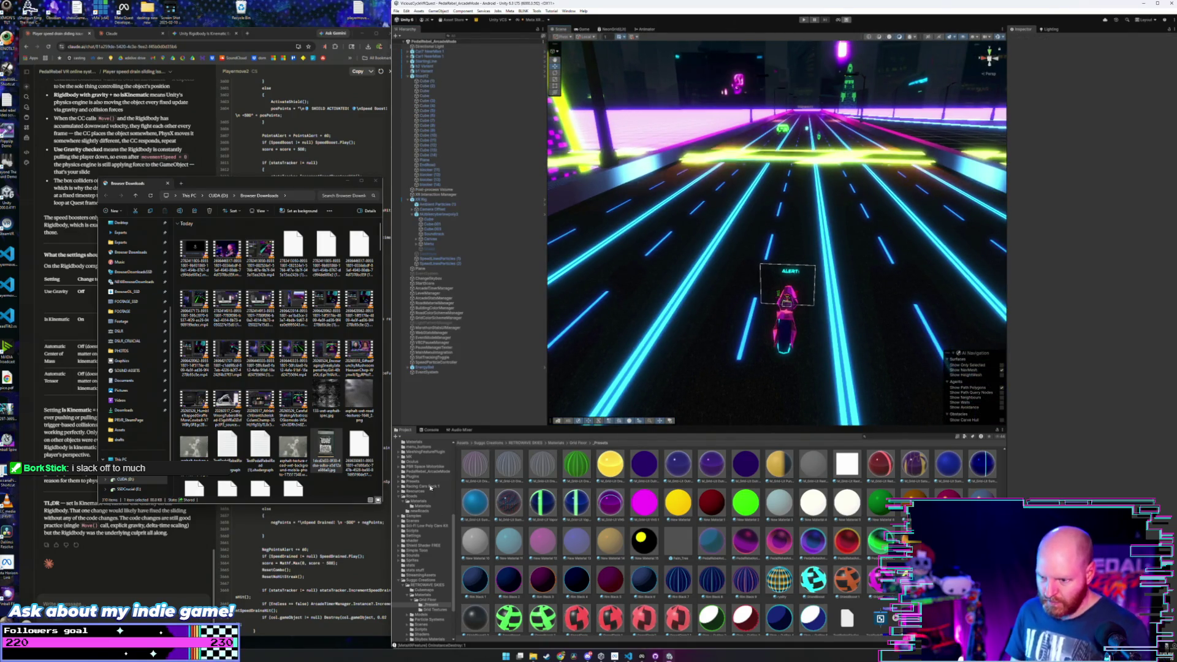
click(423, 506)
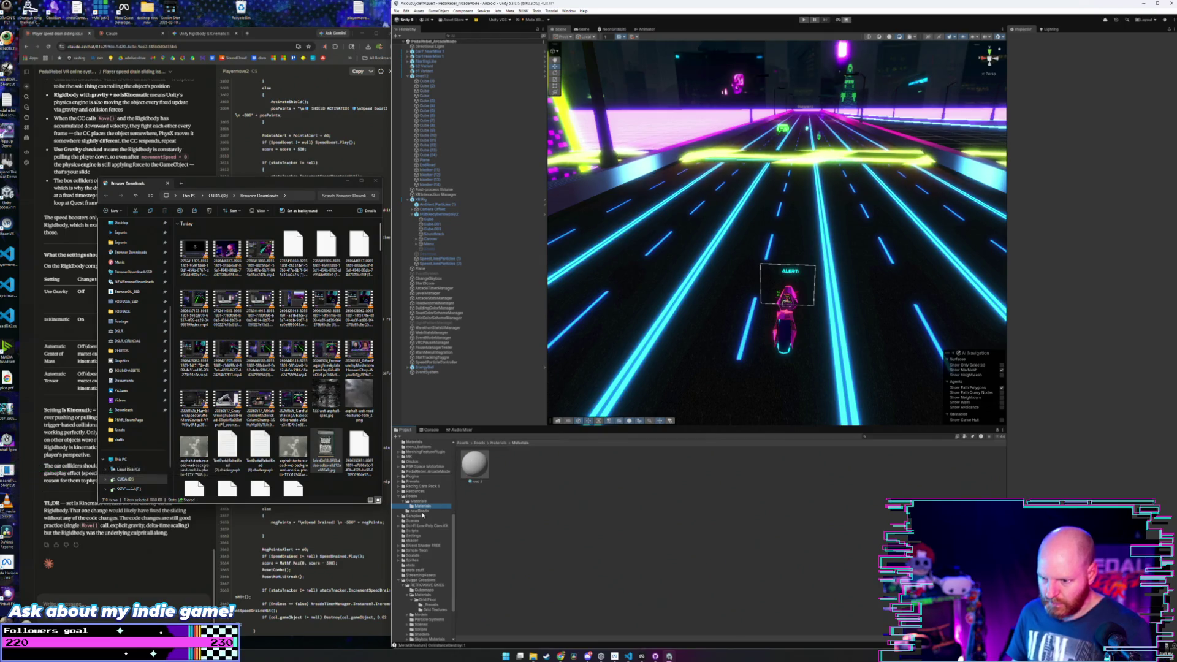
click(420, 510)
double_click(847, 472)
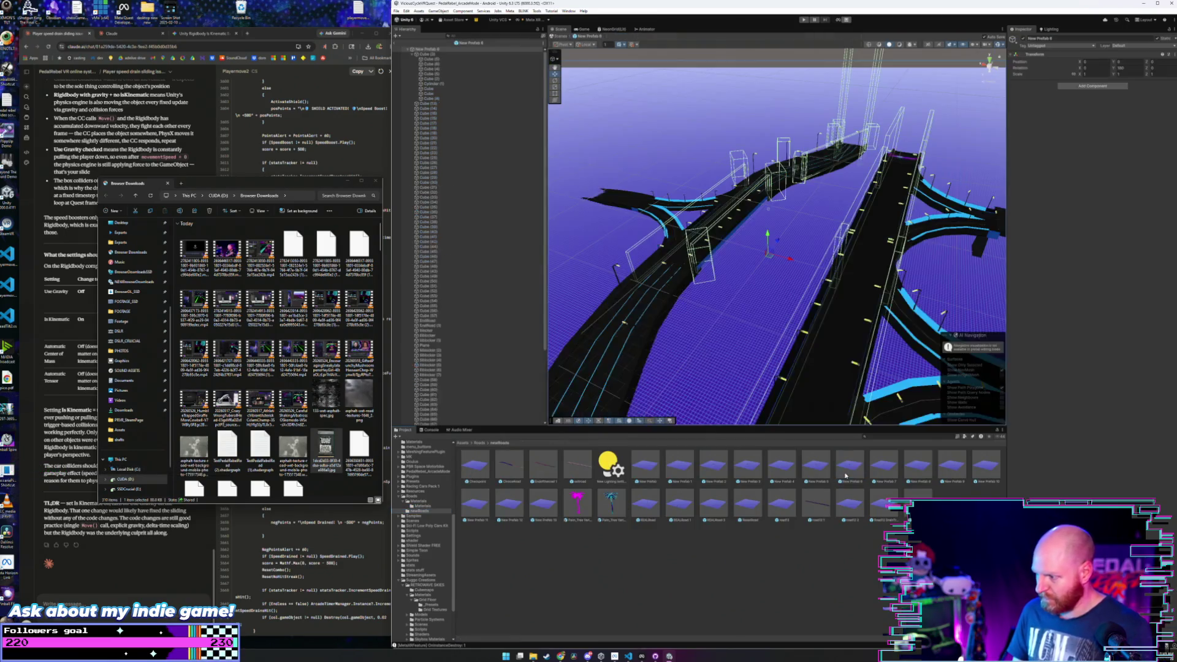
- Show the Grid Floor _Presets materials in the Project window
scroll(737, 305, up, 3)
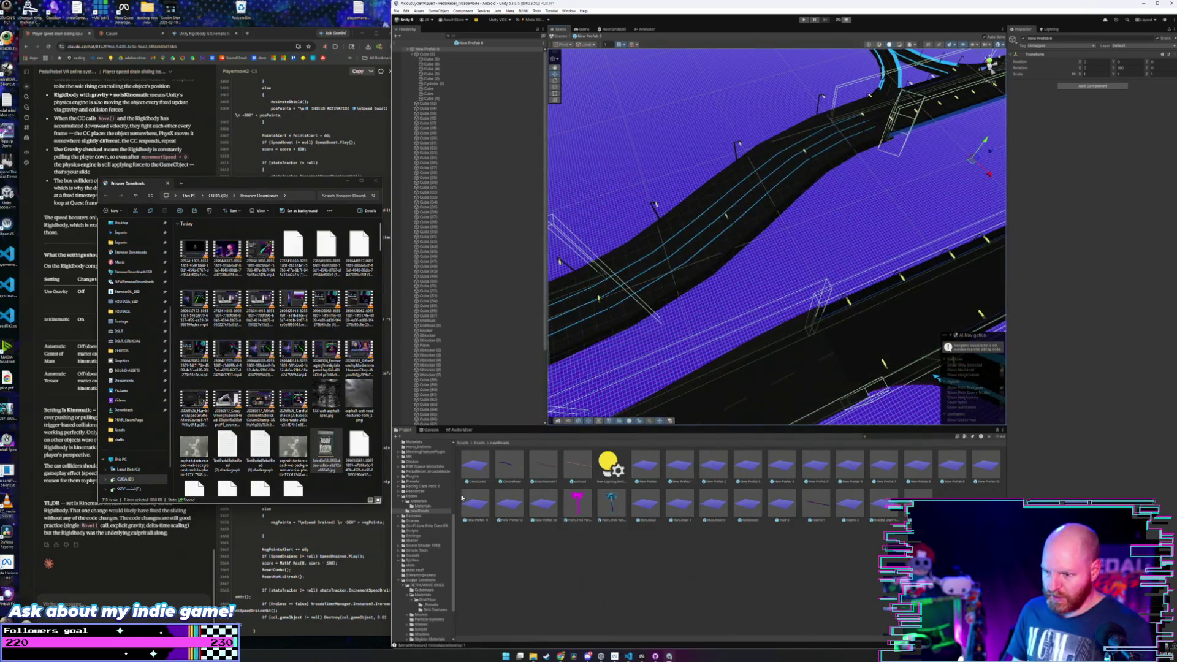
click(435, 606)
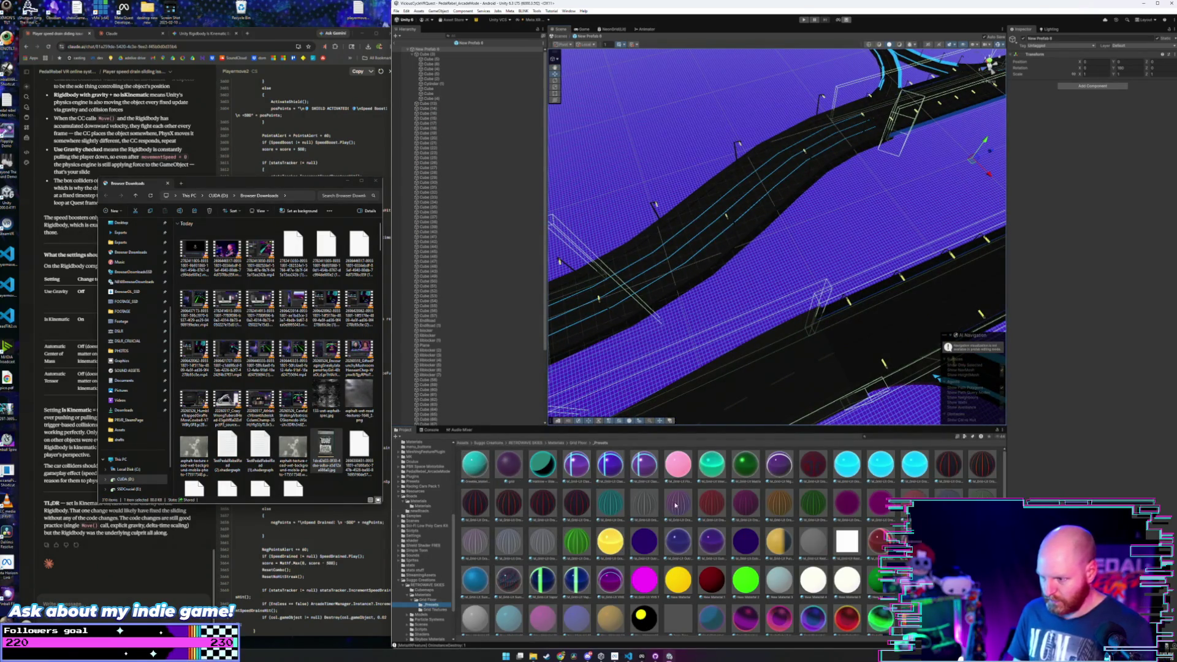
scroll(843, 285, down, 5)
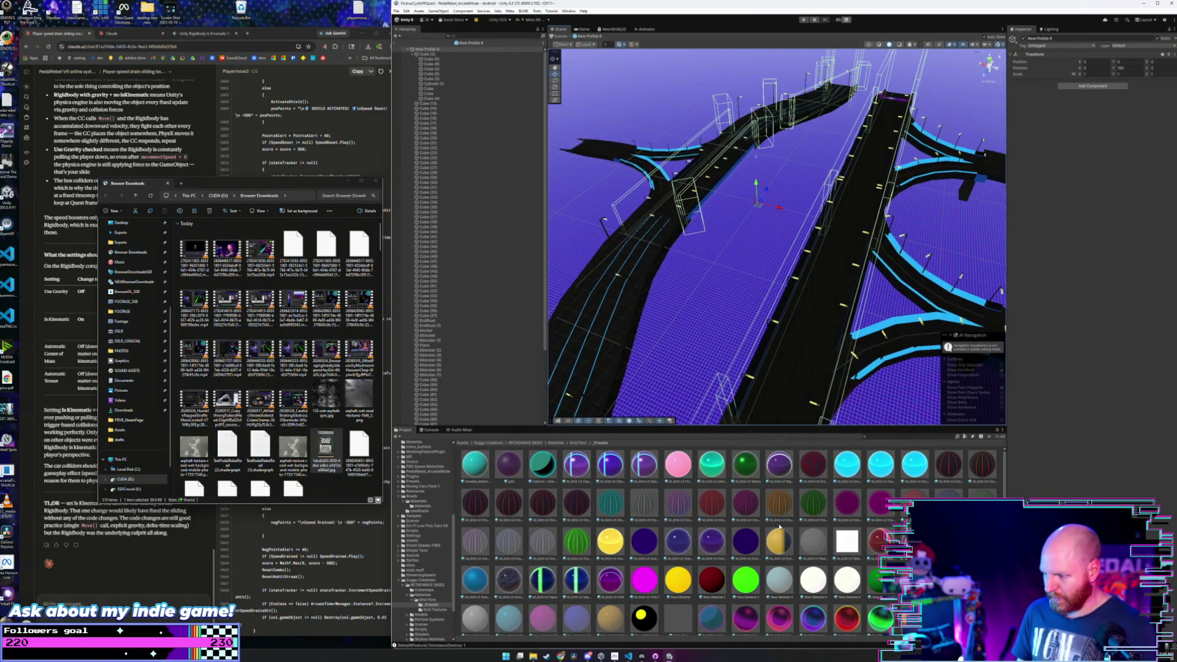
scroll(724, 555, down, 3)
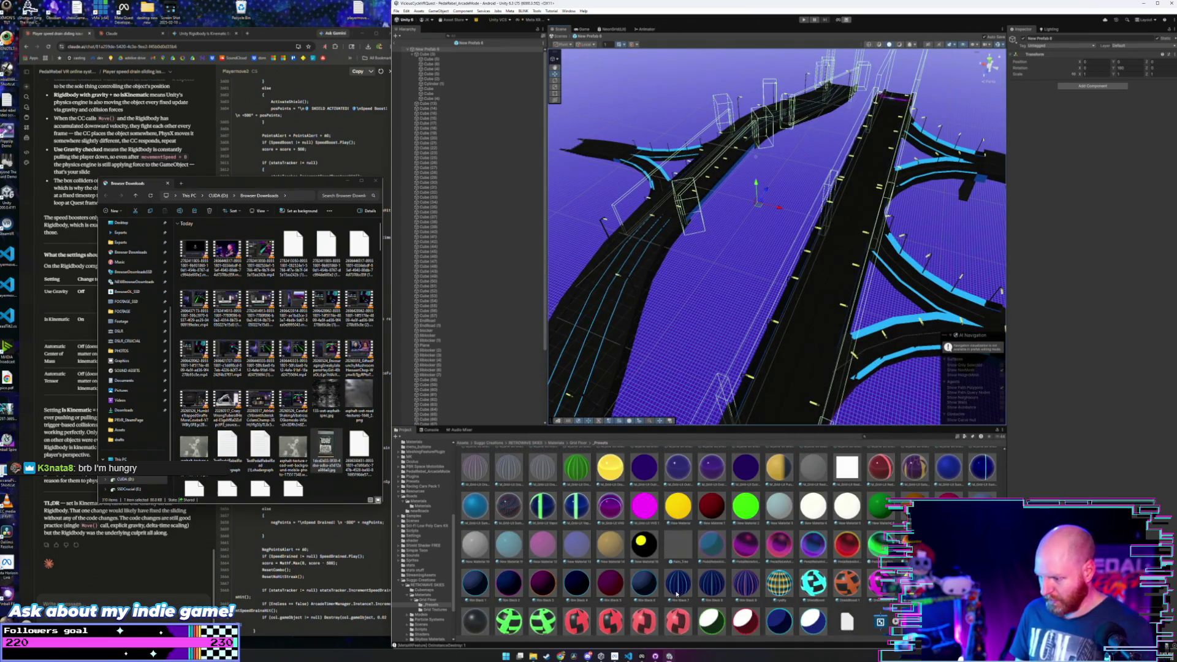
- Apply the dark-blue preset material to the left floor, left road, branch and right road pieces
mouse_move(677, 594)
mouse_down()
mouse_move(613, 288)
mouse_move(693, 412)
mouse_up()
mouse_move(674, 587)
mouse_down()
mouse_move(705, 294)
mouse_move(670, 193)
mouse_up()
mouse_move(683, 584)
mouse_down()
mouse_move(613, 282)
mouse_move(704, 495)
mouse_up()
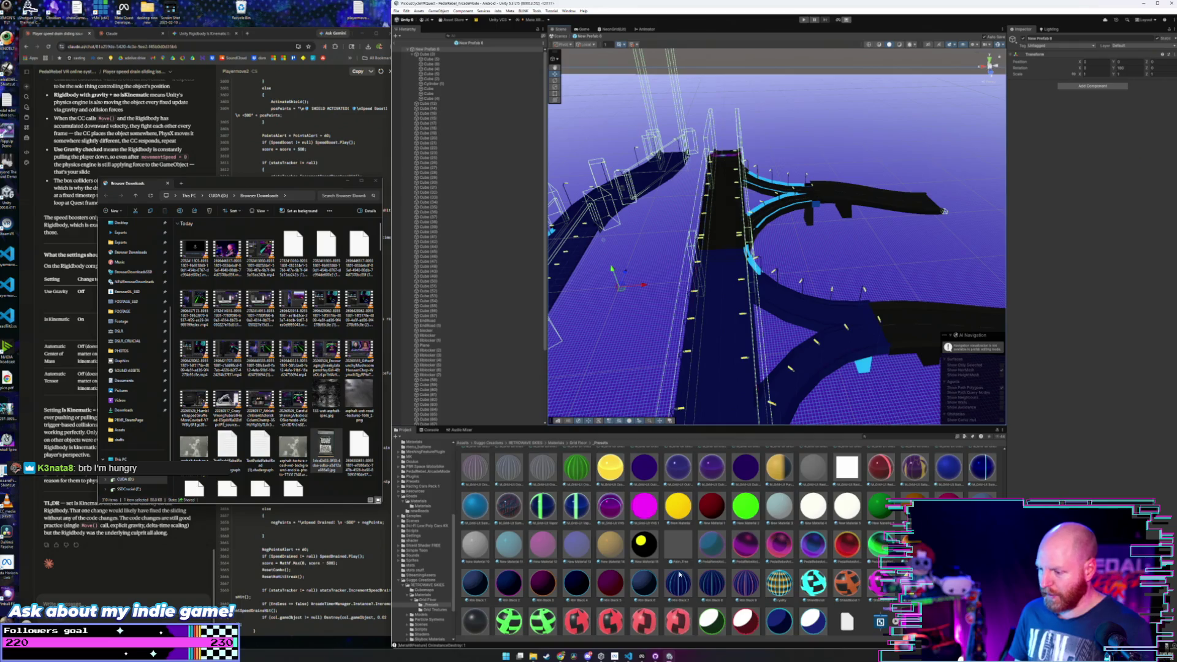
drag(679, 574, 728, 241)
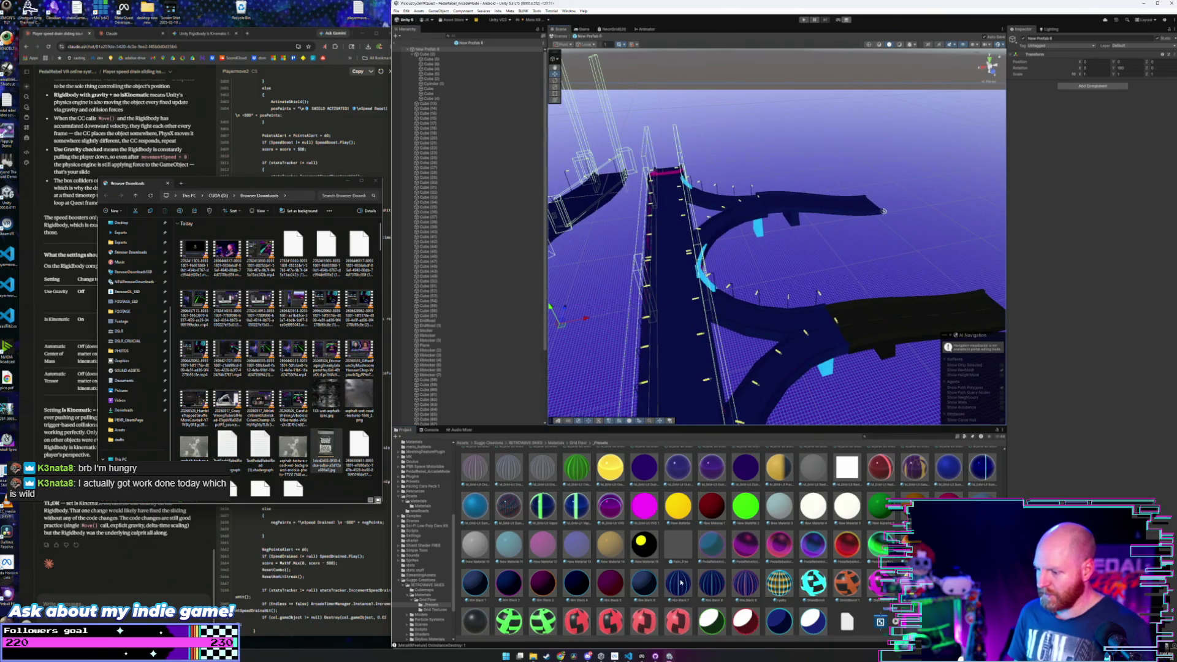
drag(681, 582, 884, 329)
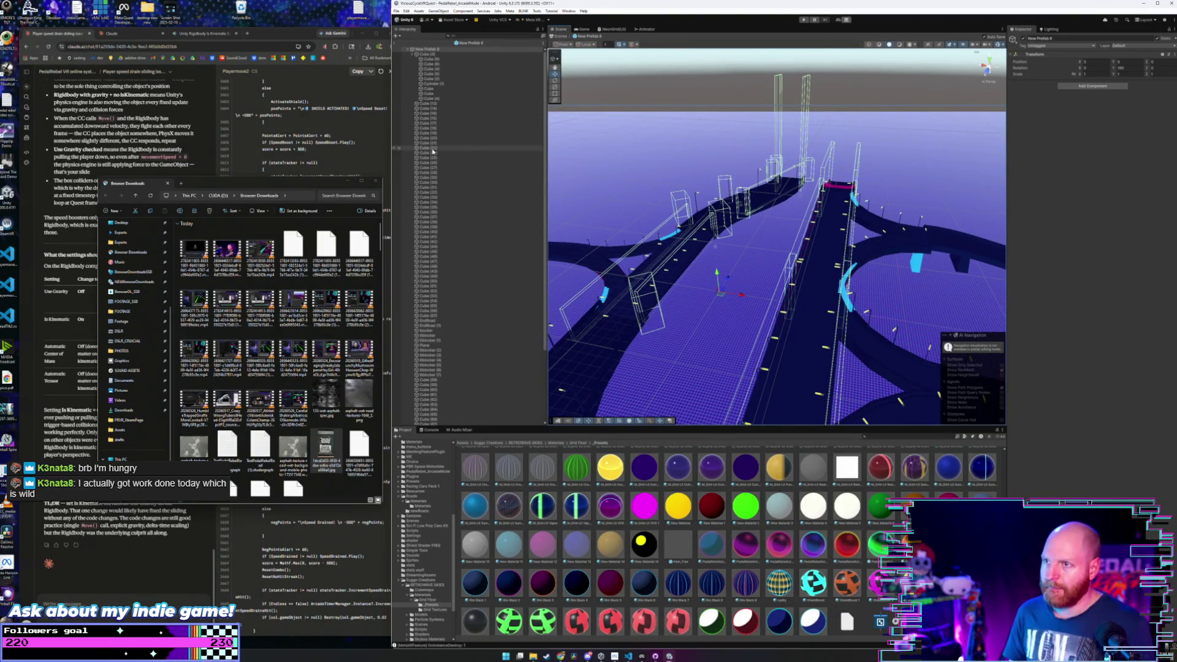
- Leave prefab editing and browse to the Roads > newRoads prefabs
click(396, 48)
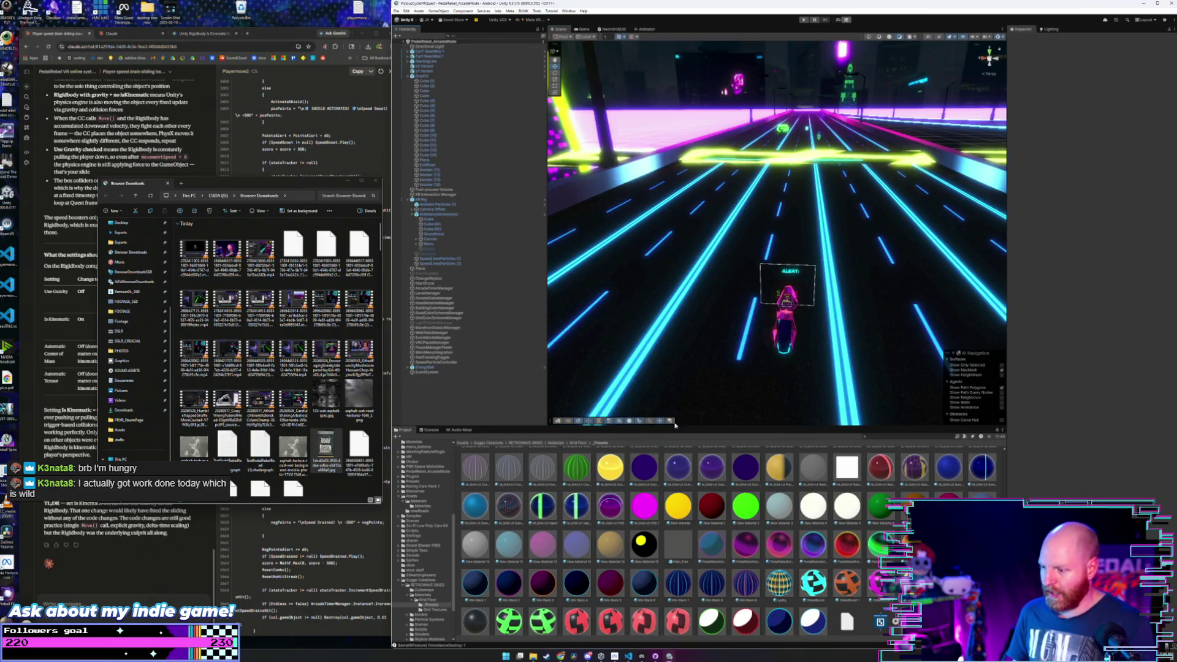
click(423, 506)
key(Down)
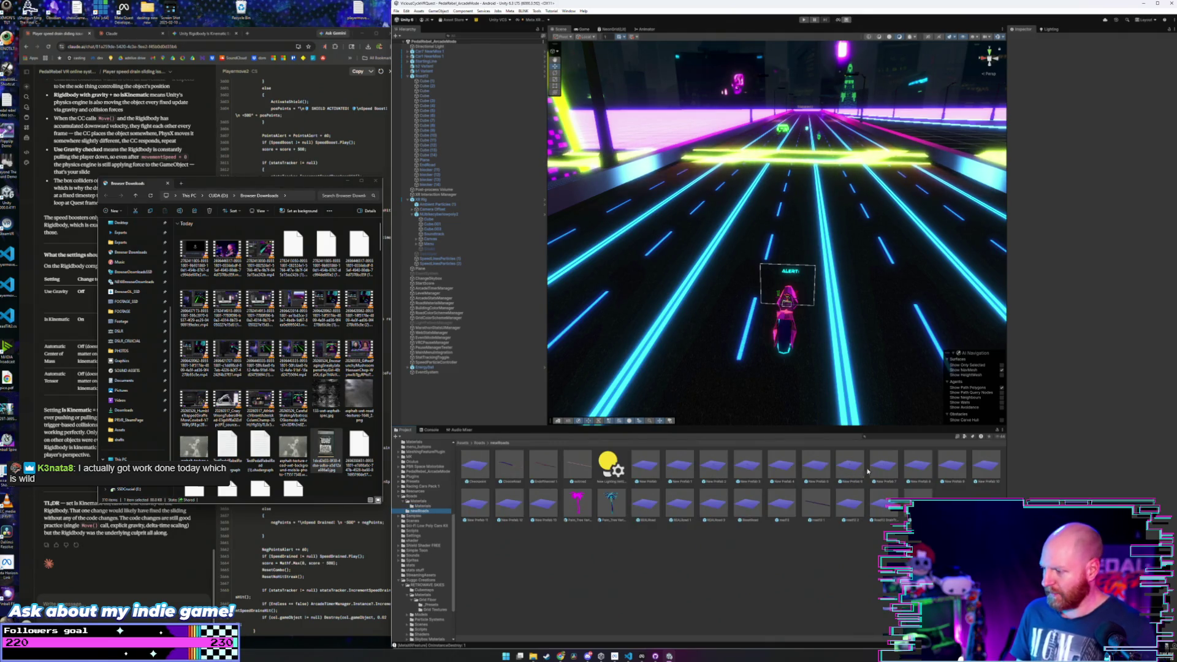
- Open New Prefab 8 and show the Grid Floor preset materials
double_click(917, 466)
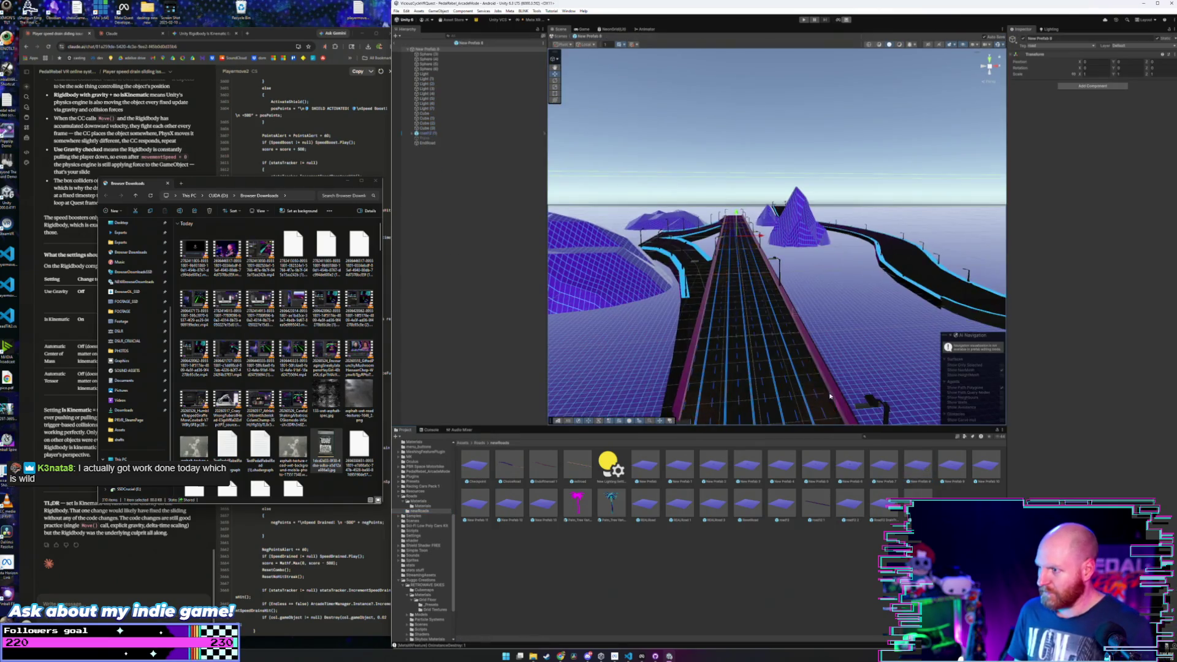
drag(784, 335, 672, 522)
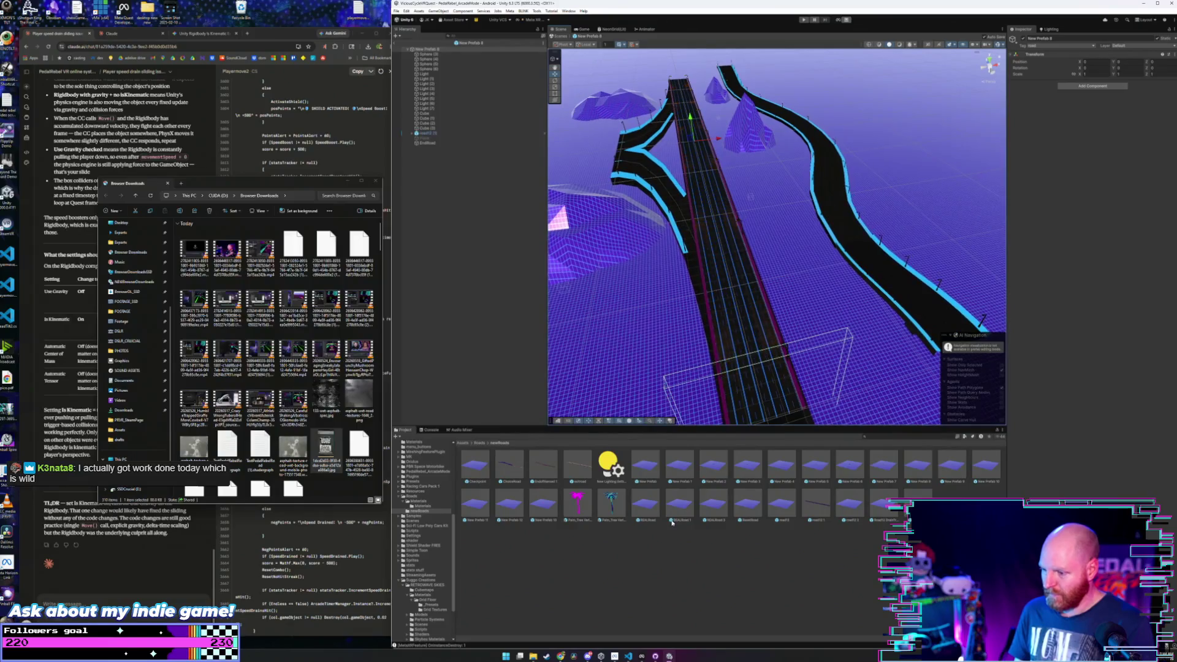
click(436, 605)
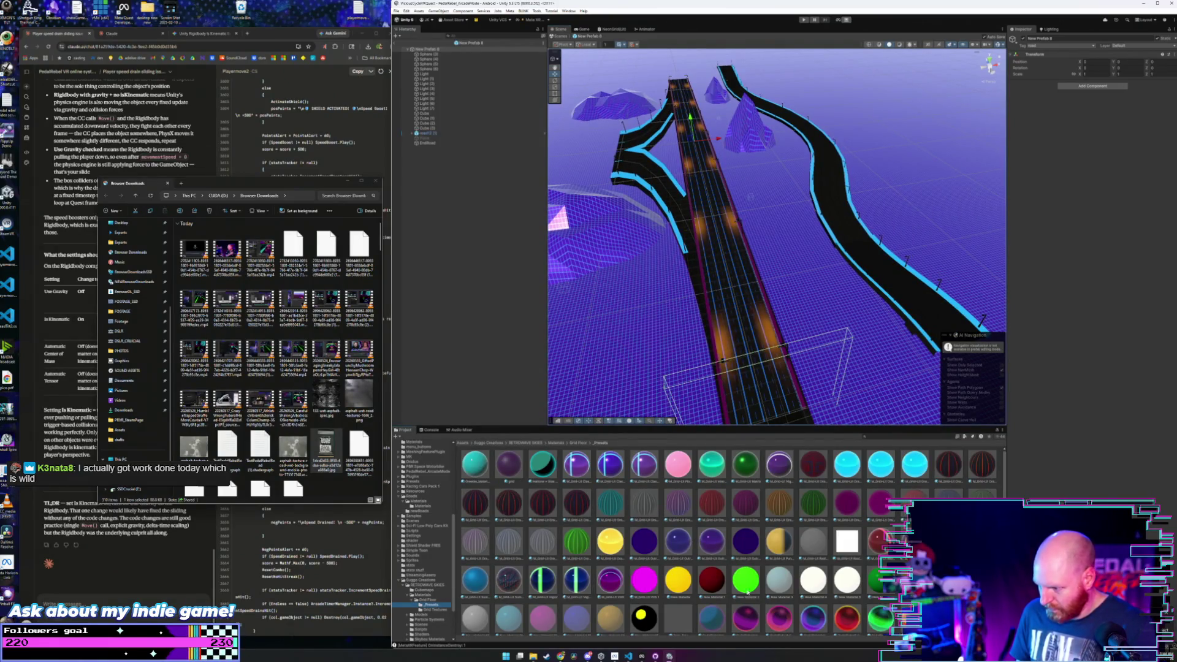
scroll(740, 594, down, 2)
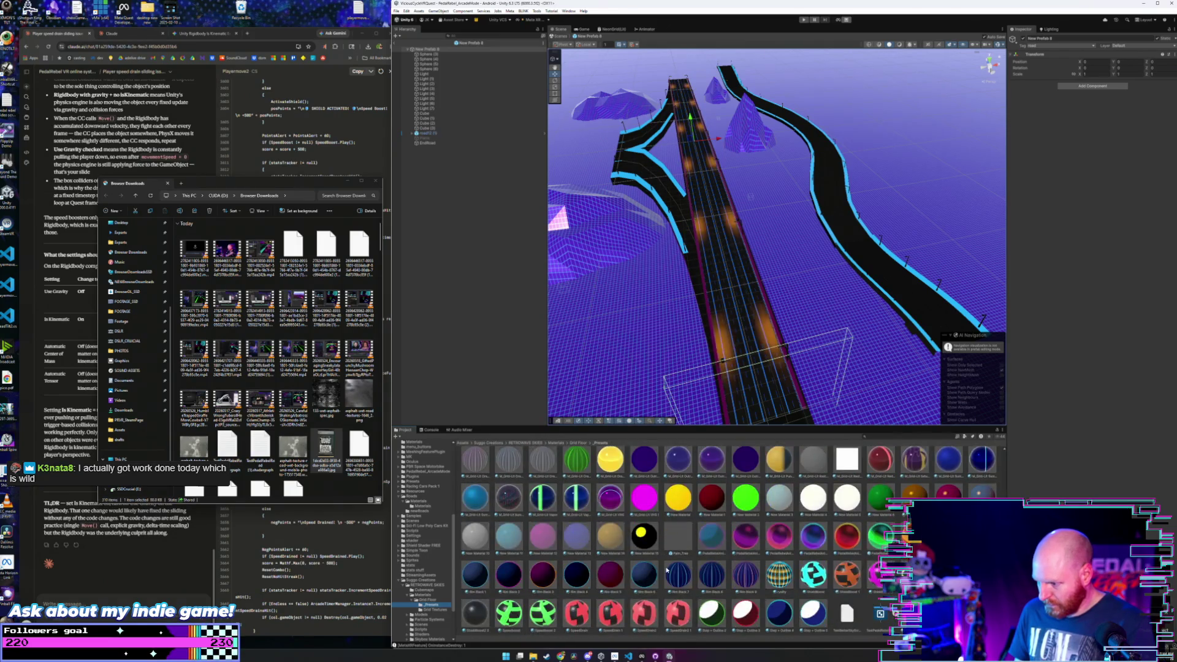
- Make the black and cyan-edged road segments dark navy, then inspect the central road
drag(509, 575, 663, 208)
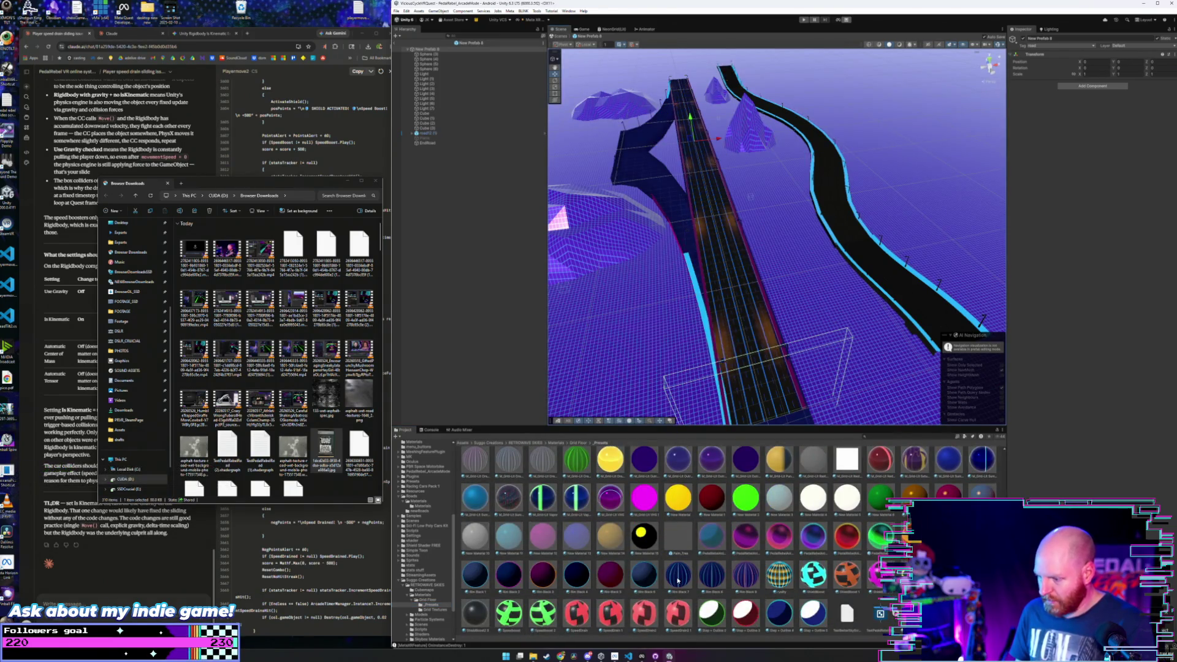
drag(643, 576, 882, 275)
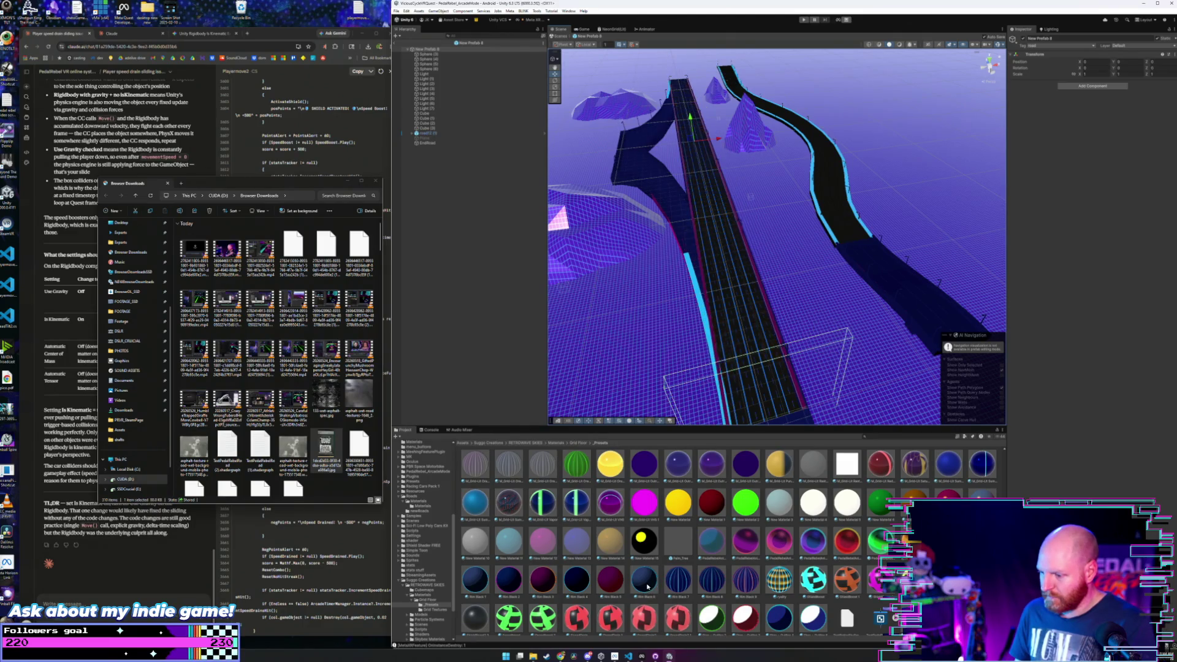
drag(688, 587, 838, 182)
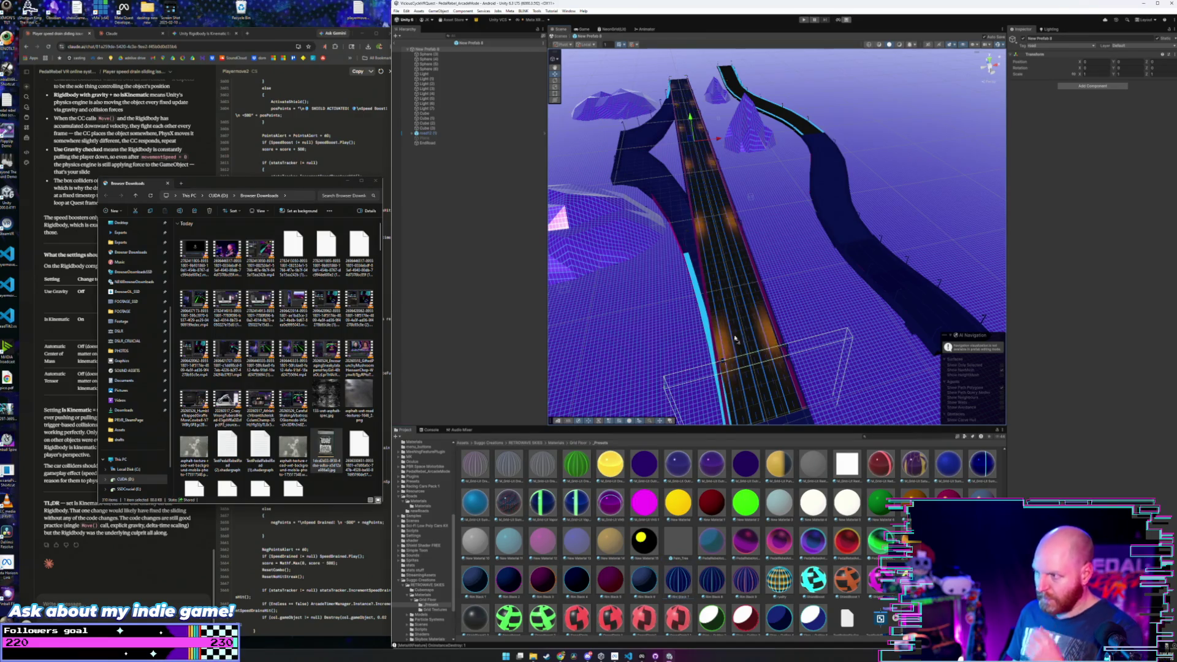
drag(736, 338, 773, 98)
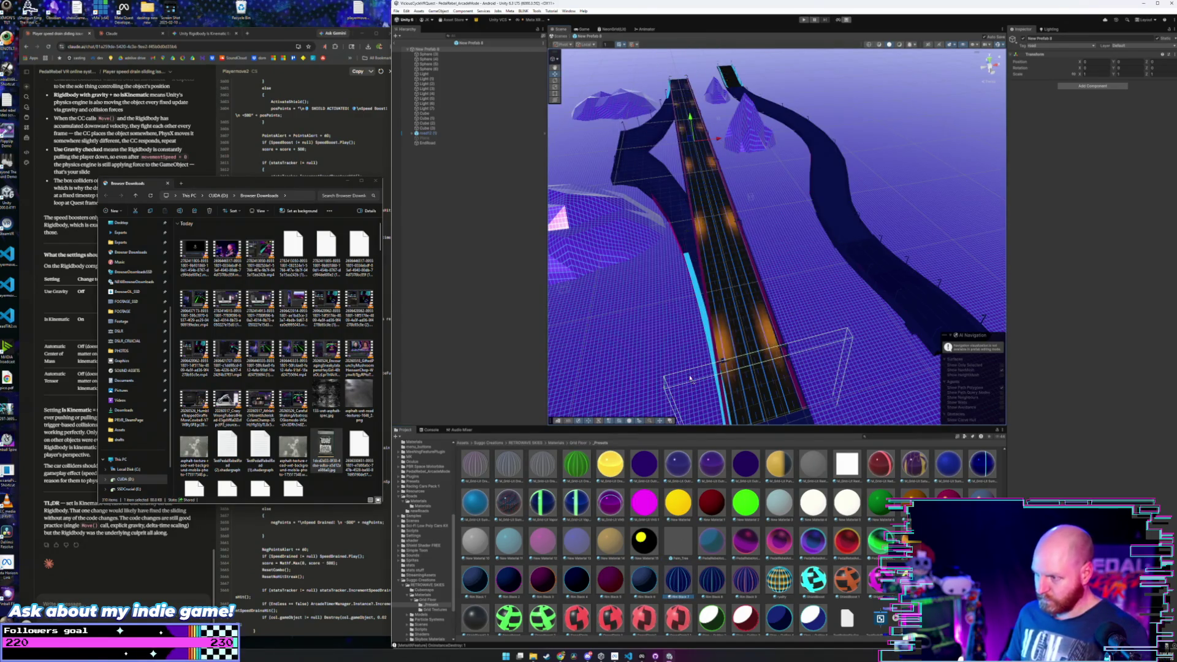
click(731, 86)
mouse_move(728, 288)
mouse_down()
mouse_move(728, 316)
mouse_move(730, 265)
mouse_move(702, 361)
mouse_up()
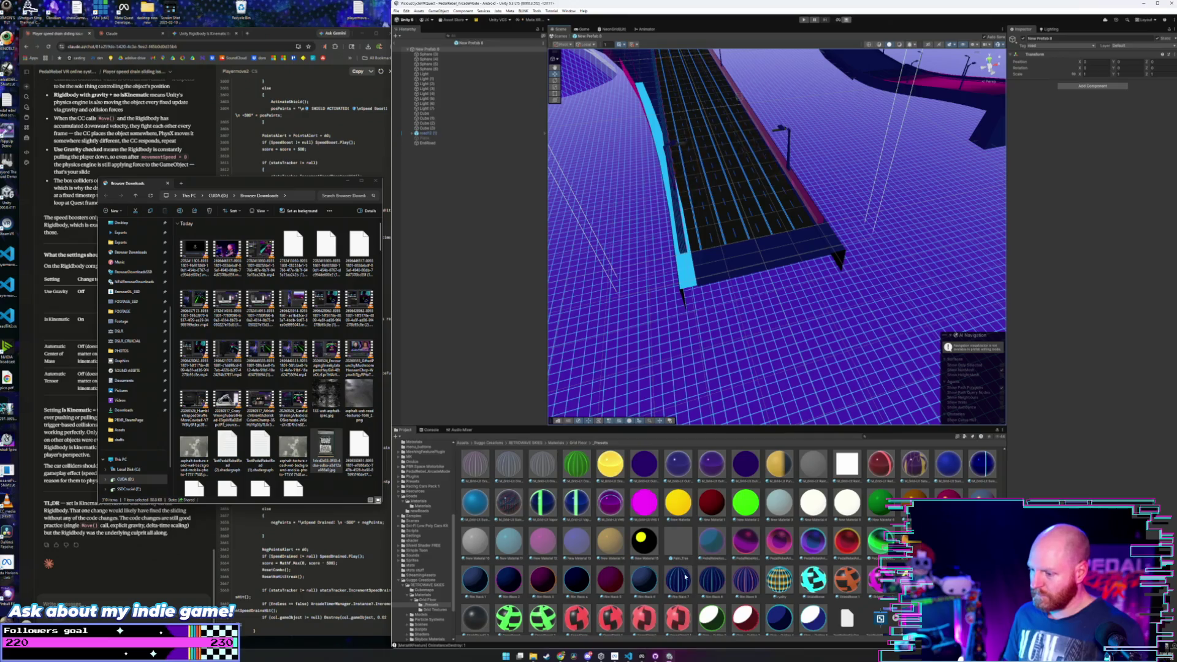
mouse_move(802, 263)
mouse_down()
mouse_move(811, 216)
mouse_move(748, 196)
mouse_up()
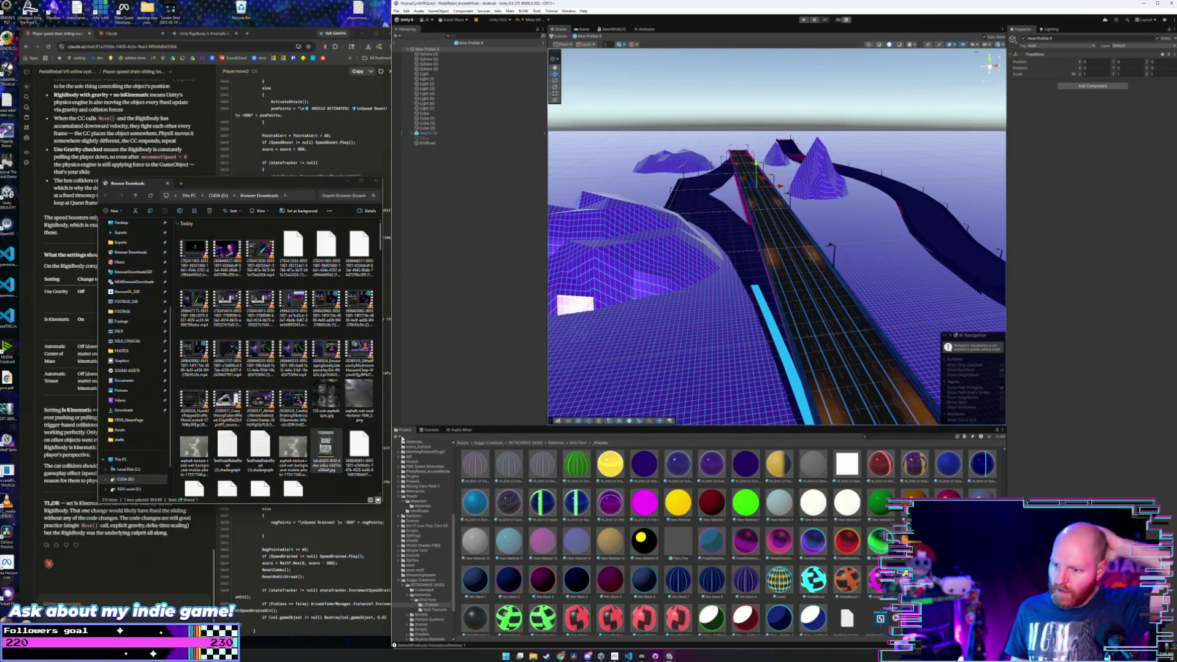
click(422, 506)
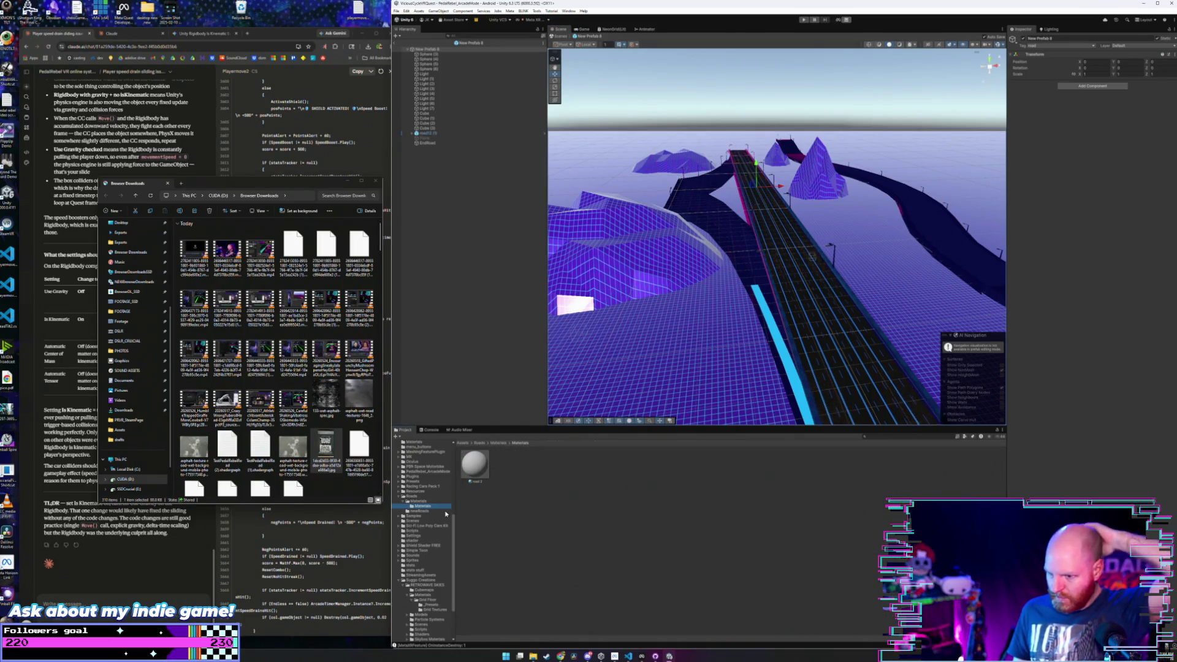
- Open New Prefab 9 and apply the dark navy preset material to its roads
click(422, 511)
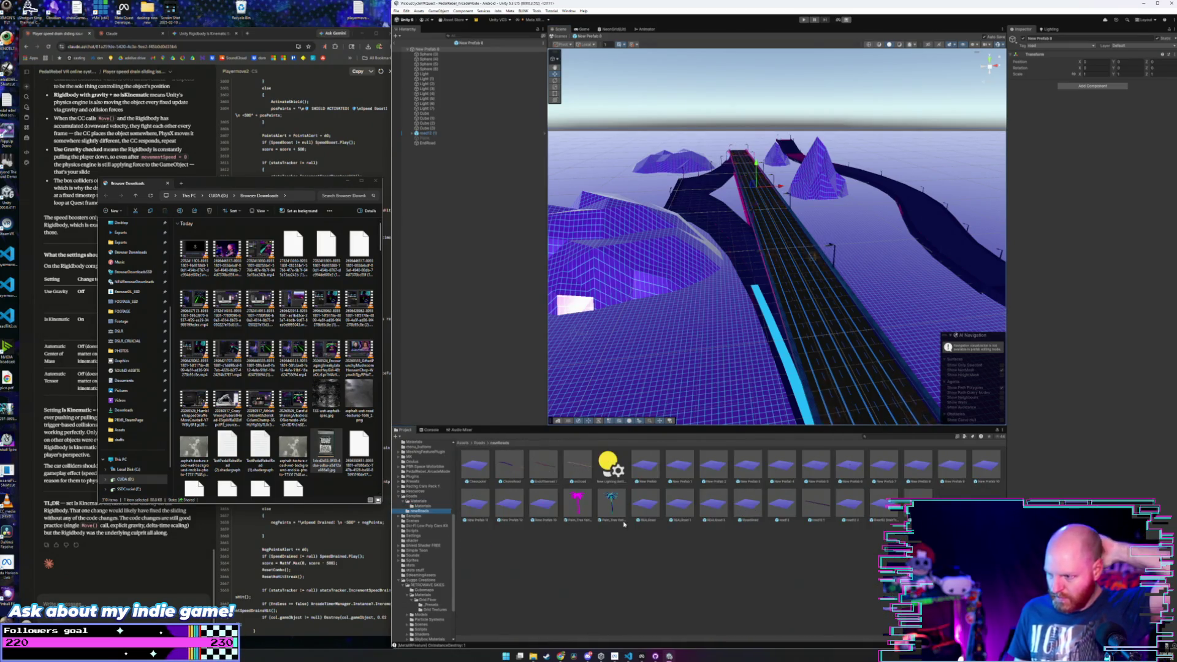
click(919, 464)
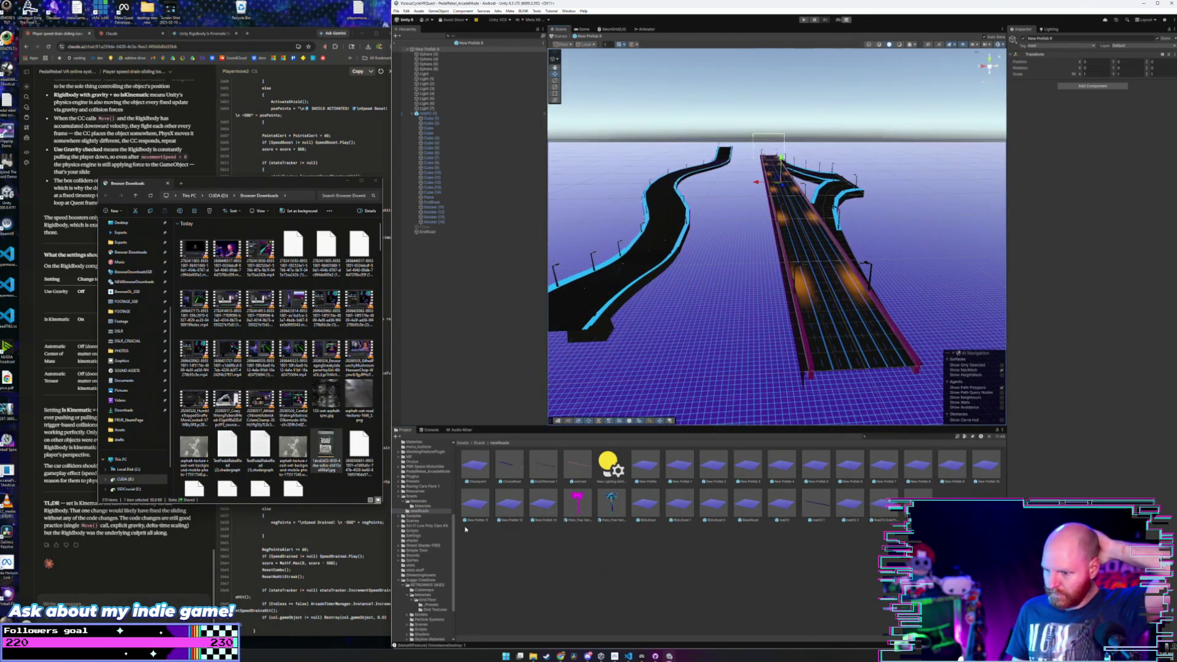
click(422, 605)
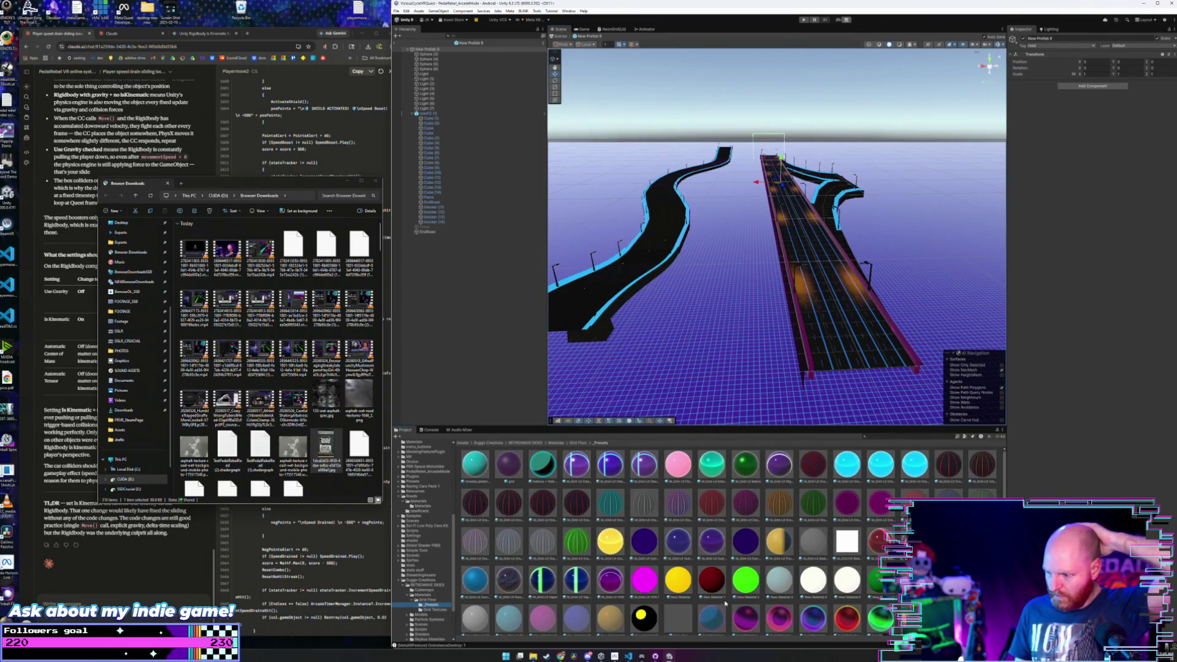
scroll(726, 604, down, 3)
drag(681, 589, 610, 294)
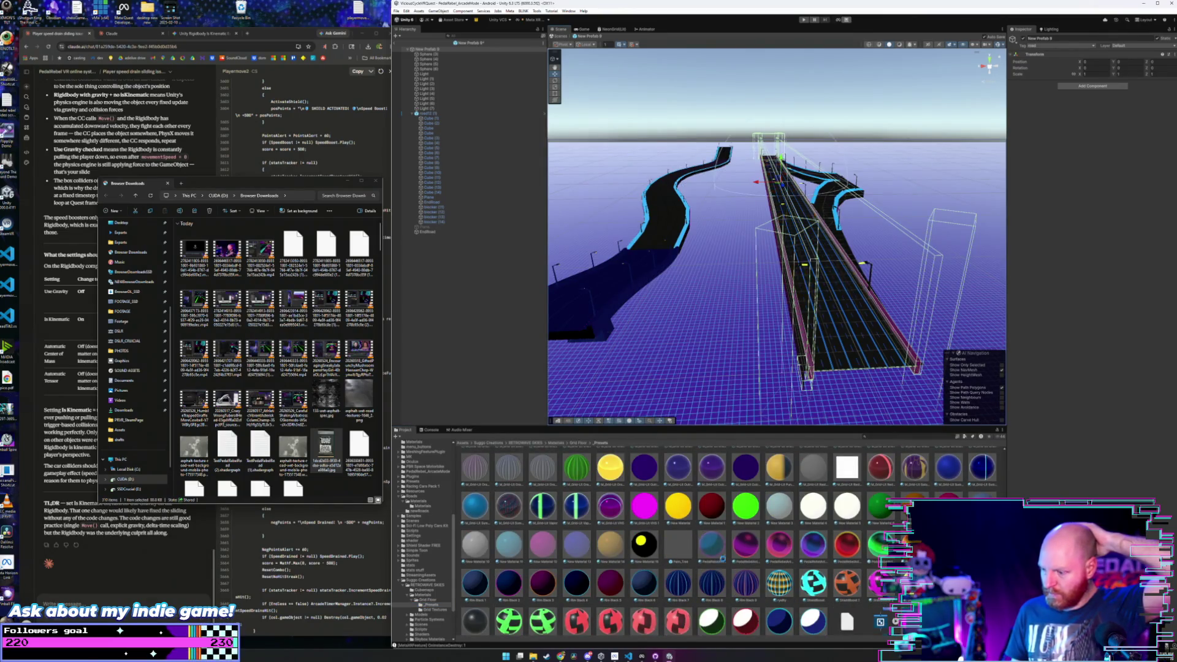
drag(678, 583, 613, 282)
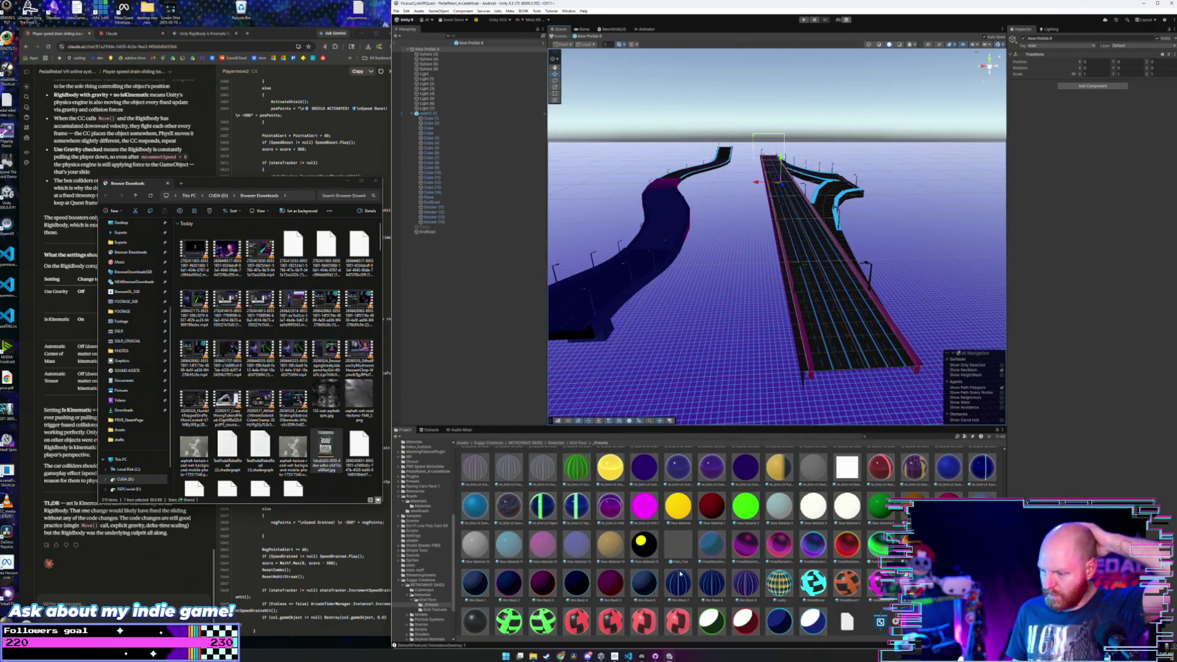
mouse_move(680, 574)
mouse_down()
mouse_move(675, 184)
mouse_move(797, 276)
mouse_move(650, 233)
mouse_move(681, 576)
mouse_move(852, 362)
mouse_move(835, 216)
mouse_up()
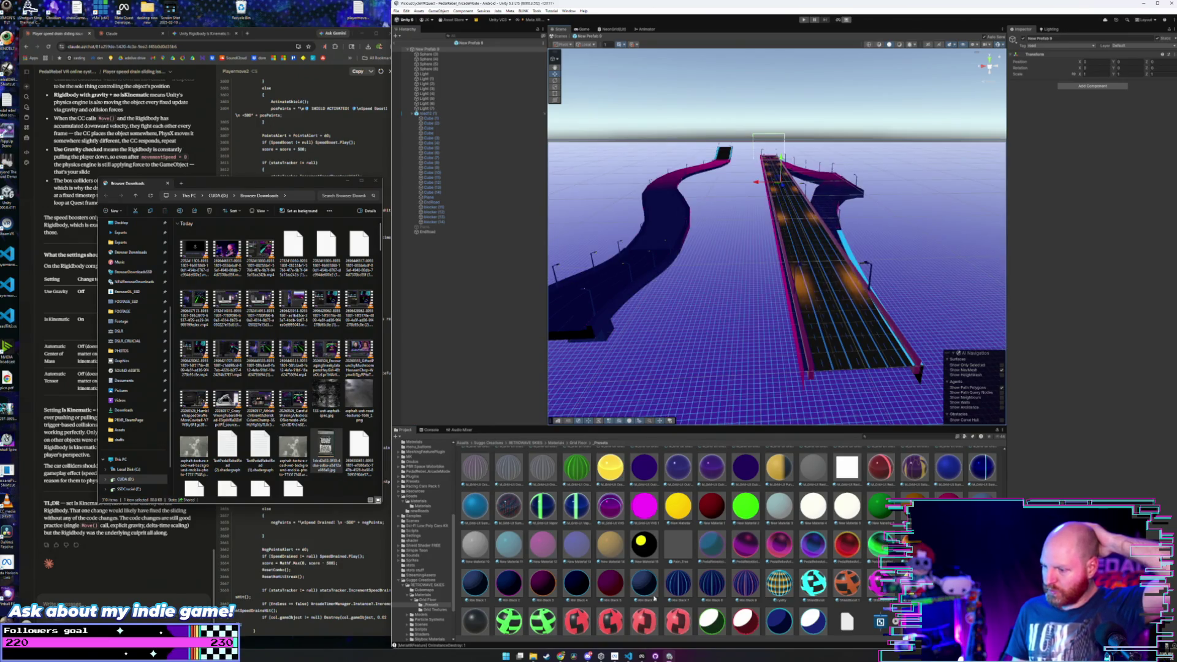
mouse_move(654, 598)
mouse_down()
mouse_move(689, 600)
mouse_move(705, 169)
mouse_up()
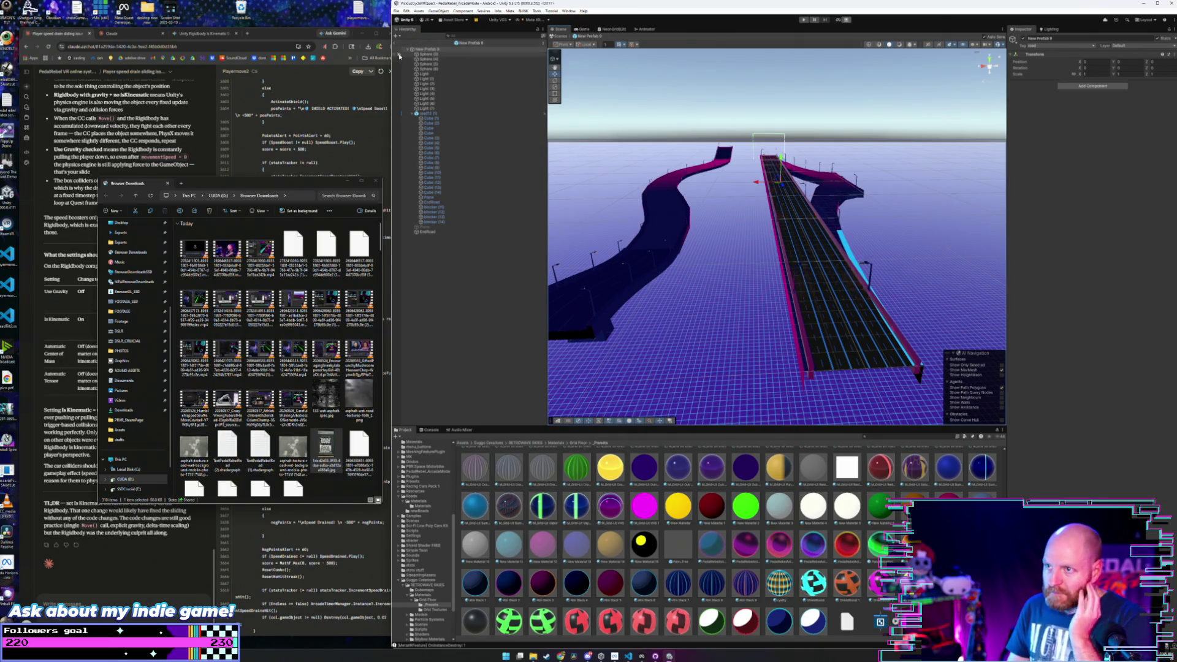
- Open New Prefab 10 and make its pink road surface dark navy
click(422, 506)
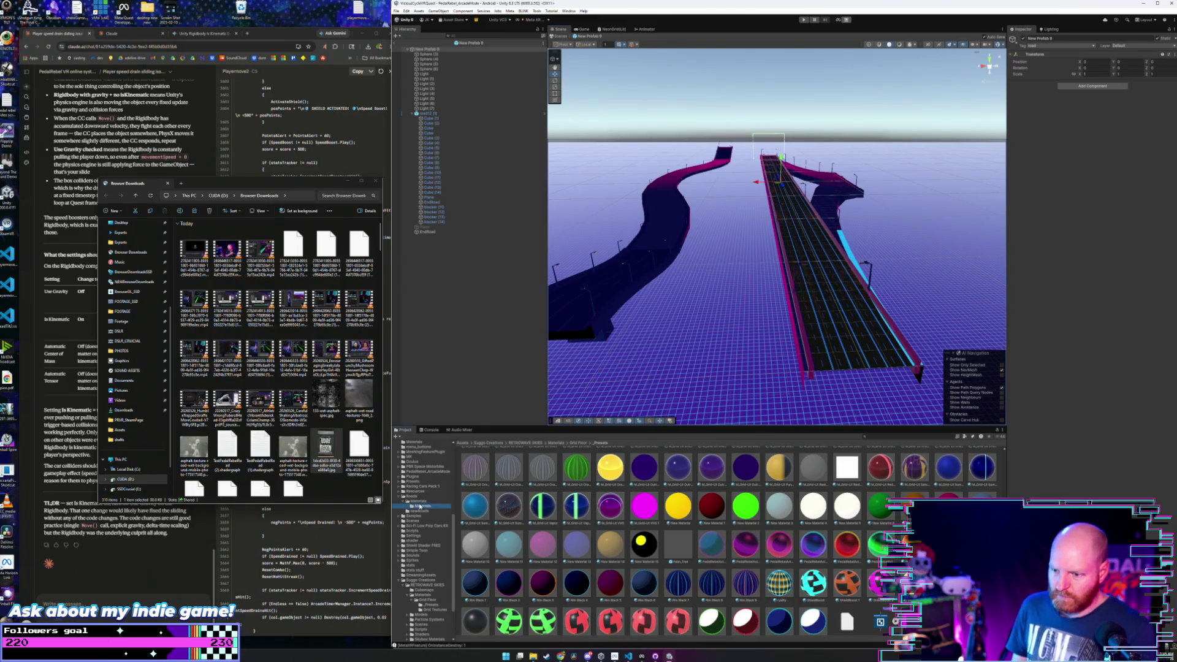
click(421, 511)
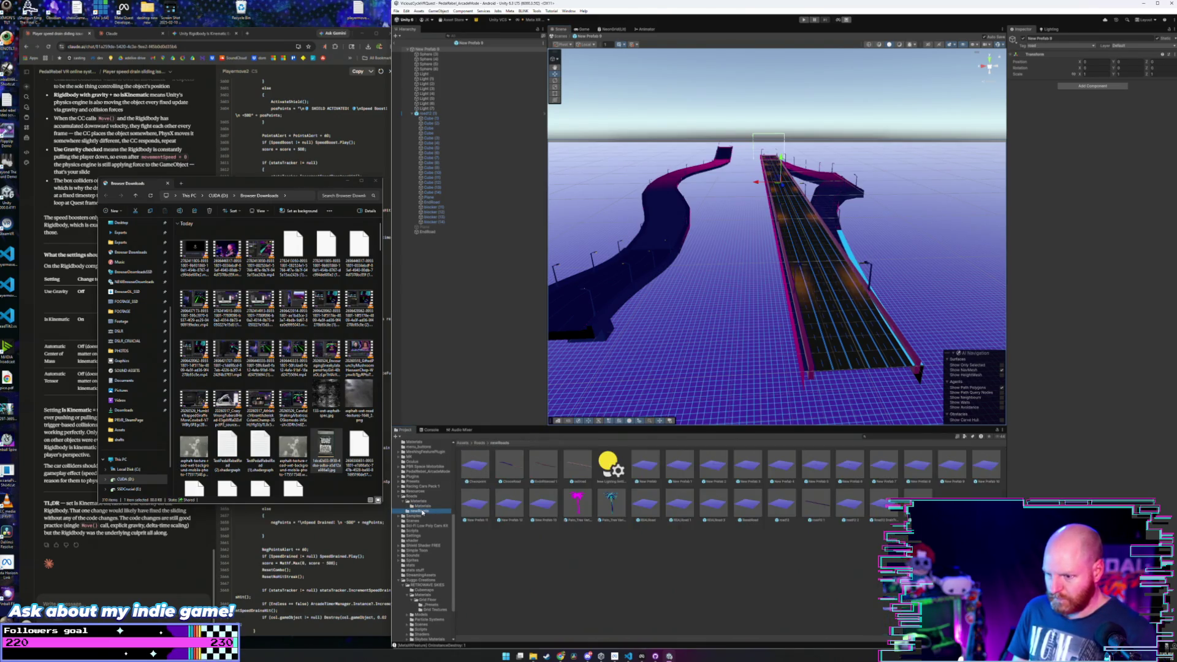
double_click(977, 474)
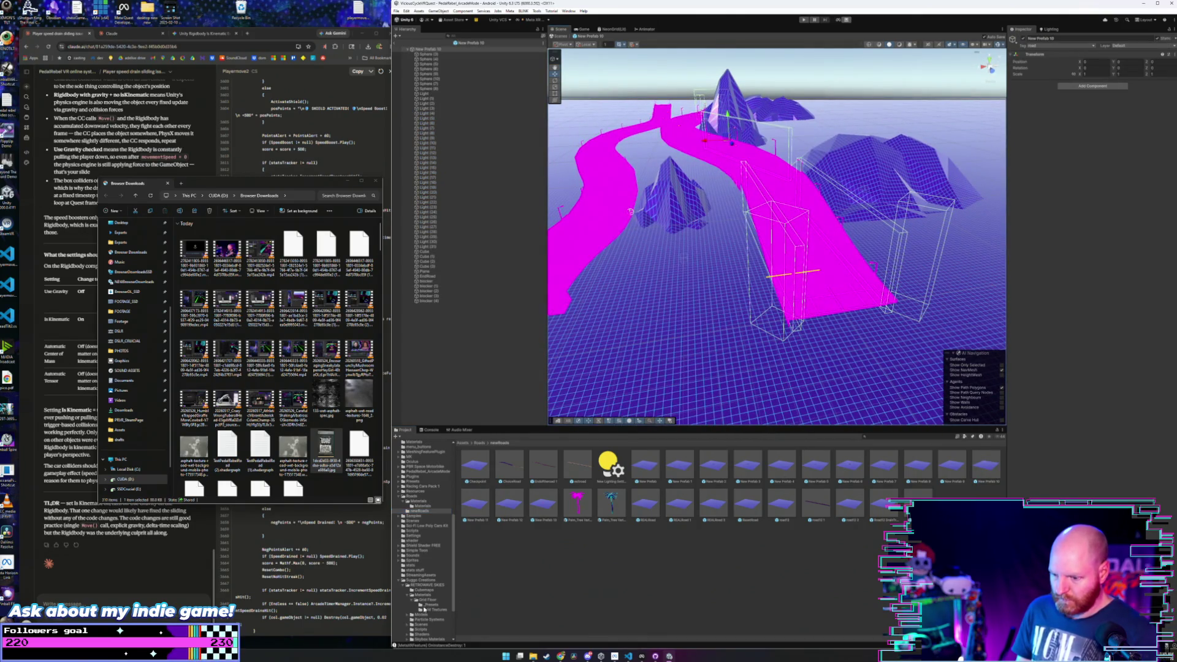
click(425, 605)
mouse_move(644, 583)
mouse_down()
mouse_move(705, 368)
mouse_move(920, 367)
mouse_move(791, 252)
mouse_up()
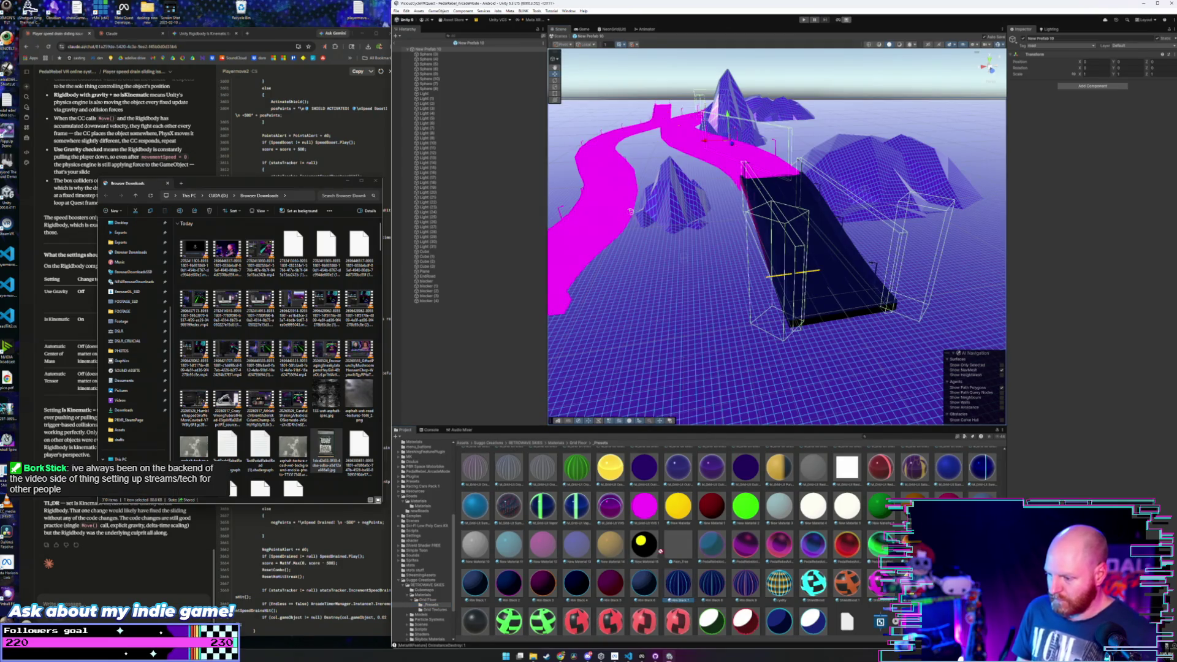